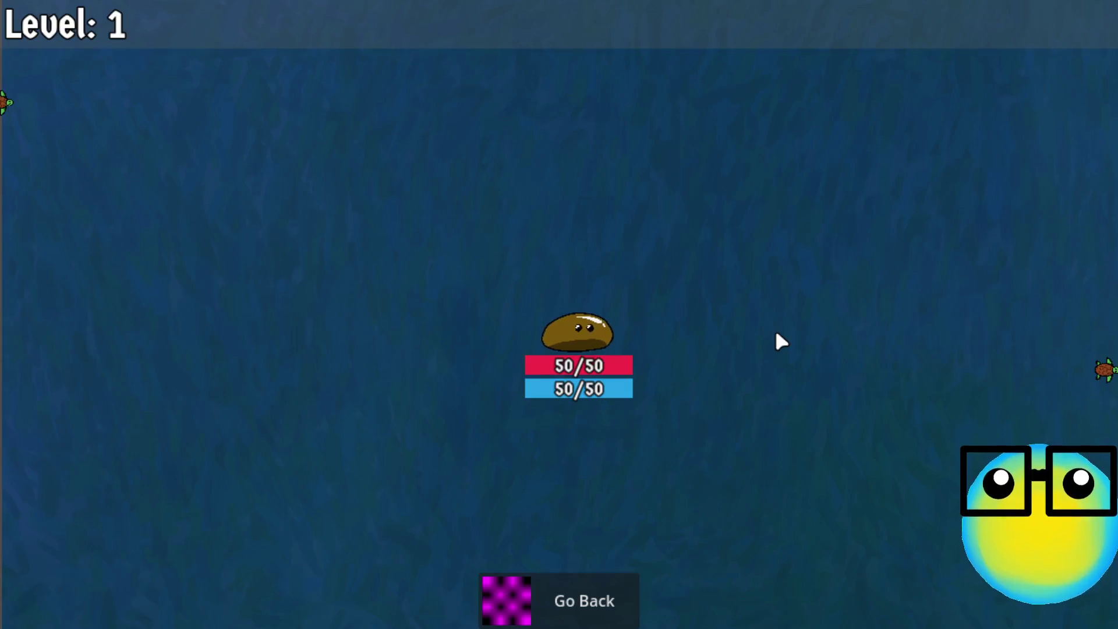
Steer the slime around the dungeon with WASD, dodging the enemies.
{"action": "key", "text": "d"}
{"action": "key", "text": "a"}
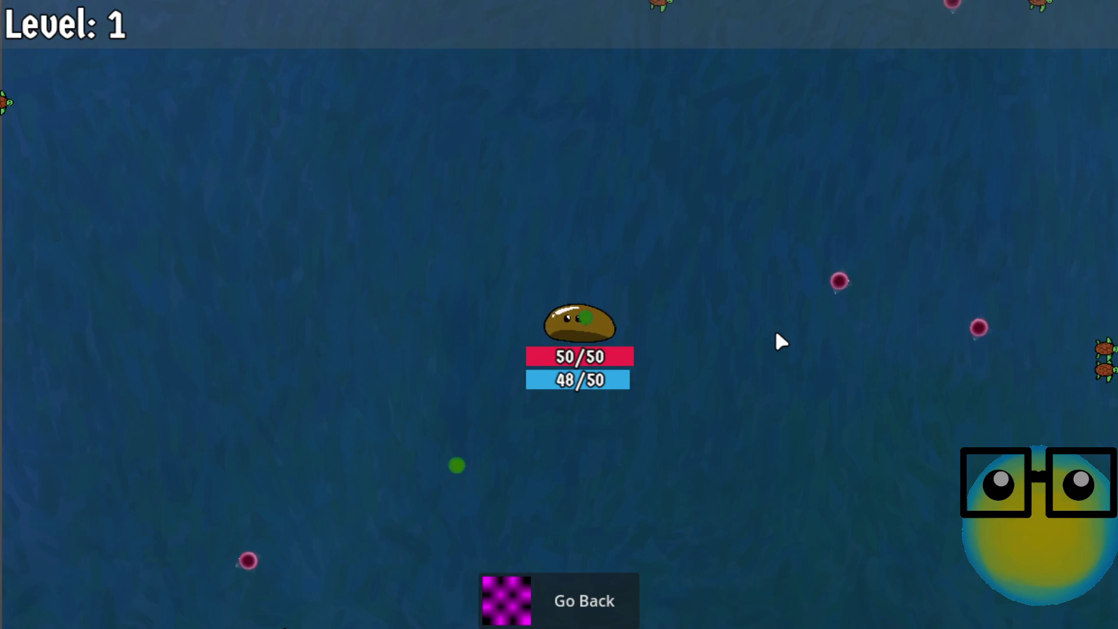
{"action": "key", "text": "s"}
{"action": "key", "text": "d"}
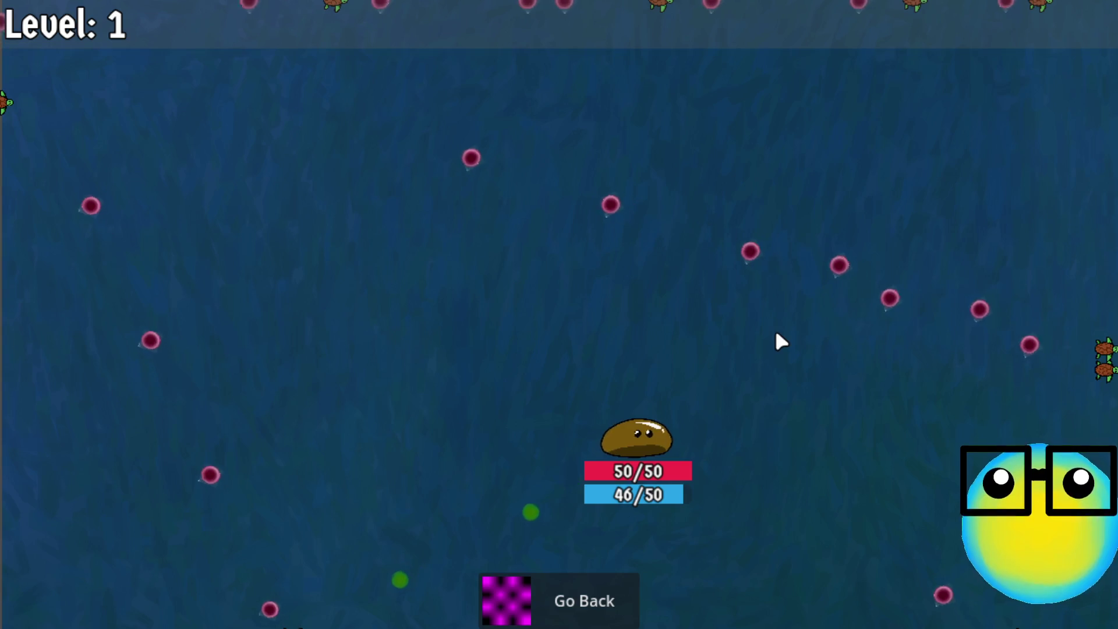
{"action": "key", "text": "a"}
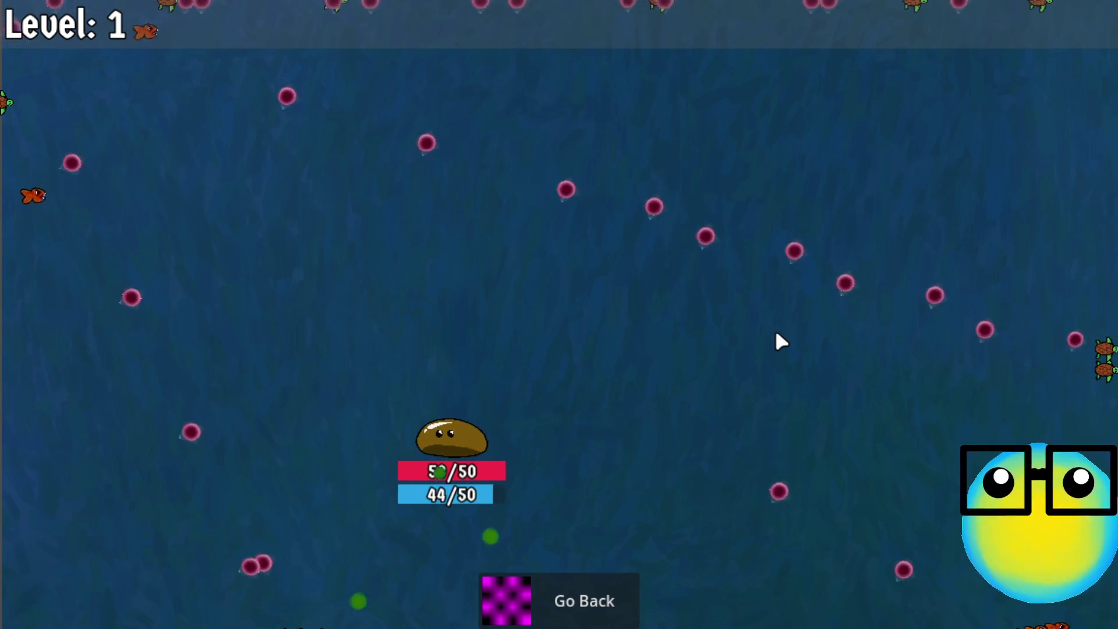
{"action": "key", "text": "w"}
{"action": "key", "text": "d"}
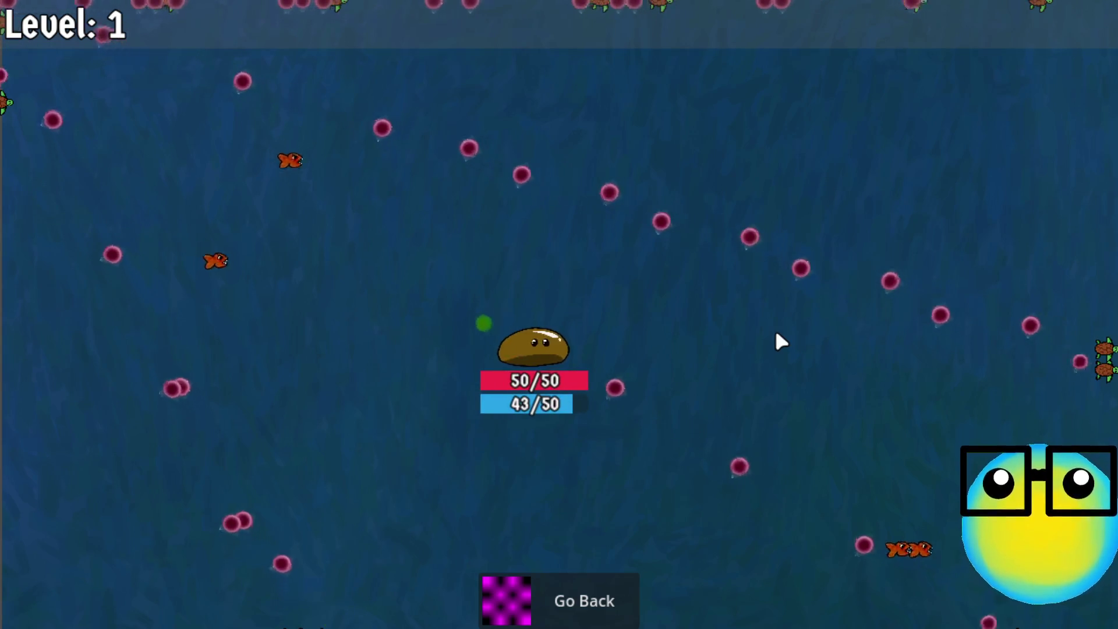
{"action": "key", "text": "a"}
{"action": "key", "text": "s"}
{"action": "key", "text": "d"}
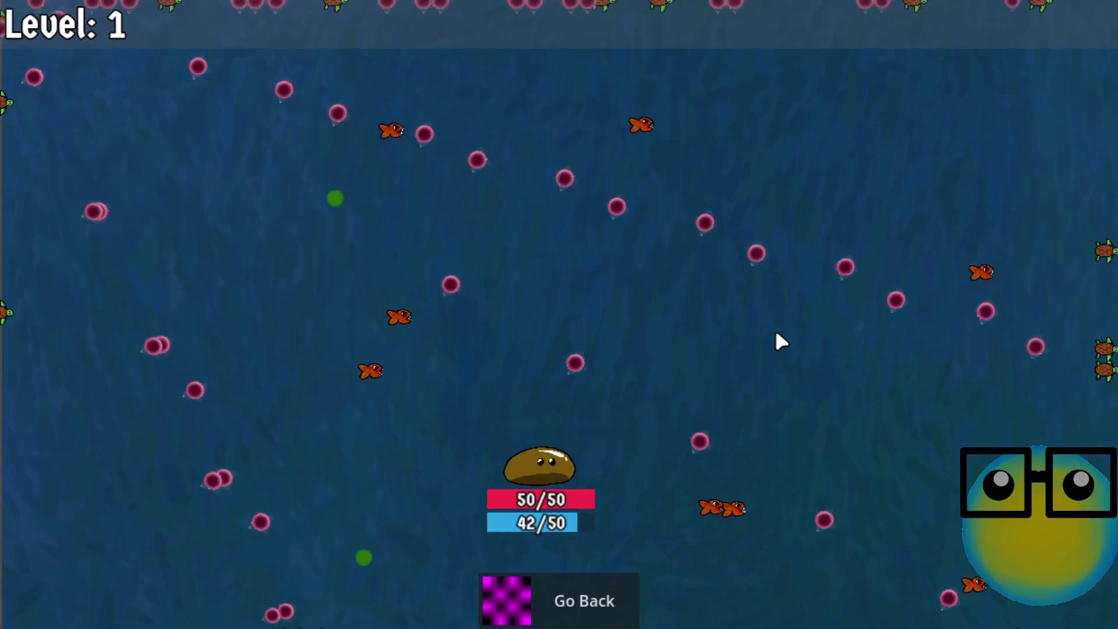
{"action": "key", "text": "a"}
{"action": "key", "text": "w"}
Keep moving the slime until it dies, then restart and pause the game.
{"action": "key", "text": "d"}
{"action": "key", "text": "s"}
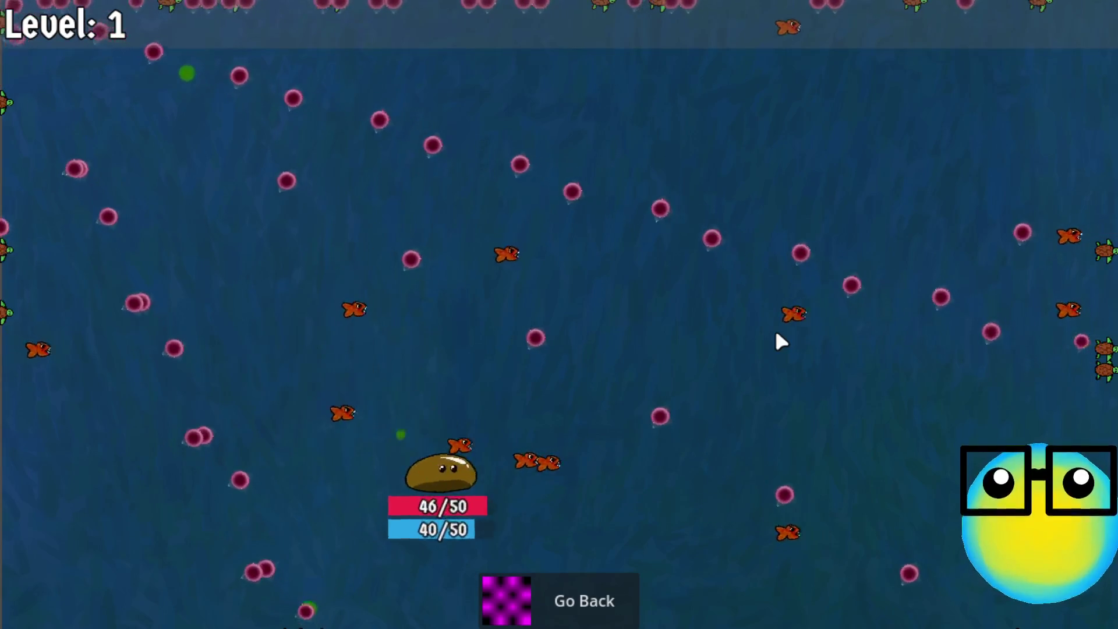
{"action": "key", "text": "w"}
{"action": "key", "text": "a"}
{"action": "key", "text": "s"}
{"action": "key", "text": "d"}
{"action": "key", "text": "a"}
{"action": "key", "text": "w"}
{"action": "key", "text": "w"}
{"action": "key", "text": "a"}
{"action": "key", "text": "d"}
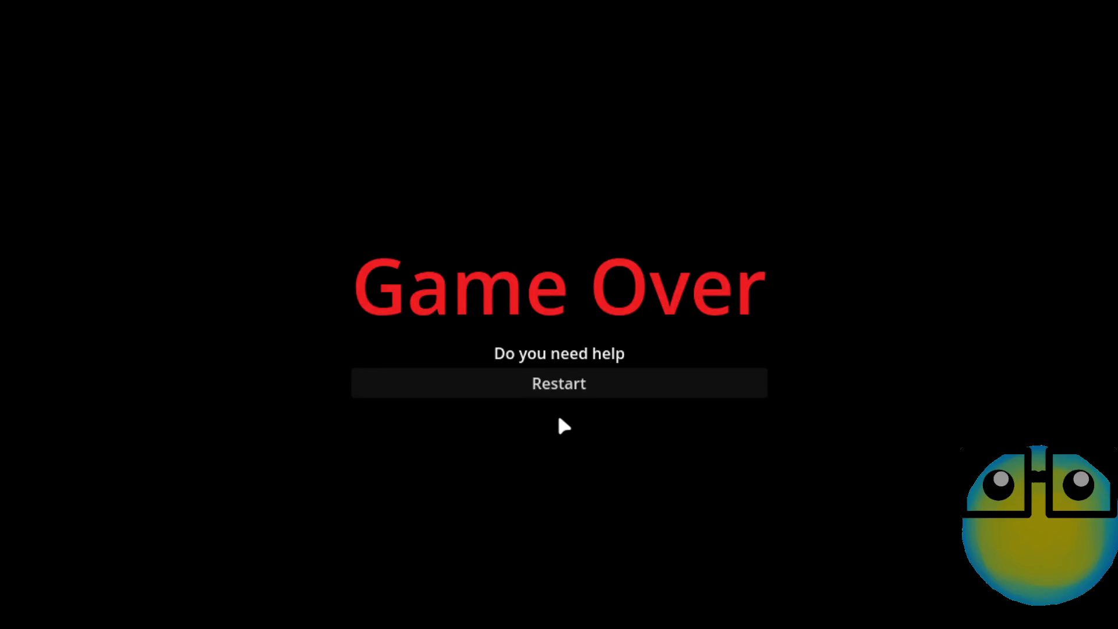
{"action": "left_click", "coordinate": [611, 386]}
{"action": "key", "text": "Escape"}
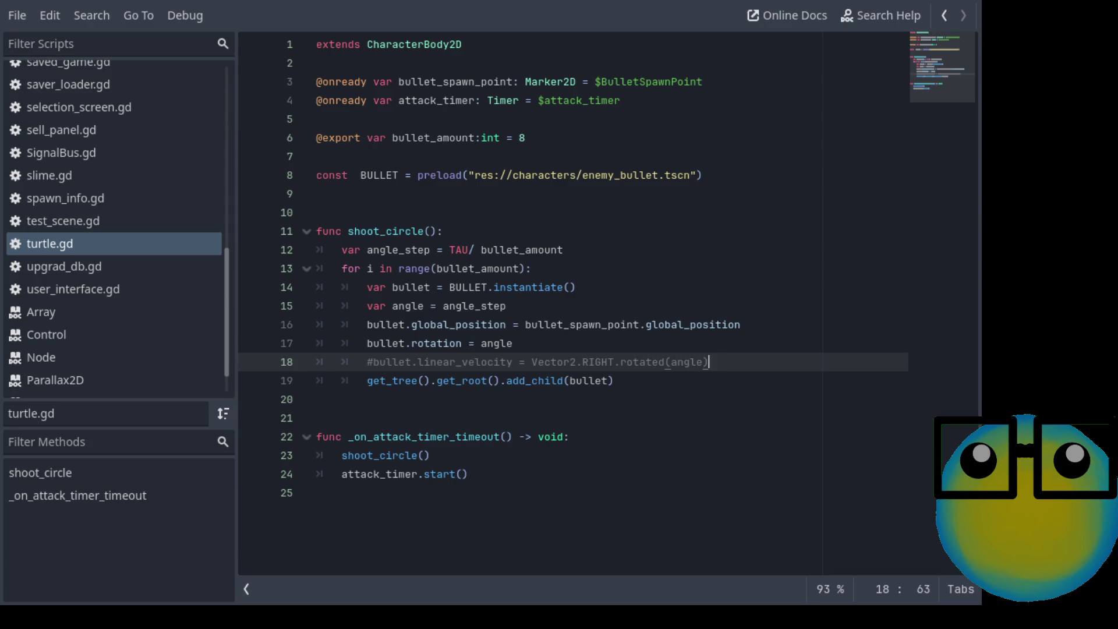
Compare the enemy_sock.gd, enemy_bullet.gd and bullet.gd scripts.
{"action": "scroll", "coordinate": [81, 186], "scroll_direction": "up", "scroll_amount": 5}
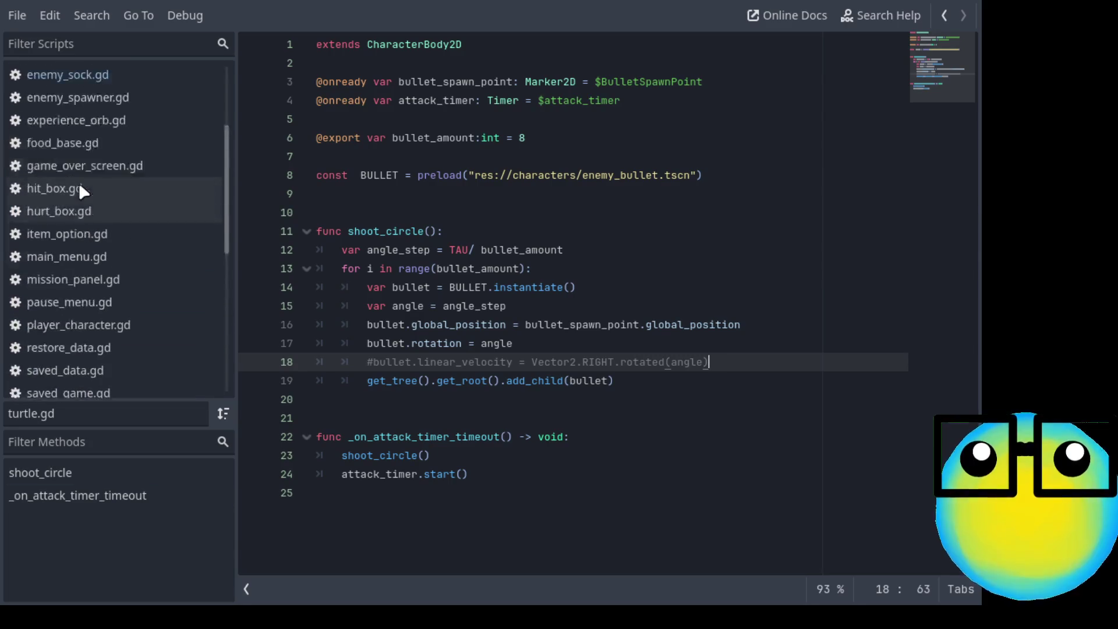
{"action": "scroll", "coordinate": [79, 183], "scroll_direction": "up", "scroll_amount": 1}
{"action": "left_click", "coordinate": [81, 156]}
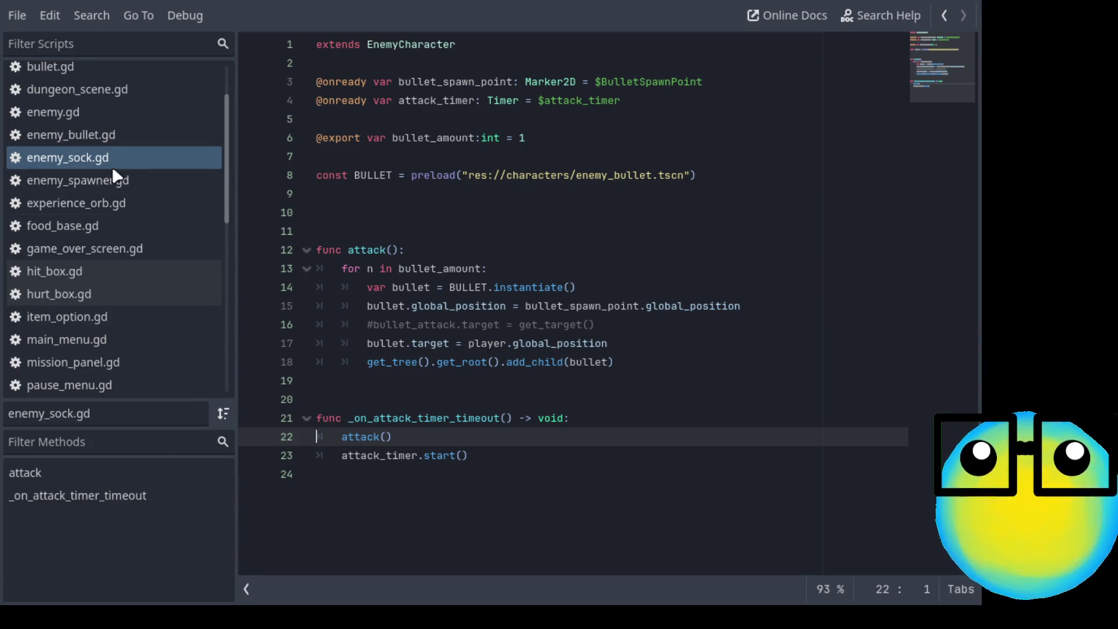
{"action": "left_click", "coordinate": [104, 128]}
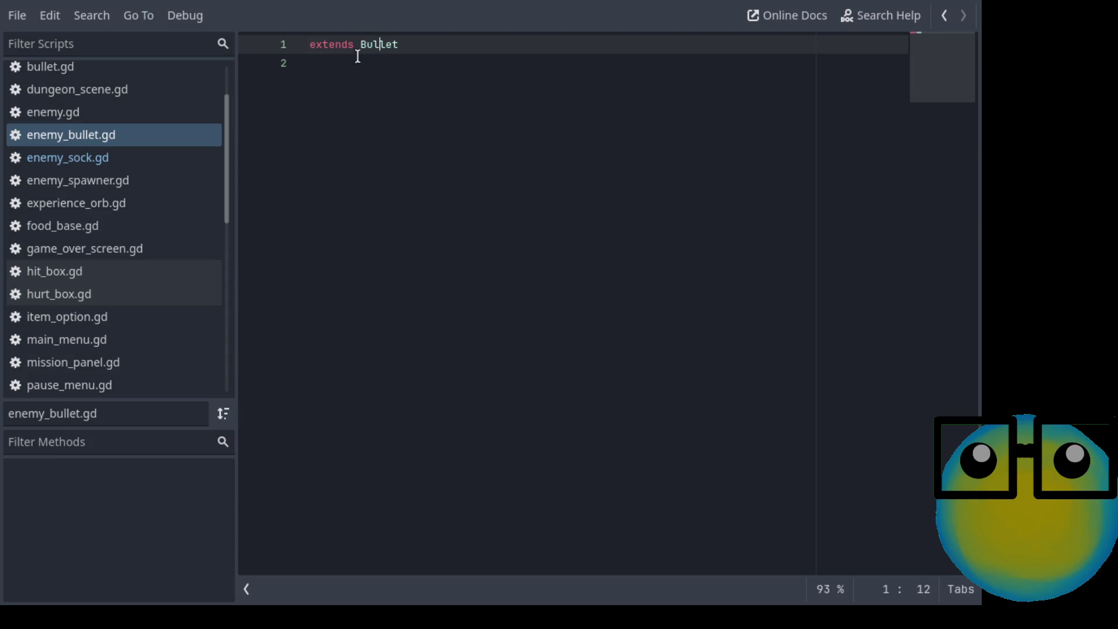
{"action": "scroll", "coordinate": [150, 142], "scroll_direction": "up", "scroll_amount": 2}
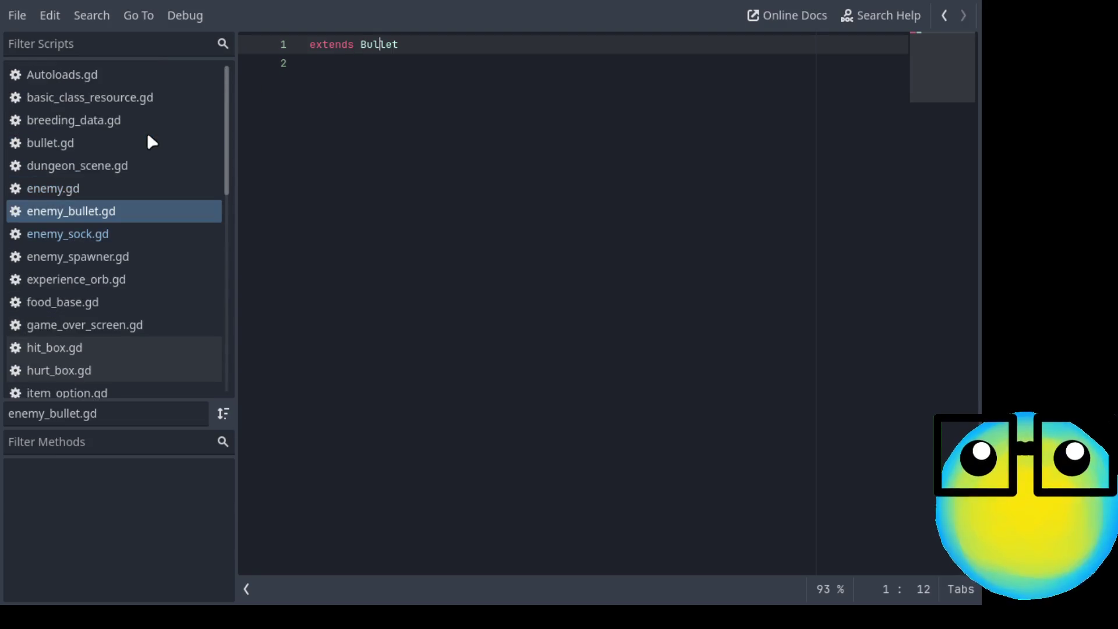
{"action": "left_click", "coordinate": [82, 149]}
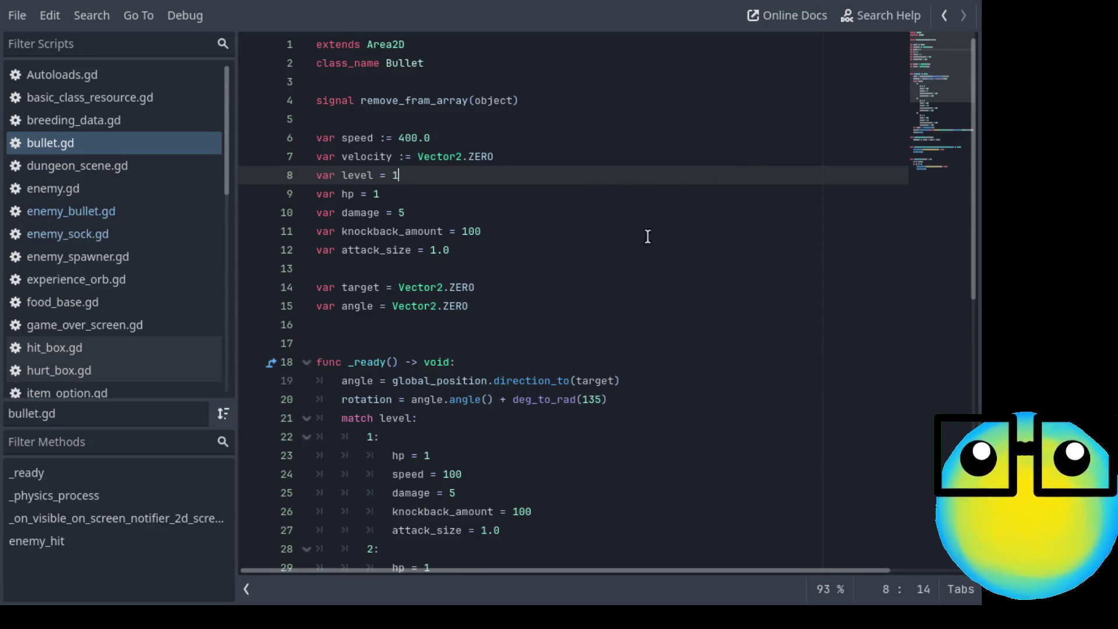
In turtle.gd, make line 18 set bullet.target instead of linear_velocity, and uncomment it.
{"action": "scroll", "coordinate": [664, 235], "scroll_direction": "down", "scroll_amount": 3}
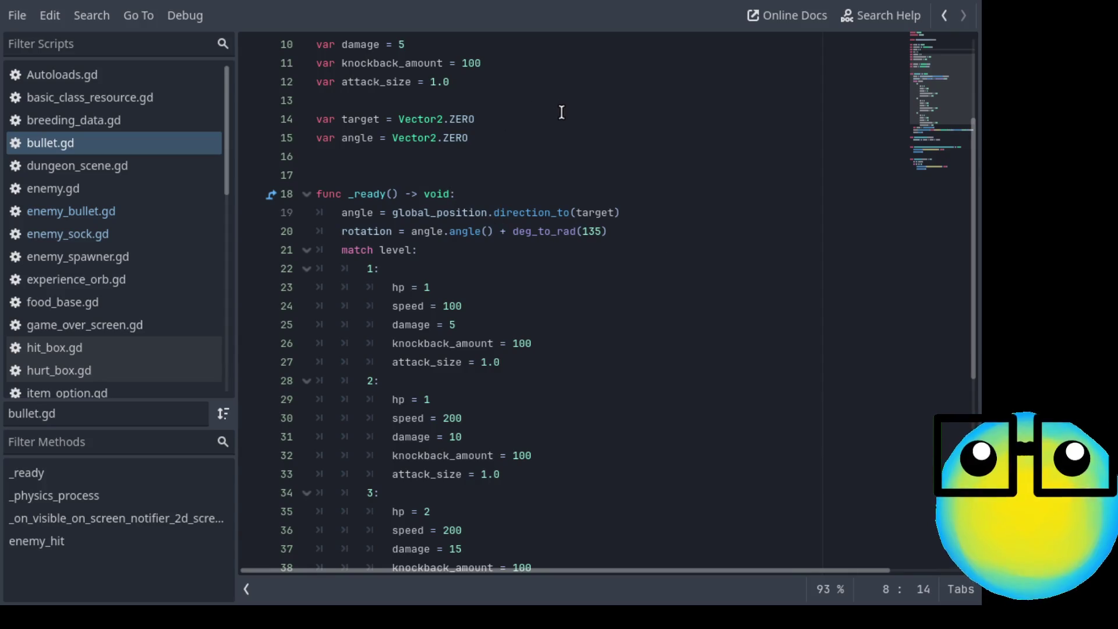
{"action": "scroll", "coordinate": [153, 294], "scroll_direction": "down", "scroll_amount": 9}
{"action": "scroll", "coordinate": [152, 295], "scroll_direction": "down", "scroll_amount": 1}
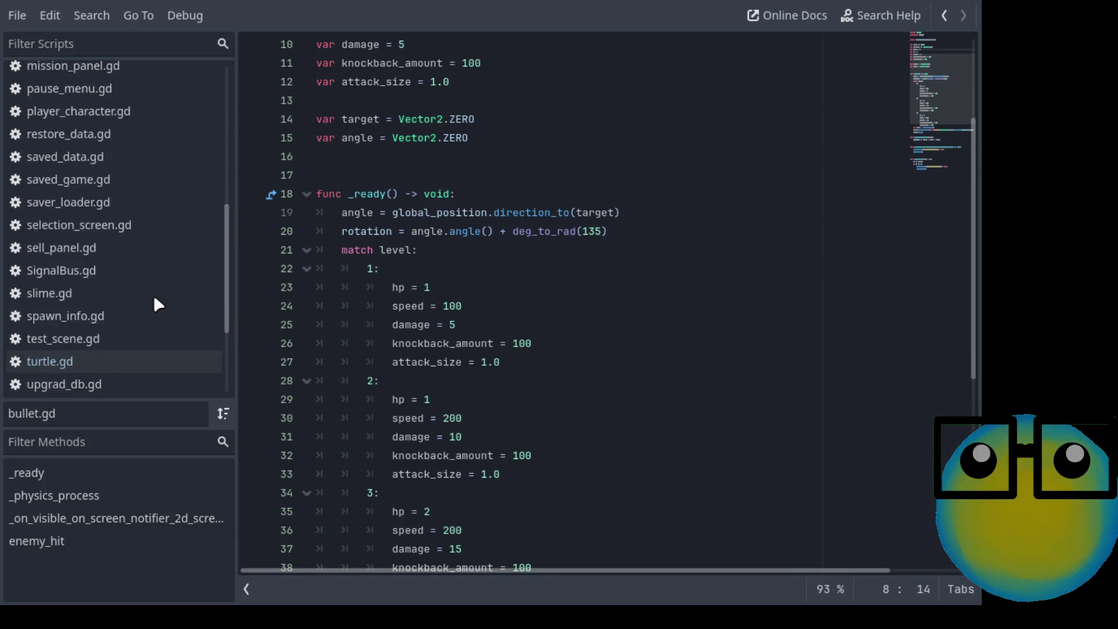
{"action": "scroll", "coordinate": [152, 294], "scroll_direction": "down", "scroll_amount": 4}
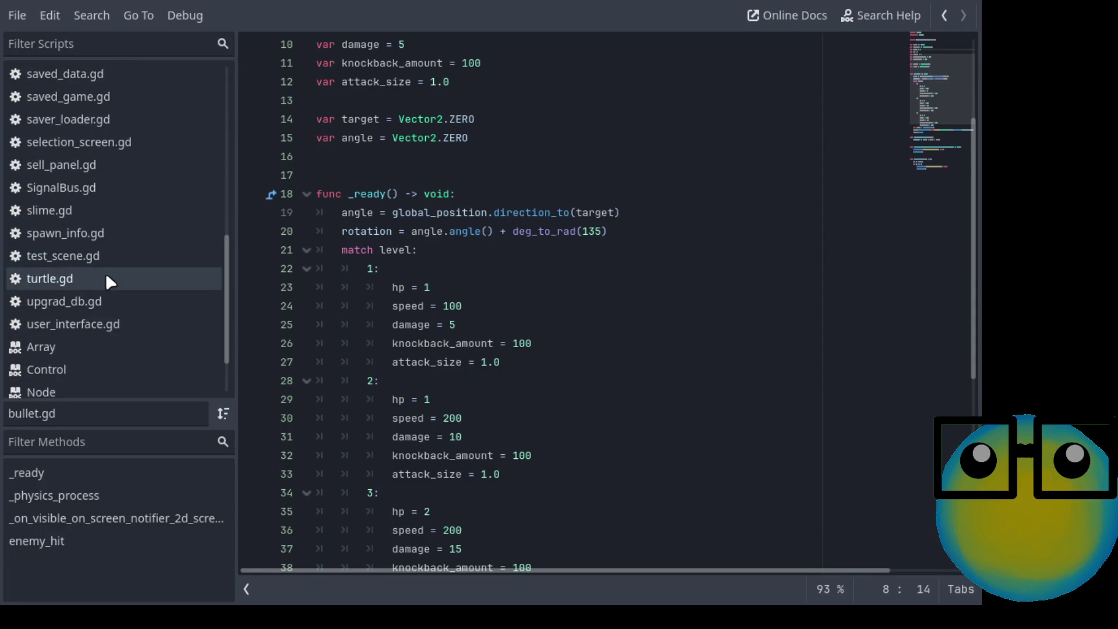
{"action": "left_click", "coordinate": [106, 277]}
{"action": "double_click", "coordinate": [486, 362]}
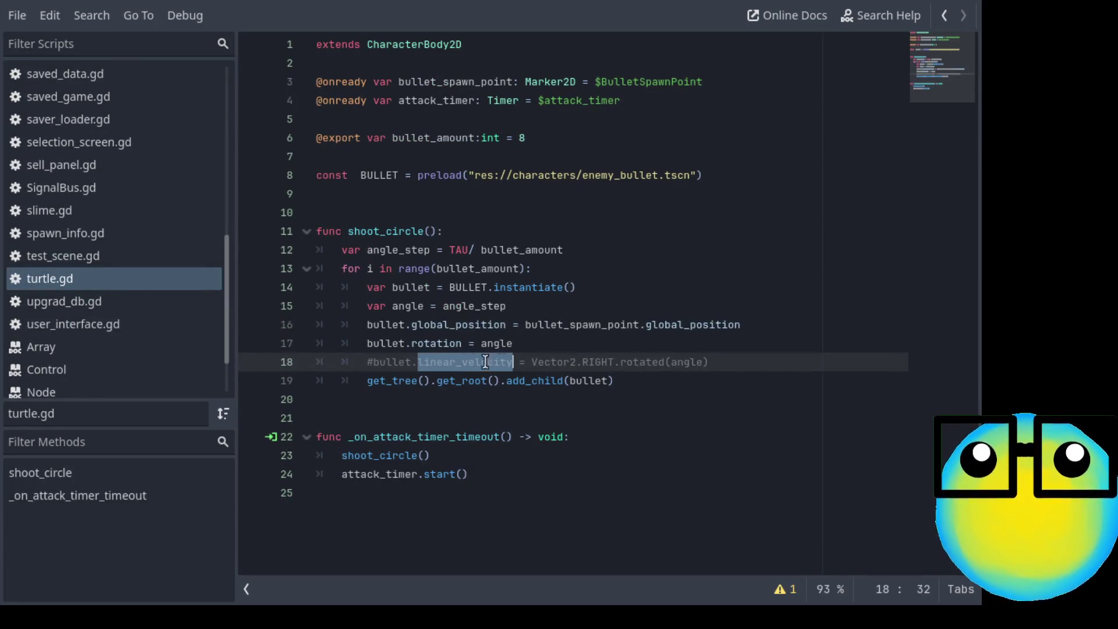
{"action": "key", "text": "BackSpace"}
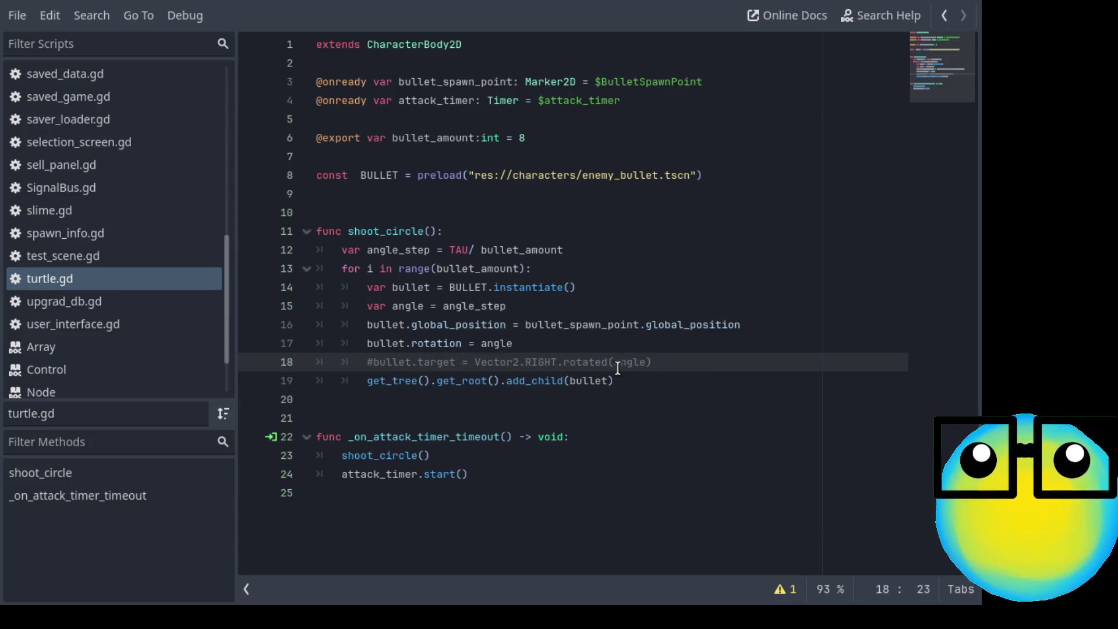
{"action": "key", "text": "ctrl+k"}
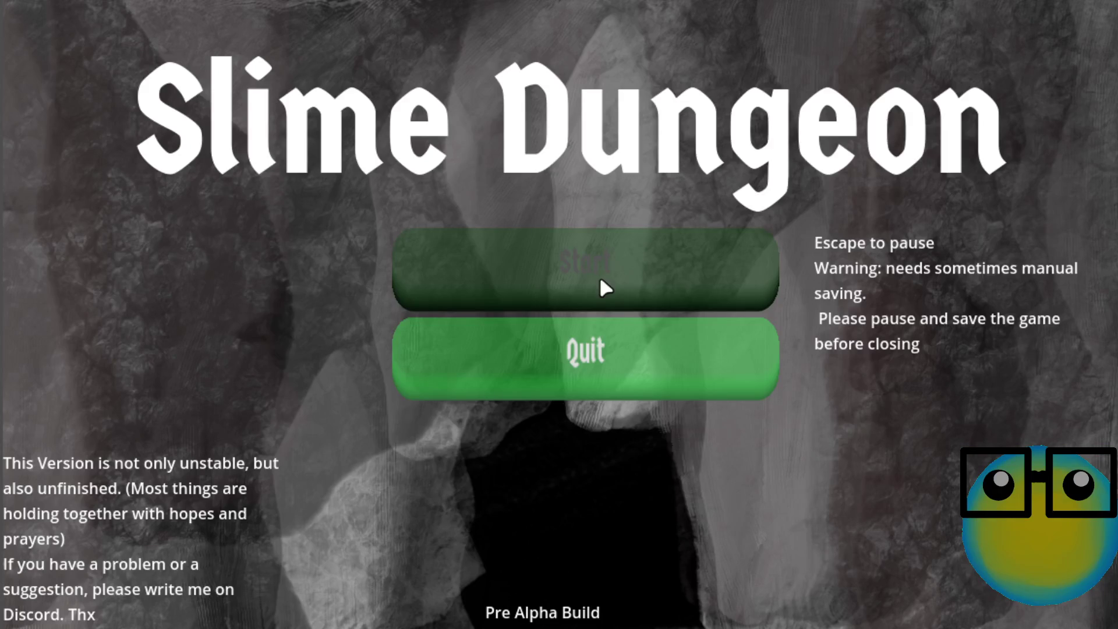
Start the game, select the slime, play a Level 1 mission, then return home.
{"action": "left_click", "coordinate": [600, 280]}
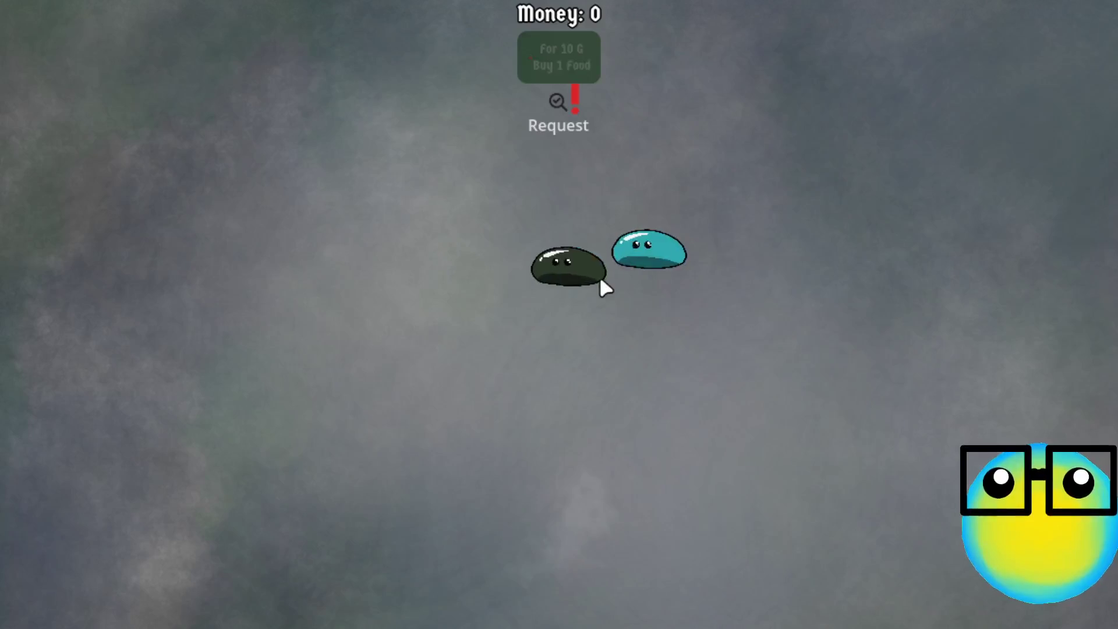
{"action": "left_click", "coordinate": [600, 281]}
{"action": "left_click", "coordinate": [452, 601]}
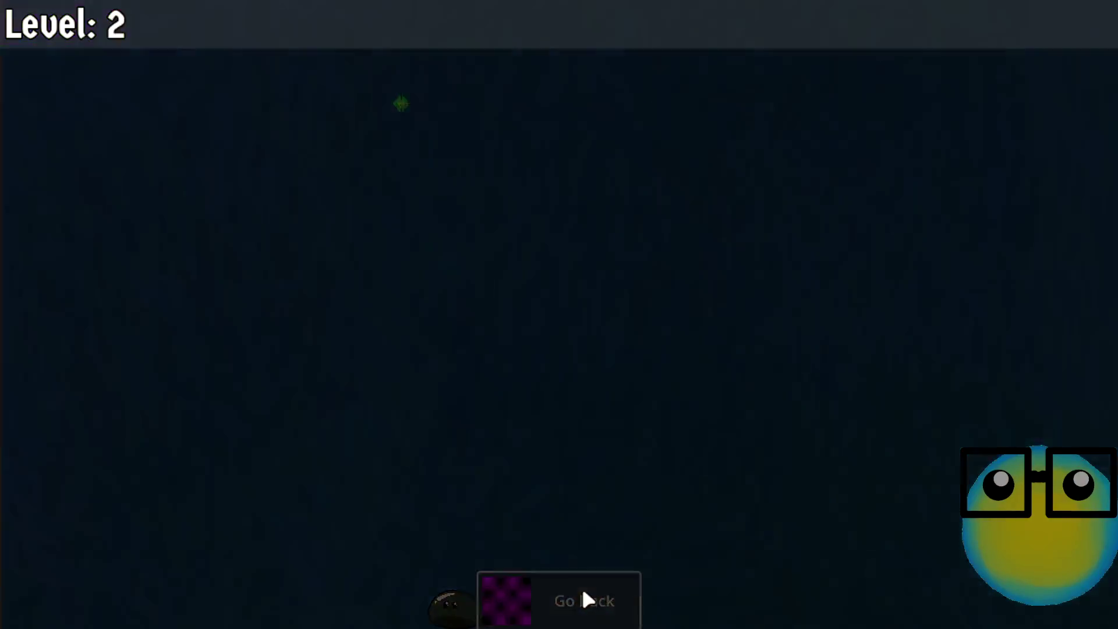
{"action": "left_click", "coordinate": [582, 591]}
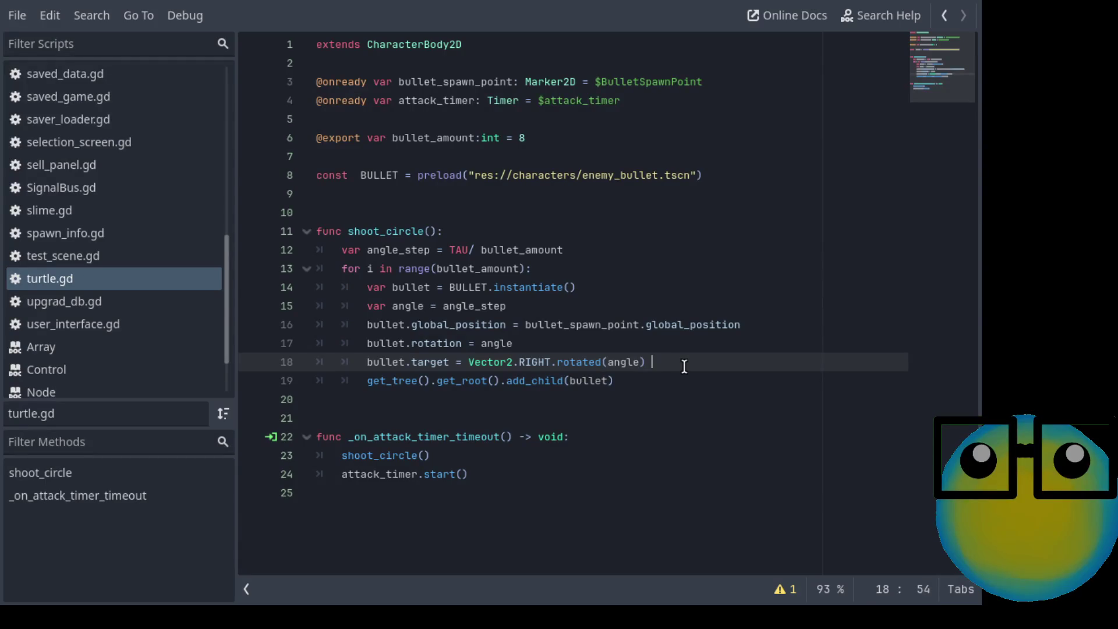
Append ' * bullet.speed' to line 18, save turtle.gd, and run the project.
{"action": "type", "text": "ullet."}
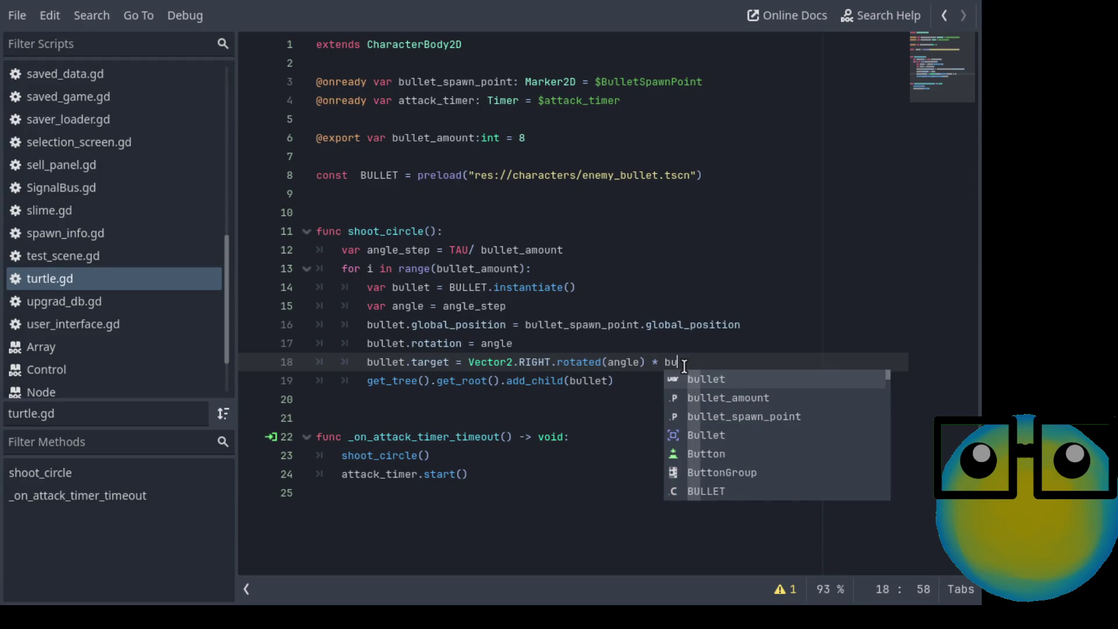
{"action": "type", "text": "speed"}
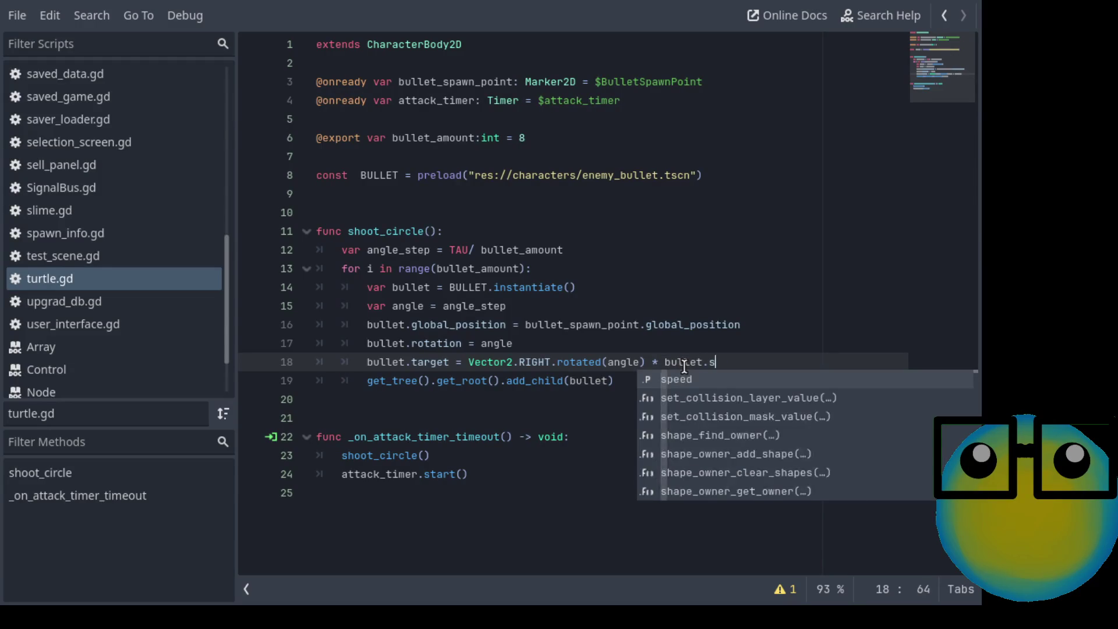
{"action": "left_click", "coordinate": [707, 483]}
{"action": "key", "text": "ctrl+s"}
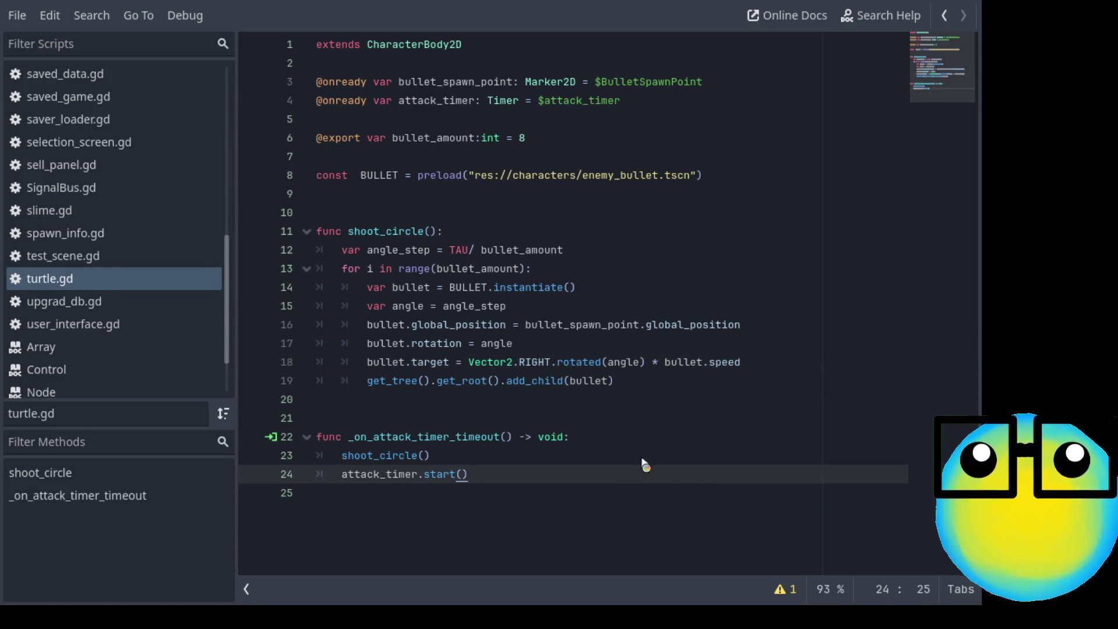
{"action": "key", "text": "F5"}
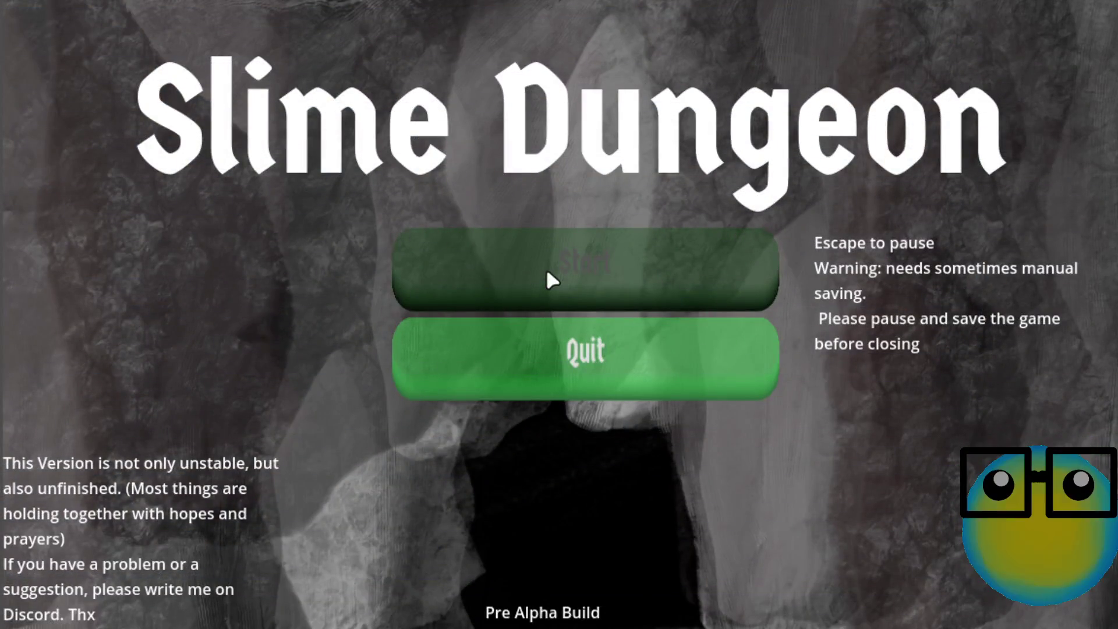
Start a mission with the slime and move it around with WASD until it dies.
{"action": "left_click", "coordinate": [548, 272]}
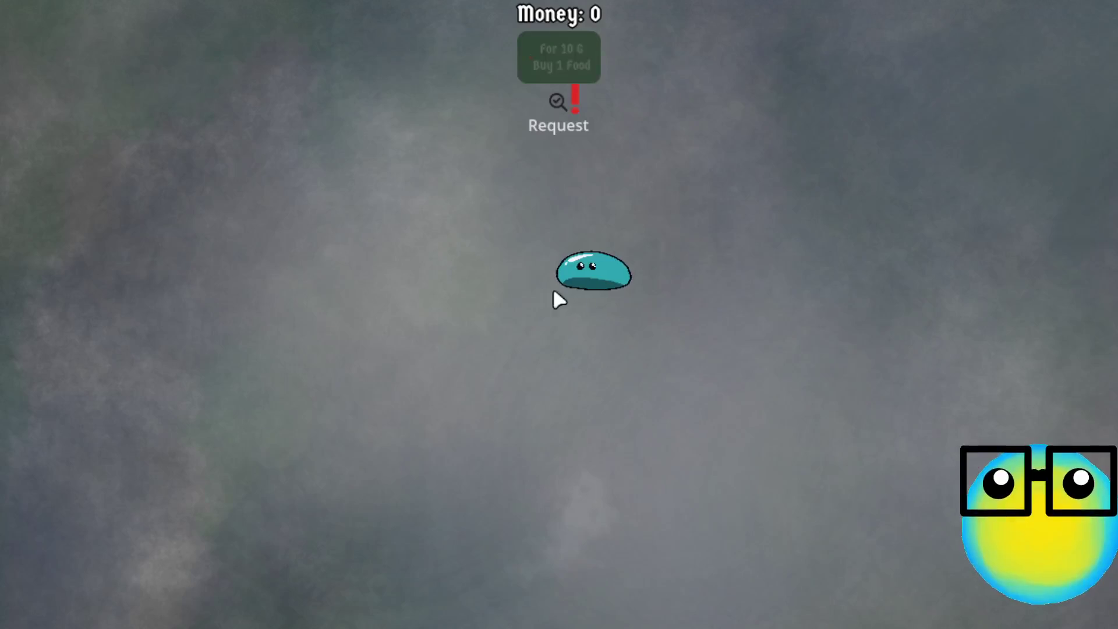
{"action": "left_click", "coordinate": [571, 292]}
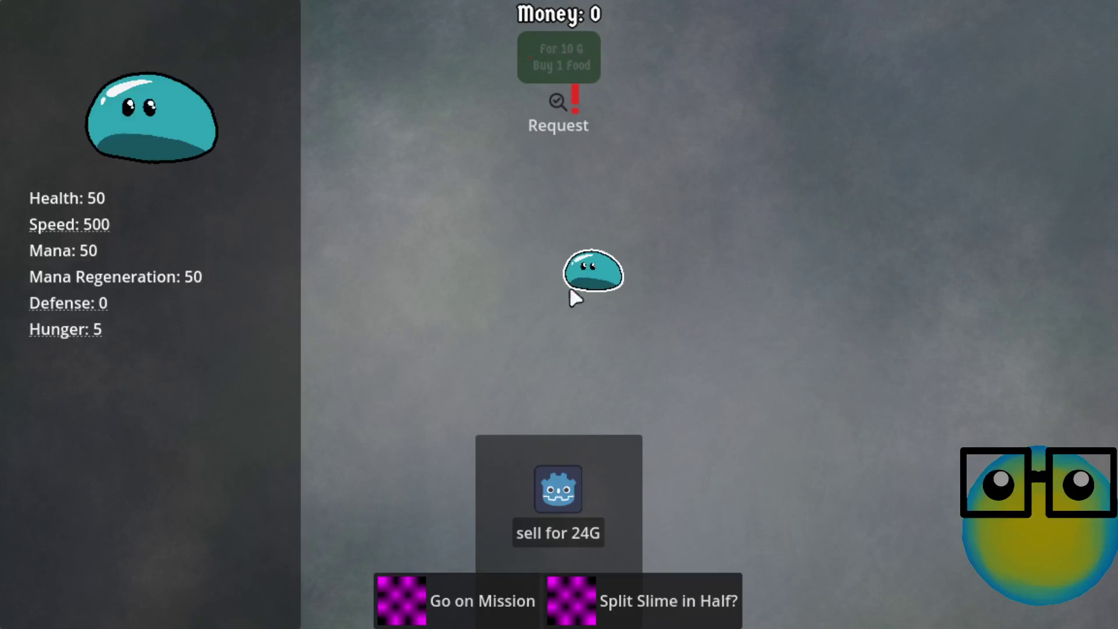
{"action": "left_click", "coordinate": [460, 603]}
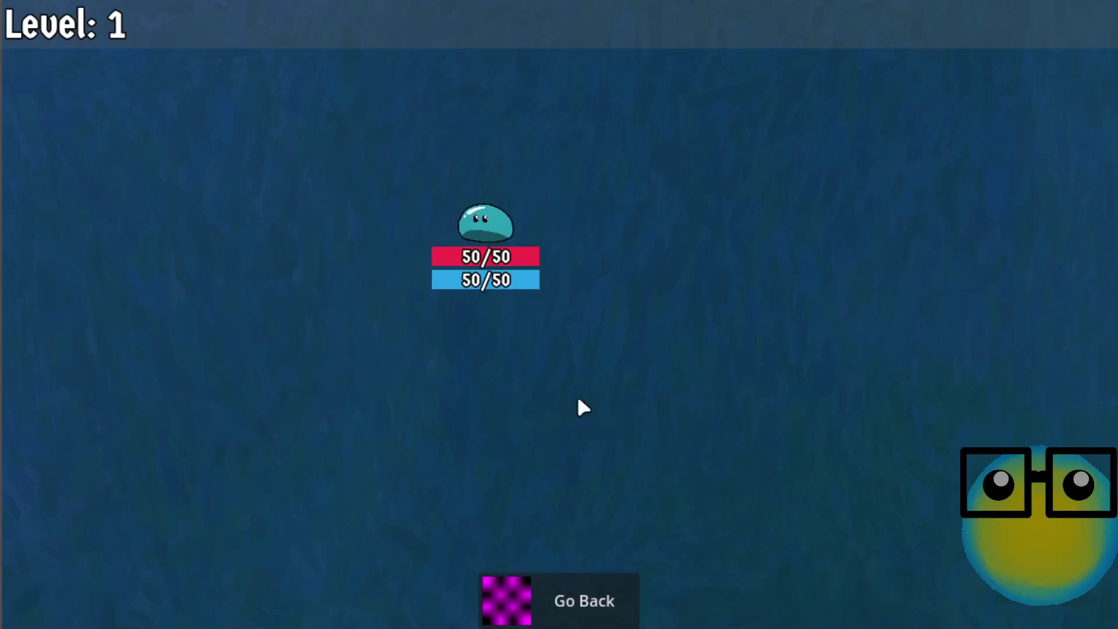
{"action": "key", "text": "s"}
{"action": "key", "text": "d"}
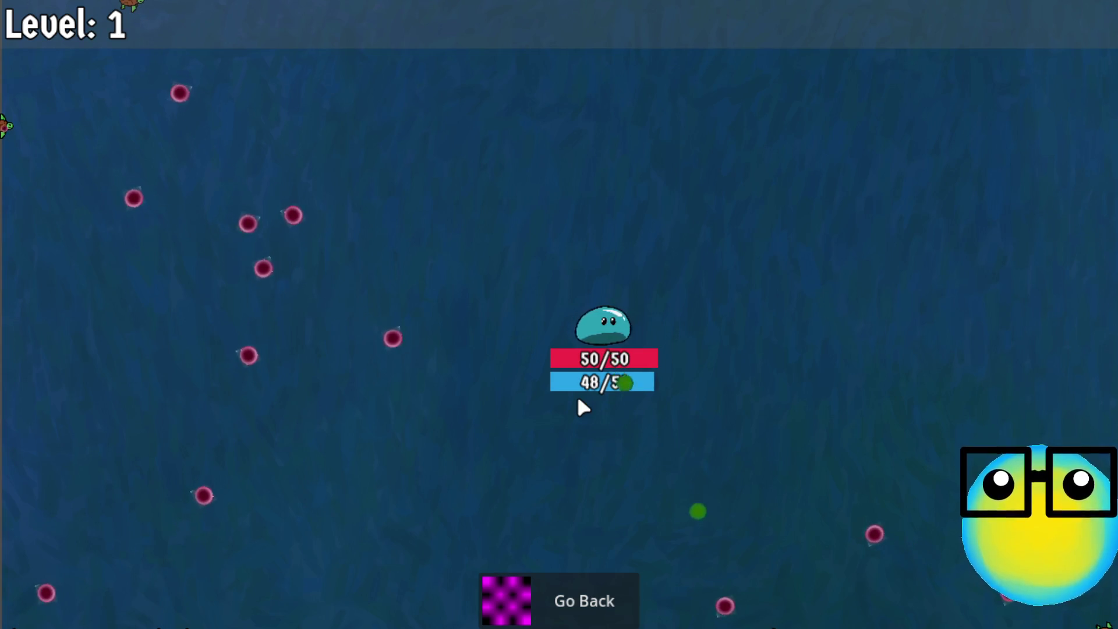
{"action": "key", "text": "d"}
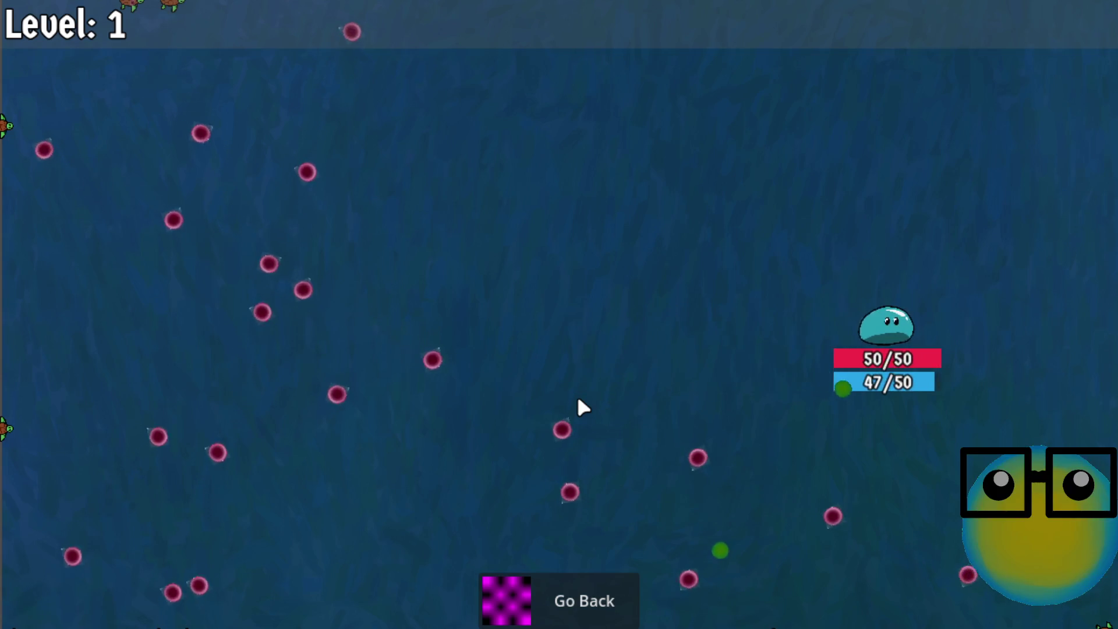
{"action": "key", "text": "s"}
{"action": "key", "text": "a"}
{"action": "key", "text": "d"}
{"action": "key", "text": "w"}
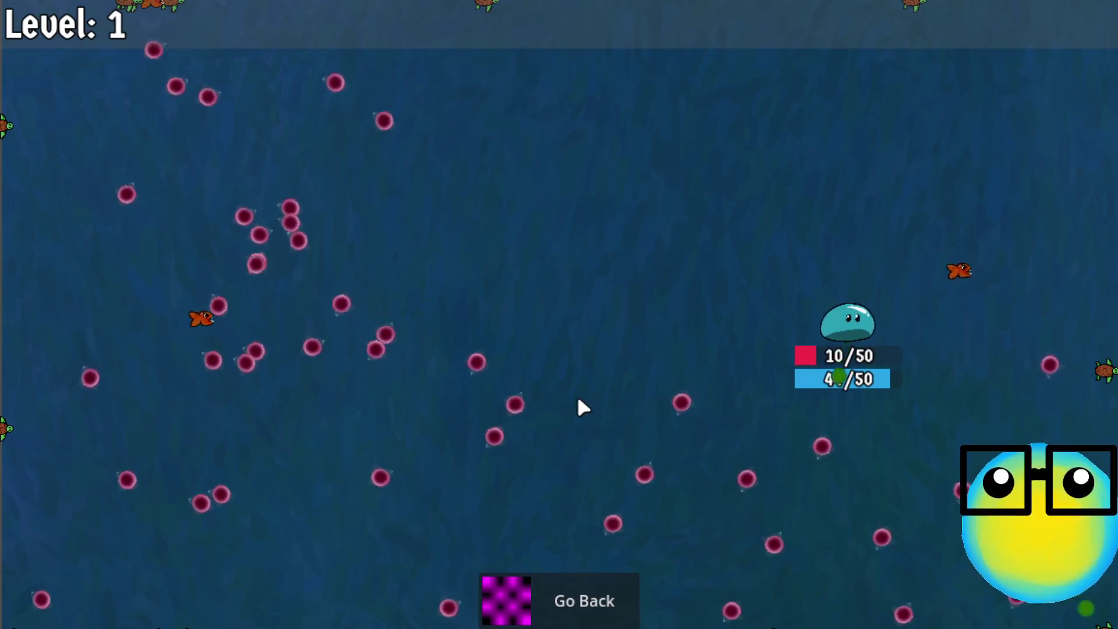
{"action": "key", "text": "d"}
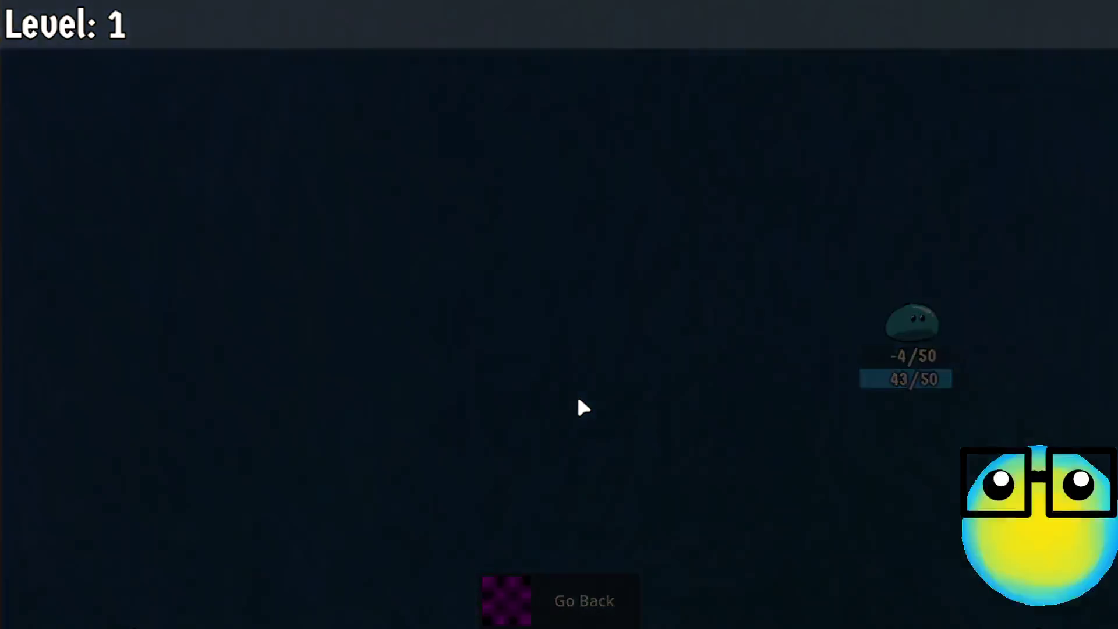
Restart, select the dark slime, pause, and save the game.
{"action": "left_click", "coordinate": [578, 385]}
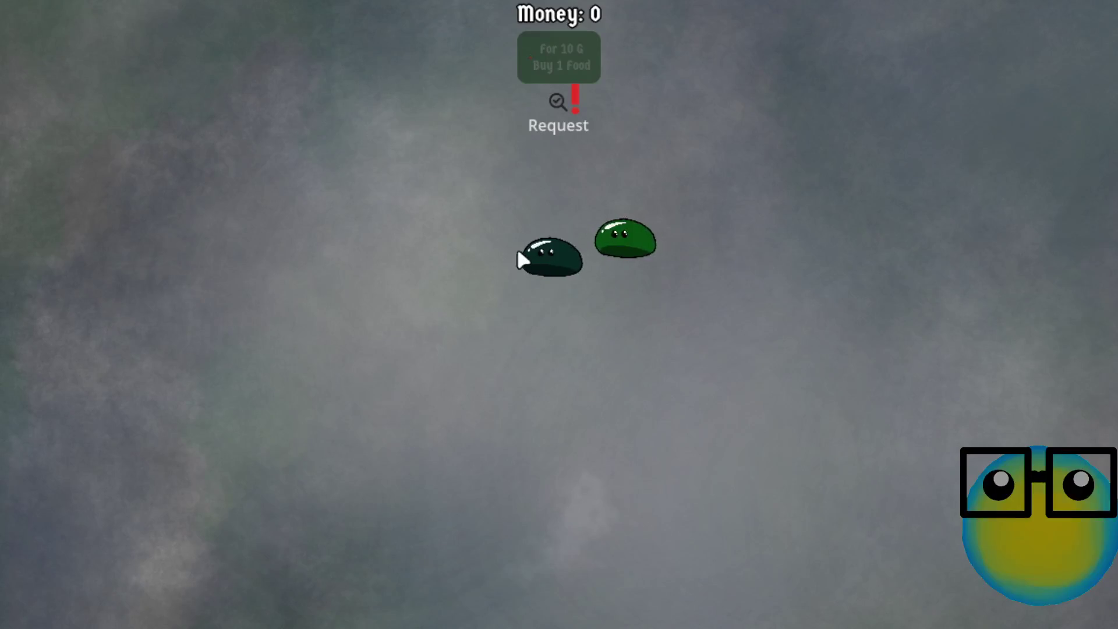
{"action": "left_click", "coordinate": [676, 236]}
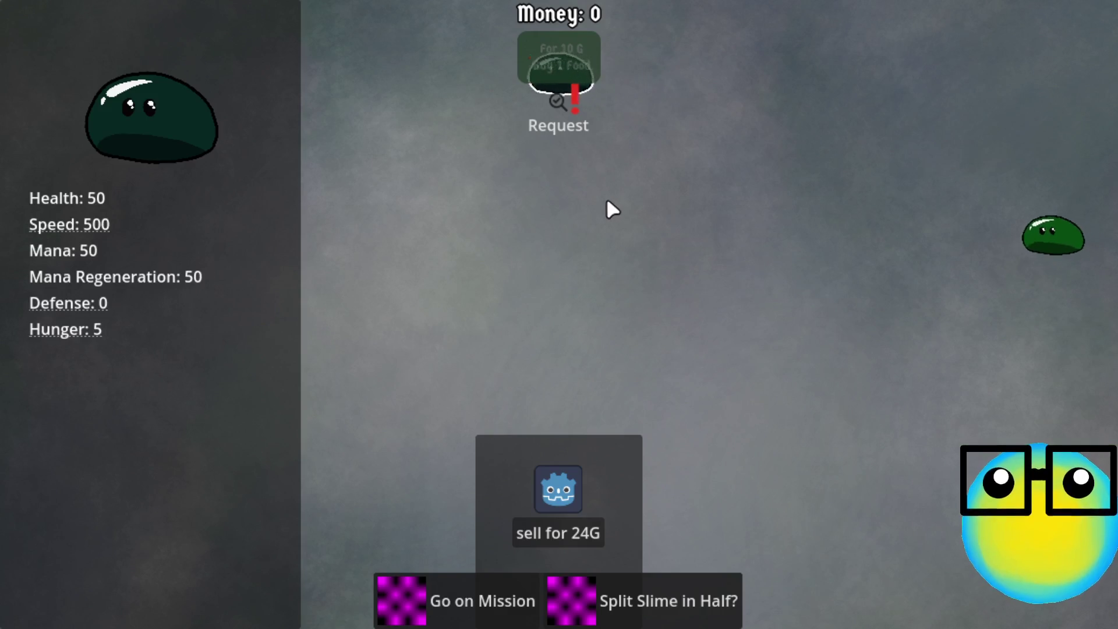
{"action": "key", "text": "Escape"}
{"action": "left_click", "coordinate": [539, 300]}
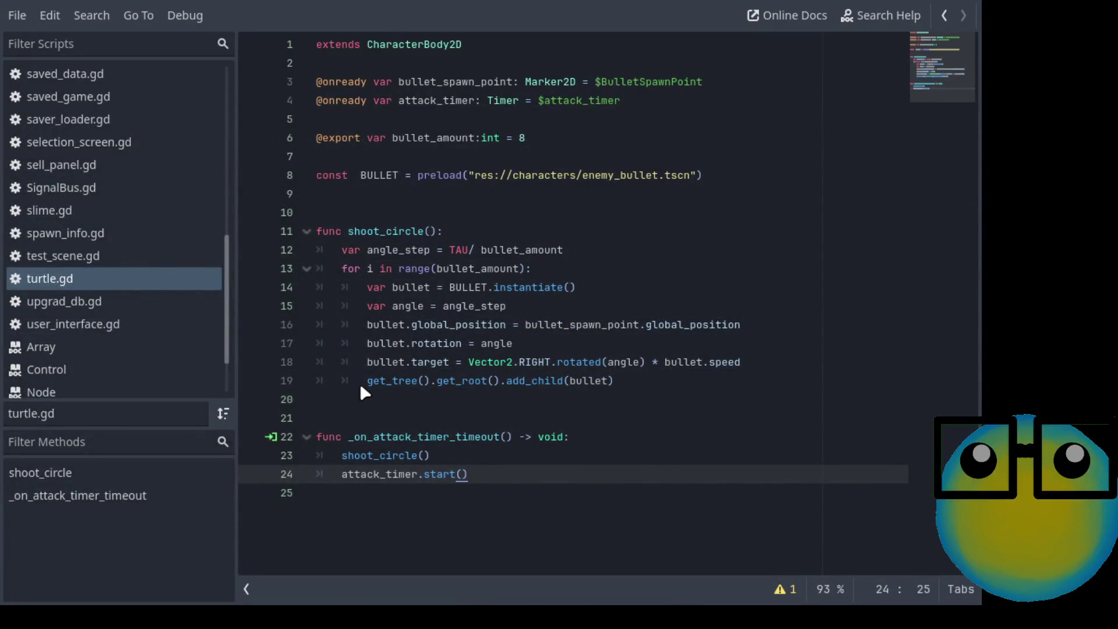
Add print(bullet_rotation) below line 17 of turtle.gd and try running the game.
{"action": "left_click", "coordinate": [809, 493]}
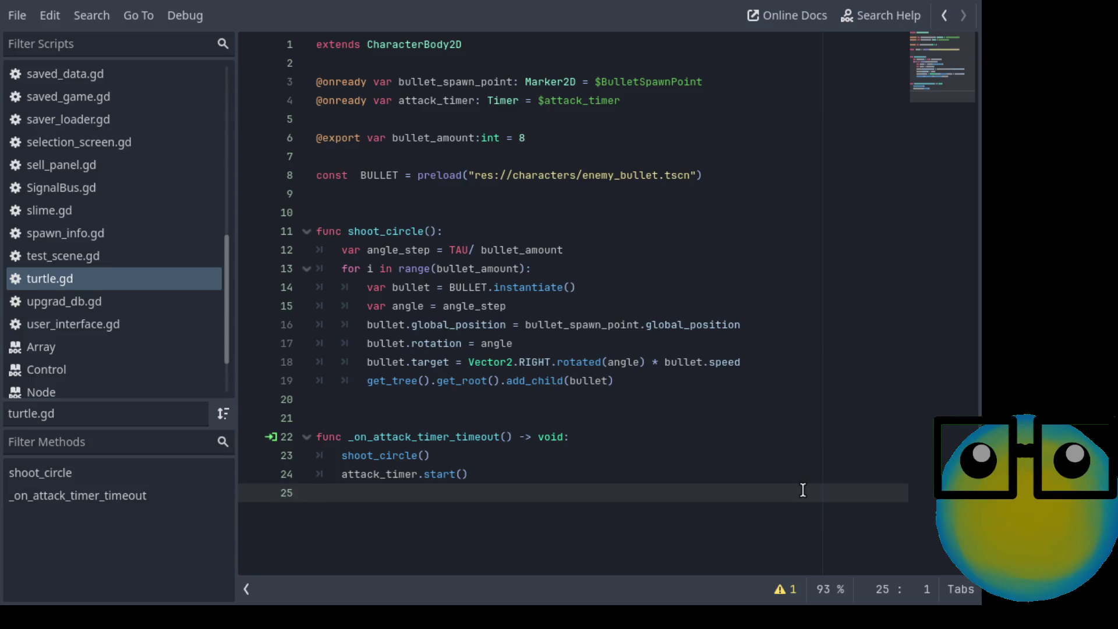
{"action": "left_click", "coordinate": [769, 364]}
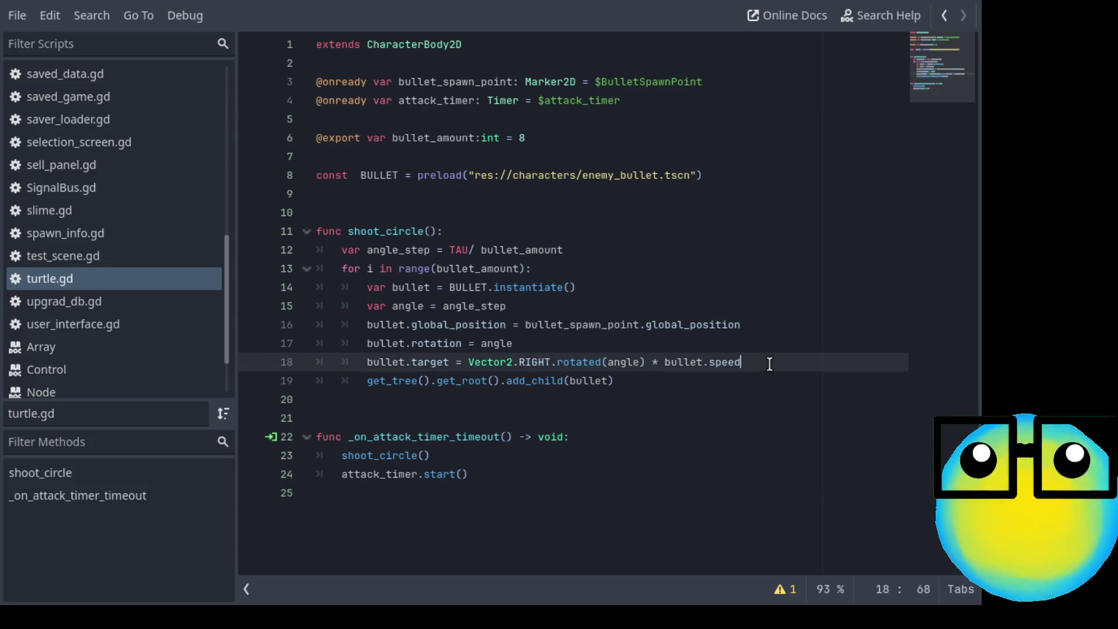
{"action": "left_click", "coordinate": [610, 350]}
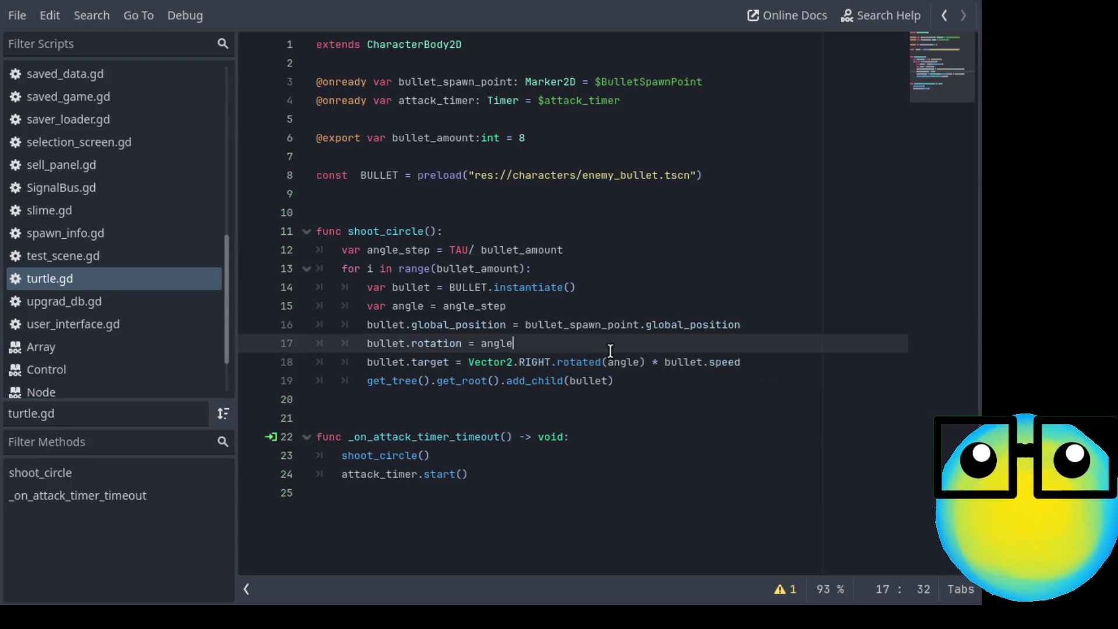
{"action": "key", "text": "Return"}
{"action": "type", "text": "int(b"}
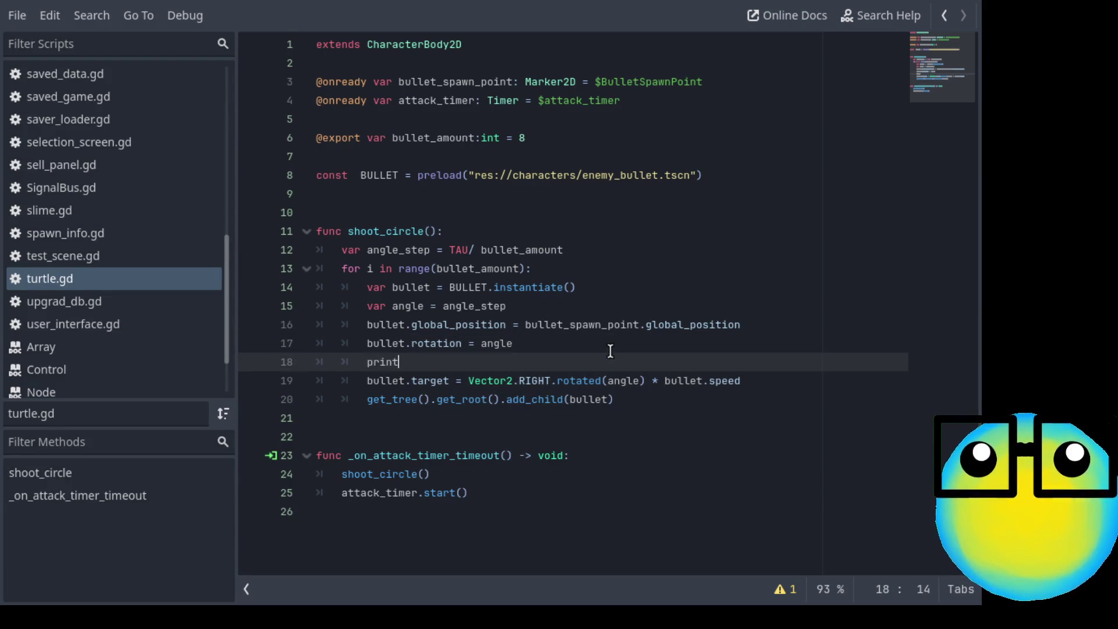
{"action": "type", "text": "ullet_ro"}
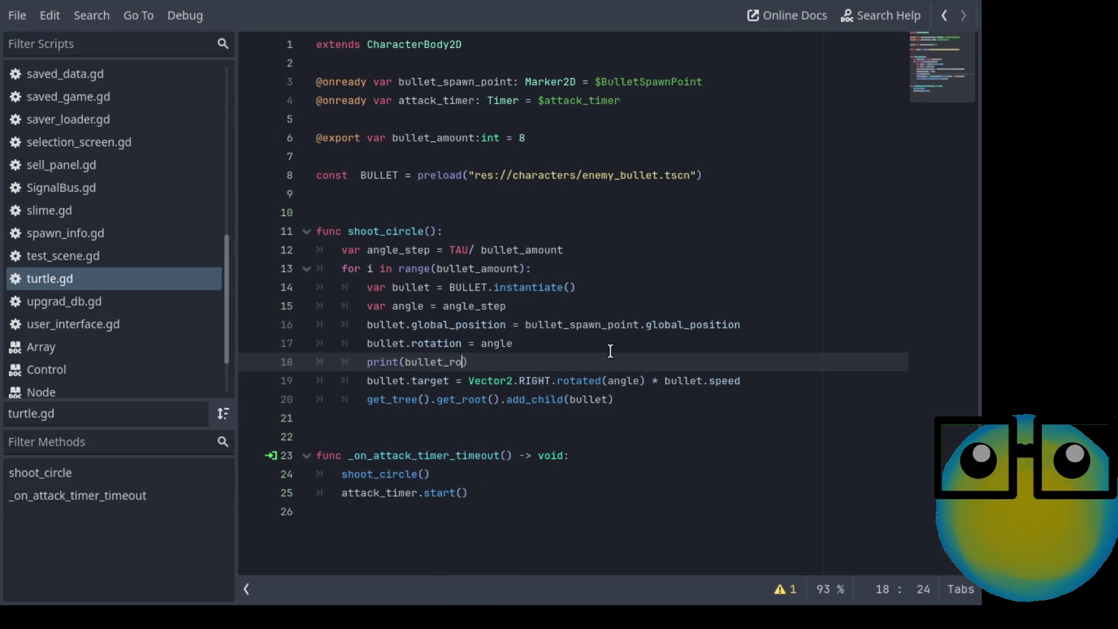
{"action": "type", "text": "tation"}
{"action": "key", "text": "F5"}
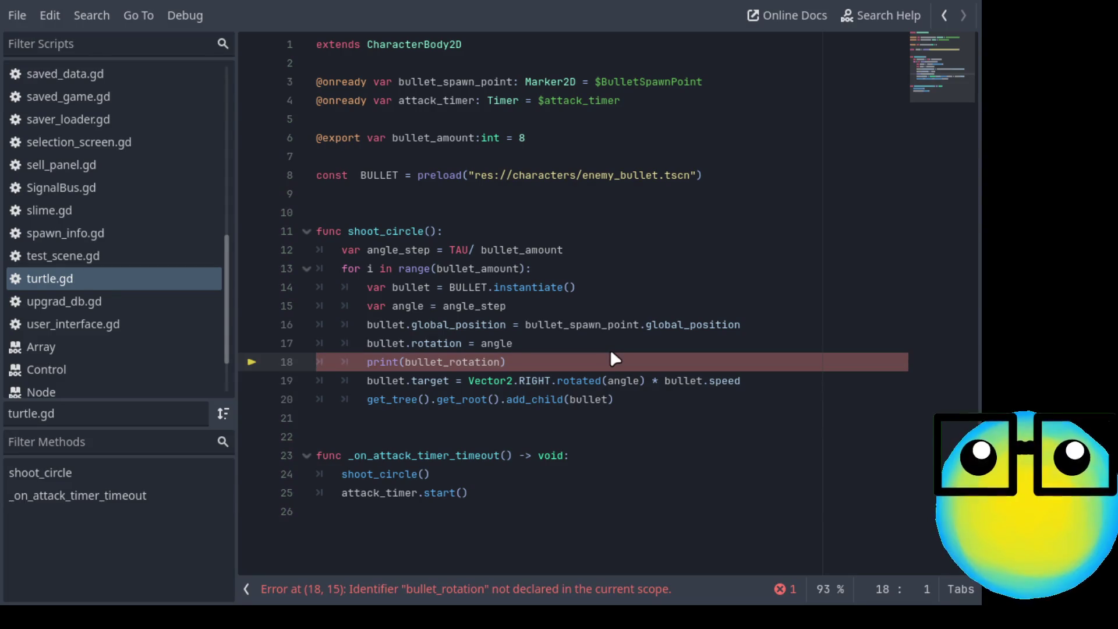
Fix the bullet_rotation typo to bullet.rotation and run the project again.
{"action": "left_click", "coordinate": [449, 361]}
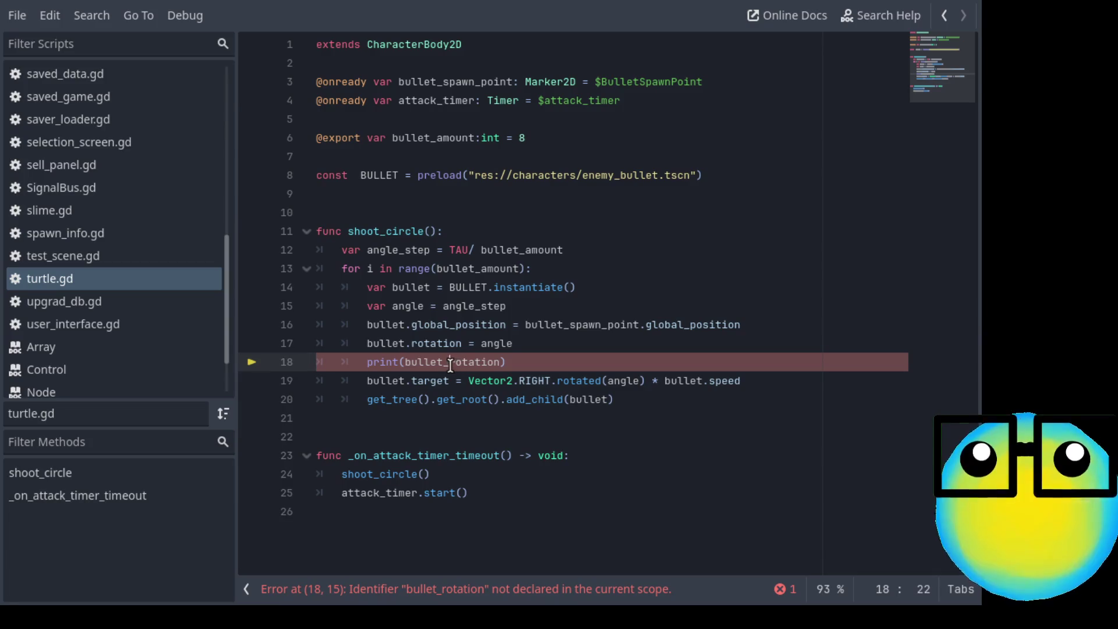
{"action": "key", "text": "BackSpace"}
{"action": "type", "text": "."}
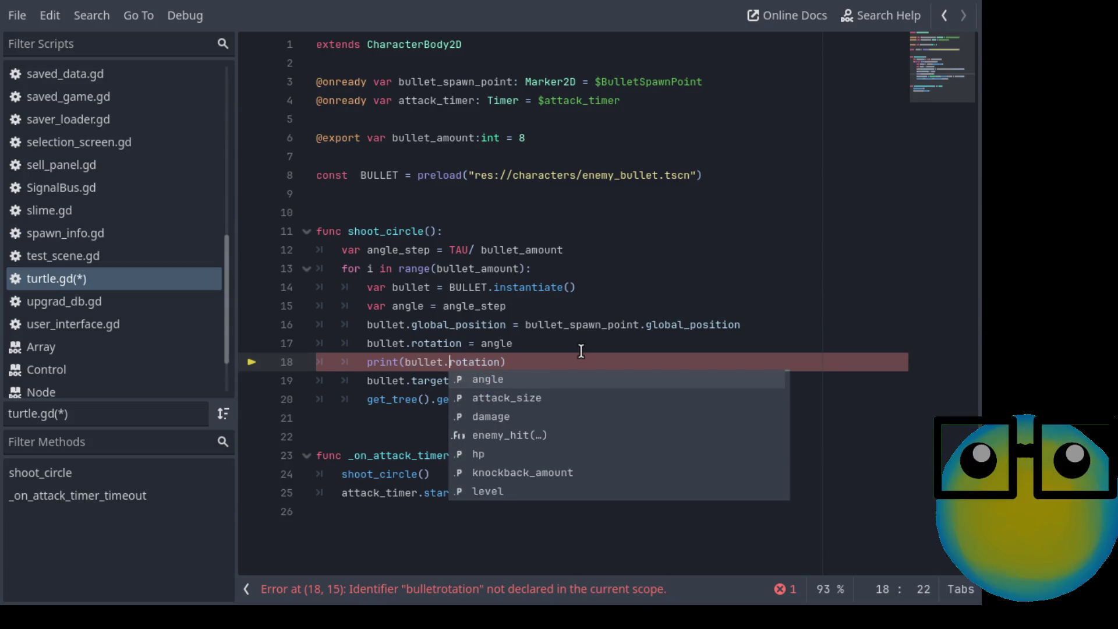
{"action": "left_click", "coordinate": [585, 350]}
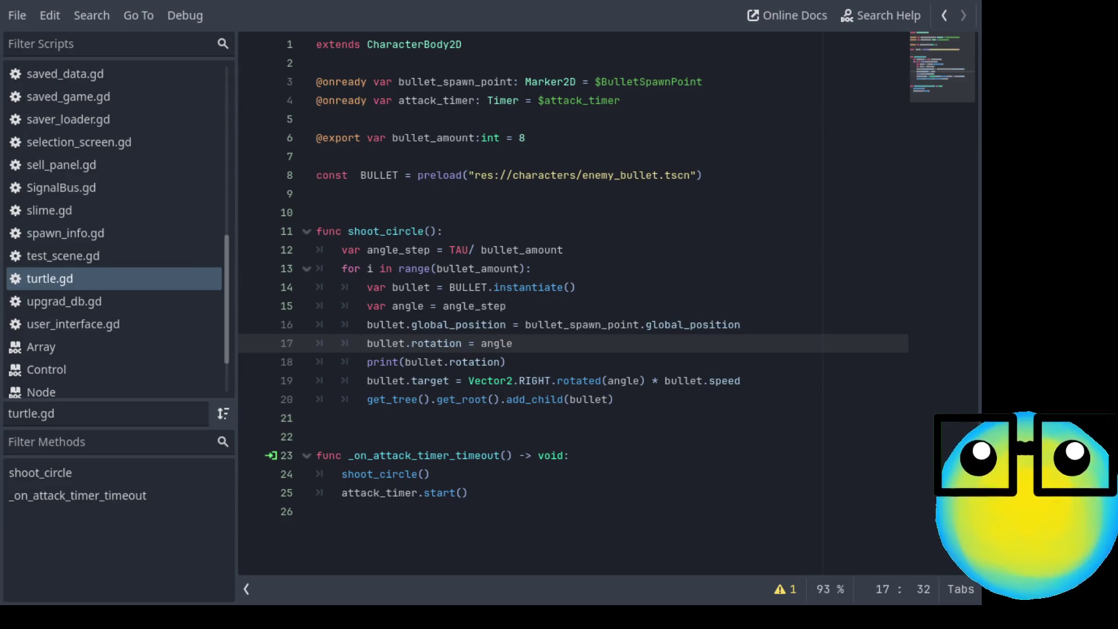
{"action": "key", "text": "F5"}
{"action": "key", "text": "Down"}
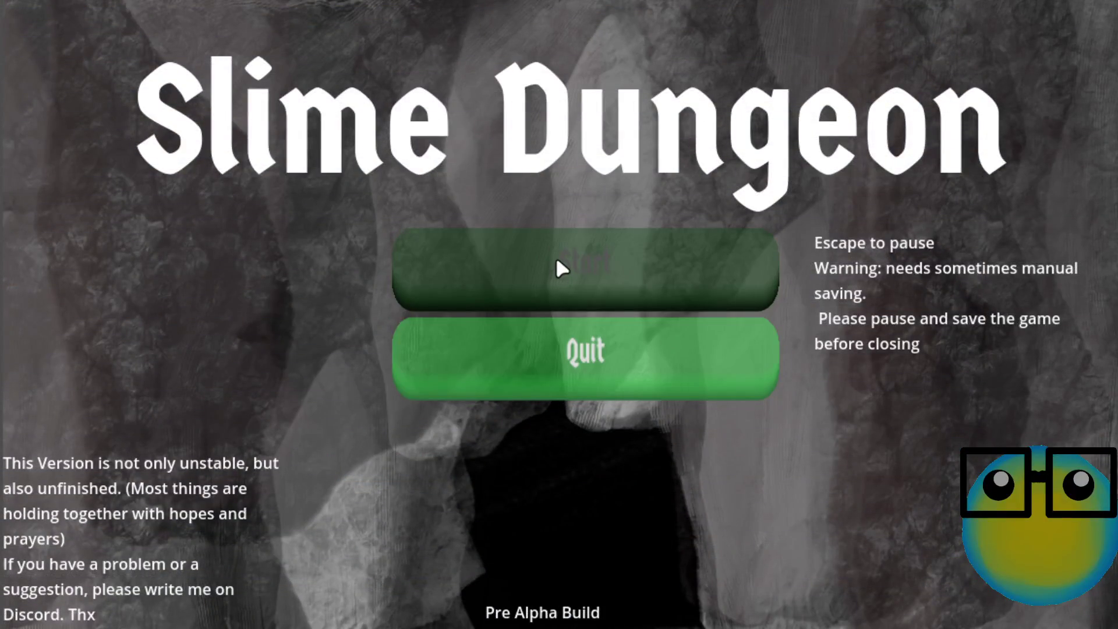
Play a quick mission with the dark slime, save the game, and stop the run with F8.
{"action": "left_click", "coordinate": [557, 262]}
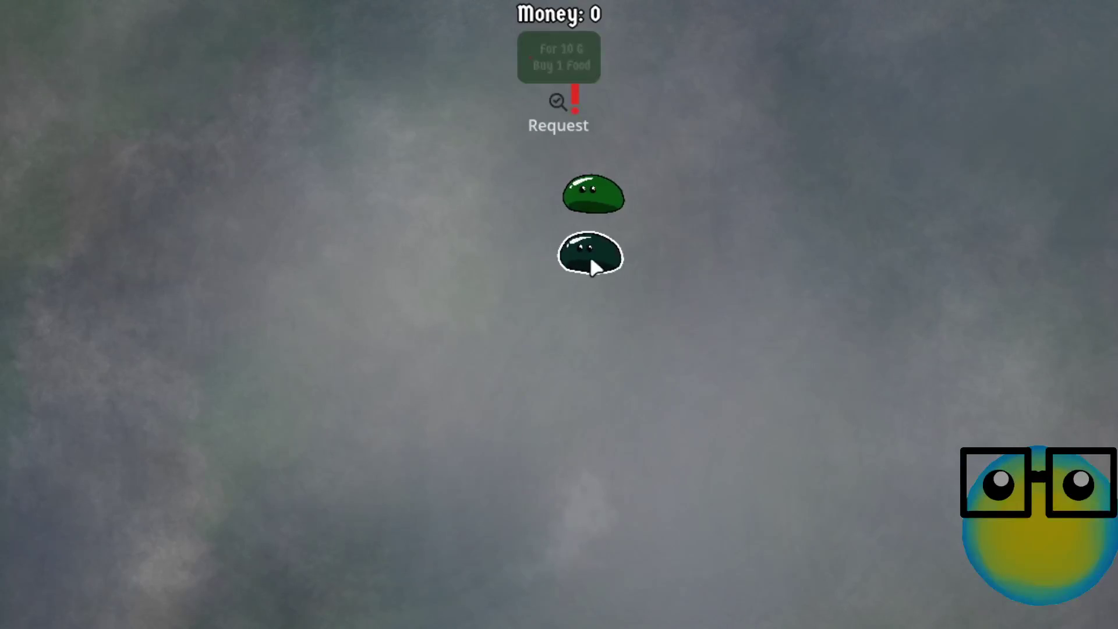
{"action": "left_click", "coordinate": [590, 255]}
{"action": "left_click", "coordinate": [454, 586]}
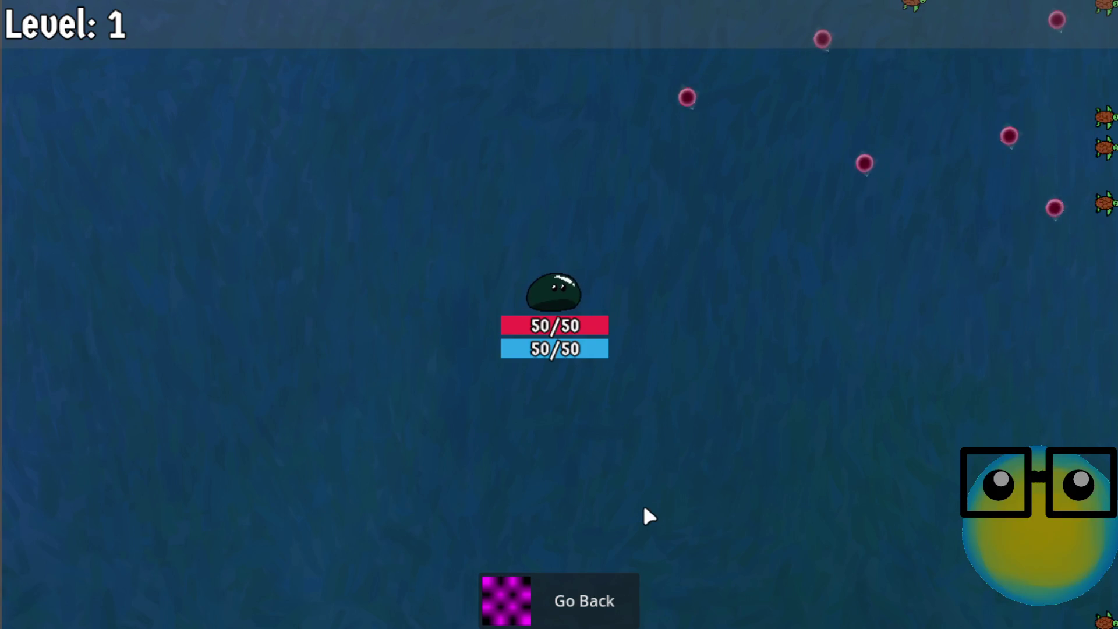
{"action": "key", "text": "d"}
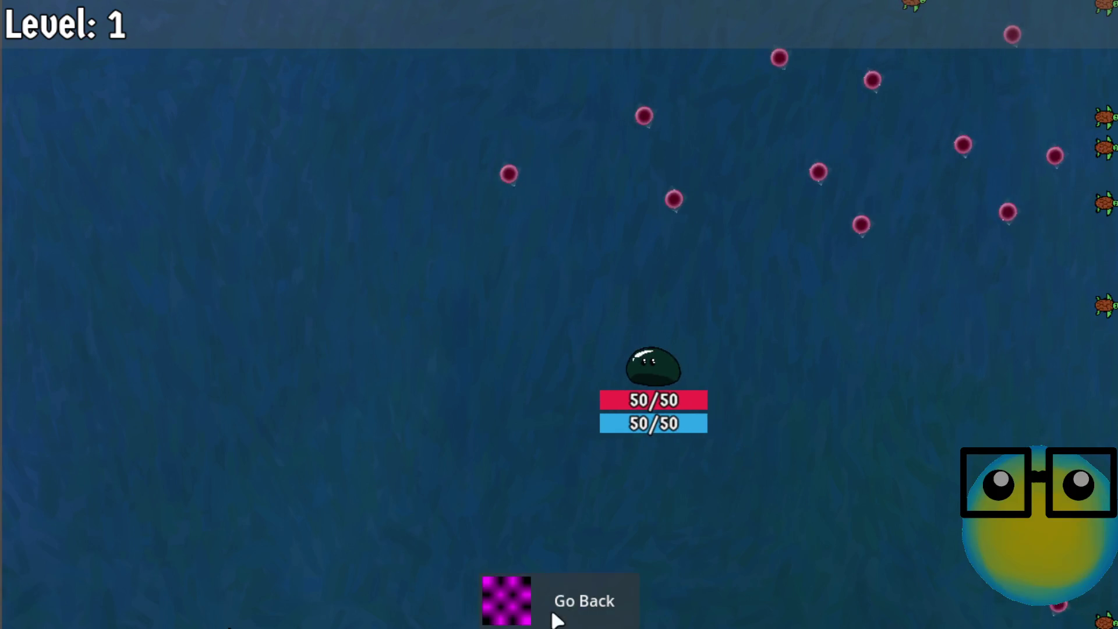
{"action": "left_click", "coordinate": [554, 613]}
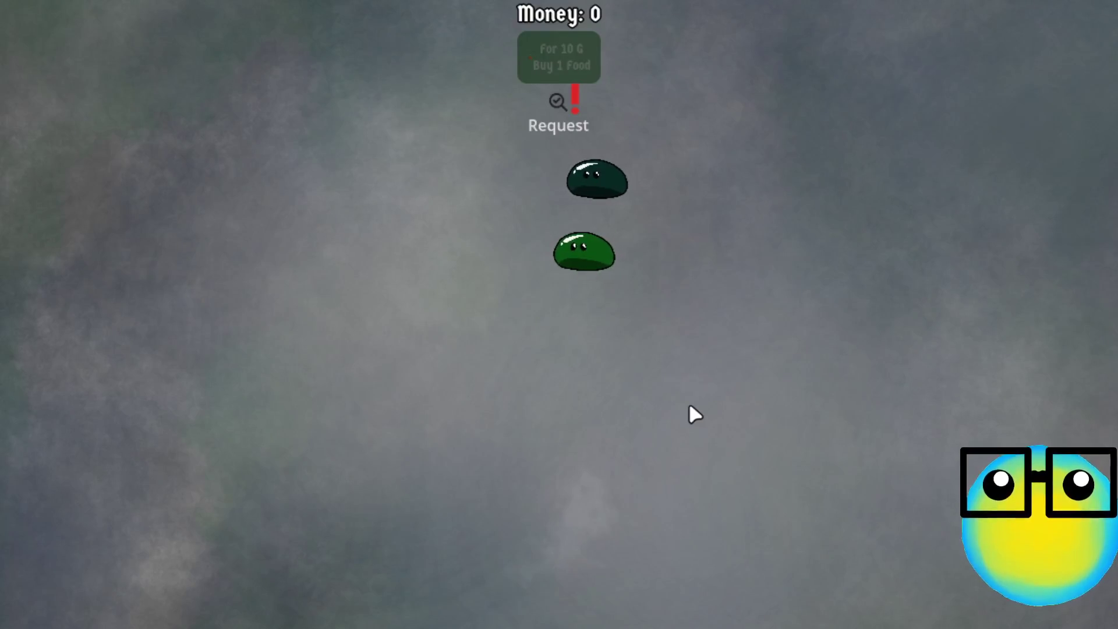
{"action": "key", "text": "Escape"}
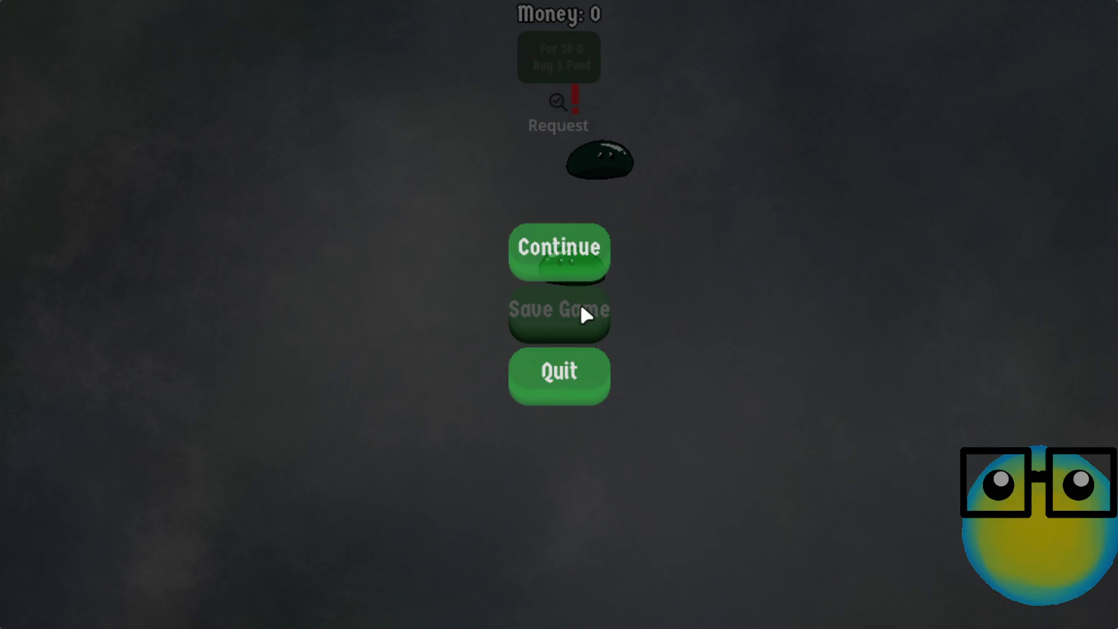
{"action": "left_click", "coordinate": [586, 314]}
{"action": "key", "text": "F8"}
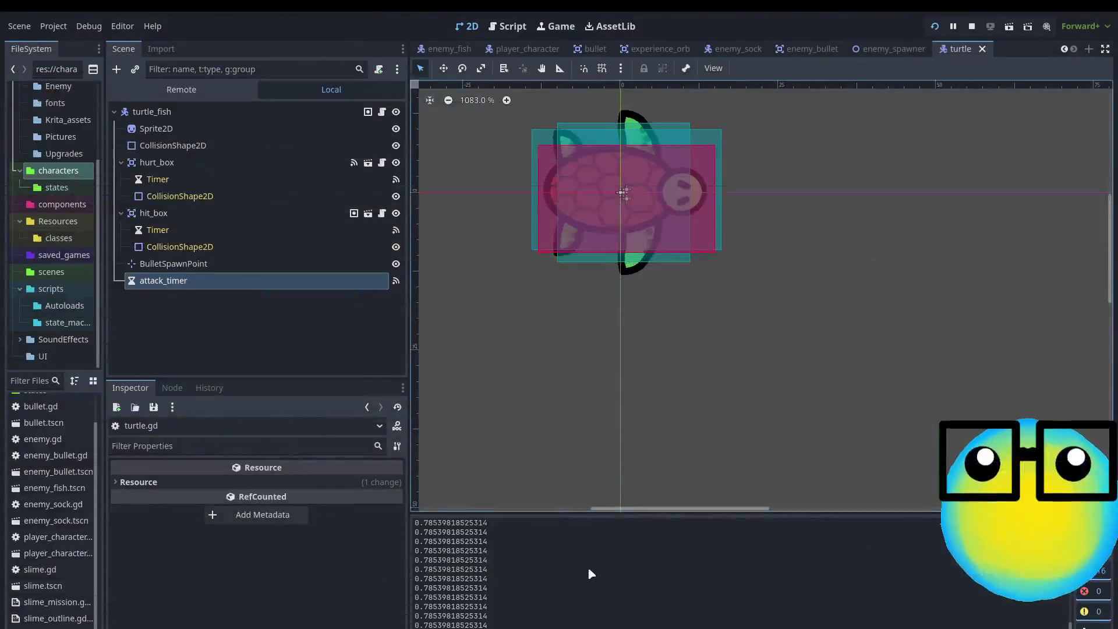
Enlarge the Output panel to check the repeated 0.78539818525314 rotations, then shrink it back.
{"action": "left_click_drag", "start_coordinate": [631, 512], "coordinate": [655, 97]}
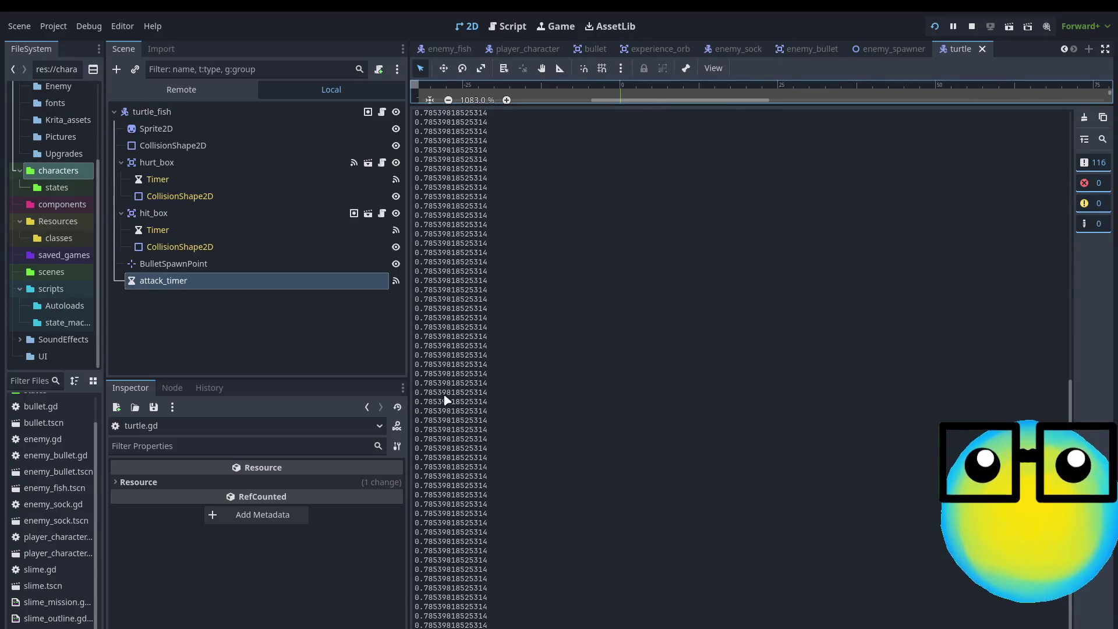
{"action": "mouse_move", "coordinate": [420, 193]}
{"action": "left_mouse_down"}
{"action": "mouse_move", "coordinate": [500, 222]}
{"action": "mouse_move", "coordinate": [525, 578]}
{"action": "left_mouse_up"}
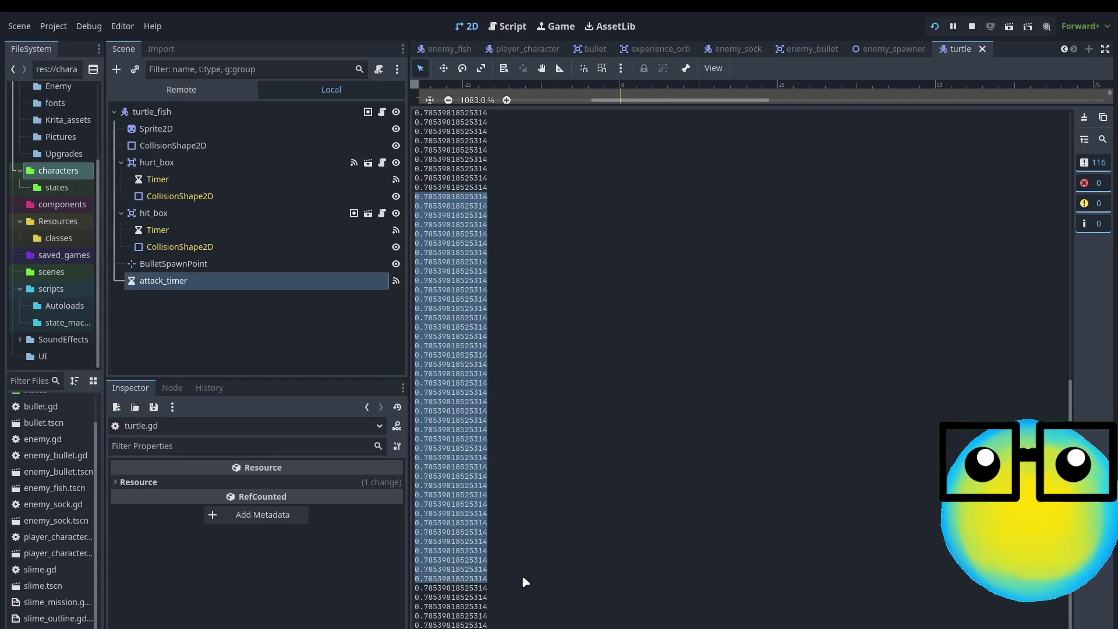
{"action": "left_click", "coordinate": [525, 579]}
{"action": "left_click_drag", "start_coordinate": [721, 105], "coordinate": [656, 522]}
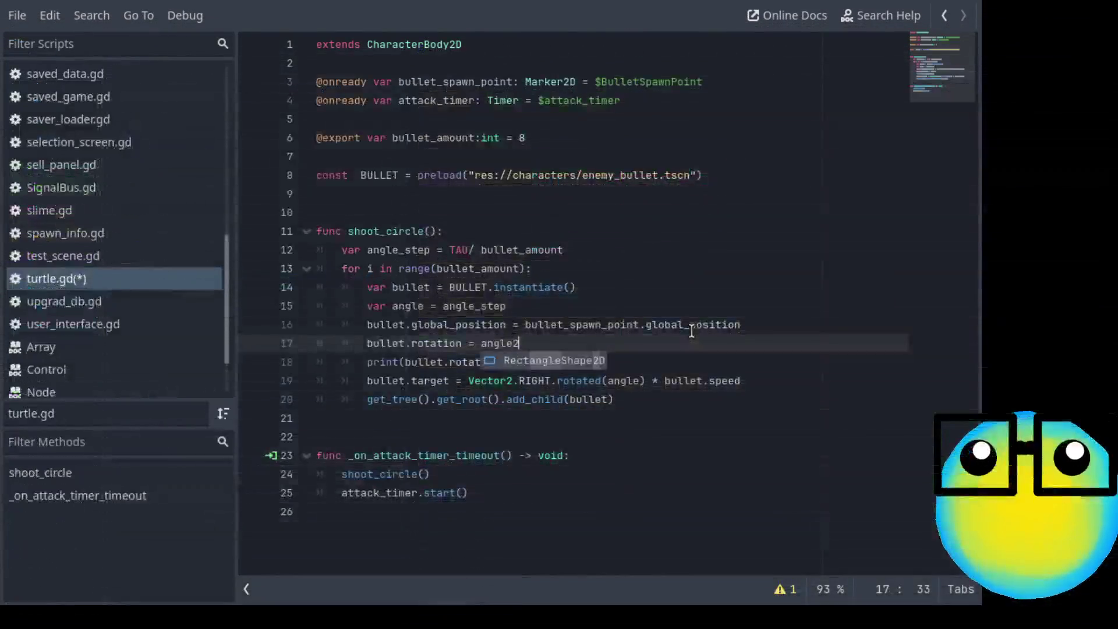
Set angle_step = TAU / bullet_amount and angle = angle_step * i in shoot_circle, then save.
{"action": "left_click", "coordinate": [675, 307]}
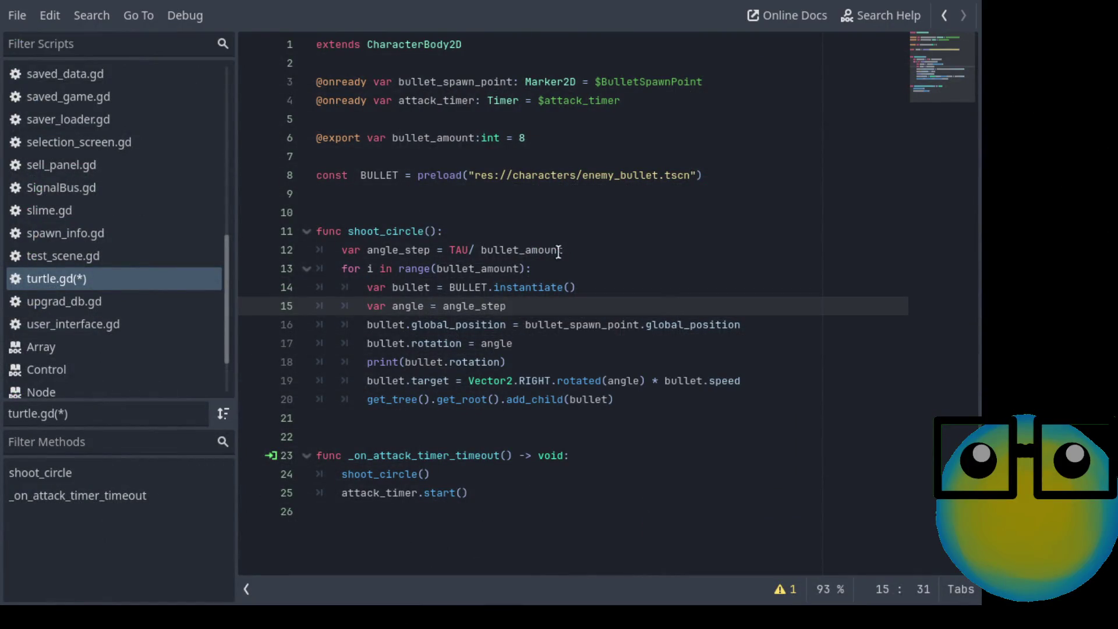
{"action": "left_click_drag", "start_coordinate": [584, 245], "coordinate": [343, 247]}
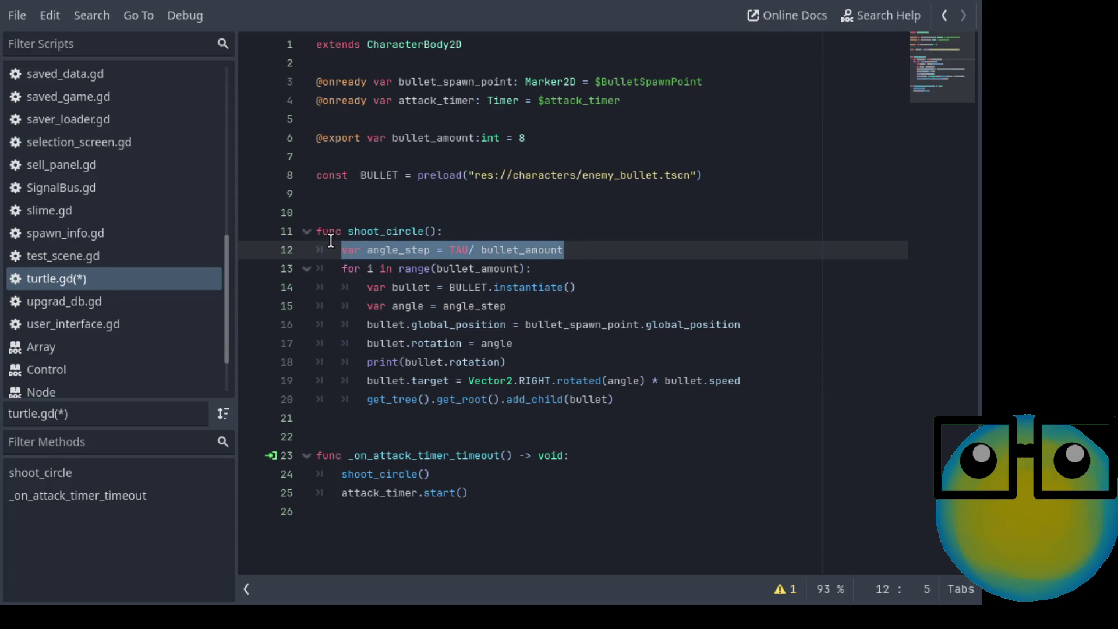
{"action": "left_click", "coordinate": [441, 305]}
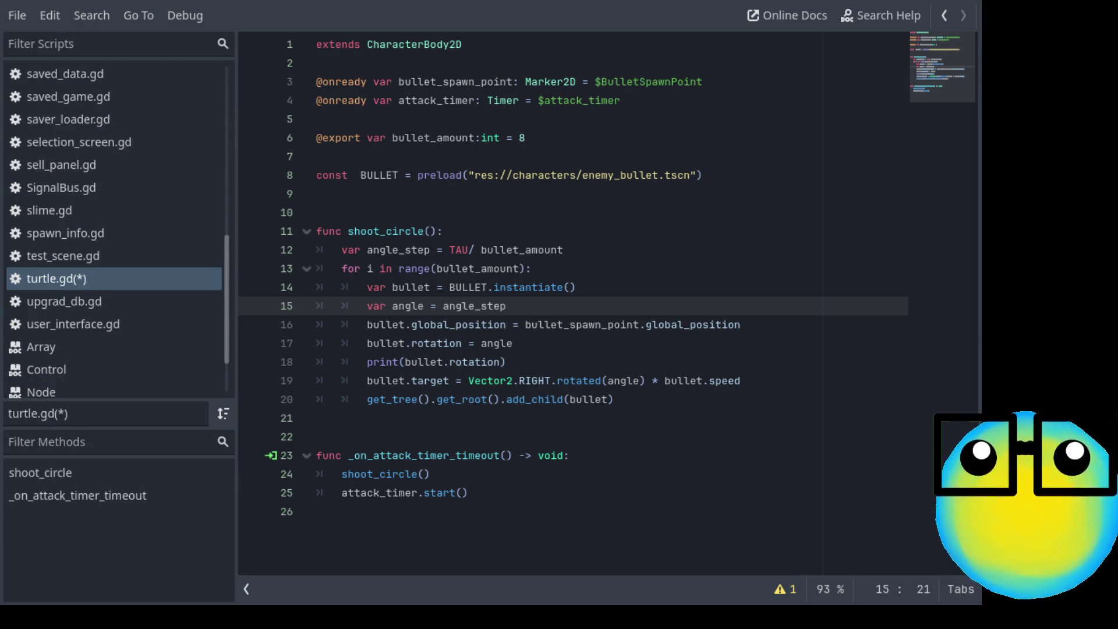
{"action": "left_click", "coordinate": [523, 308]}
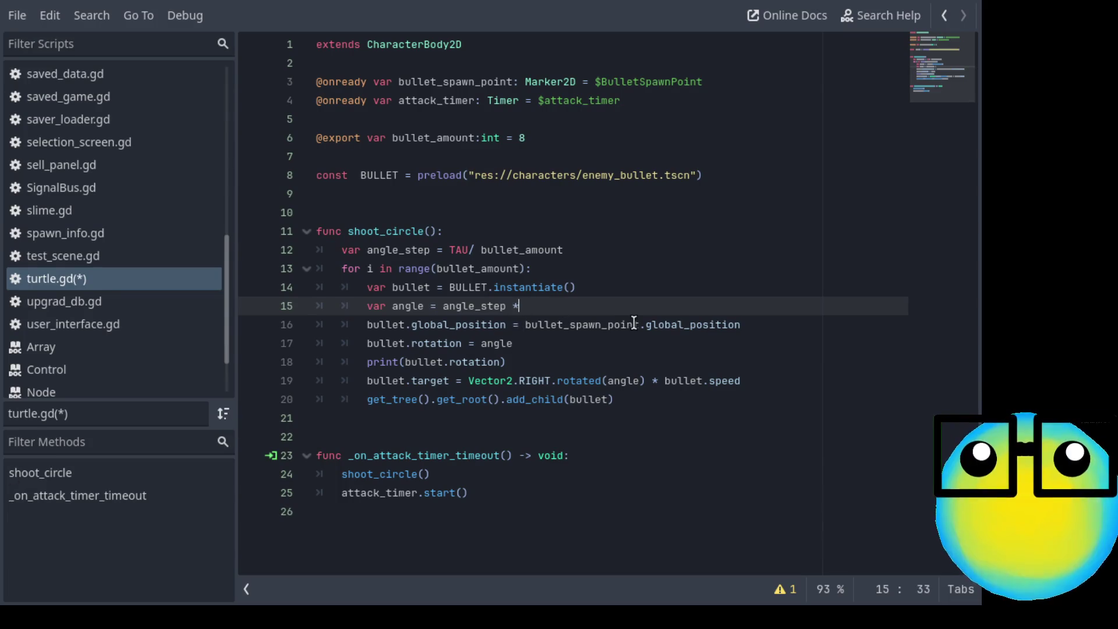
{"action": "type", "text": "i"}
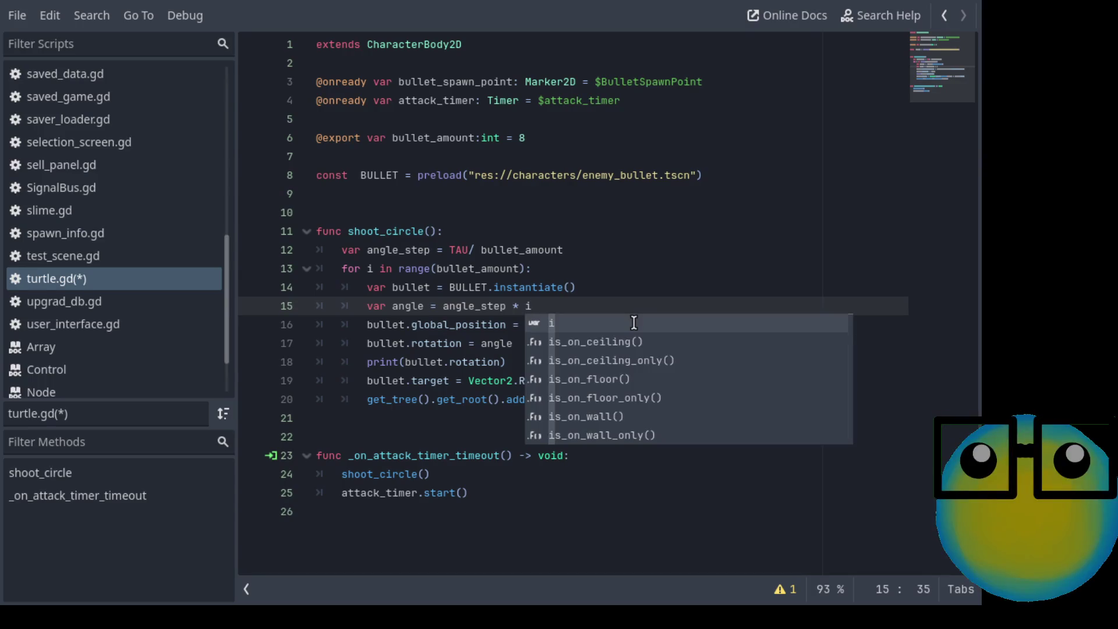
{"action": "left_click", "coordinate": [679, 294]}
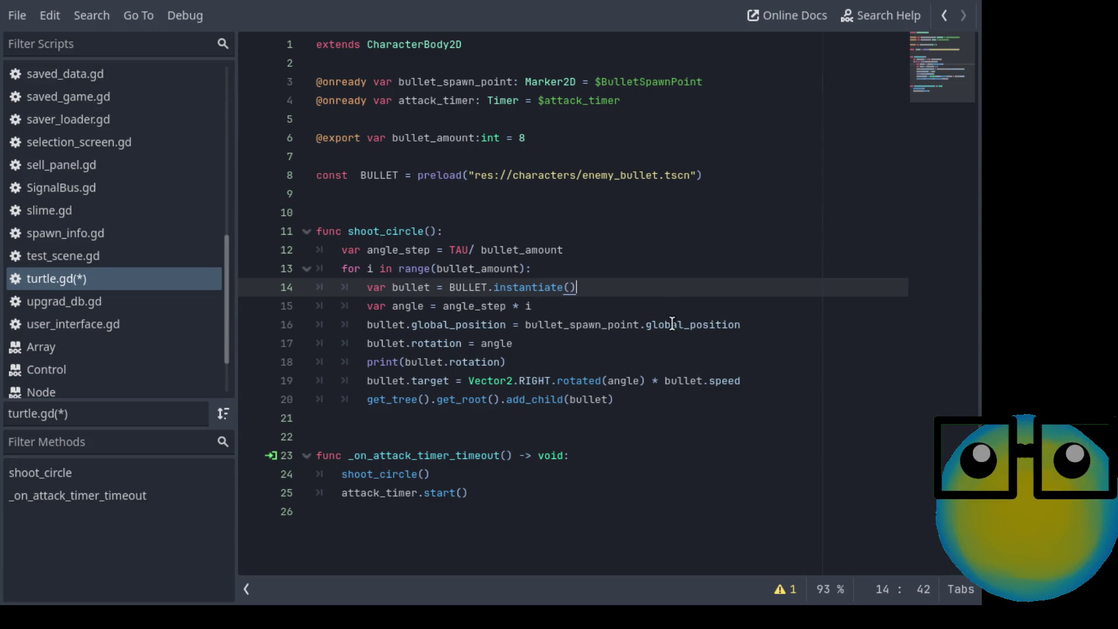
{"action": "left_click", "coordinate": [630, 298]}
{"action": "key", "text": "ctrl+s"}
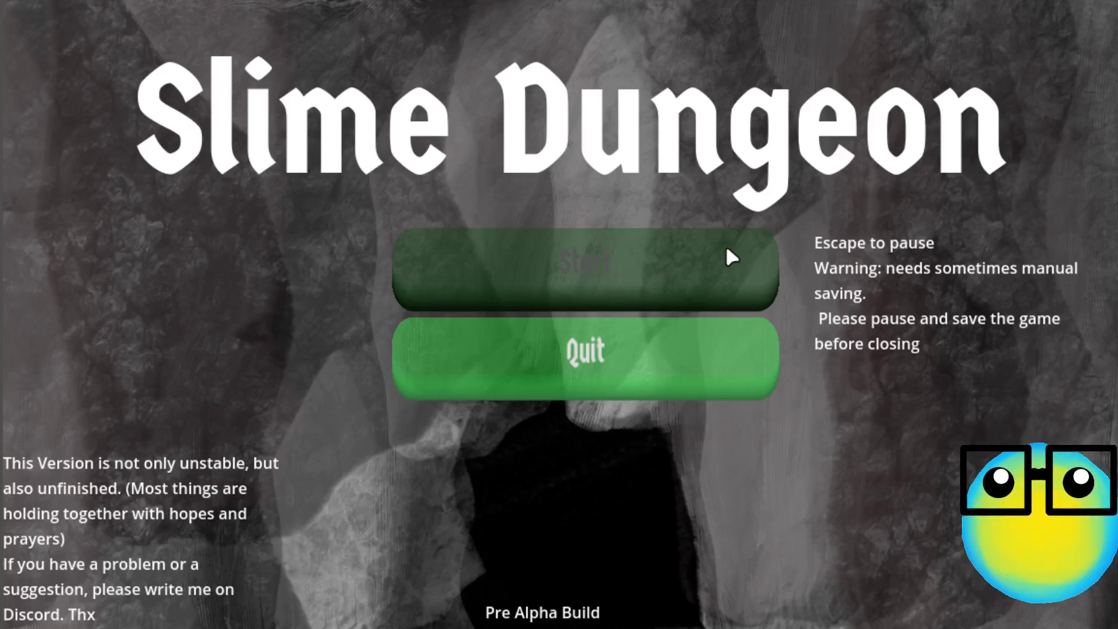
Start a Level 1 mission with the green slime and begin dodging bullets.
{"action": "left_click", "coordinate": [726, 250]}
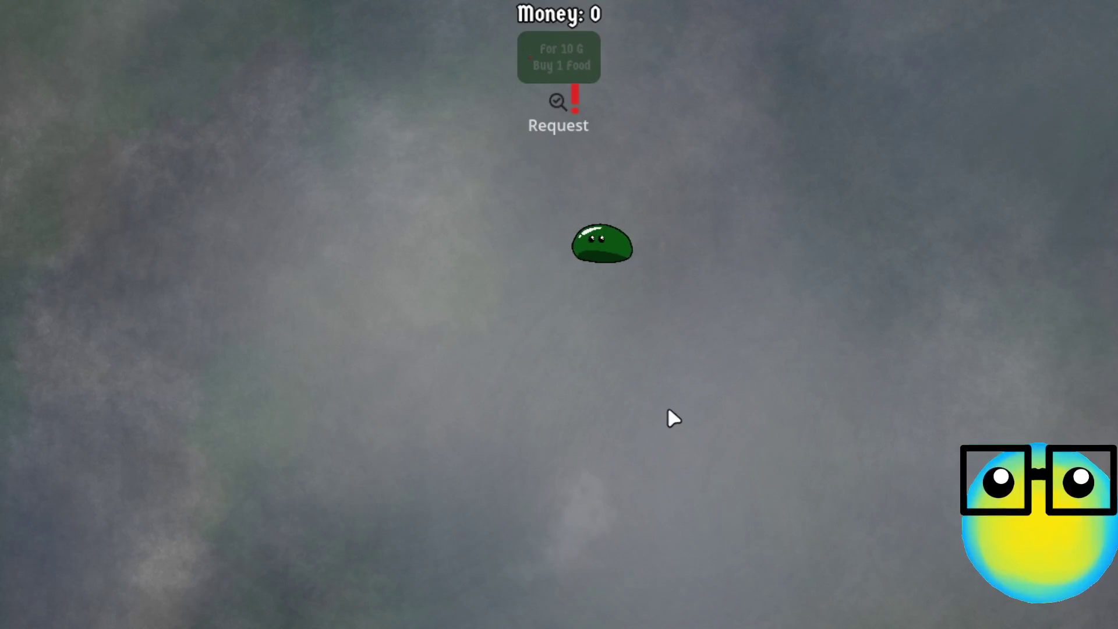
{"action": "left_click", "coordinate": [531, 325]}
{"action": "left_click", "coordinate": [460, 601]}
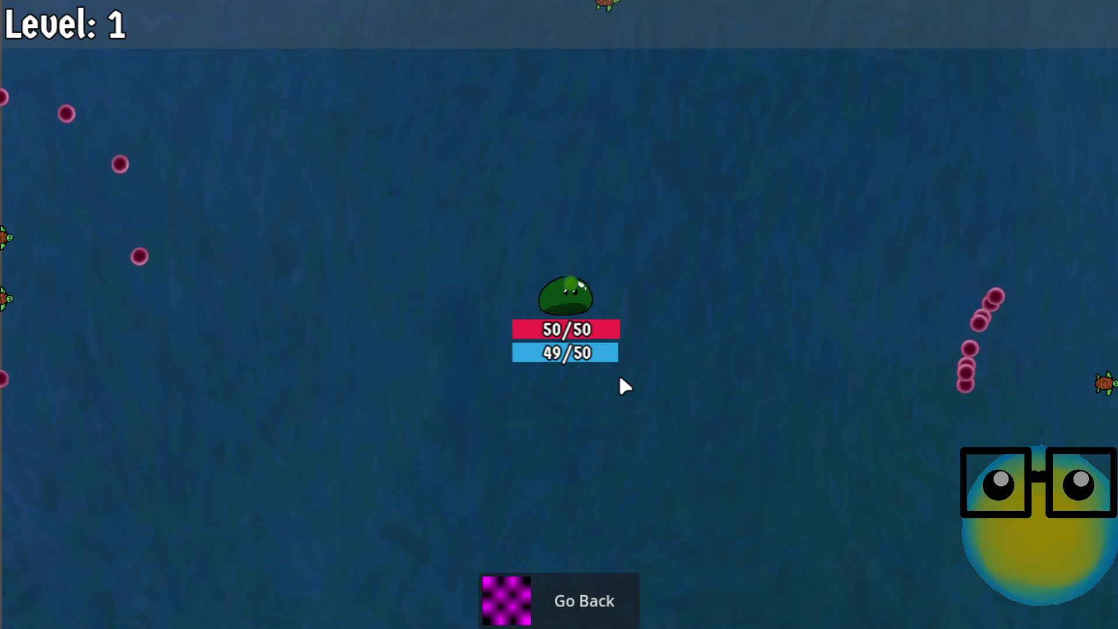
{"action": "key", "text": "s"}
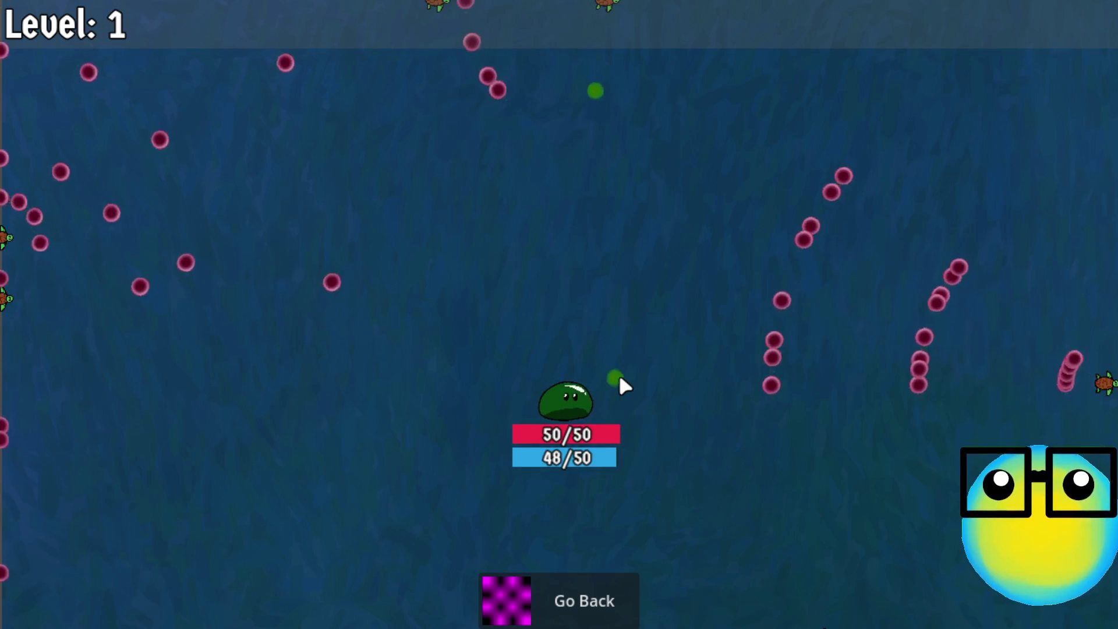
{"action": "key", "text": "d"}
{"action": "key", "text": "d"}
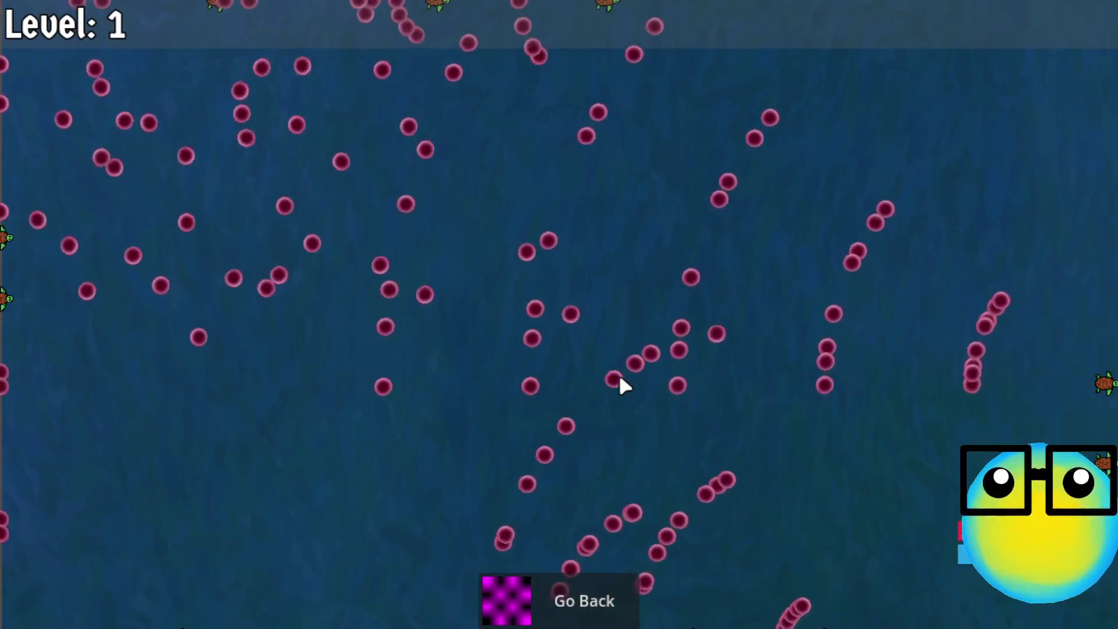
Keep dodging the turtles' bullet circles until Game Over, then restart.
{"action": "key", "text": "a"}
{"action": "key", "text": "d"}
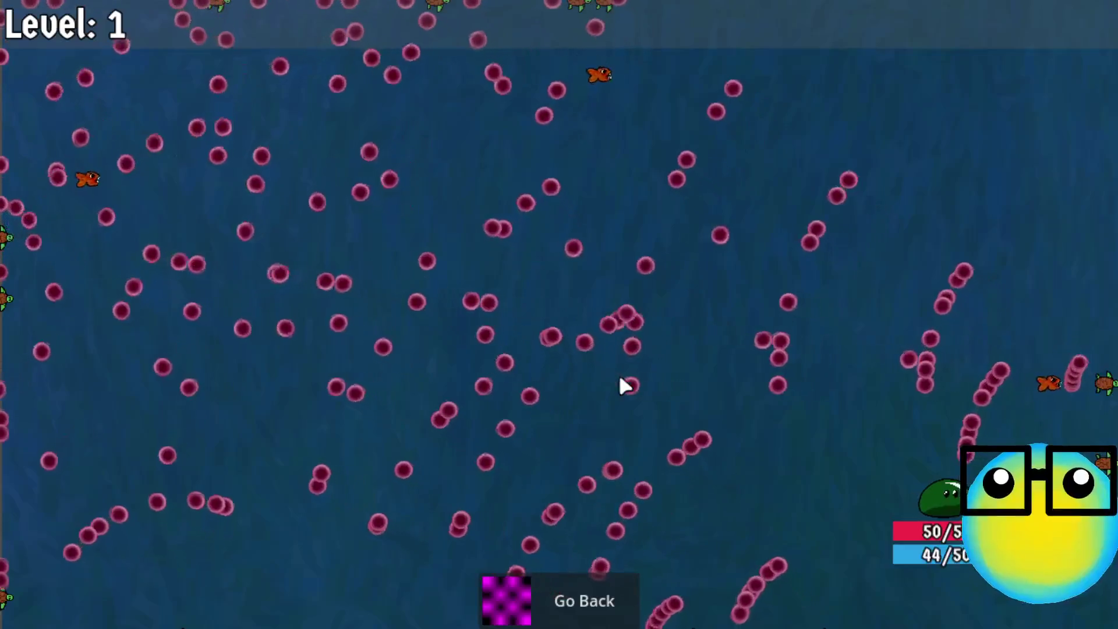
{"action": "key", "text": "a"}
{"action": "key", "text": "d"}
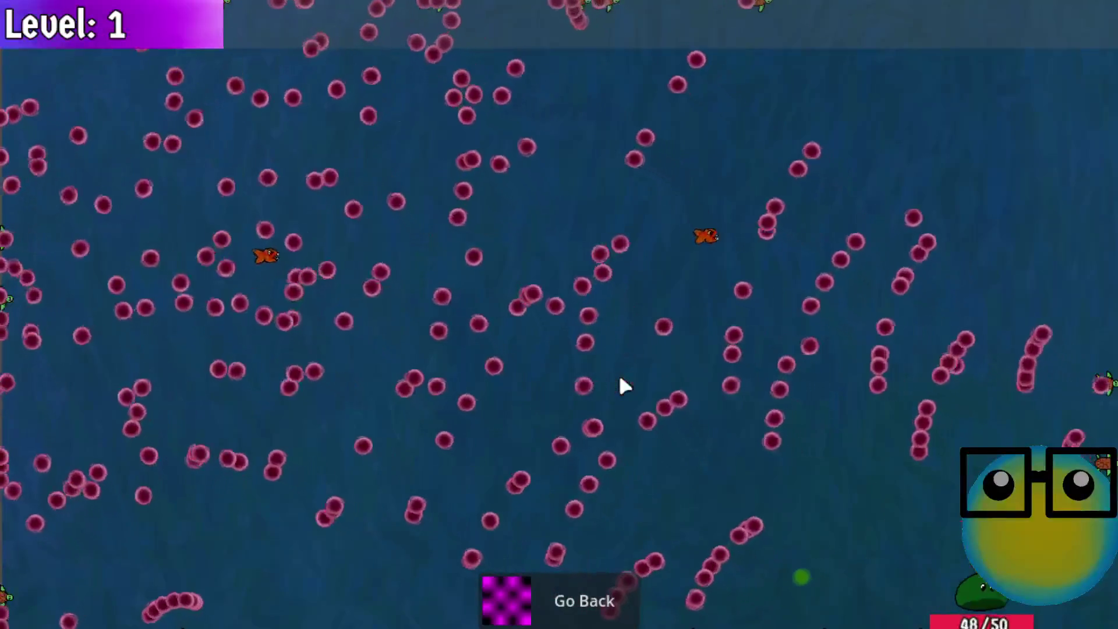
{"action": "key", "text": "a"}
{"action": "key", "text": "d"}
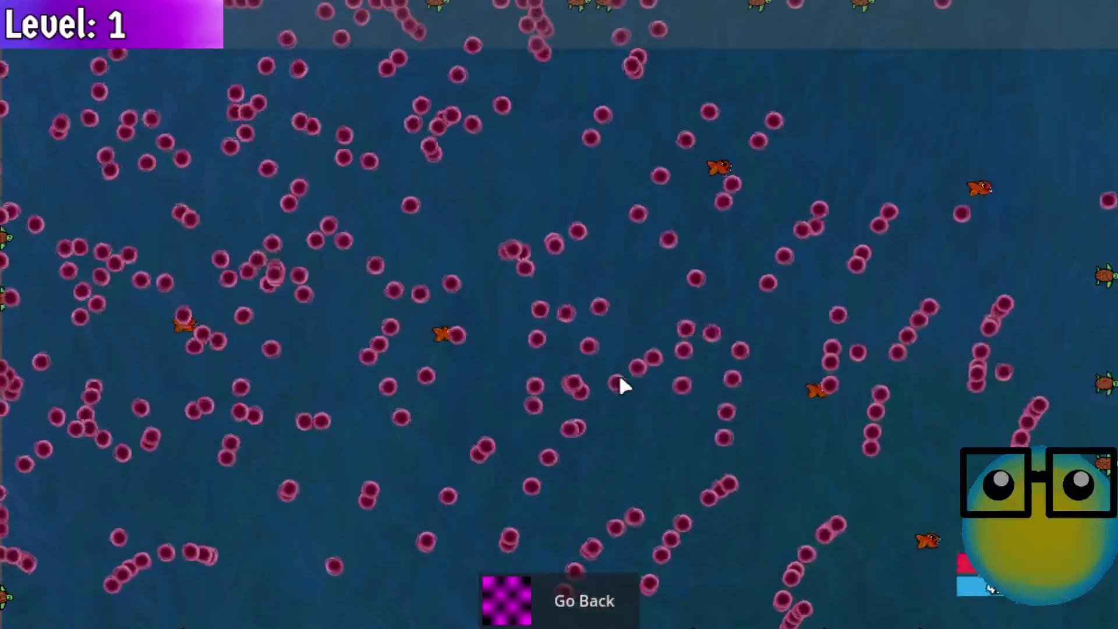
{"action": "key", "text": "w"}
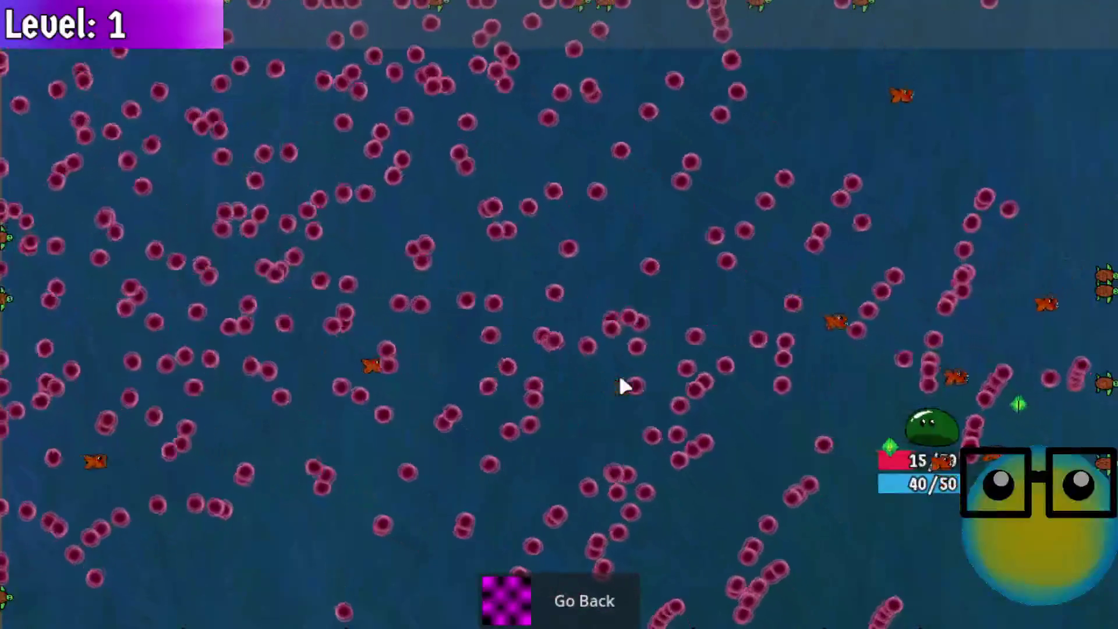
{"action": "key", "text": "a"}
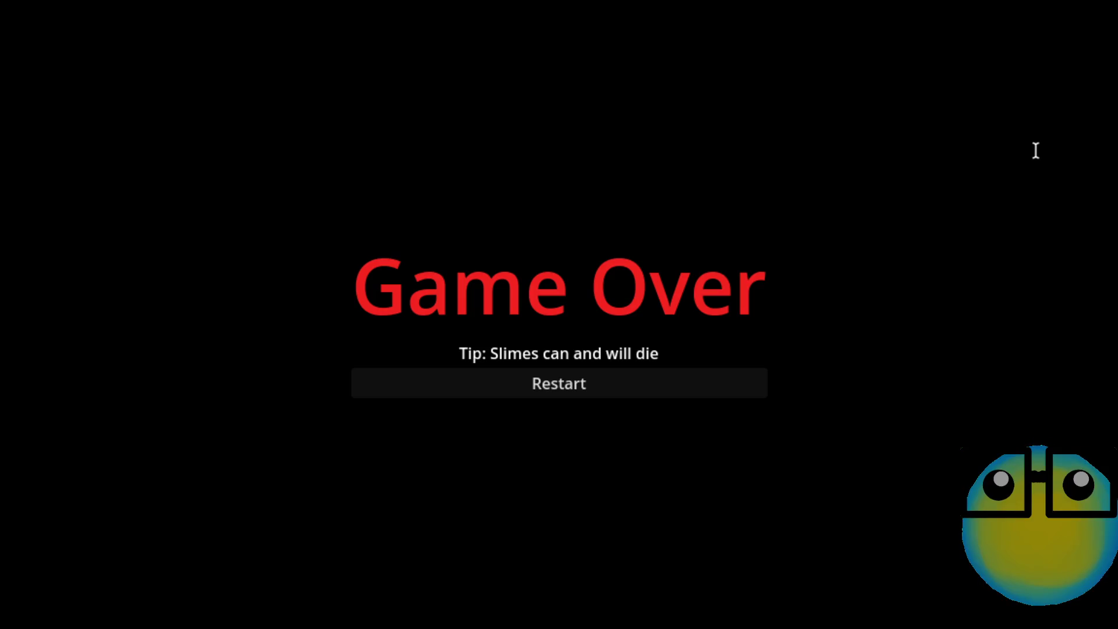
{"action": "left_click", "coordinate": [722, 383]}
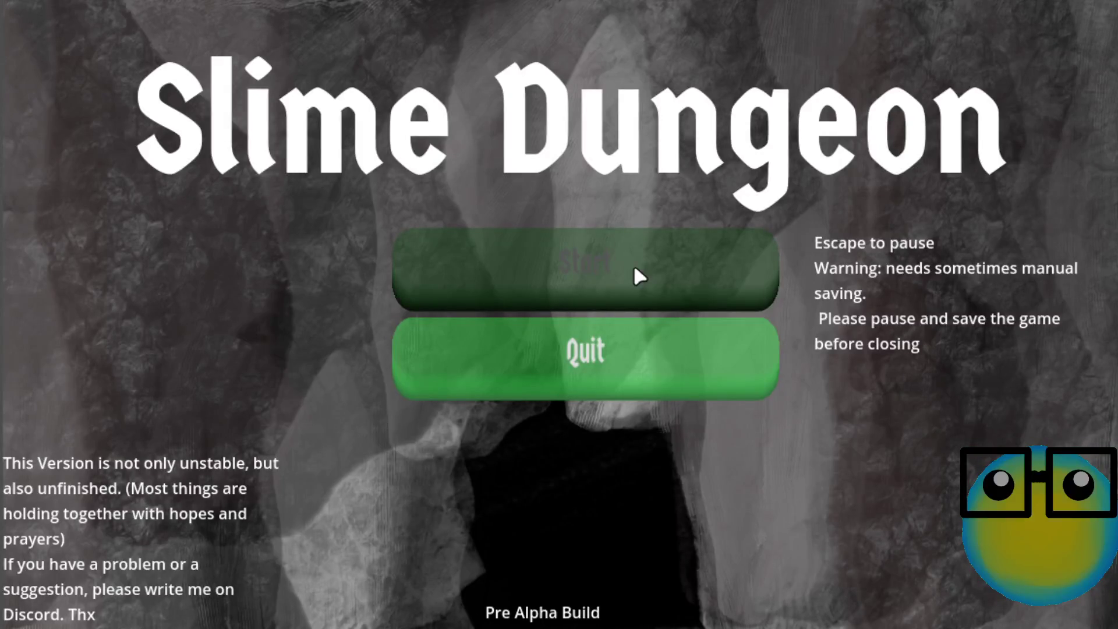
Restart the game, play a mission with the pink slime, then pause it with Escape.
{"action": "left_click", "coordinate": [475, 297]}
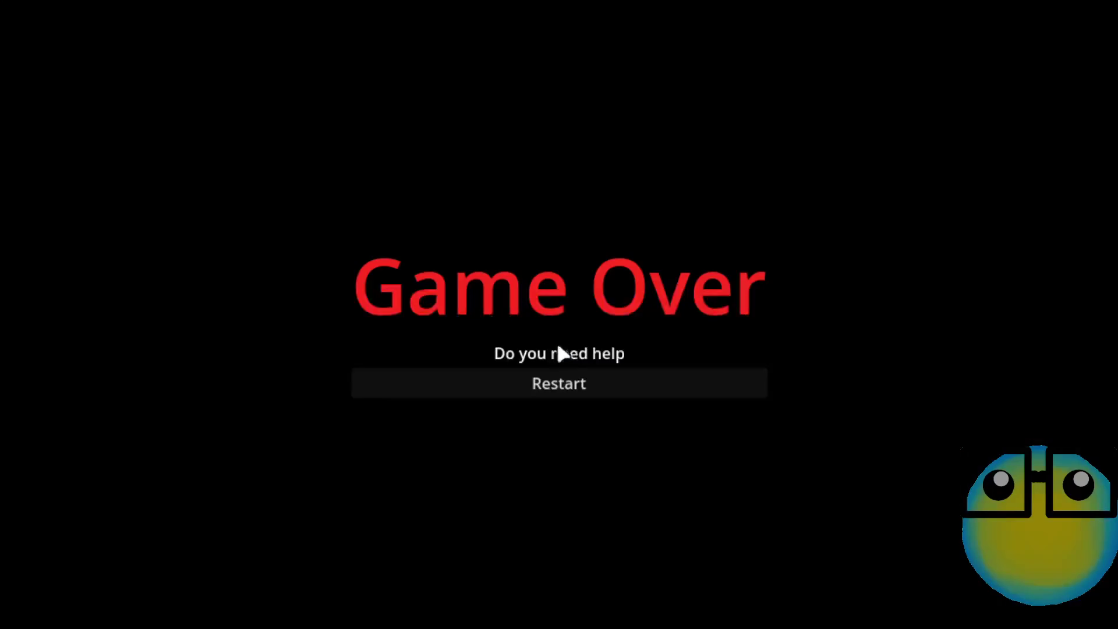
{"action": "left_click", "coordinate": [551, 378]}
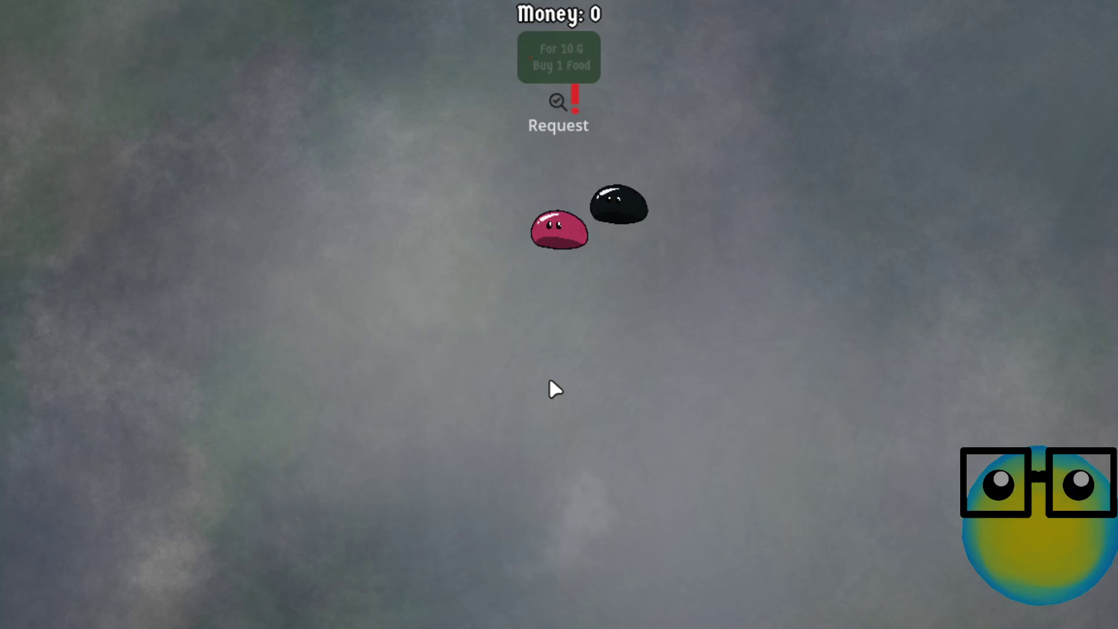
{"action": "left_click", "coordinate": [551, 241]}
{"action": "left_click", "coordinate": [457, 600]}
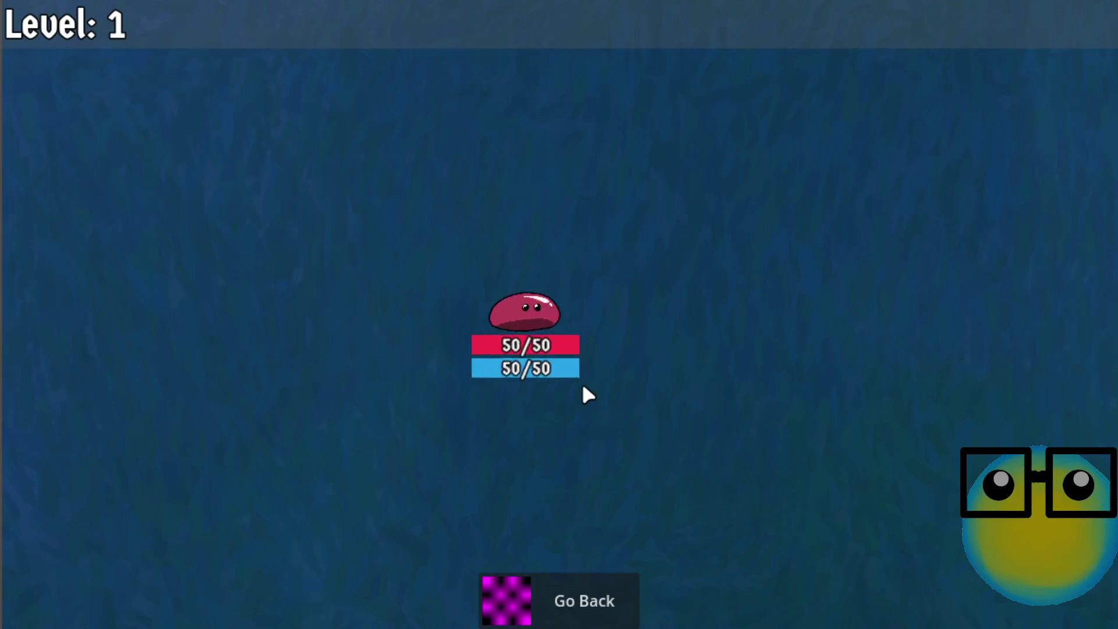
{"action": "left_click", "coordinate": [583, 388]}
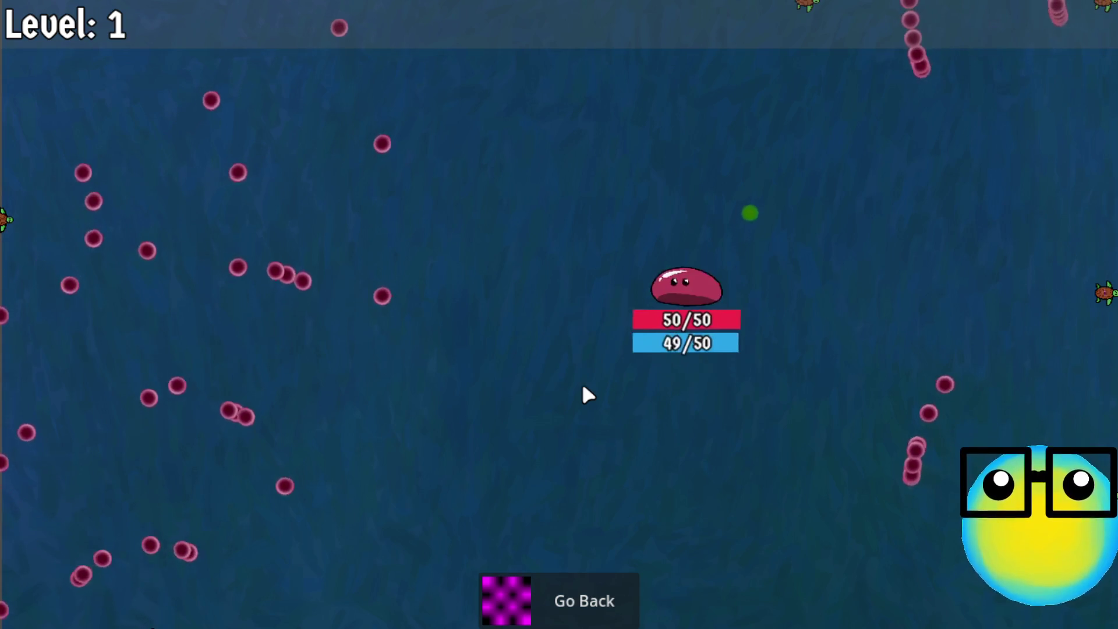
{"action": "left_click", "coordinate": [583, 387]}
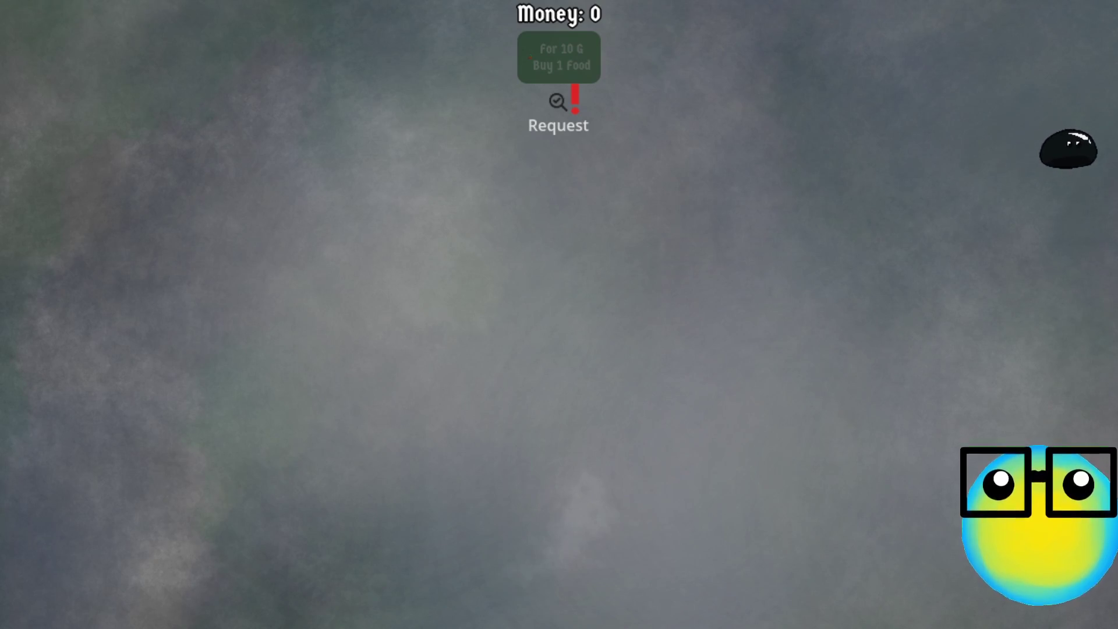
{"action": "key", "text": "Escape"}
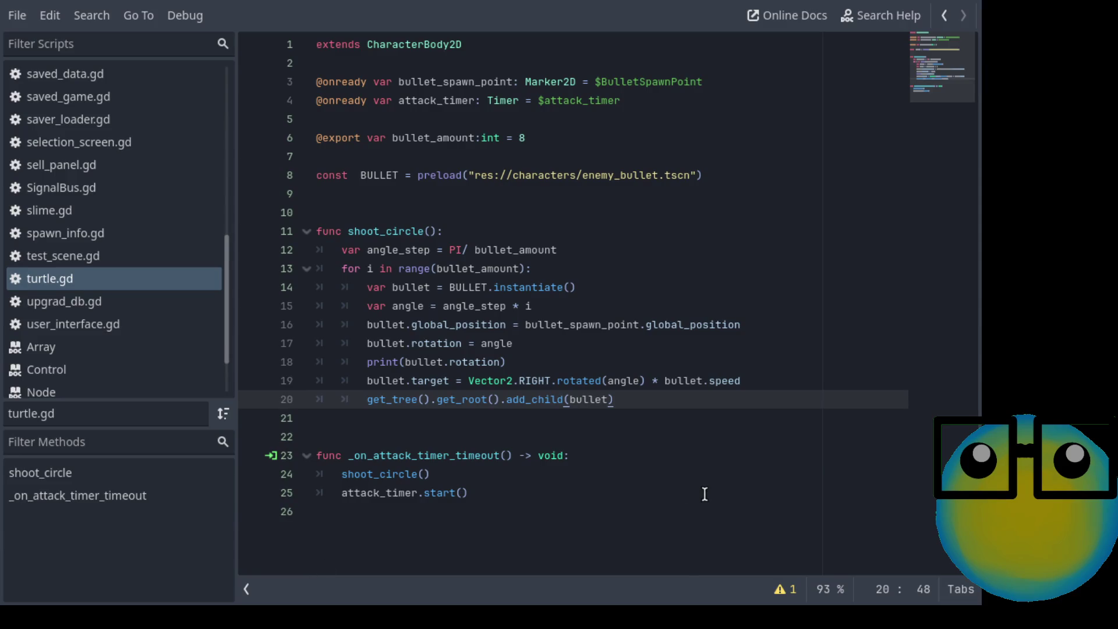
Change line 12's angle step to PI/ (bullet_amount/2), save turtle.gd, and run the project.
{"action": "key", "text": "Up"}
{"action": "left_click", "coordinate": [606, 362]}
{"action": "left_click", "coordinate": [824, 381]}
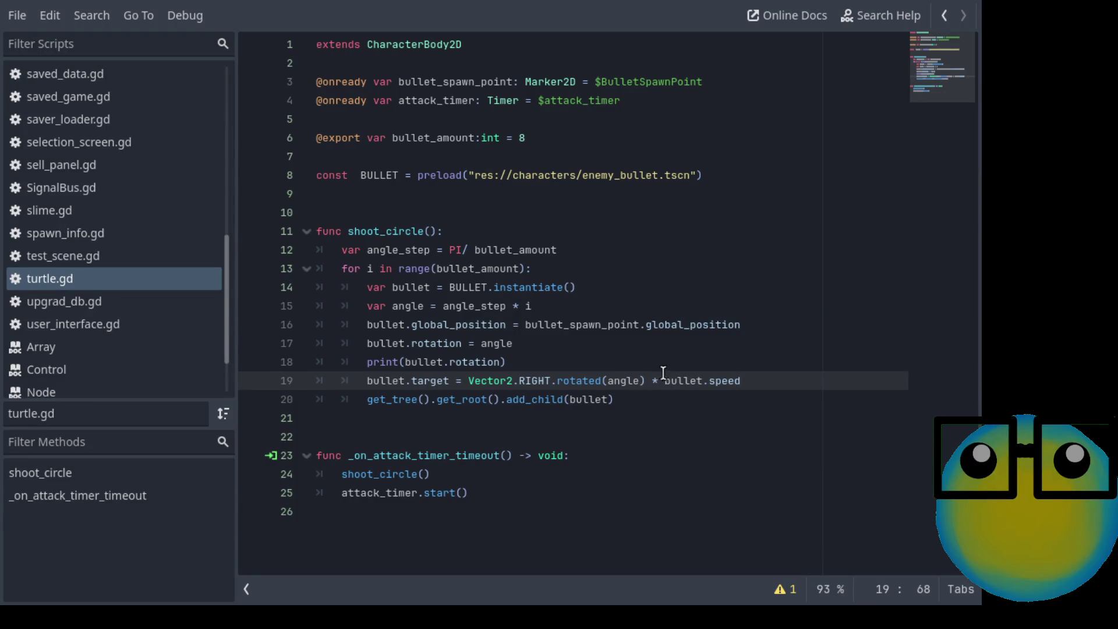
{"action": "left_click", "coordinate": [565, 251]}
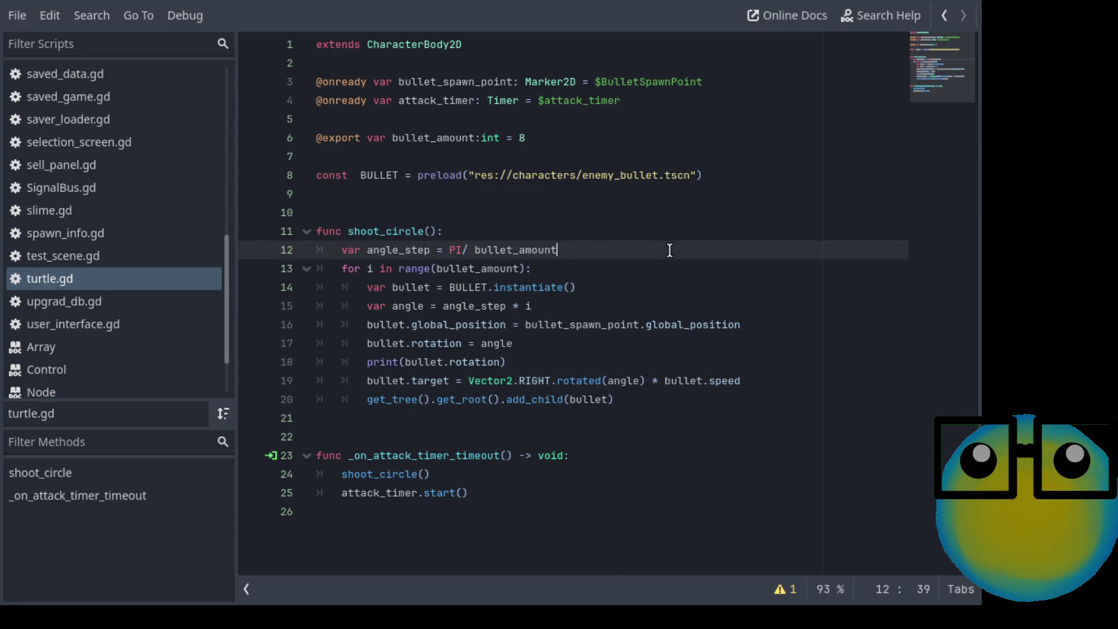
{"action": "left_click", "coordinate": [476, 251]}
{"action": "type", "text": "("}
{"action": "type", "text": "/2"}
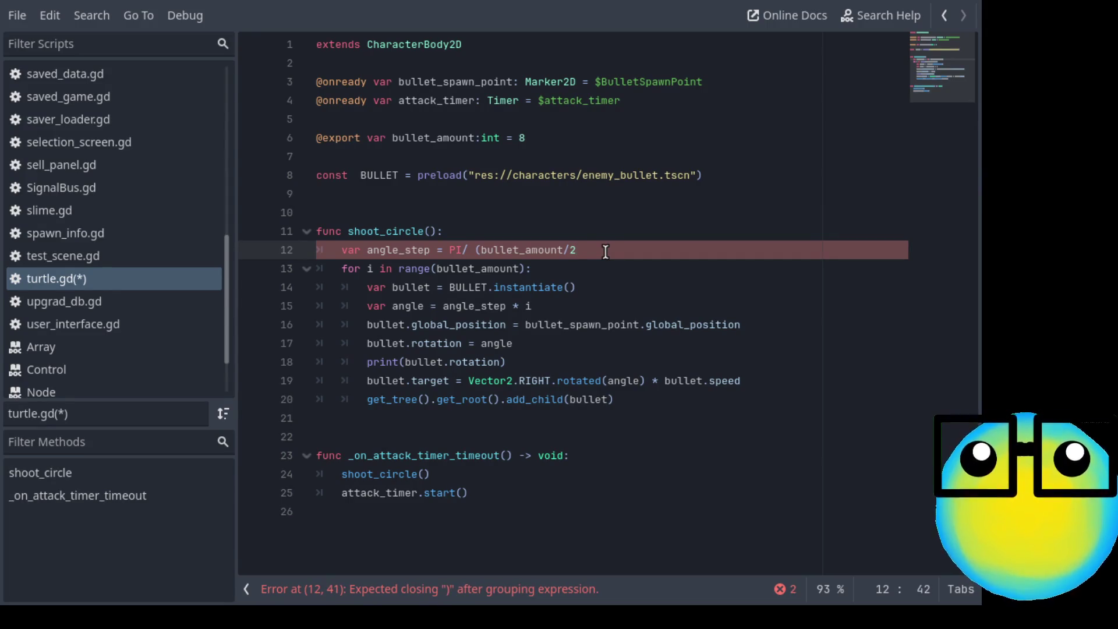
{"action": "key", "text": "ctrl+s"}
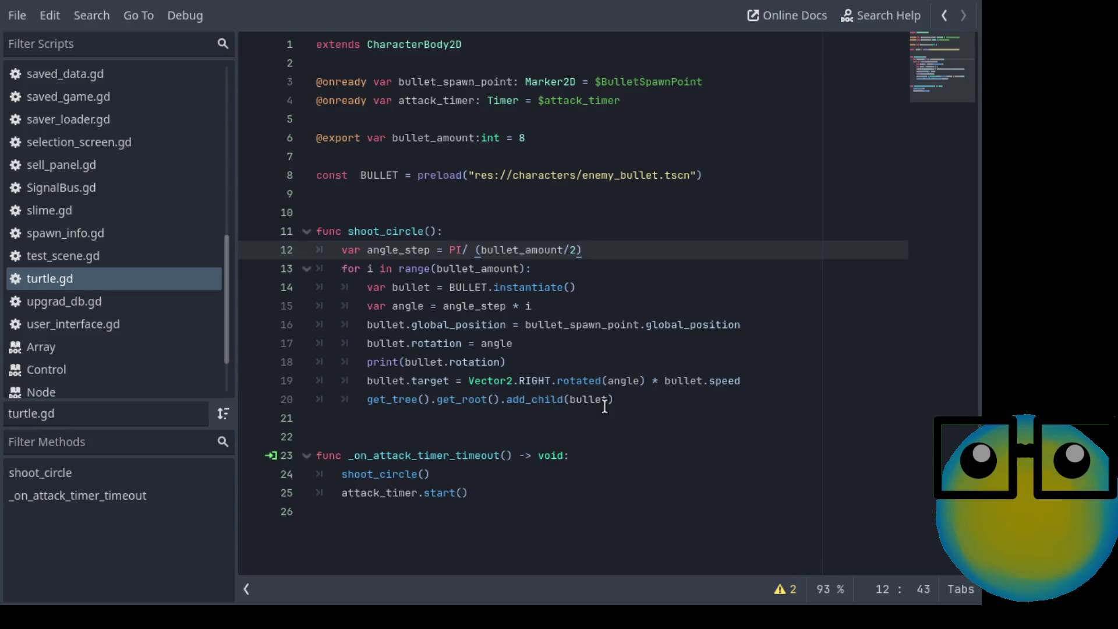
{"action": "key", "text": "F5"}
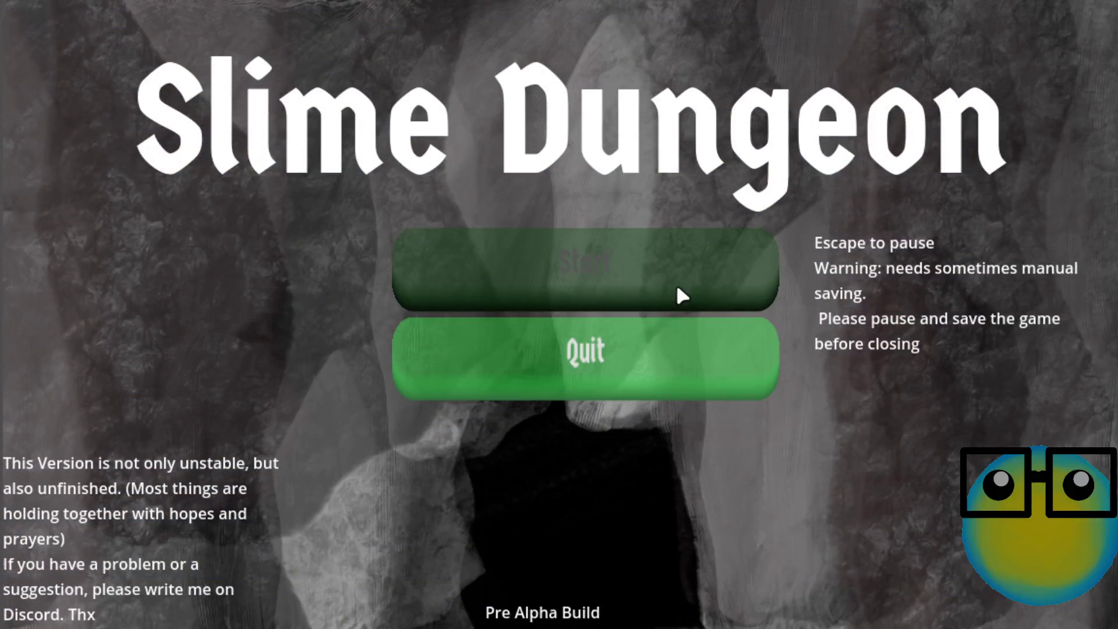
Play a mission with the black slime, dodging bullets until Game Over, then restart.
{"action": "left_click", "coordinate": [677, 287]}
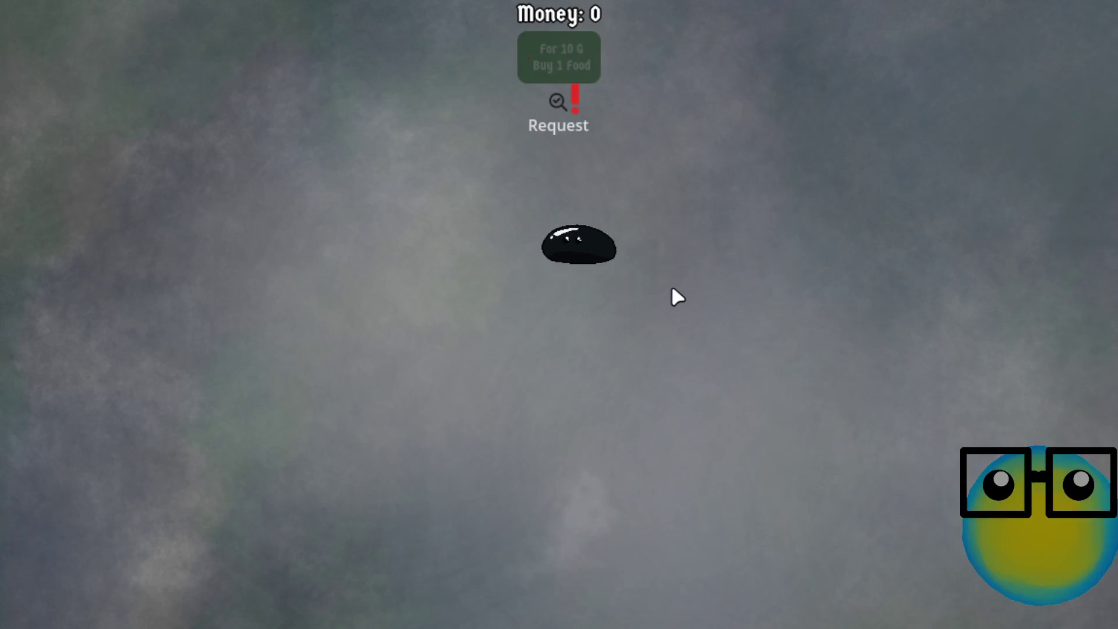
{"action": "left_click", "coordinate": [579, 243]}
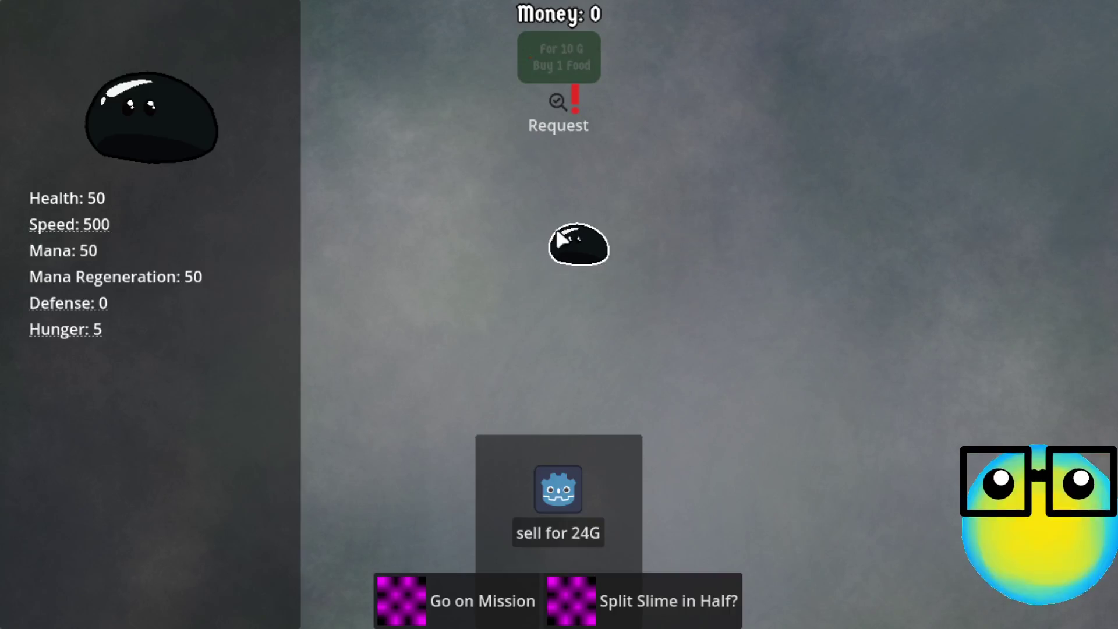
{"action": "left_click", "coordinate": [467, 606]}
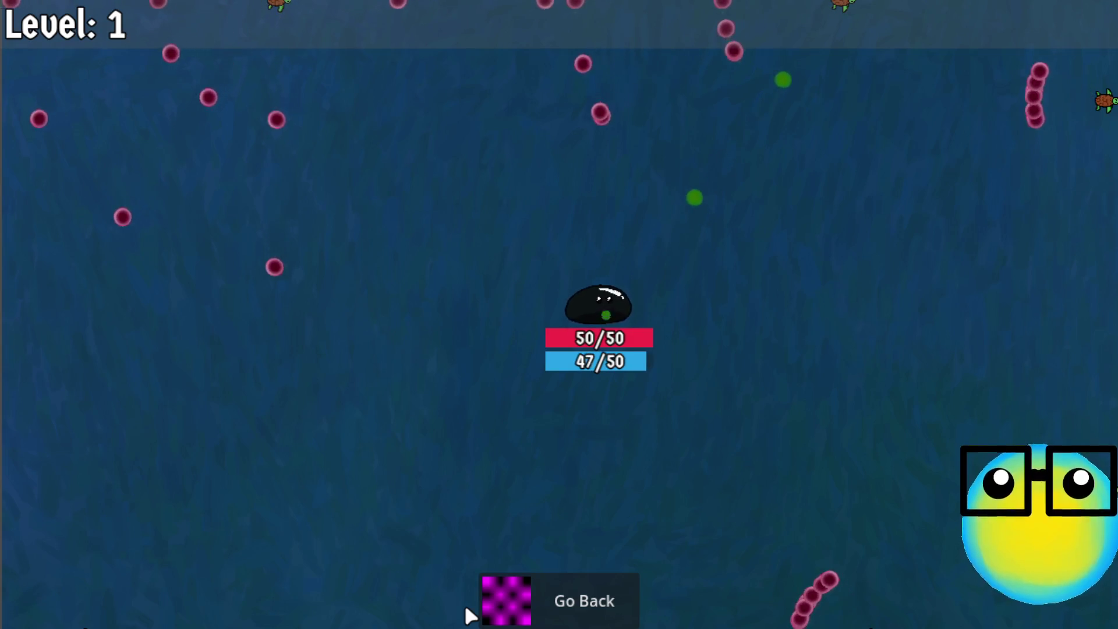
{"action": "key", "text": "d"}
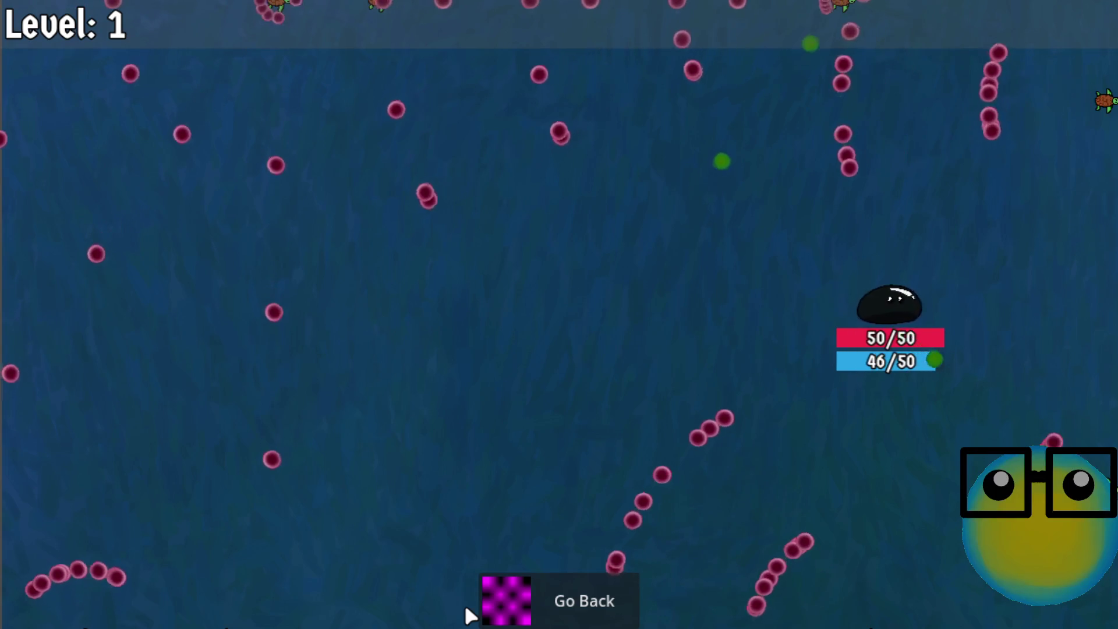
{"action": "key", "text": "a"}
{"action": "key", "text": "d"}
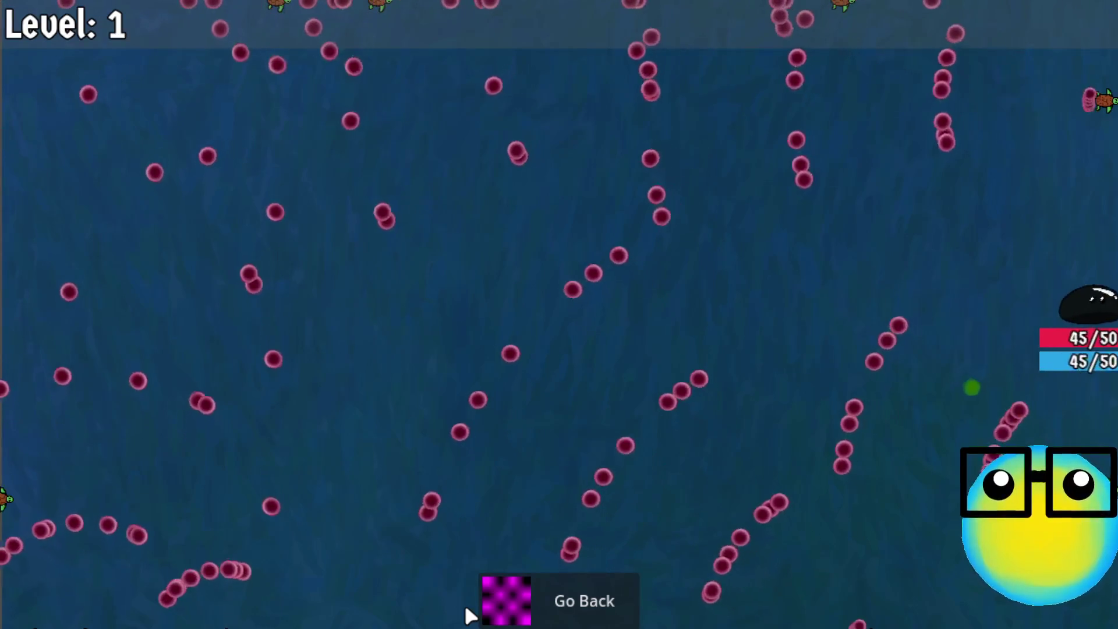
{"action": "key", "text": "a"}
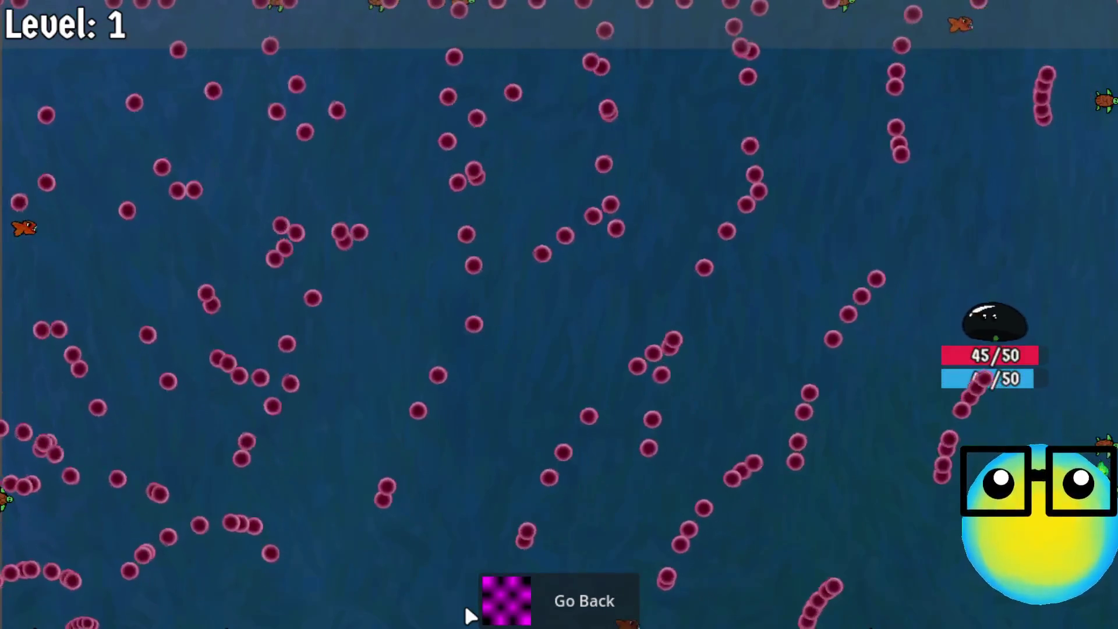
{"action": "key", "text": "a"}
{"action": "key", "text": "s"}
{"action": "key", "text": "Down"}
{"action": "key", "text": "Right"}
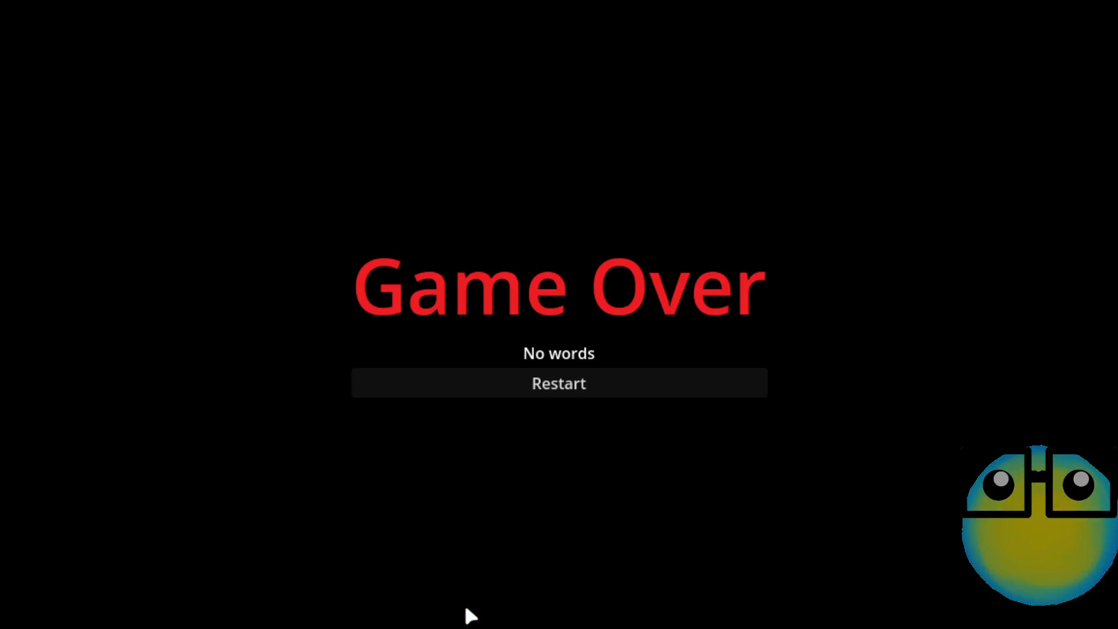
{"action": "left_click", "coordinate": [494, 387]}
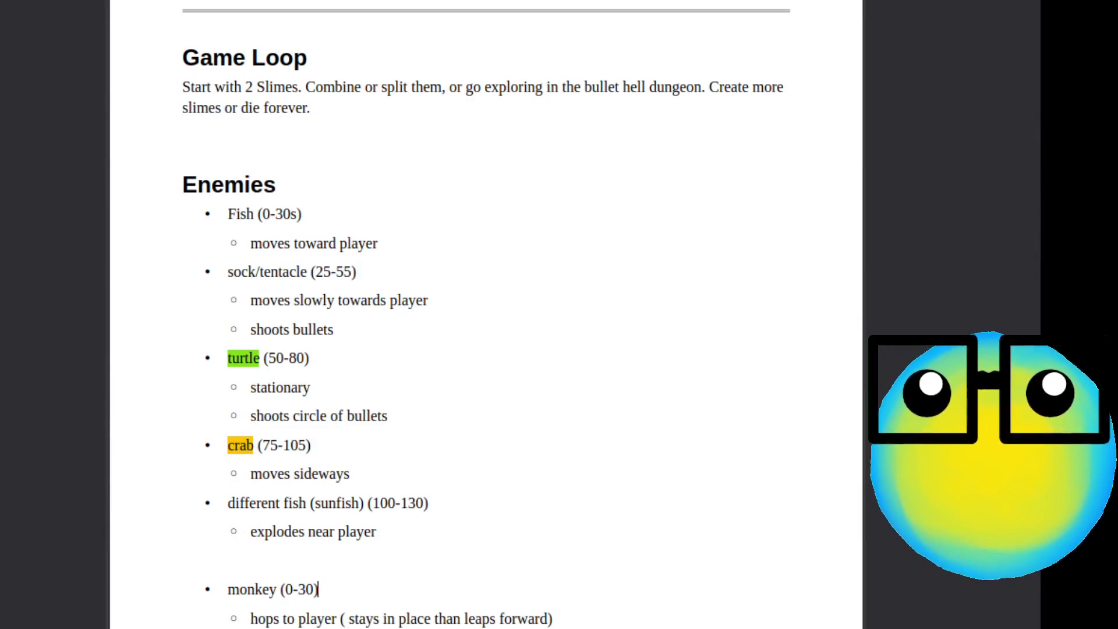
Turn the sock/tentacle enemy lines in the design document green.
{"action": "left_click_drag", "start_coordinate": [221, 211], "coordinate": [377, 247]}
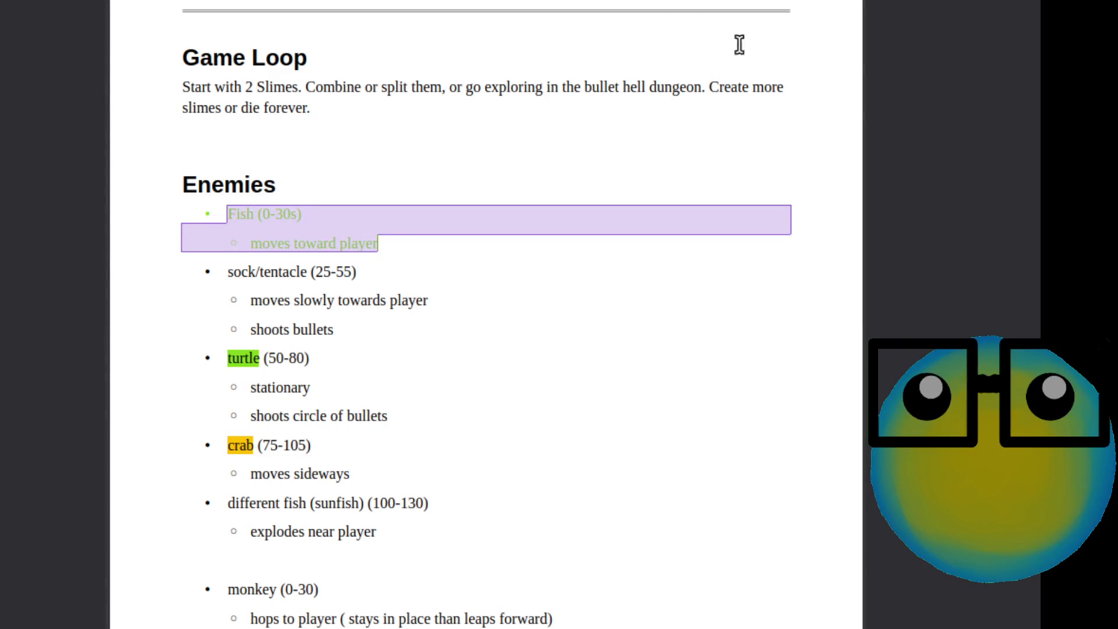
{"action": "left_click", "coordinate": [369, 298]}
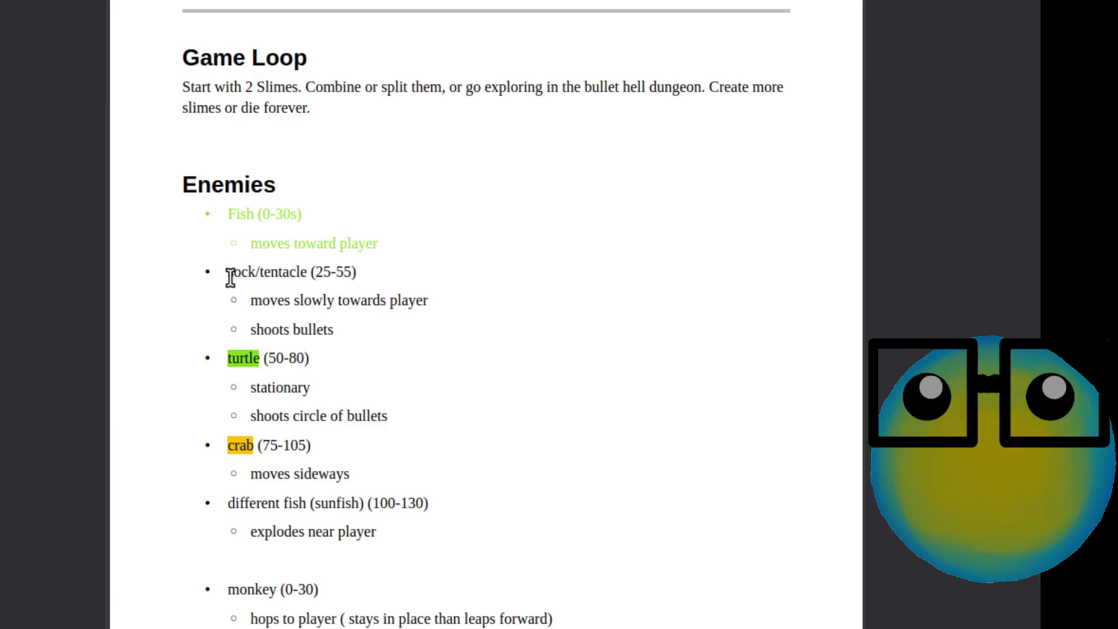
{"action": "left_click_drag", "start_coordinate": [231, 274], "coordinate": [402, 332]}
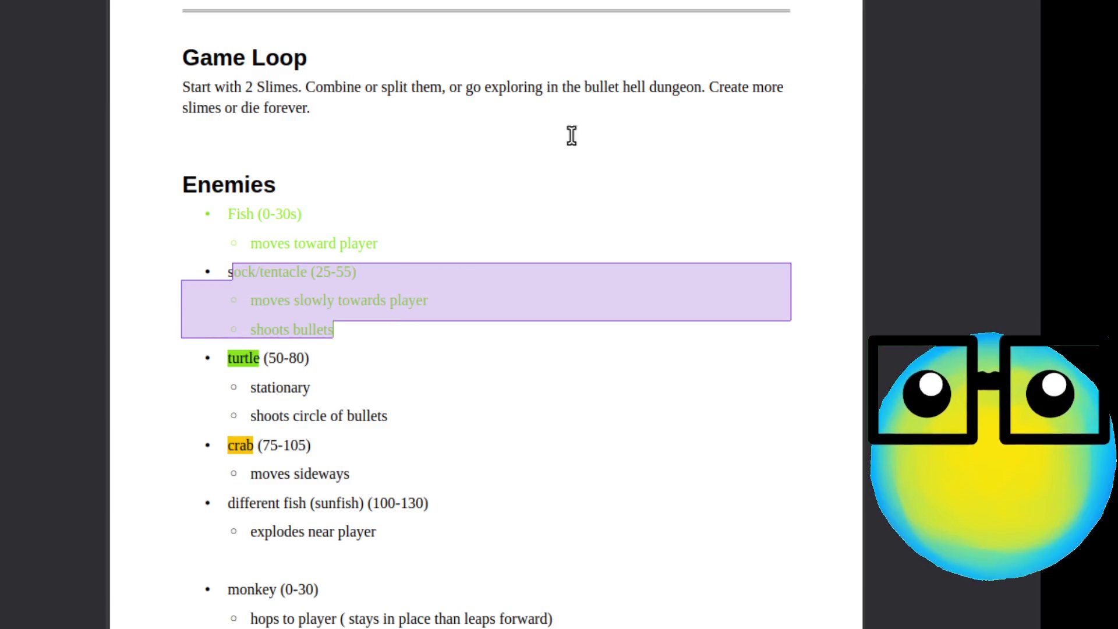
Below 'shoots circle of bullets', add the note 'Circle not working, its a fan of bullets at the moment'.
{"action": "left_click", "coordinate": [347, 382]}
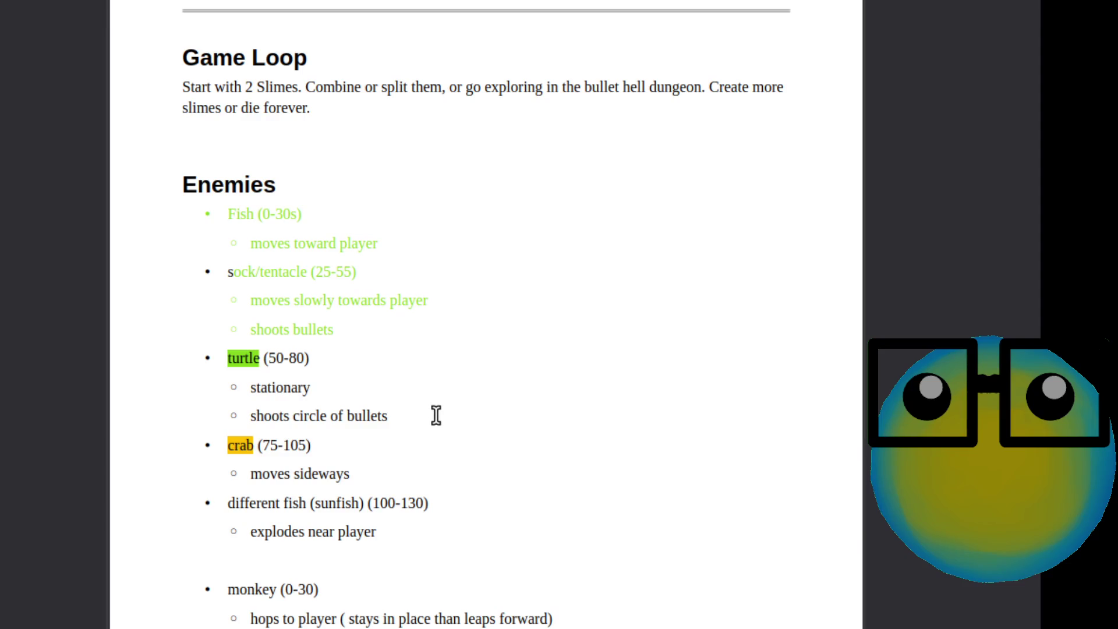
{"action": "key", "text": "Return"}
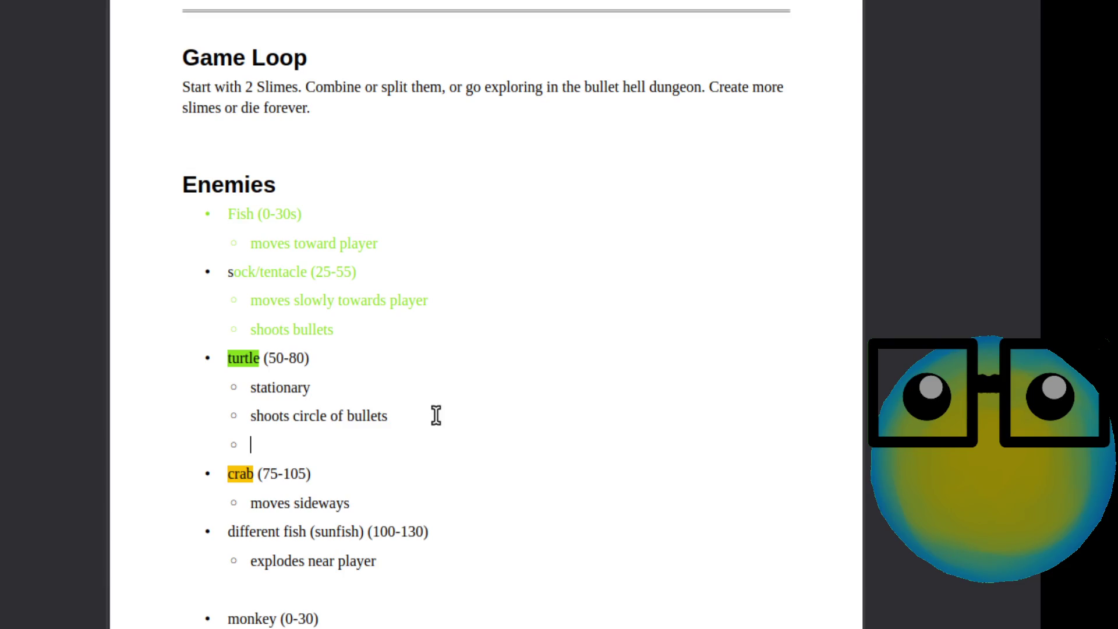
{"action": "key", "text": "BackSpace"}
{"action": "type", "text": "S"}
{"action": "key", "text": "BackSpace"}
{"action": "type", "text": "Circ"}
{"action": "type", "text": "le ma"}
{"action": "key", "text": "BackSpace"}
{"action": "key", "text": "BackSpace"}
{"action": "type", "text": "not working,"}
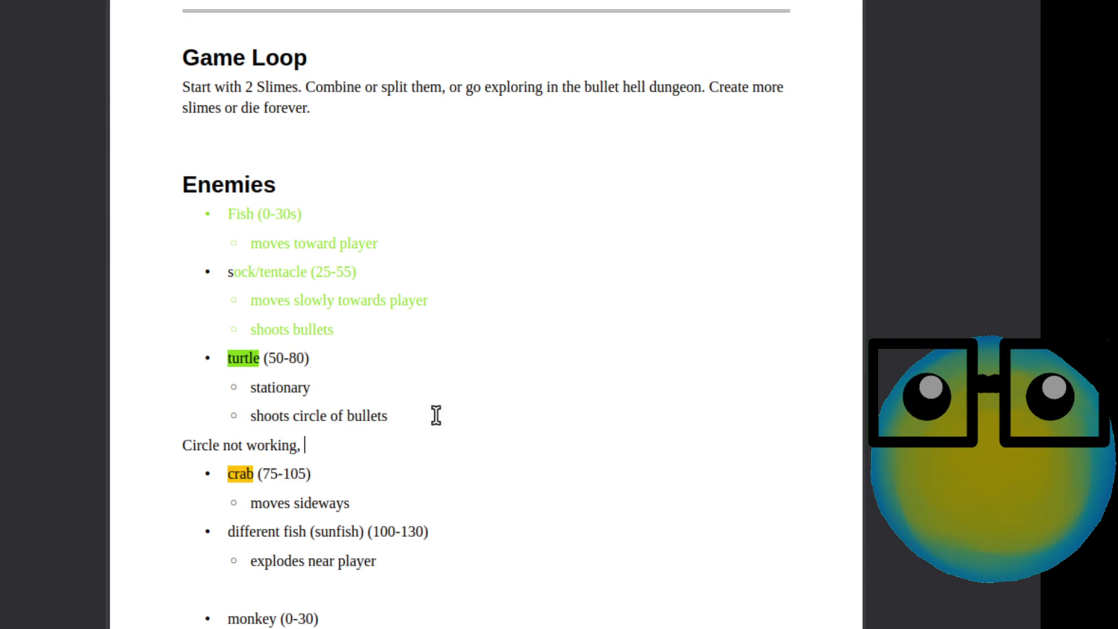
{"action": "type", "text": " i"}
{"action": "type", "text": "ts a "}
{"action": "type", "text": "fan of bull"}
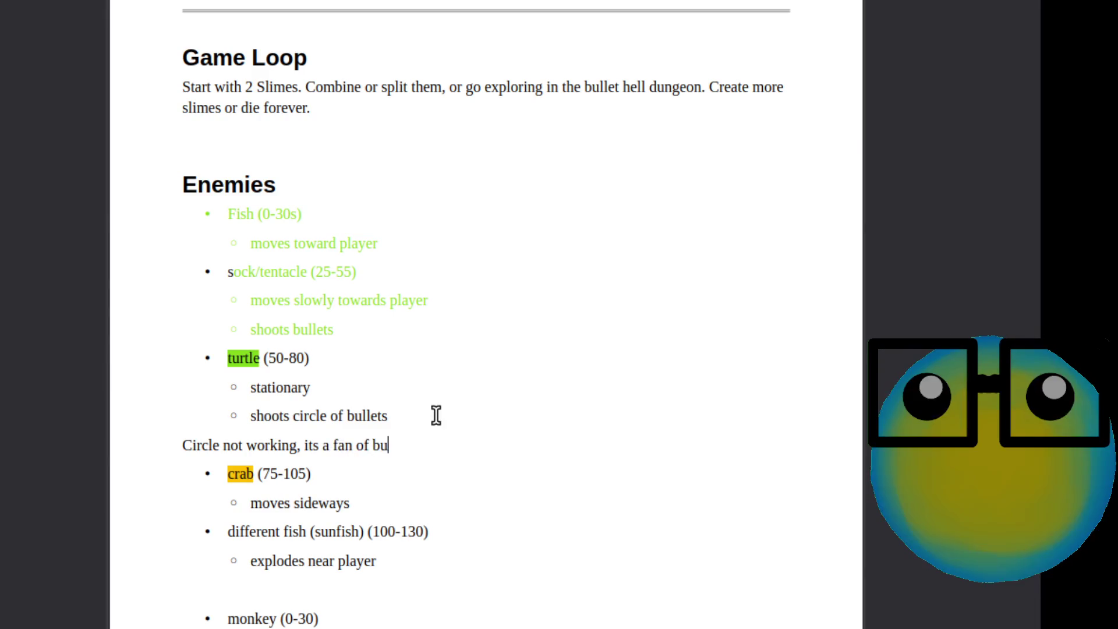
{"action": "type", "text": "ets at the "}
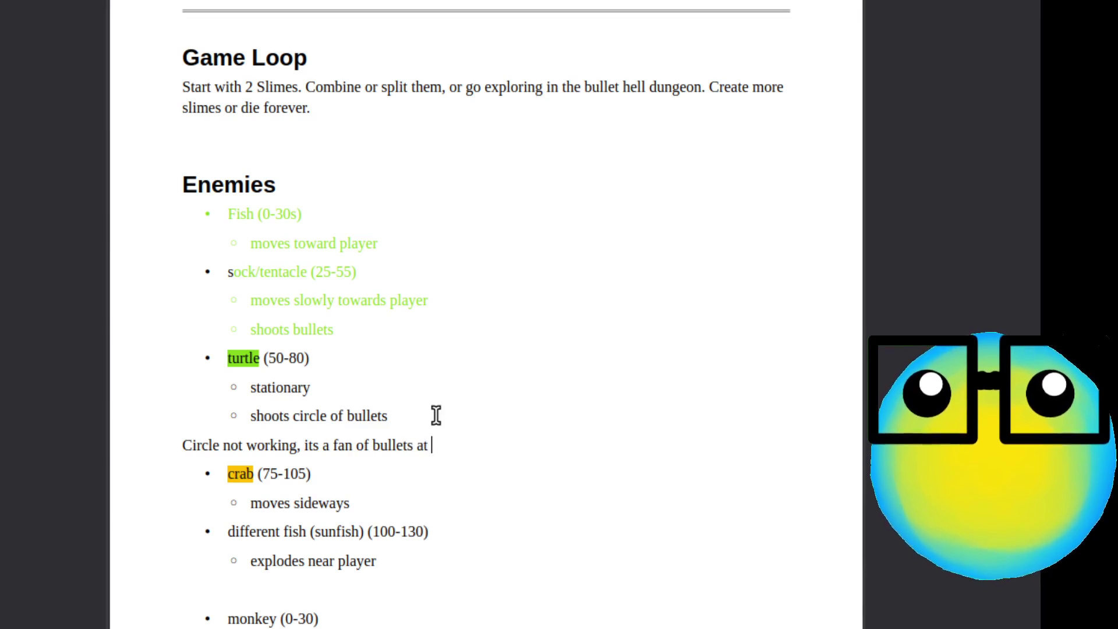
{"action": "type", "text": "moment"}
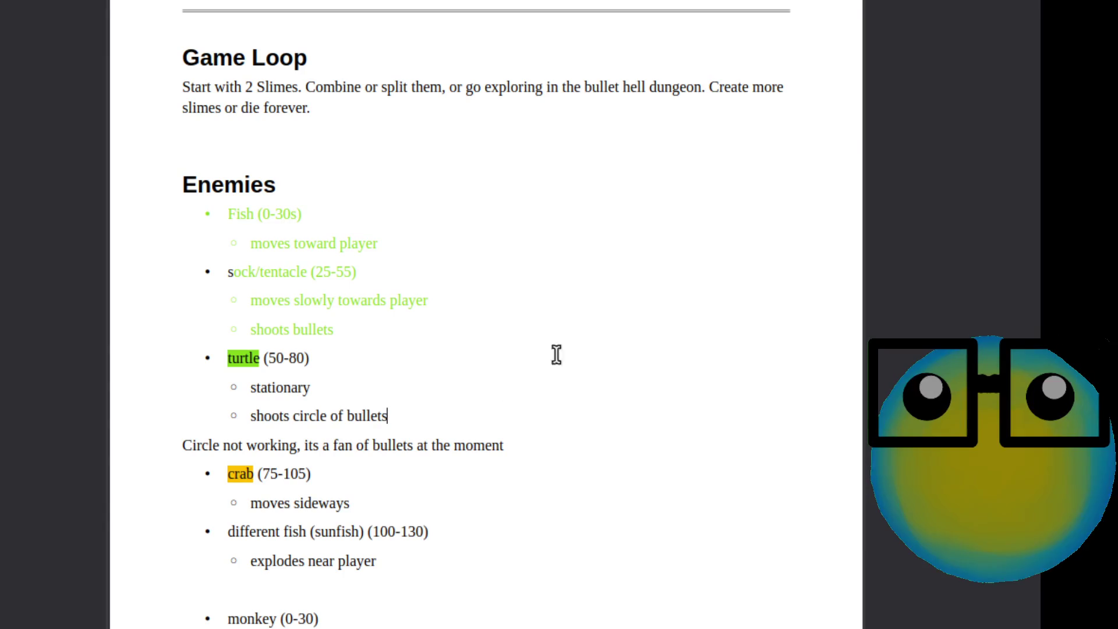
{"action": "scroll", "coordinate": [585, 333], "scroll_direction": "down", "scroll_amount": 1}
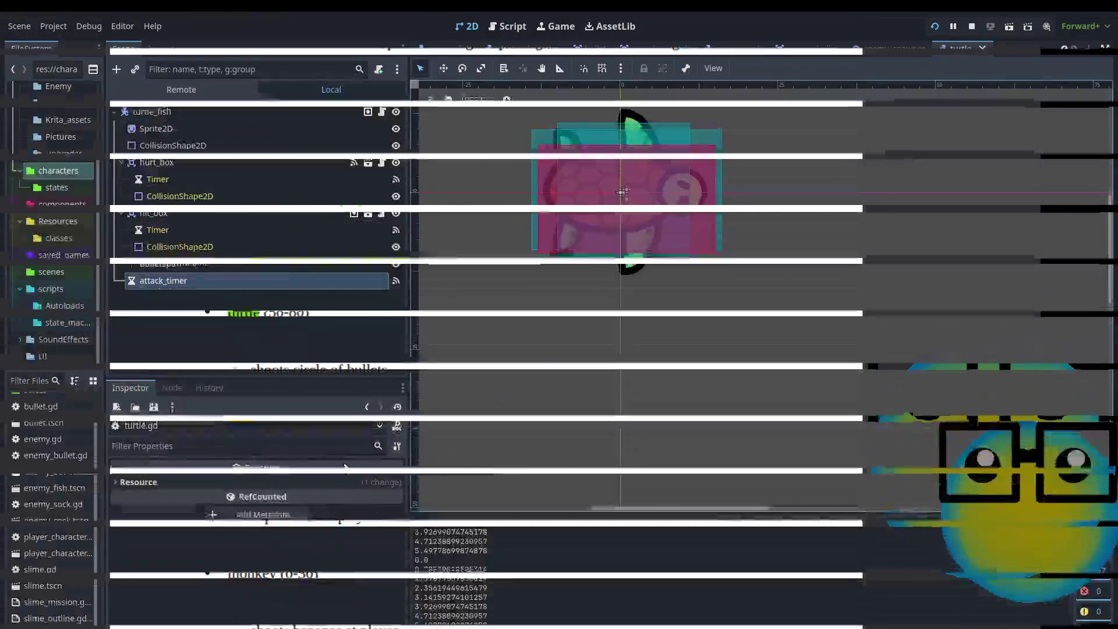
Switch to the enemy_spawner scene and open the EnemySpawner node's script.
{"action": "left_click", "coordinate": [891, 49]}
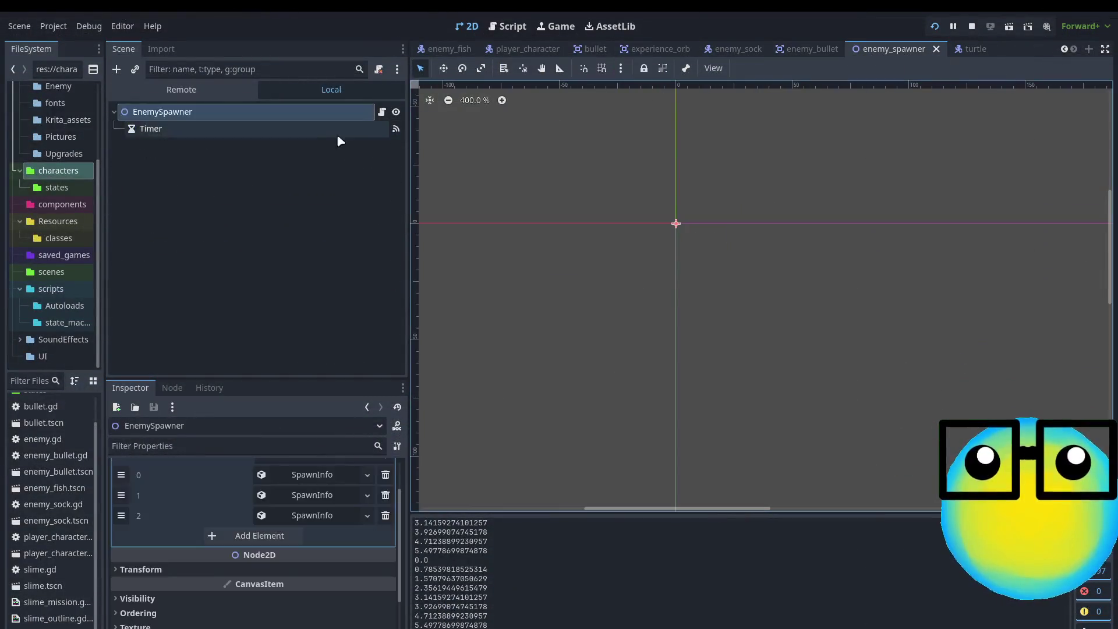
{"action": "left_click", "coordinate": [382, 111]}
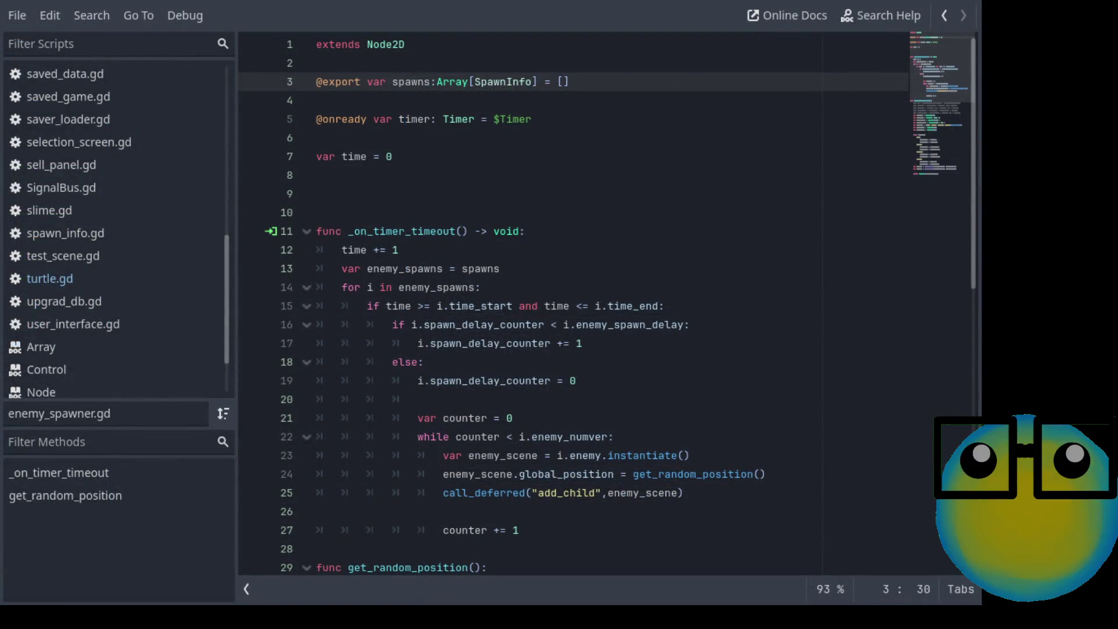
{"action": "left_click", "coordinate": [641, 102]}
Read through enemy_spawner.gd's spawning code and place the caret at the end of line 23.
{"action": "scroll", "coordinate": [646, 174], "scroll_direction": "down", "scroll_amount": 5}
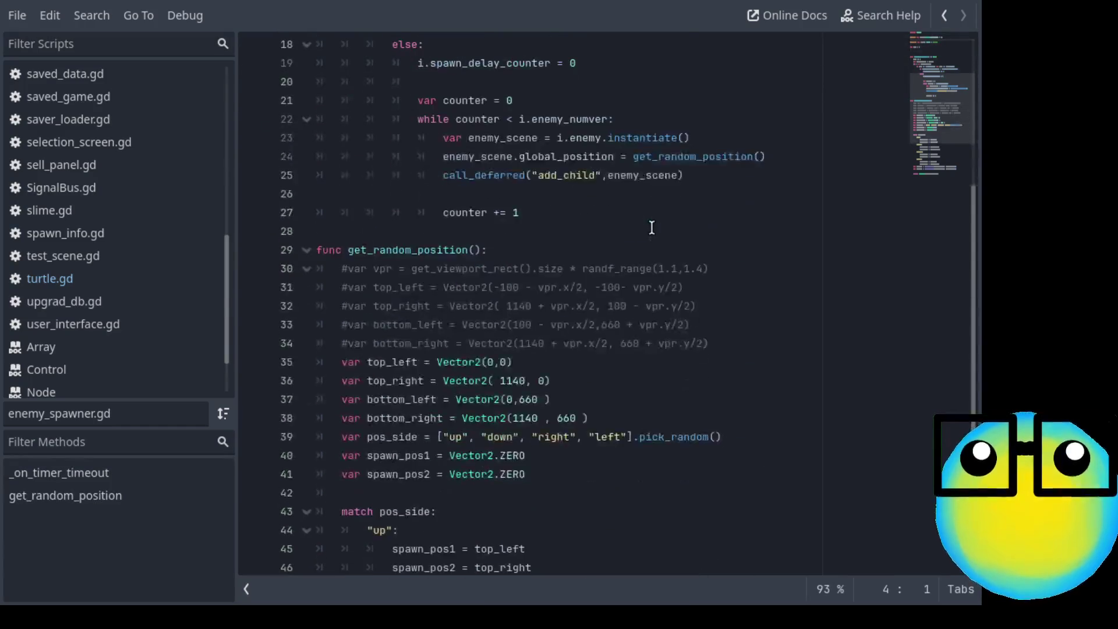
{"action": "scroll", "coordinate": [651, 227], "scroll_direction": "down", "scroll_amount": 5}
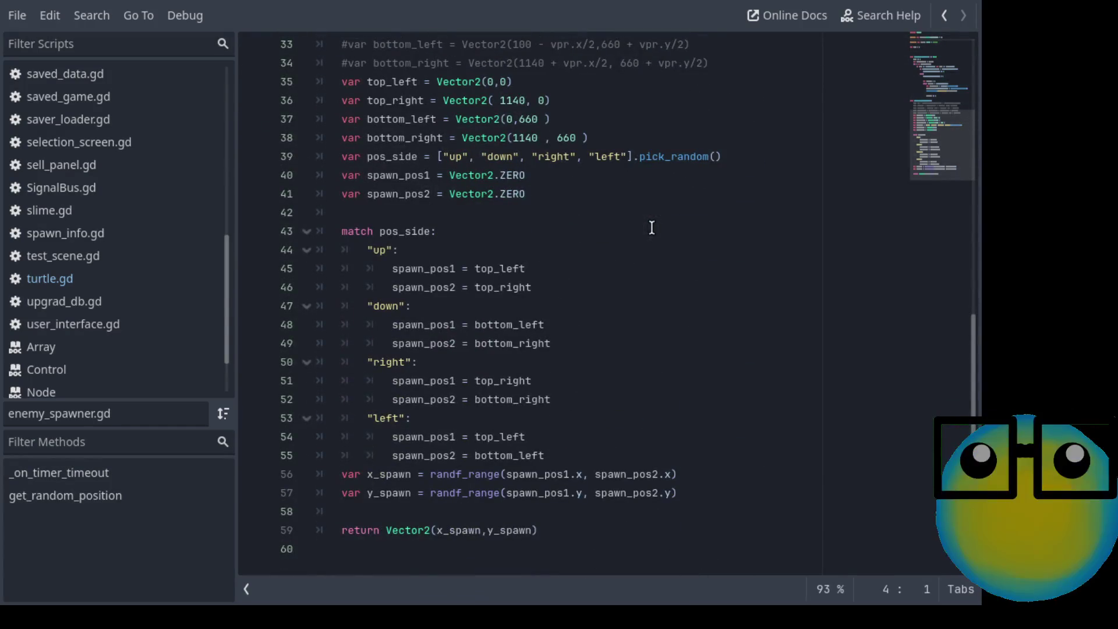
{"action": "scroll", "coordinate": [651, 227], "scroll_direction": "up", "scroll_amount": 1}
{"action": "scroll", "coordinate": [652, 227], "scroll_direction": "down", "scroll_amount": 1}
{"action": "scroll", "coordinate": [652, 227], "scroll_direction": "up", "scroll_amount": 3}
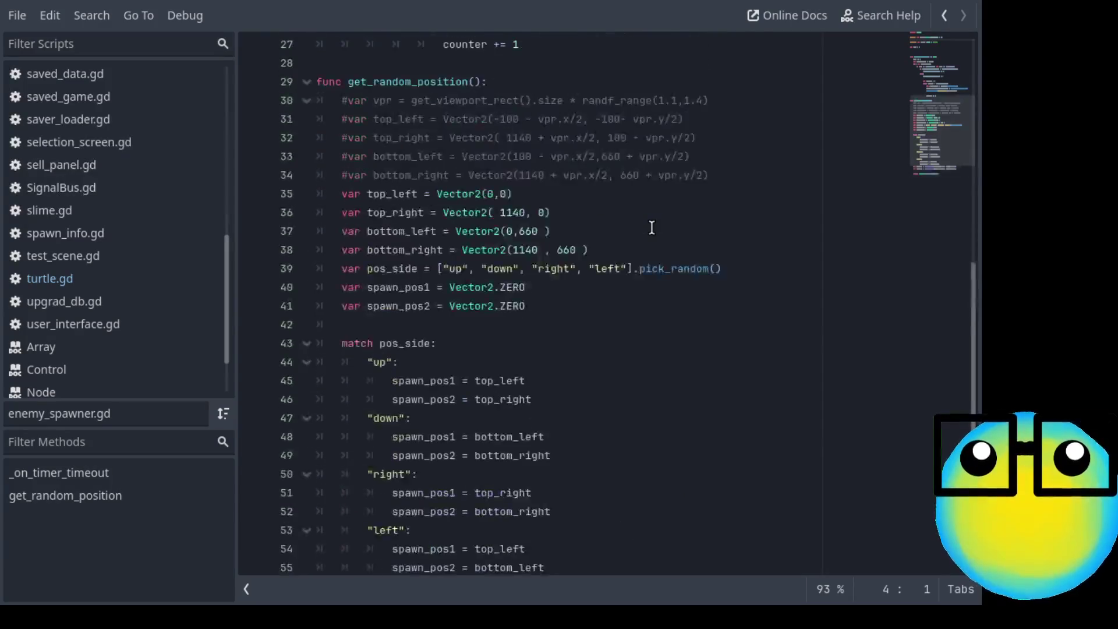
{"action": "scroll", "coordinate": [652, 227], "scroll_direction": "down", "scroll_amount": 2}
{"action": "scroll", "coordinate": [652, 227], "scroll_direction": "up", "scroll_amount": 7}
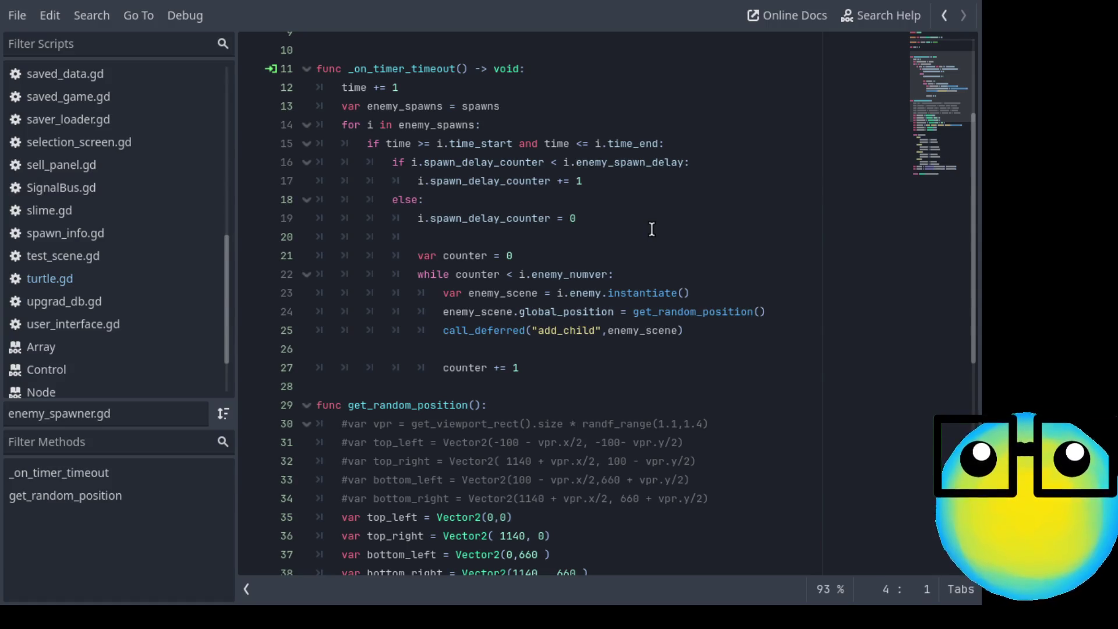
{"action": "scroll", "coordinate": [629, 242], "scroll_direction": "up", "scroll_amount": 3}
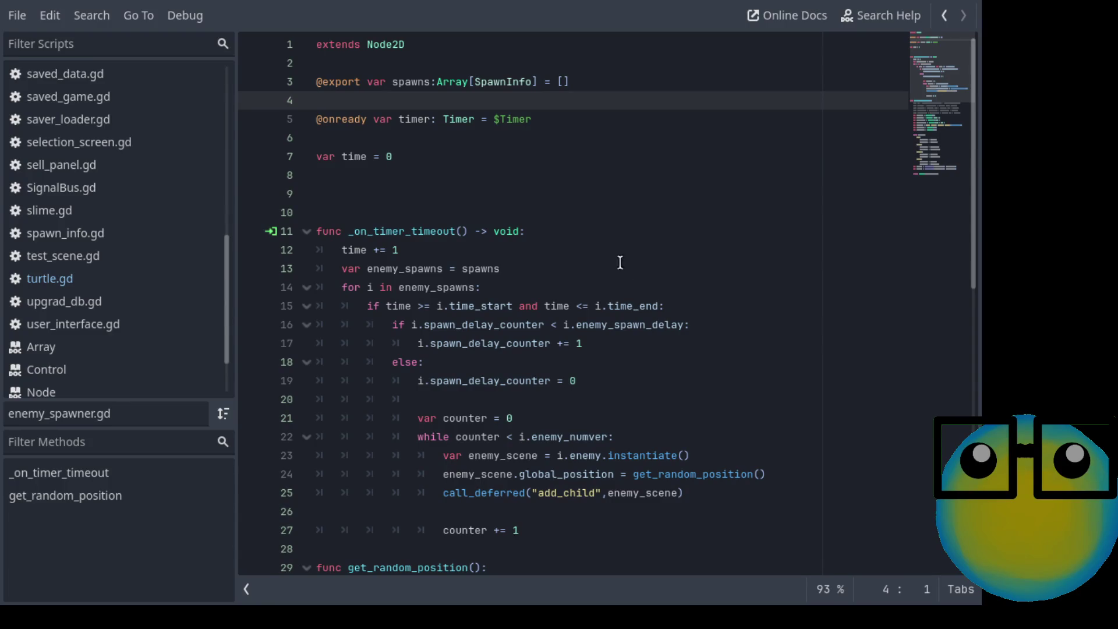
{"action": "scroll", "coordinate": [631, 292], "scroll_direction": "down", "scroll_amount": 2}
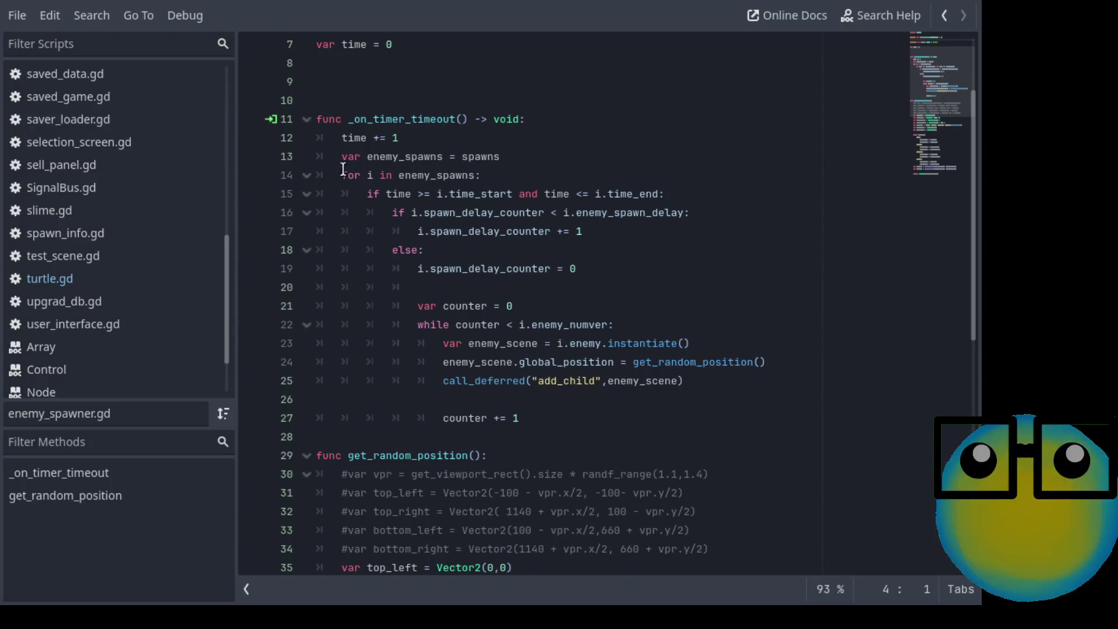
{"action": "scroll", "coordinate": [761, 386], "scroll_direction": "down", "scroll_amount": 2}
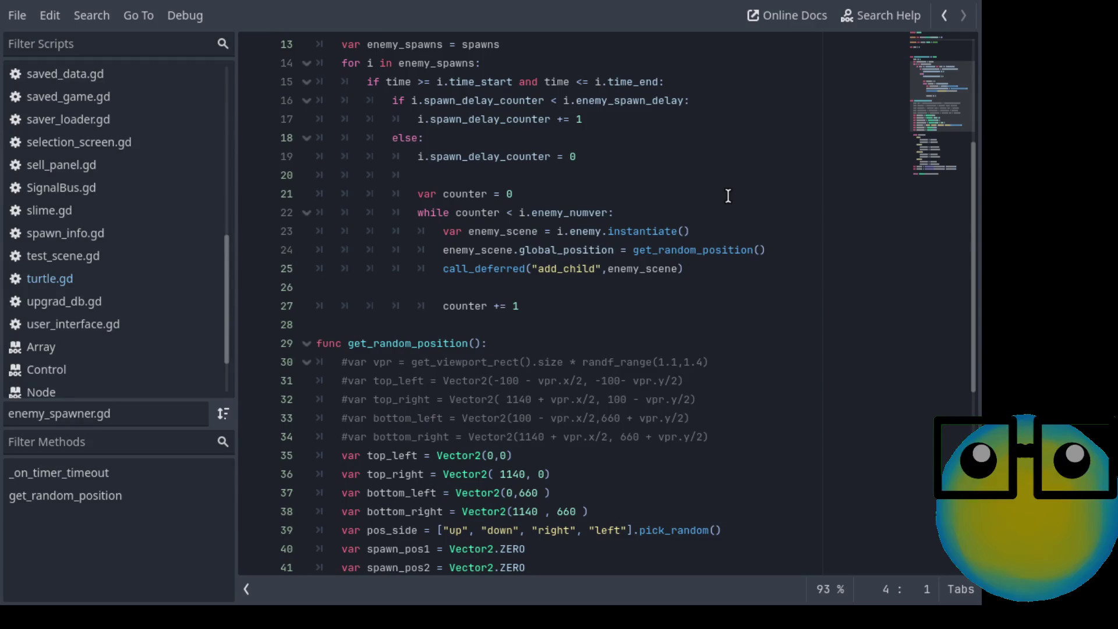
{"action": "scroll", "coordinate": [728, 196], "scroll_direction": "up", "scroll_amount": 1}
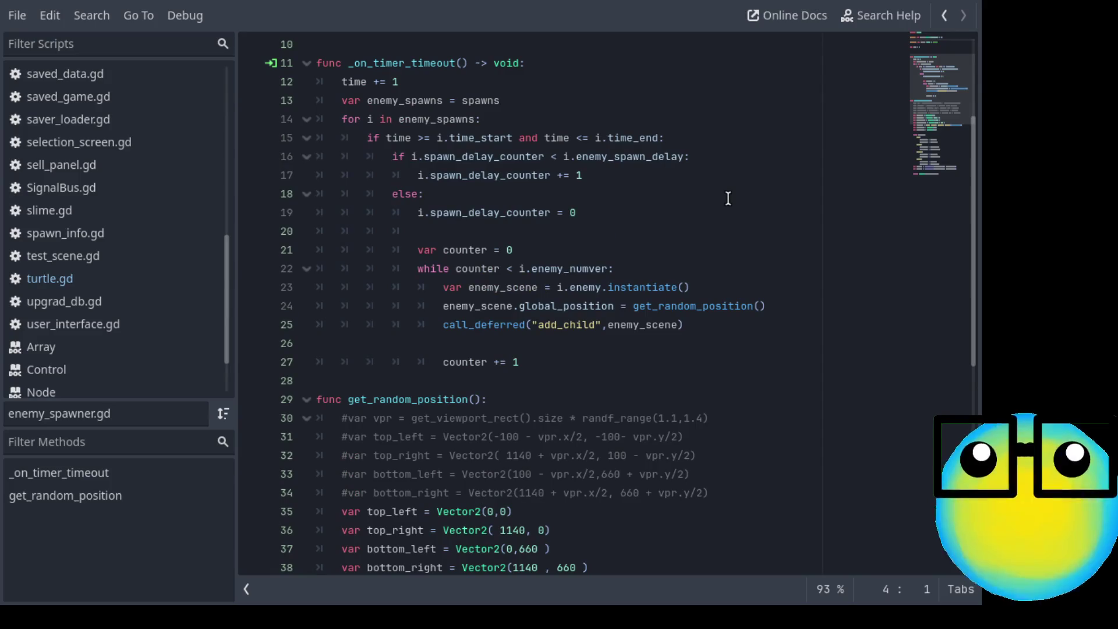
{"action": "scroll", "coordinate": [728, 198], "scroll_direction": "up", "scroll_amount": 3}
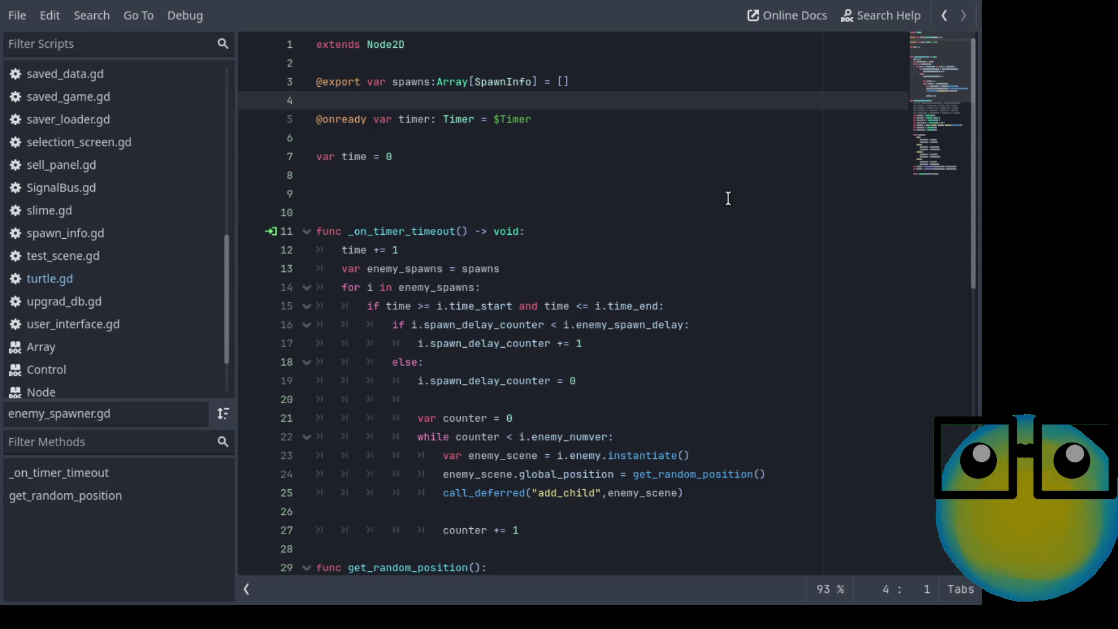
{"action": "scroll", "coordinate": [728, 198], "scroll_direction": "down", "scroll_amount": 1}
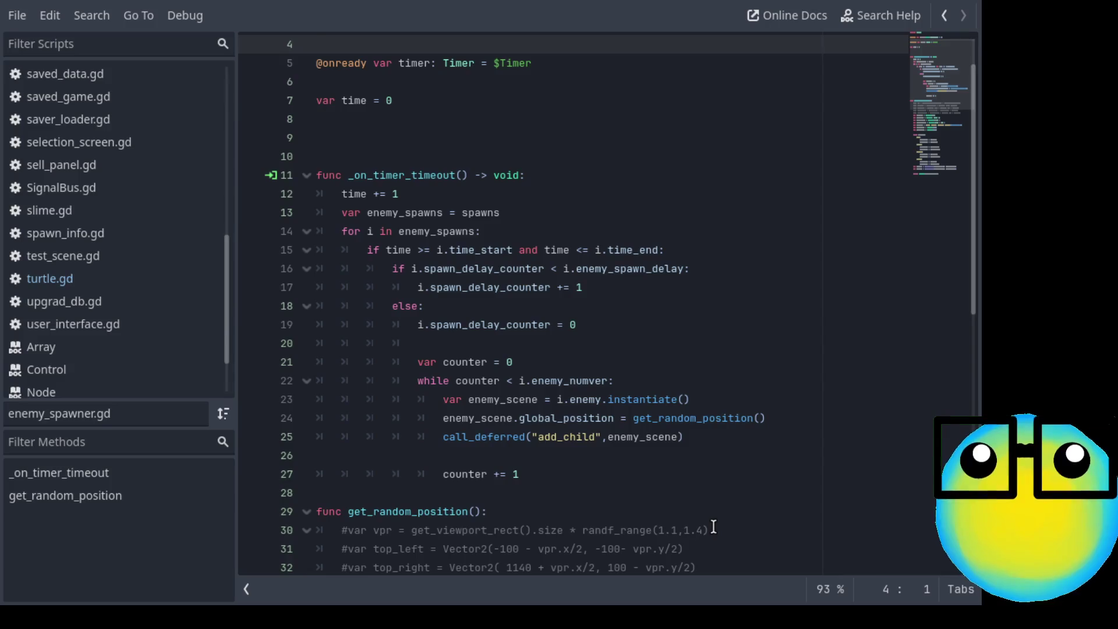
{"action": "left_click", "coordinate": [721, 403]}
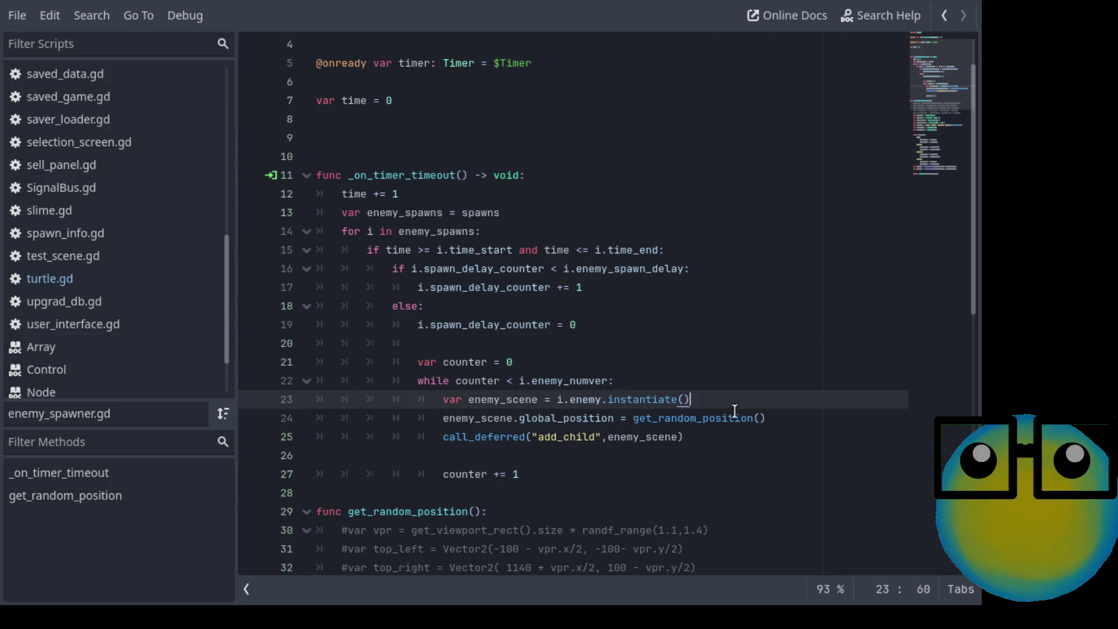
Add a print(i.enemy) line after the instantiate call and save enemy_spawner.gd.
{"action": "key", "text": "Return"}
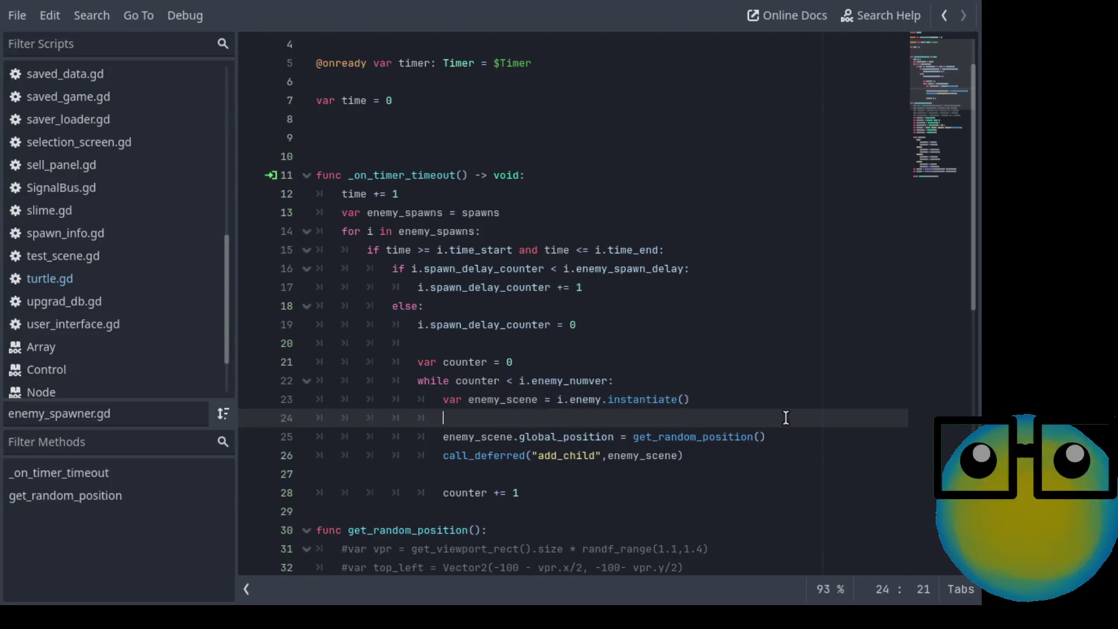
{"action": "type", "text": "print("}
{"action": "type", "text": "enemy"}
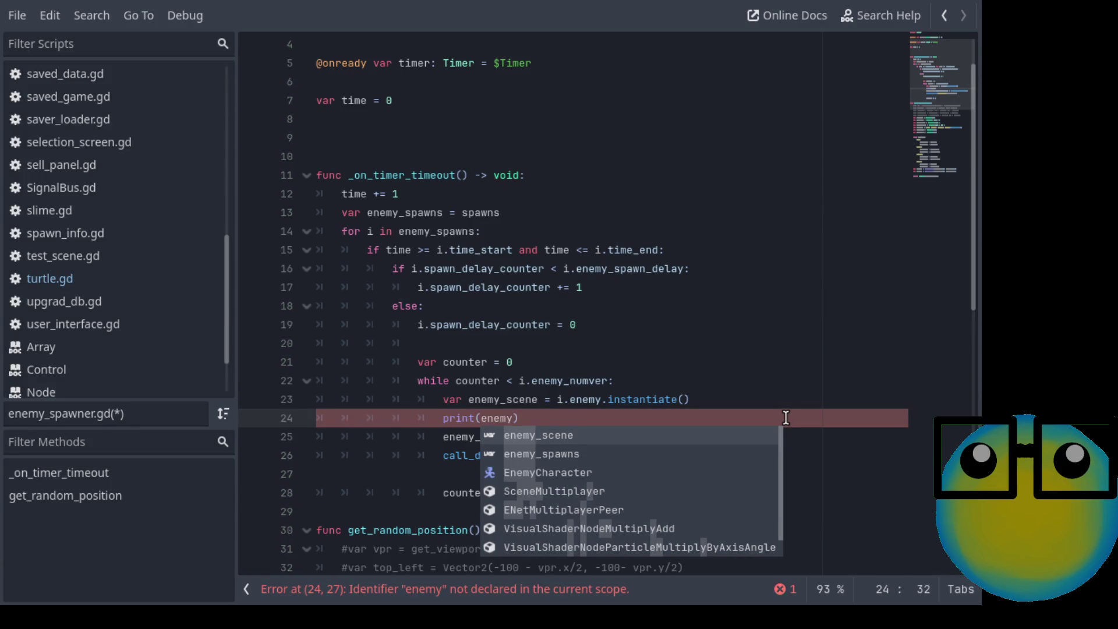
{"action": "key", "text": "BackSpace"}
{"action": "key", "text": "BackSpace"}
{"action": "key", "text": "BackSpace"}
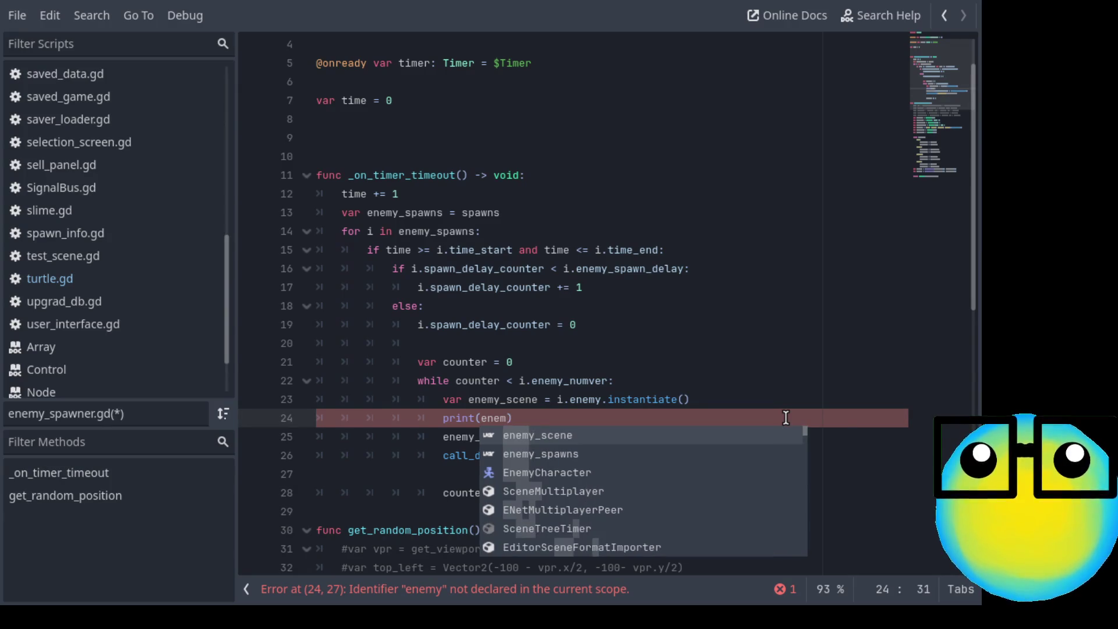
{"action": "type", "text": "i.enemy"}
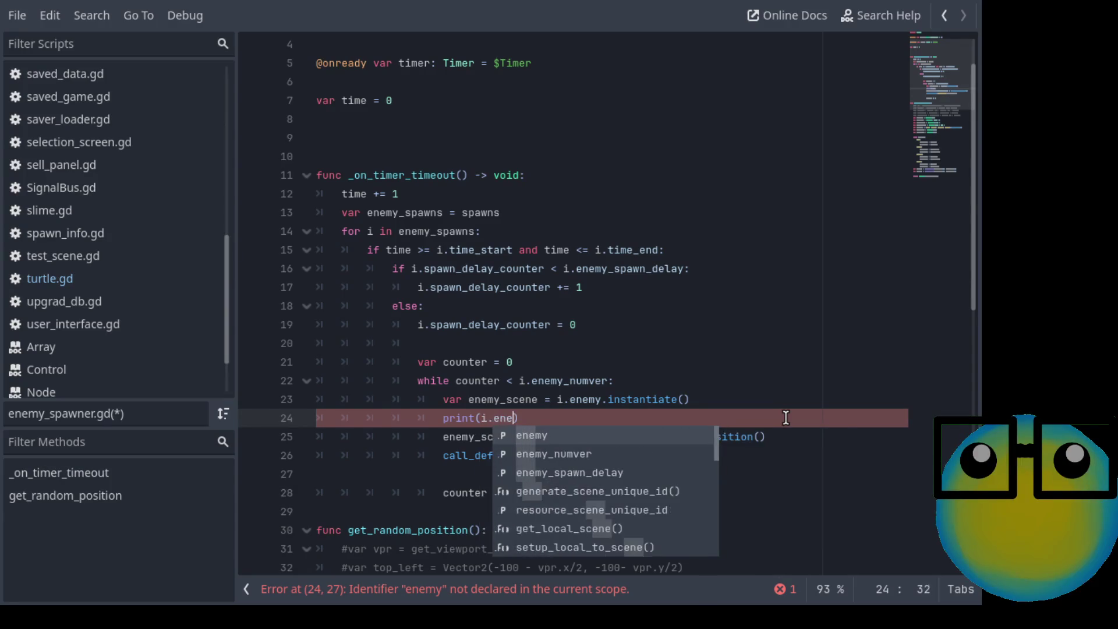
{"action": "left_click", "coordinate": [730, 492]}
{"action": "key", "text": "ctrl+s"}
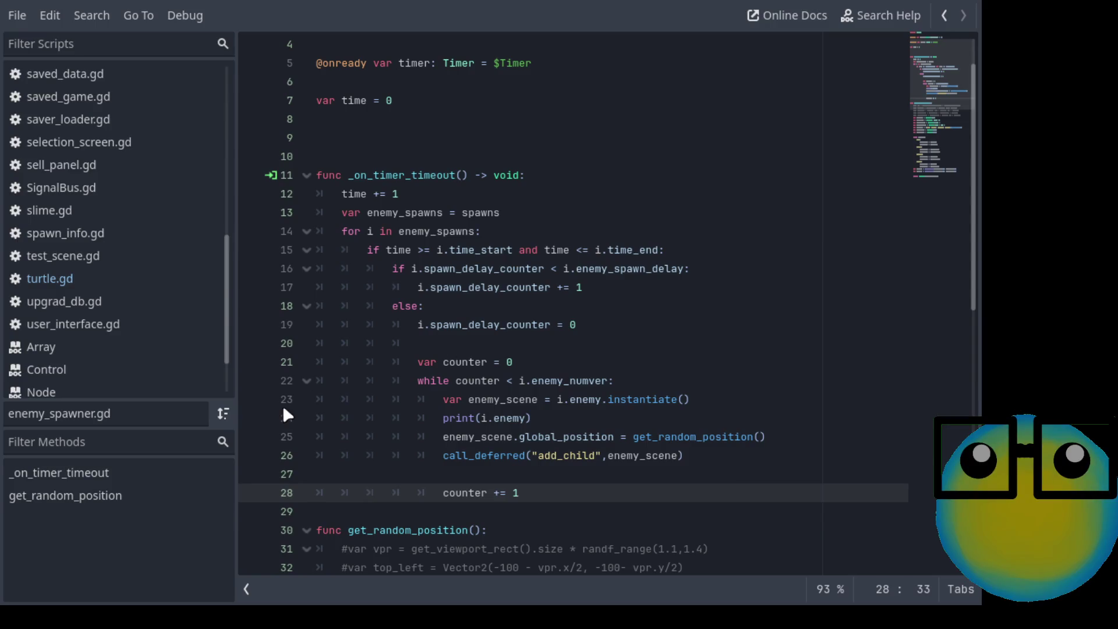
Delete the print(bullet.rotation) debug line from turtle.gd and save it.
{"action": "scroll", "coordinate": [113, 284], "scroll_direction": "up", "scroll_amount": 1}
{"action": "left_click", "coordinate": [93, 316]}
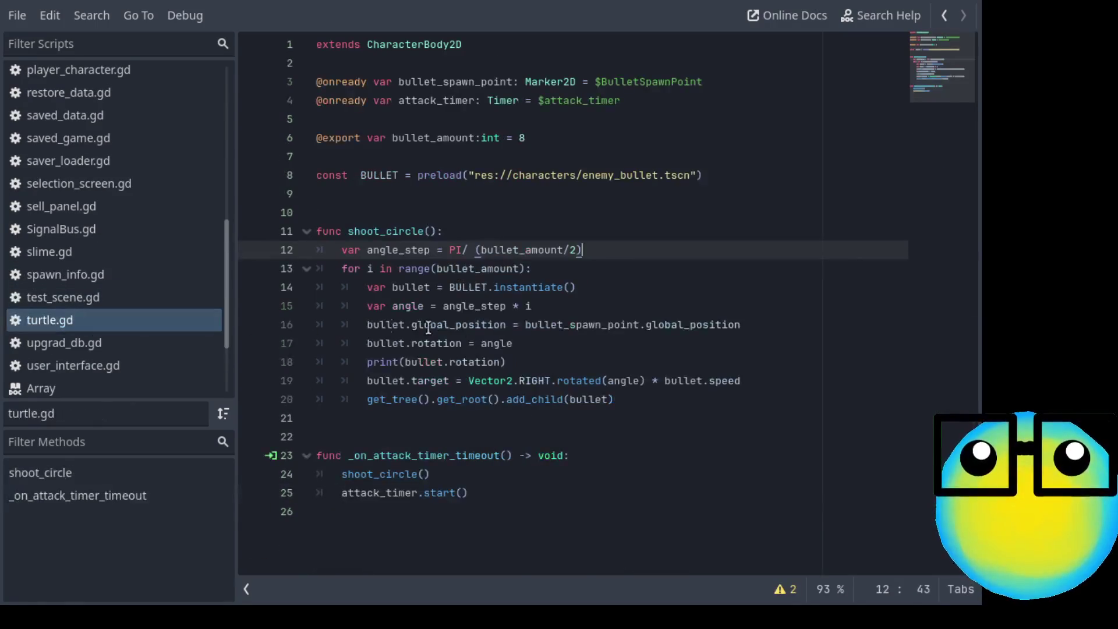
{"action": "left_click_drag", "start_coordinate": [510, 362], "coordinate": [284, 368]}
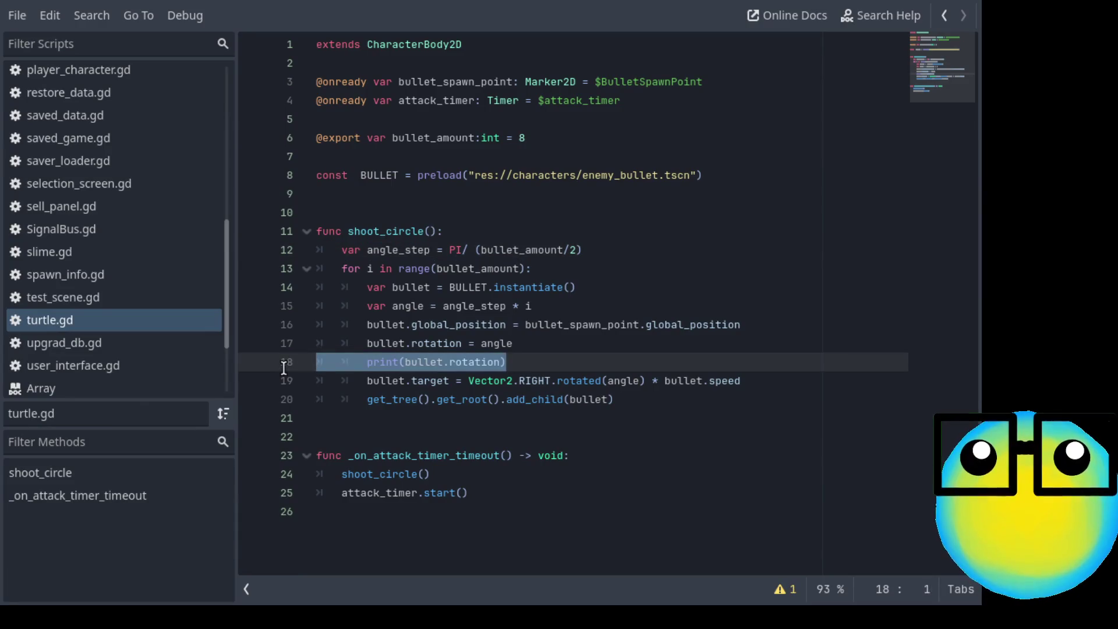
{"action": "key", "text": "BackSpace"}
{"action": "key", "text": "BackSpace"}
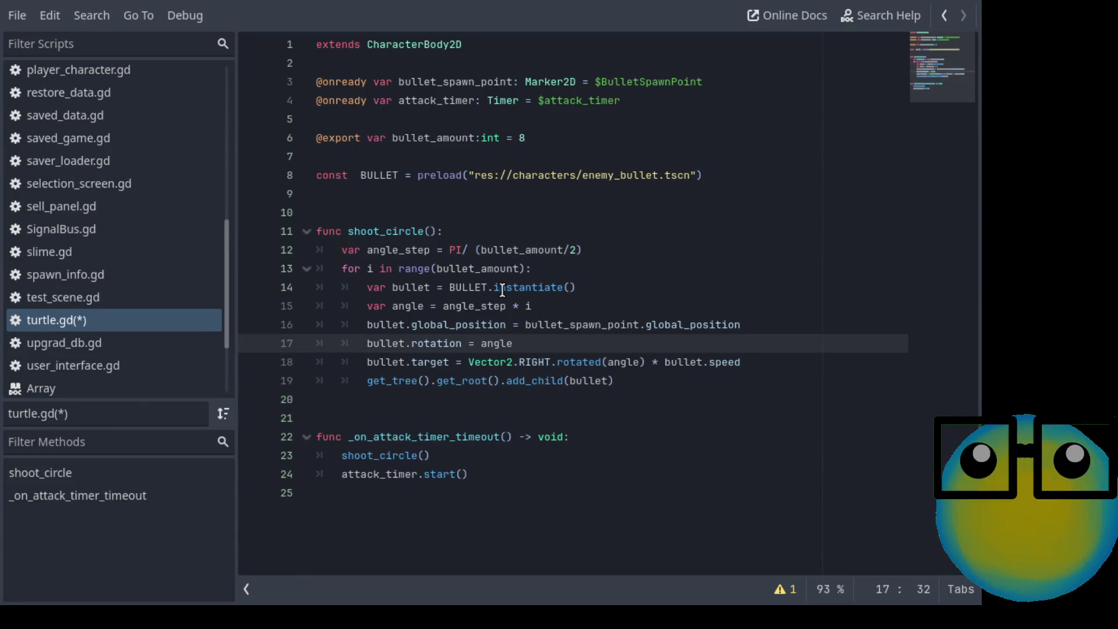
{"action": "key", "text": "ctrl+s"}
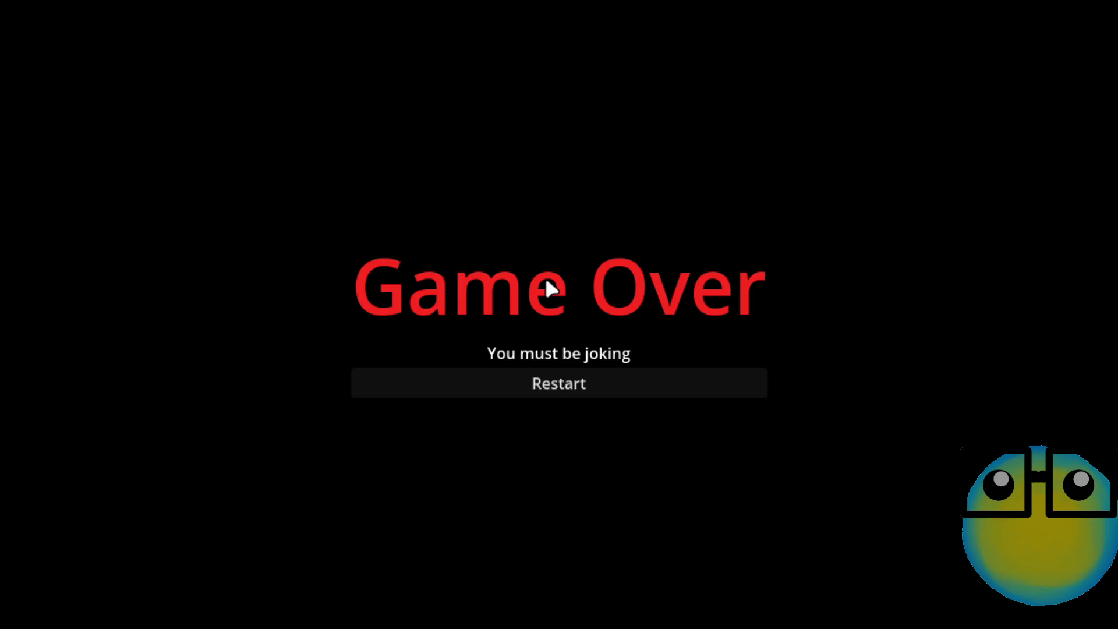
Restart, take the blue slime into a mission and back to the hub, then stop the game.
{"action": "left_click", "coordinate": [529, 382]}
{"action": "left_click", "coordinate": [606, 296]}
{"action": "left_click", "coordinate": [481, 589]}
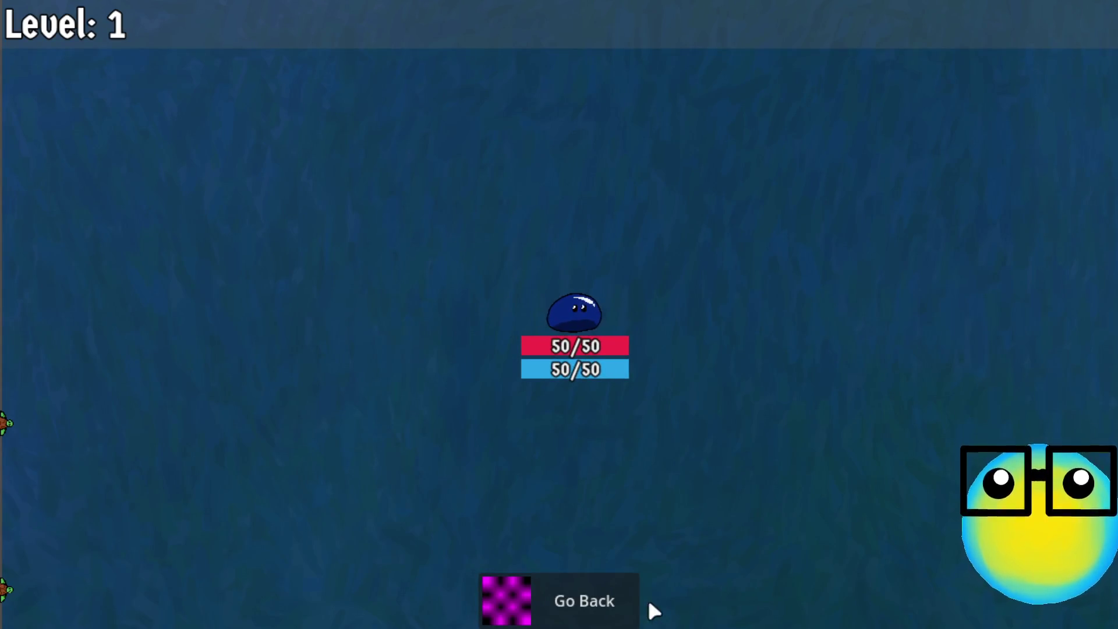
{"action": "left_click", "coordinate": [591, 588]}
{"action": "key", "text": "Escape"}
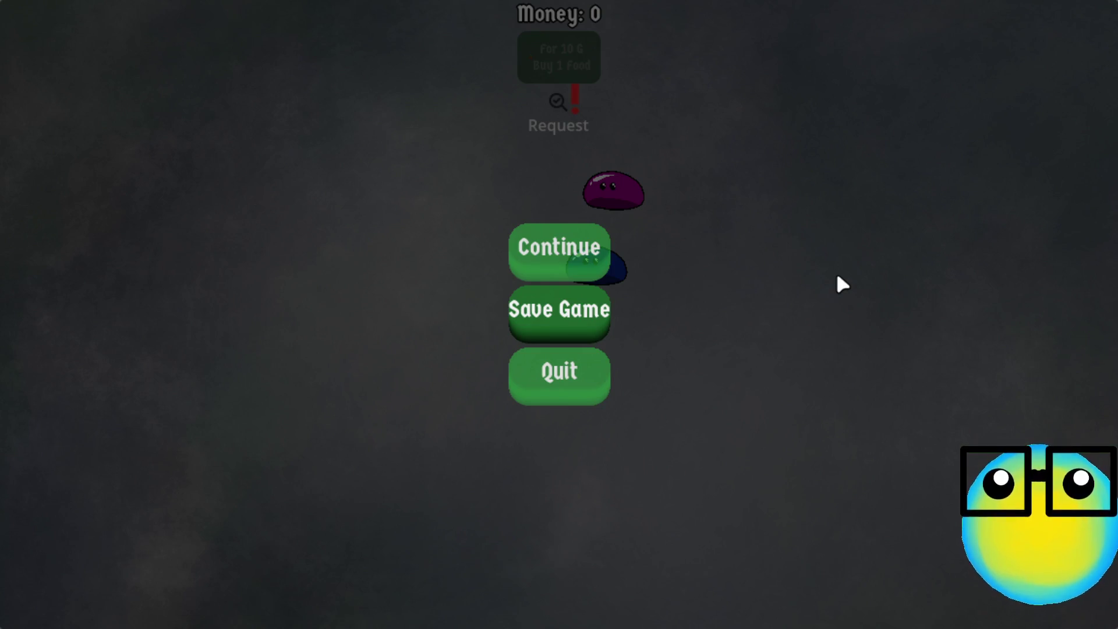
{"action": "key", "text": "F8"}
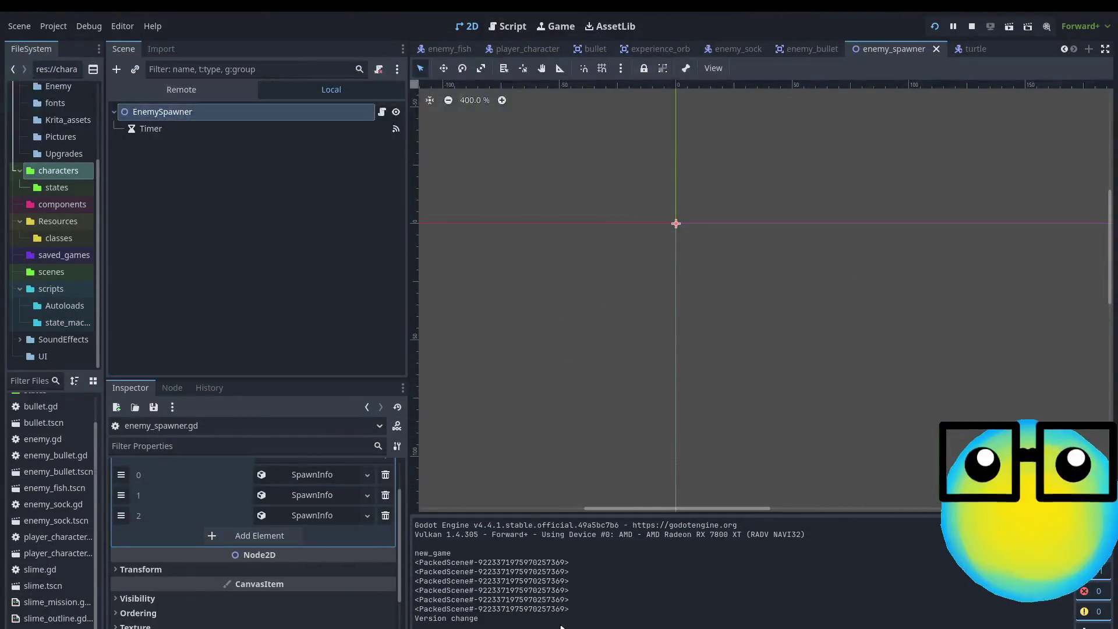
Return to the turtle.gd script and save it.
{"action": "mouse_move", "coordinate": [575, 601]}
{"action": "left_mouse_down"}
{"action": "mouse_move", "coordinate": [501, 597]}
{"action": "mouse_move", "coordinate": [576, 597]}
{"action": "left_mouse_up"}
{"action": "left_click", "coordinate": [590, 590]}
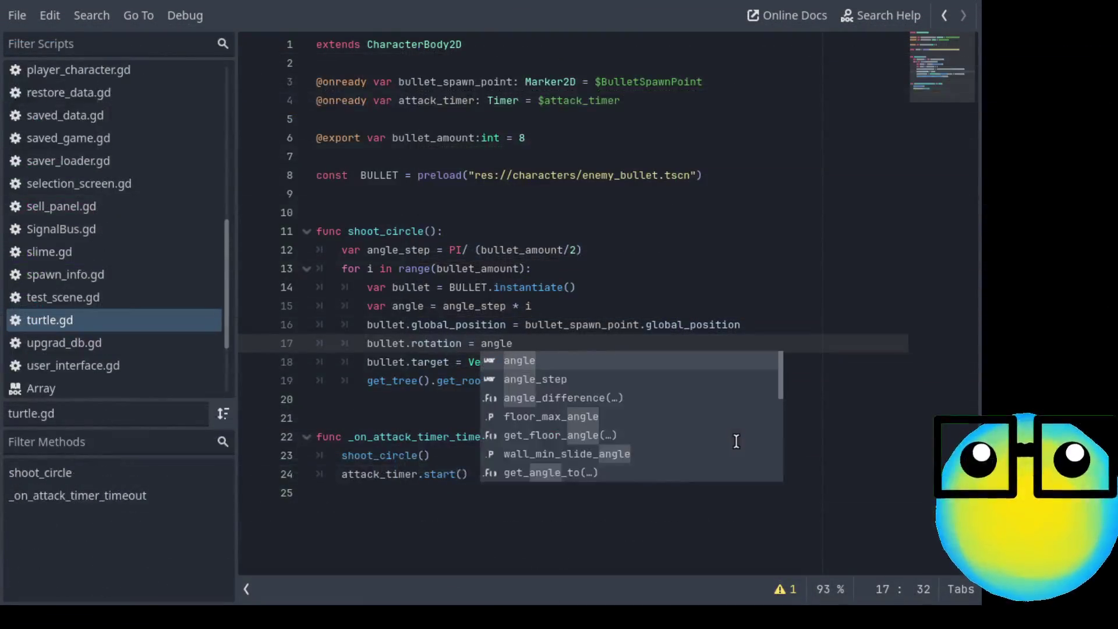
{"action": "scroll", "coordinate": [144, 376], "scroll_direction": "up", "scroll_amount": 2}
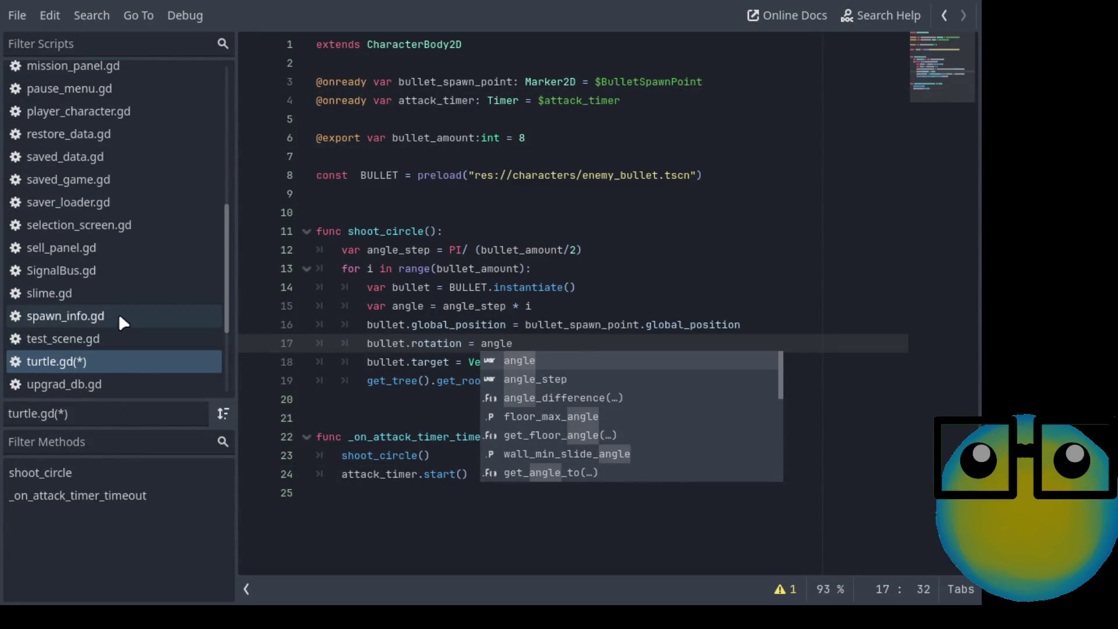
{"action": "left_click", "coordinate": [118, 315]}
{"action": "left_click", "coordinate": [117, 365]}
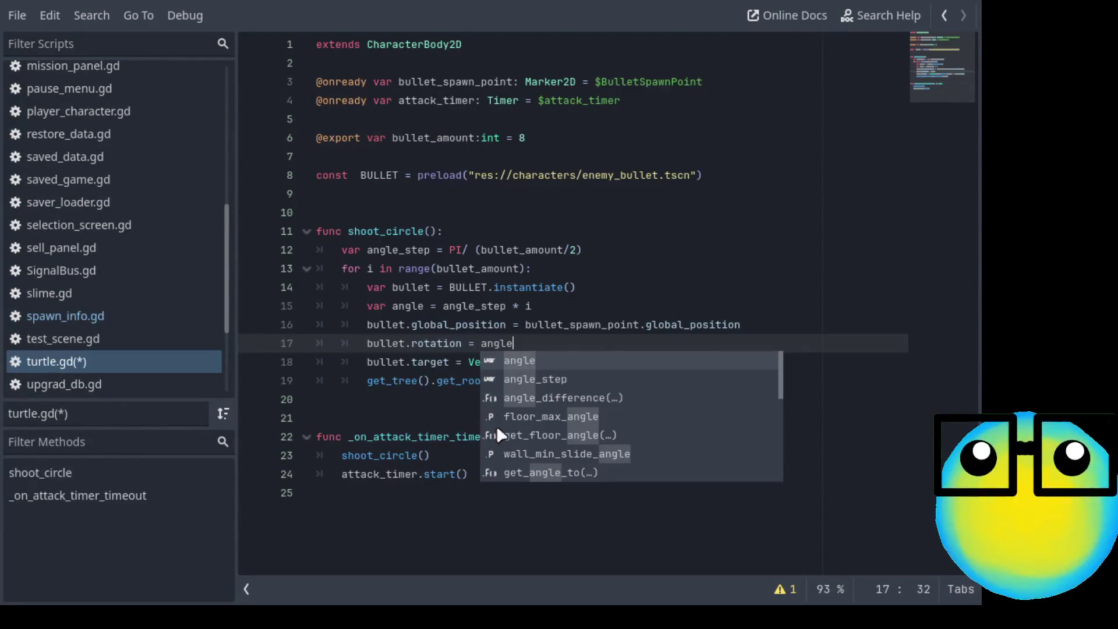
{"action": "key", "text": "ctrl+s"}
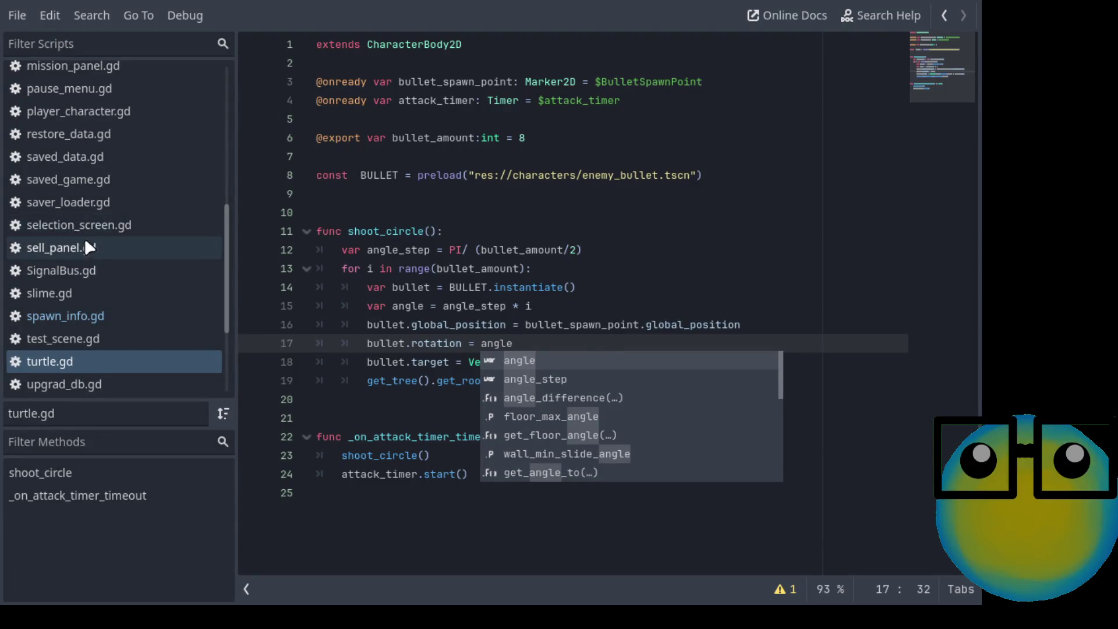
Filter the script list by 'enem' and open enemy_spawner.gd.
{"action": "scroll", "coordinate": [99, 236], "scroll_direction": "up", "scroll_amount": 4}
{"action": "left_click", "coordinate": [107, 41]}
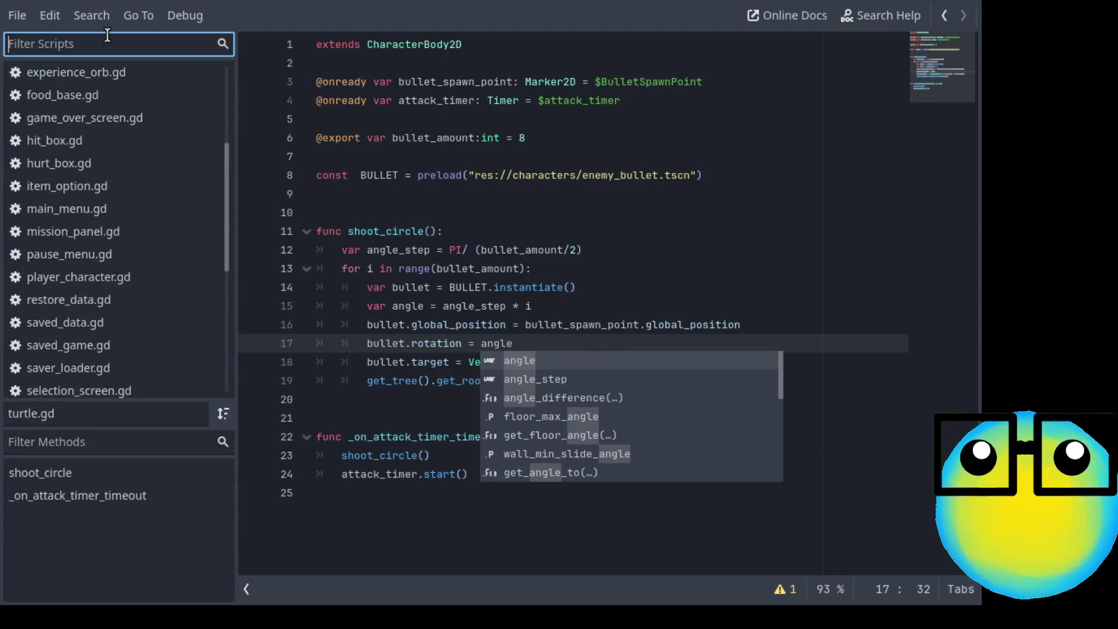
{"action": "type", "text": "e"}
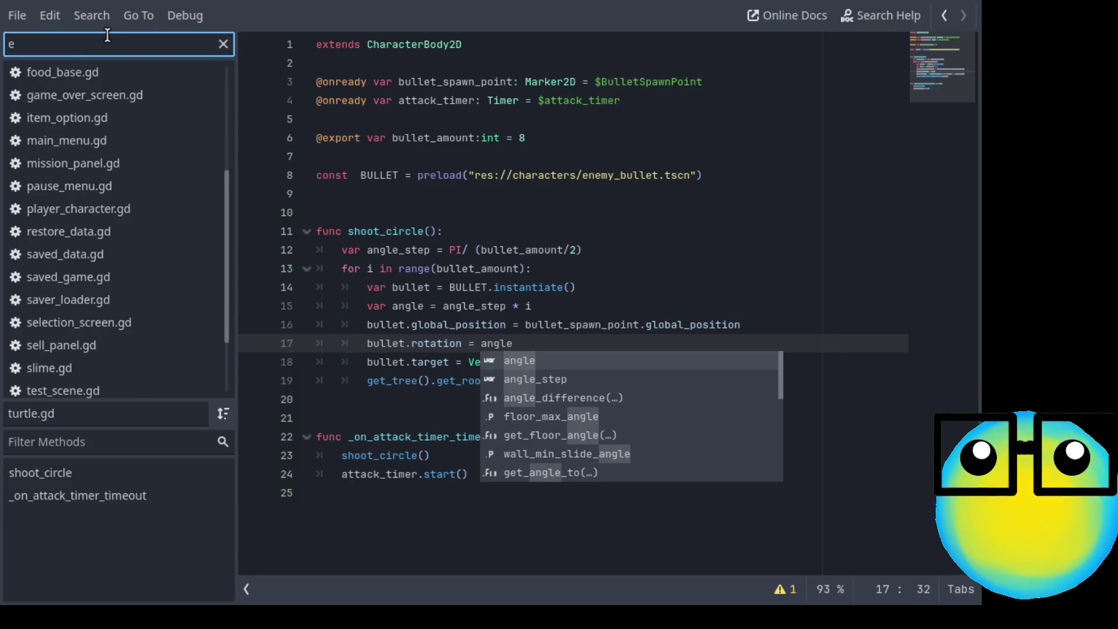
{"action": "type", "text": "nem"}
{"action": "left_click", "coordinate": [92, 143]}
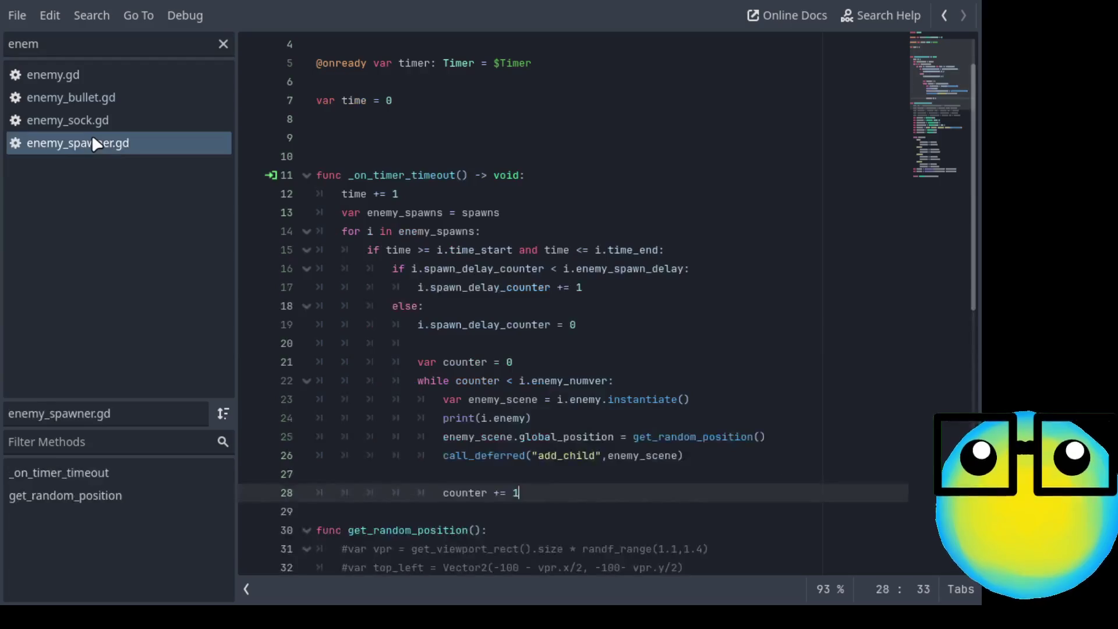
{"action": "scroll", "coordinate": [797, 385], "scroll_direction": "down", "scroll_amount": 4}
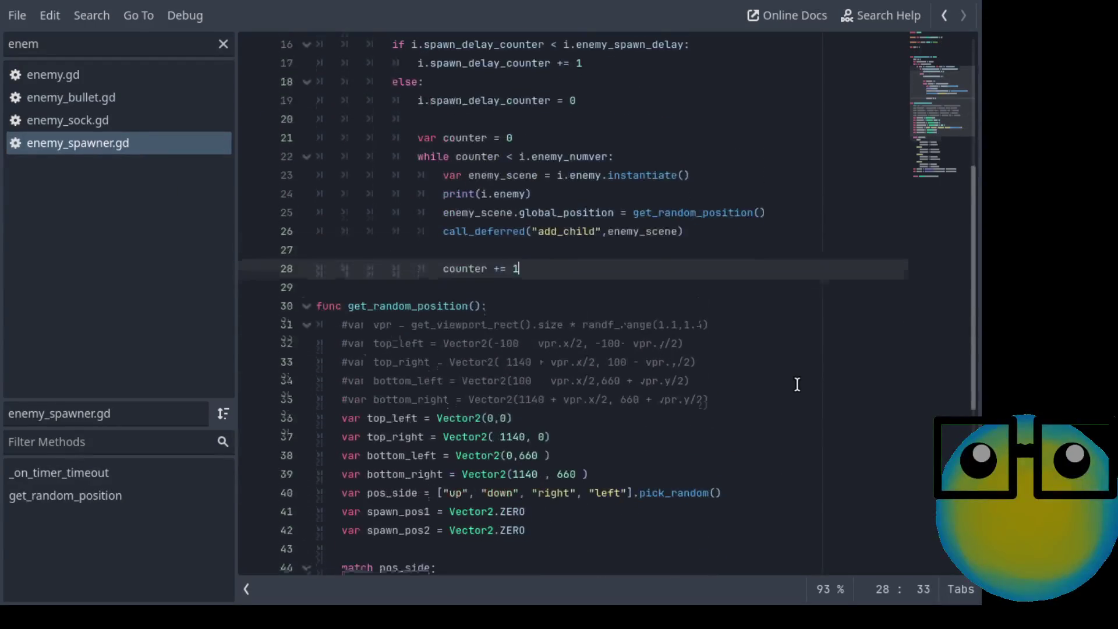
On line 24, replace print's argument with enemy_scene using autocomplete.
{"action": "scroll", "coordinate": [797, 384], "scroll_direction": "up", "scroll_amount": 3}
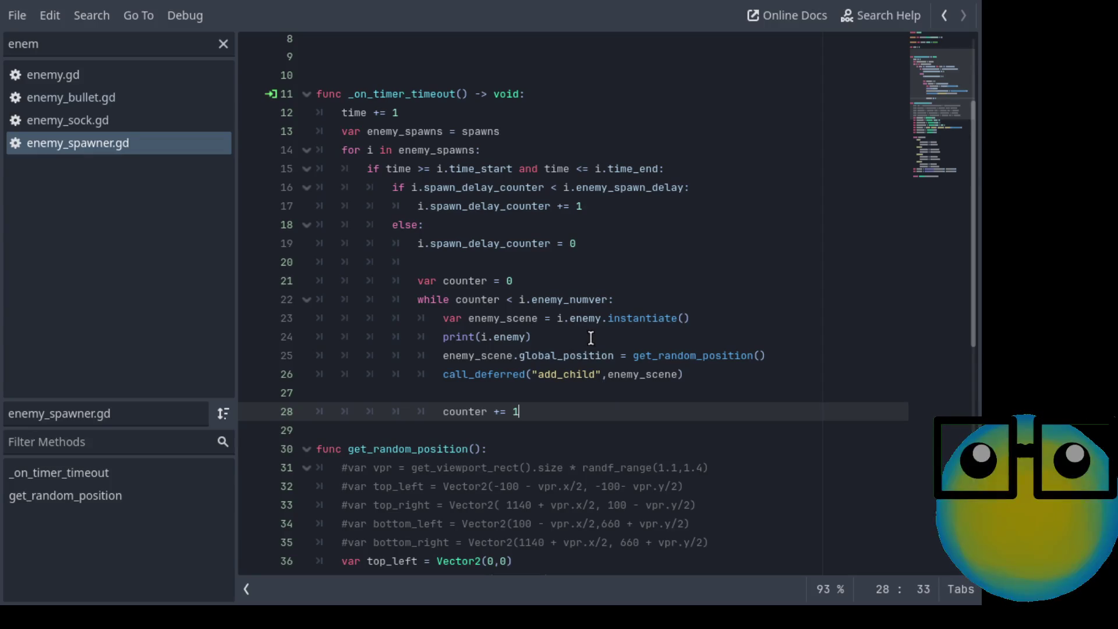
{"action": "left_click", "coordinate": [526, 337]}
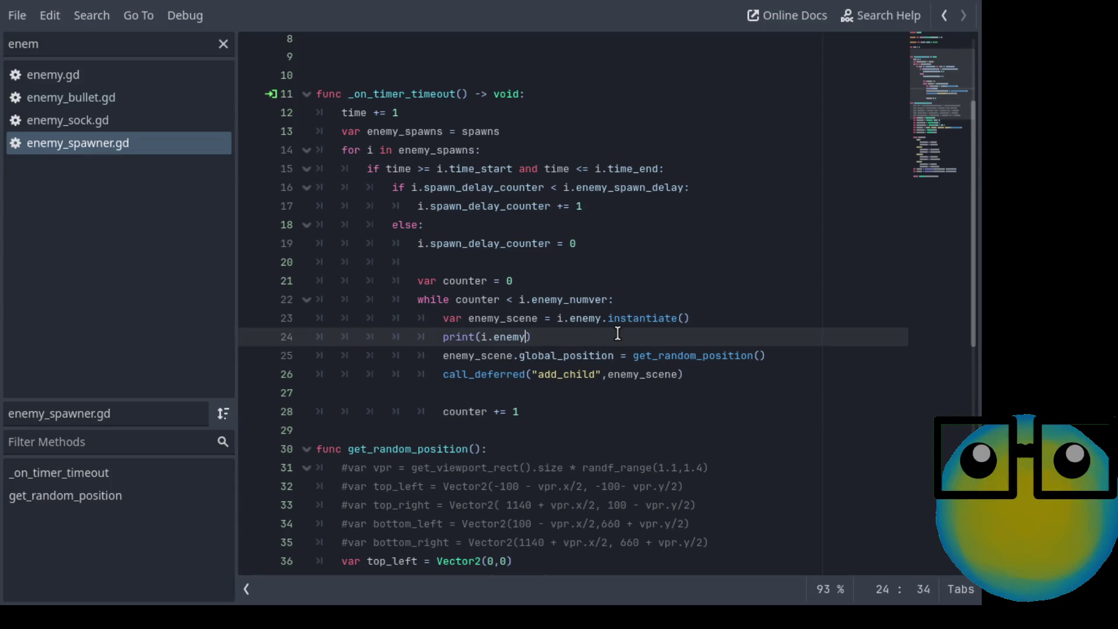
{"action": "type", "text": "."}
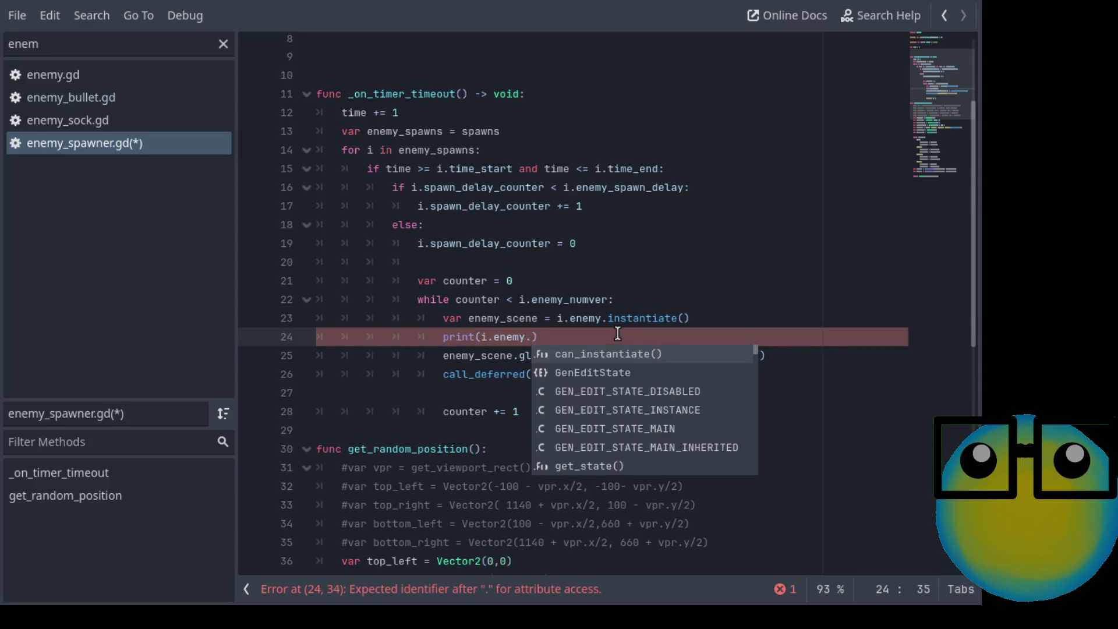
{"action": "key", "text": "BackSpace"}
{"action": "key", "text": "BackSpace"}
{"action": "key", "text": "BackSpace"}
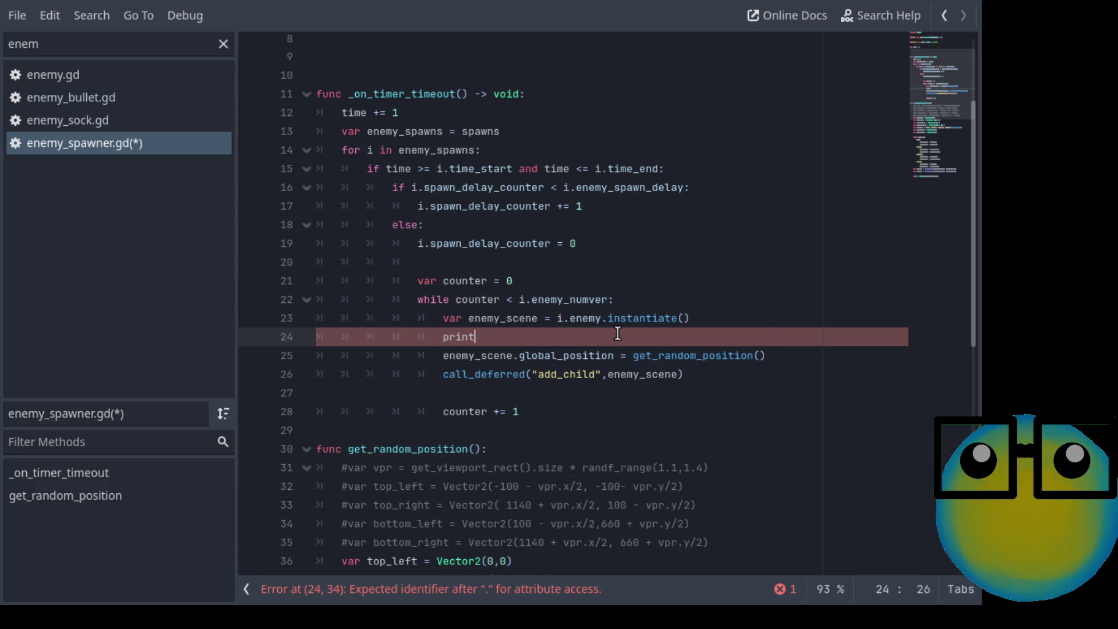
{"action": "type", "text": "(enem"}
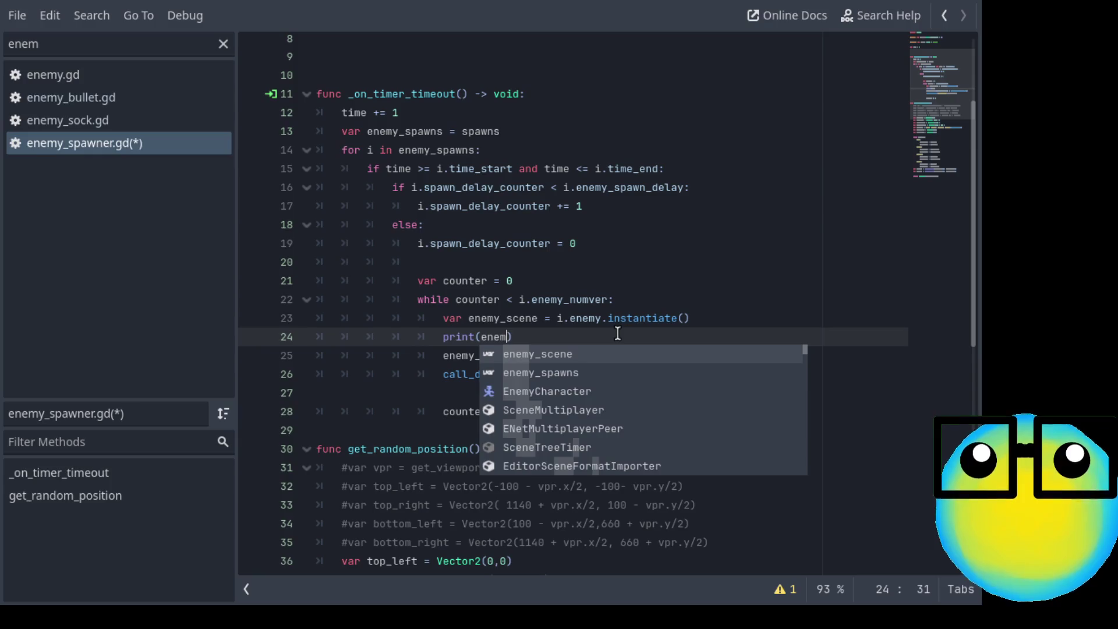
{"action": "key", "text": "Return"}
Append .name so the line reads print(enemy_scene.name), and save enemy_spawner.gd.
{"action": "type", "text": "."}
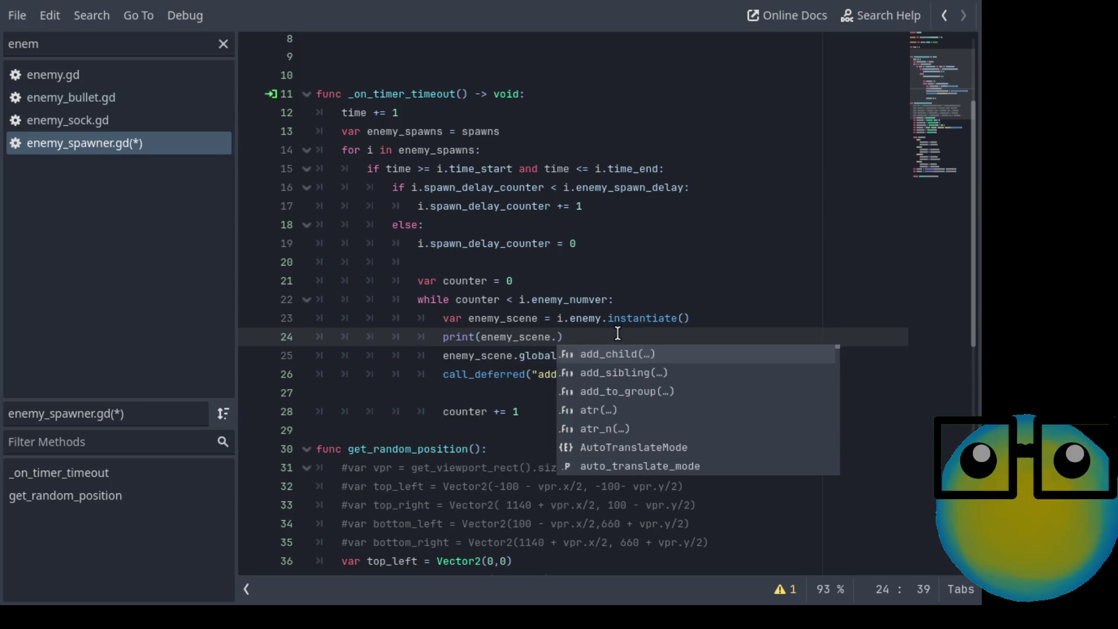
{"action": "key", "text": "Down"}
{"action": "key", "text": "Down"}
{"action": "key", "text": "Down"}
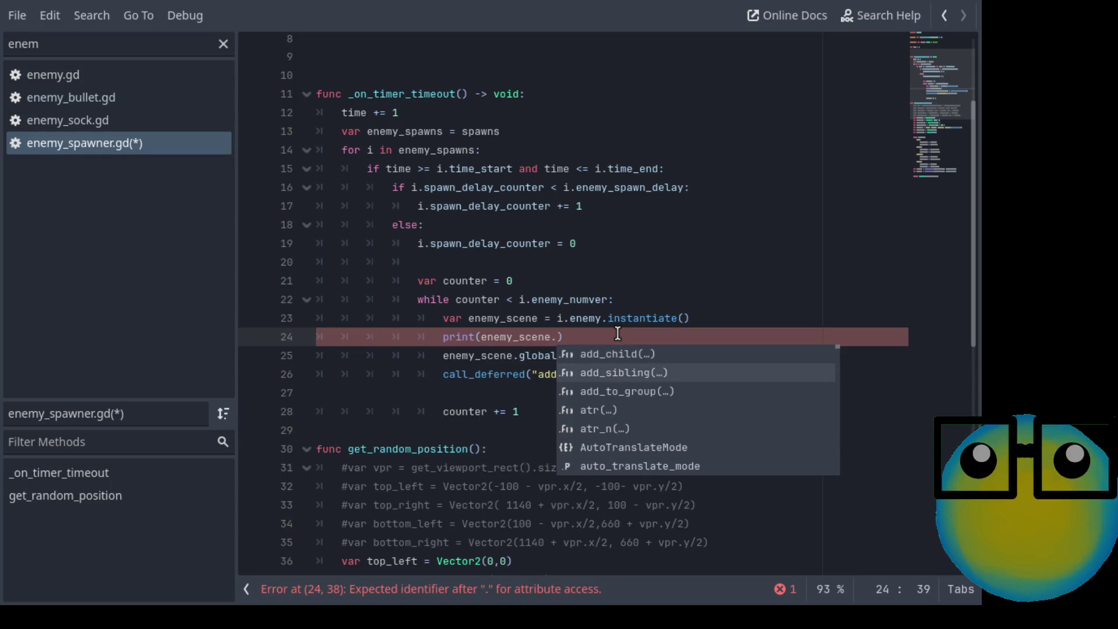
{"action": "key", "text": "Down"}
{"action": "key", "text": "Down"}
{"action": "key", "text": "Down"}
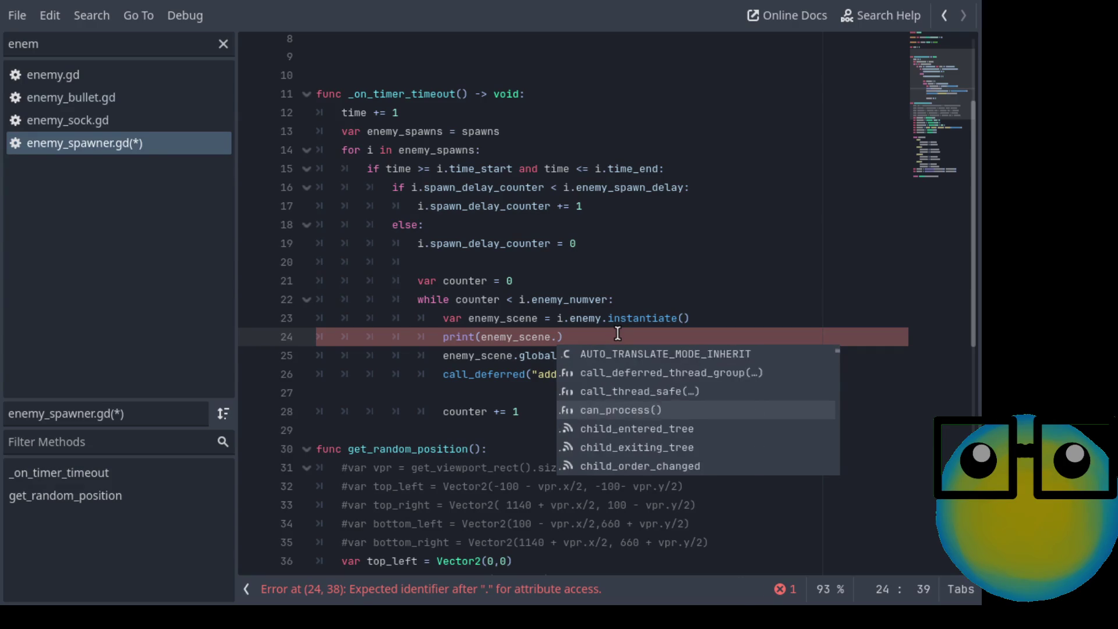
{"action": "key", "text": "Down"}
{"action": "key", "text": "Down"}
{"action": "key", "text": "Down"}
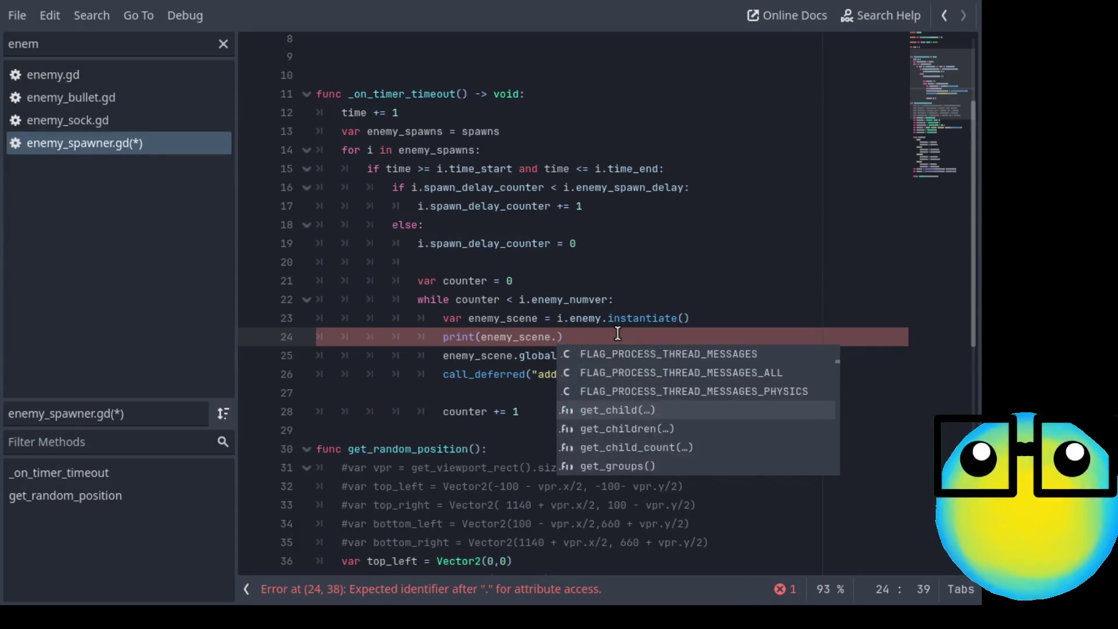
{"action": "key", "text": "Down"}
{"action": "key", "text": "Down"}
{"action": "key", "text": "Down"}
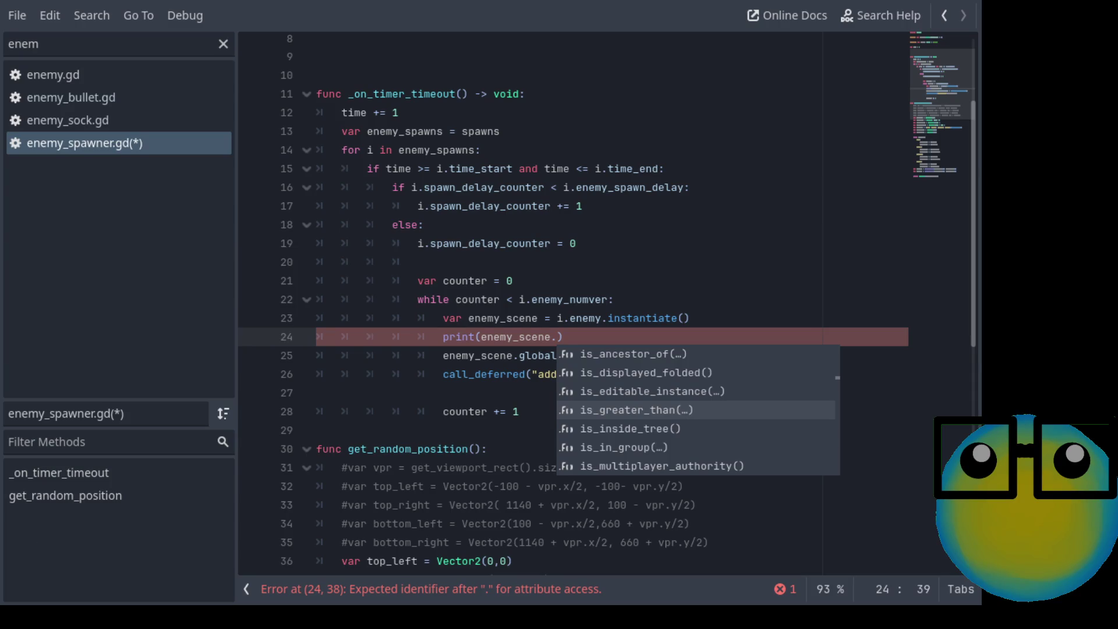
{"action": "key", "text": "Escape"}
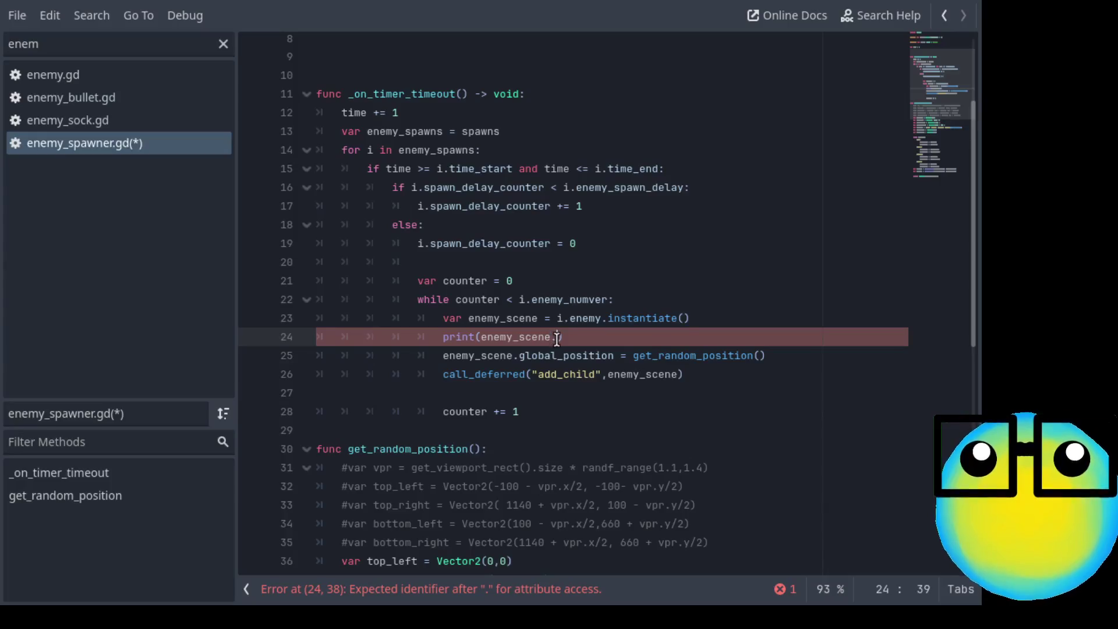
{"action": "type", "text": "name"}
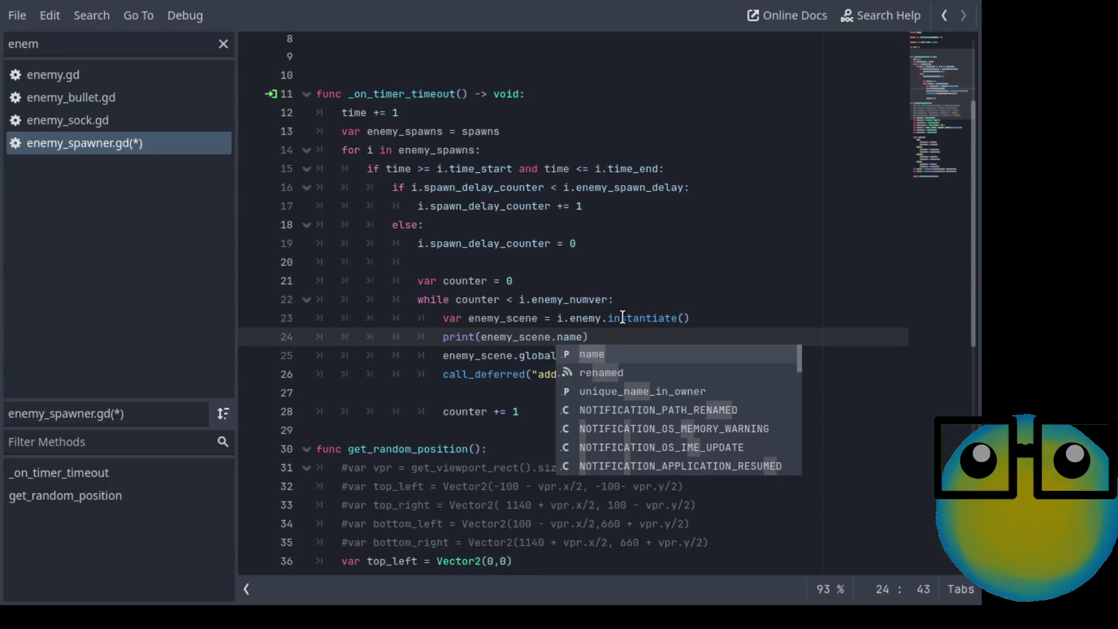
{"action": "left_click", "coordinate": [710, 337]}
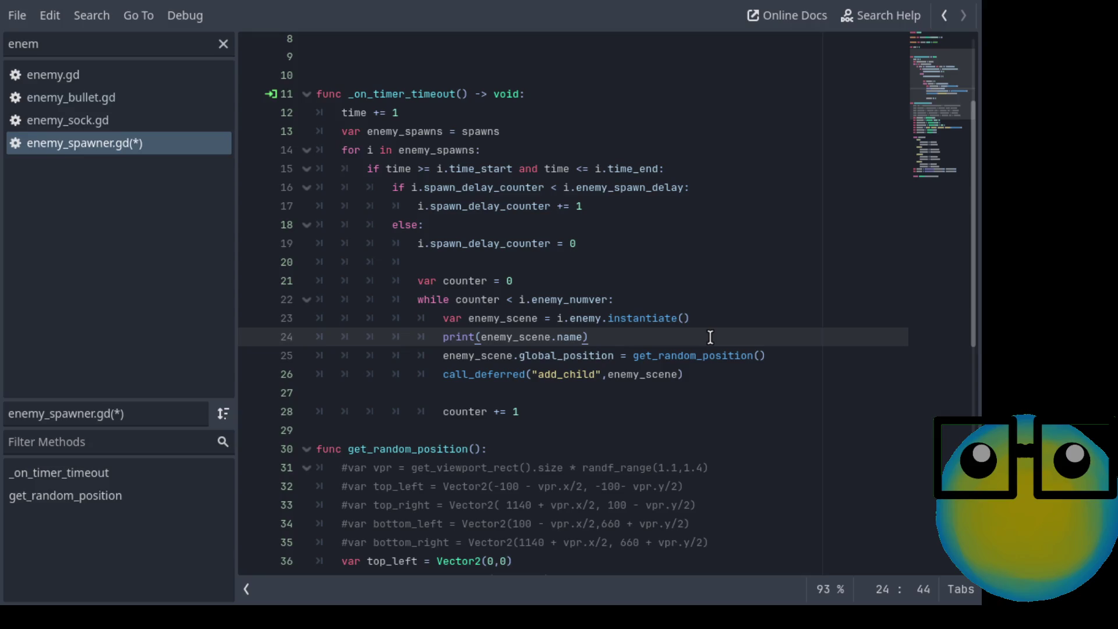
{"action": "key", "text": "ctrl+s"}
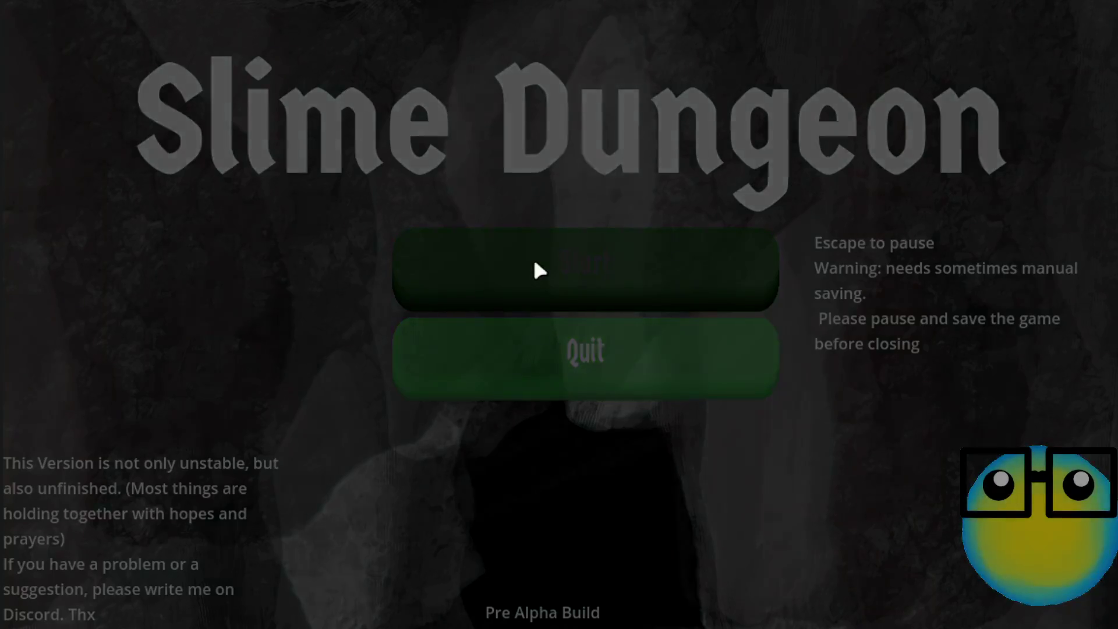
Test a Level 1 mission with the magenta slime, return to the hub, and quit to the editor.
{"action": "left_click", "coordinate": [534, 264]}
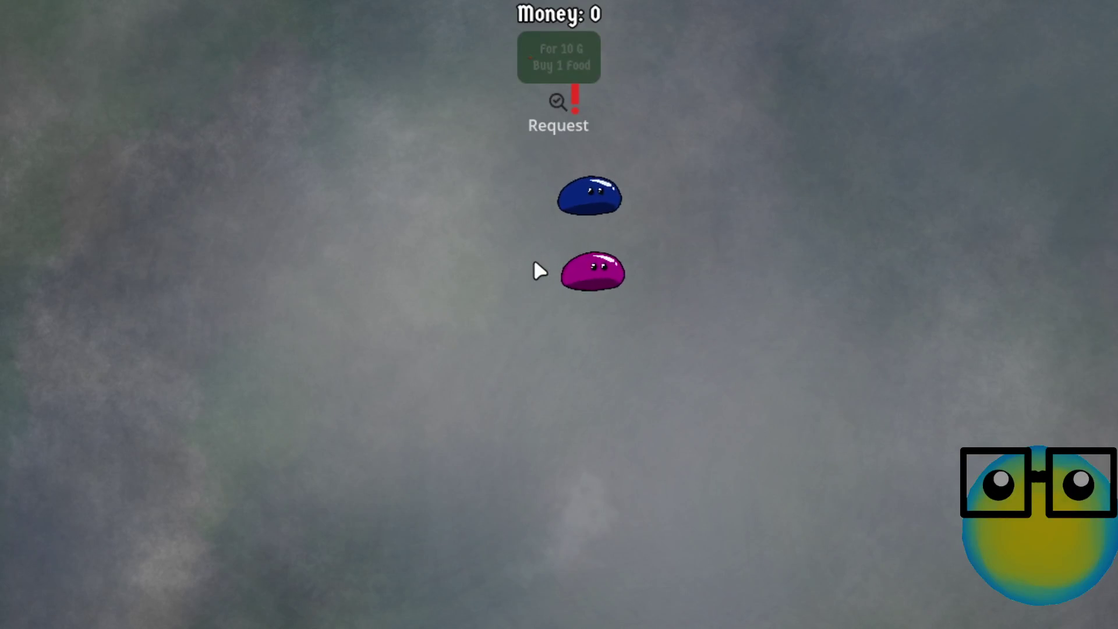
{"action": "left_click", "coordinate": [737, 310]}
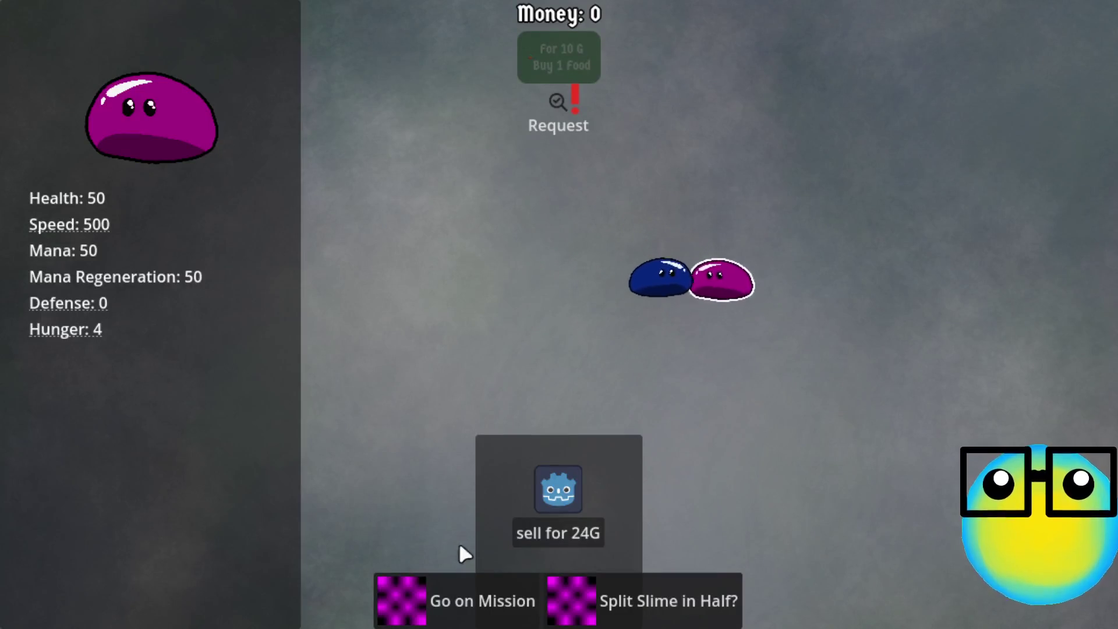
{"action": "left_click", "coordinate": [465, 590]}
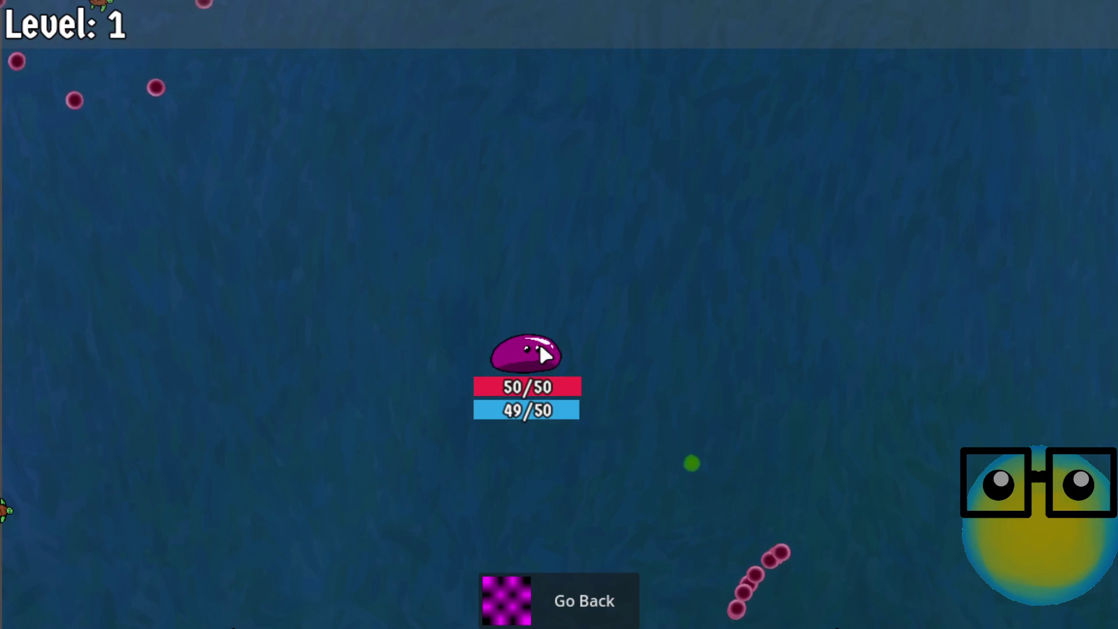
{"action": "left_click", "coordinate": [579, 587]}
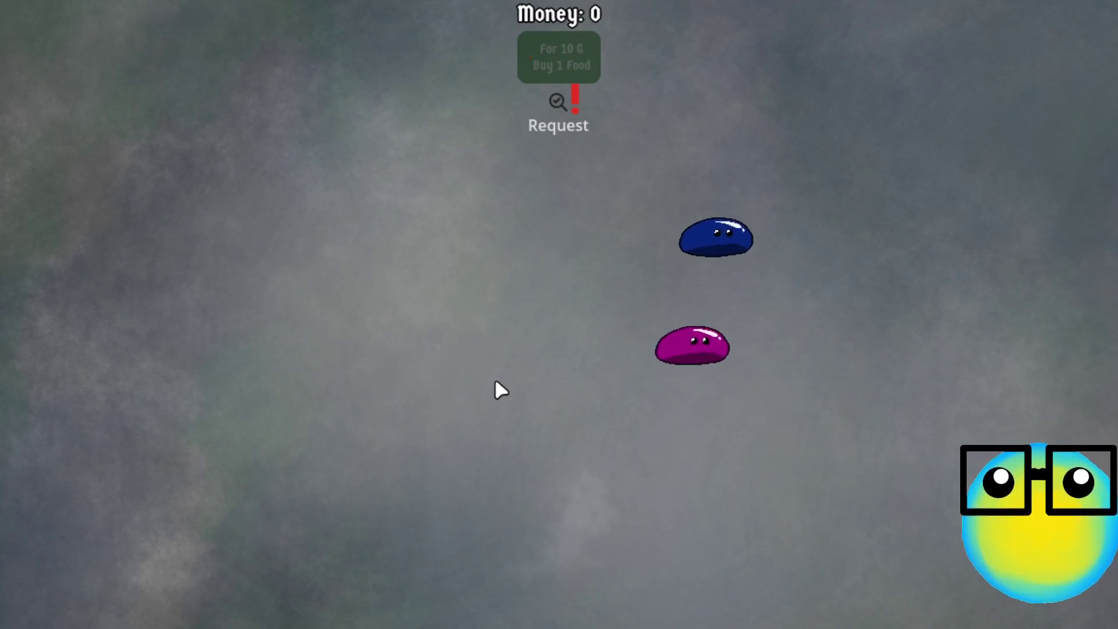
{"action": "key", "text": "Escape"}
{"action": "left_click", "coordinate": [521, 370]}
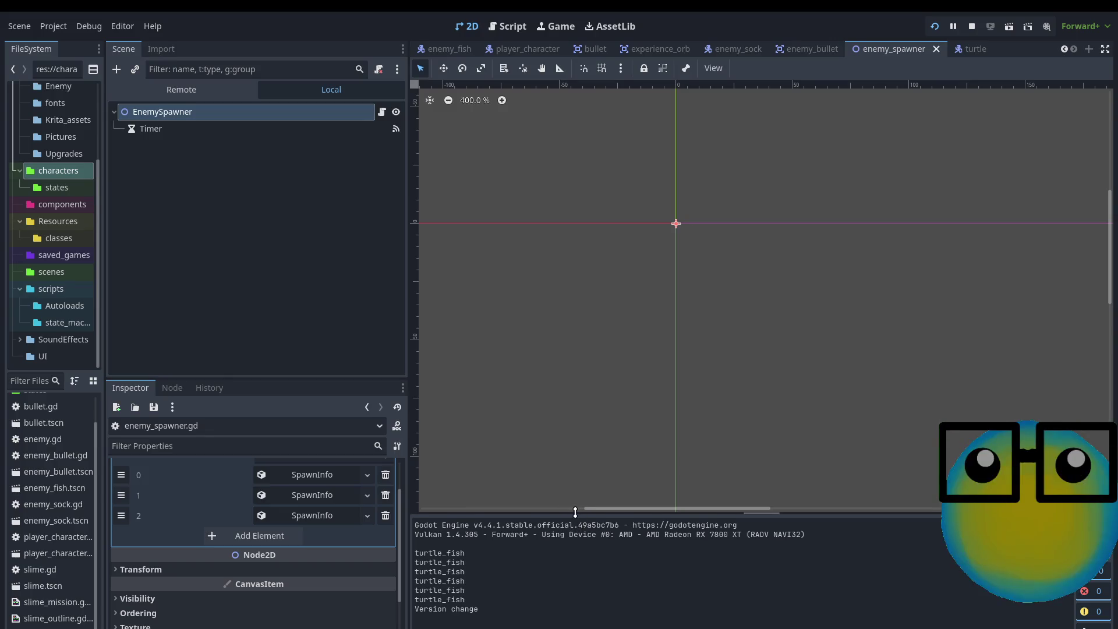
Rename the turtle scene's root node from turtle_fish to turtle and save the scene.
{"action": "left_click_drag", "start_coordinate": [575, 513], "coordinate": [579, 382]}
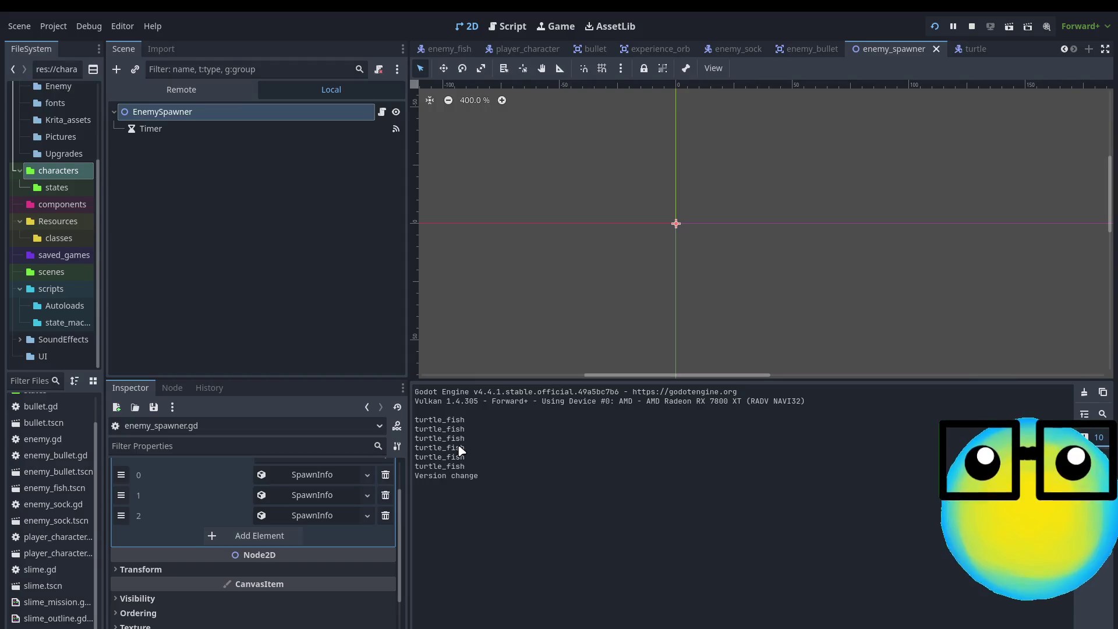
{"action": "key", "text": "ctrl+Tab"}
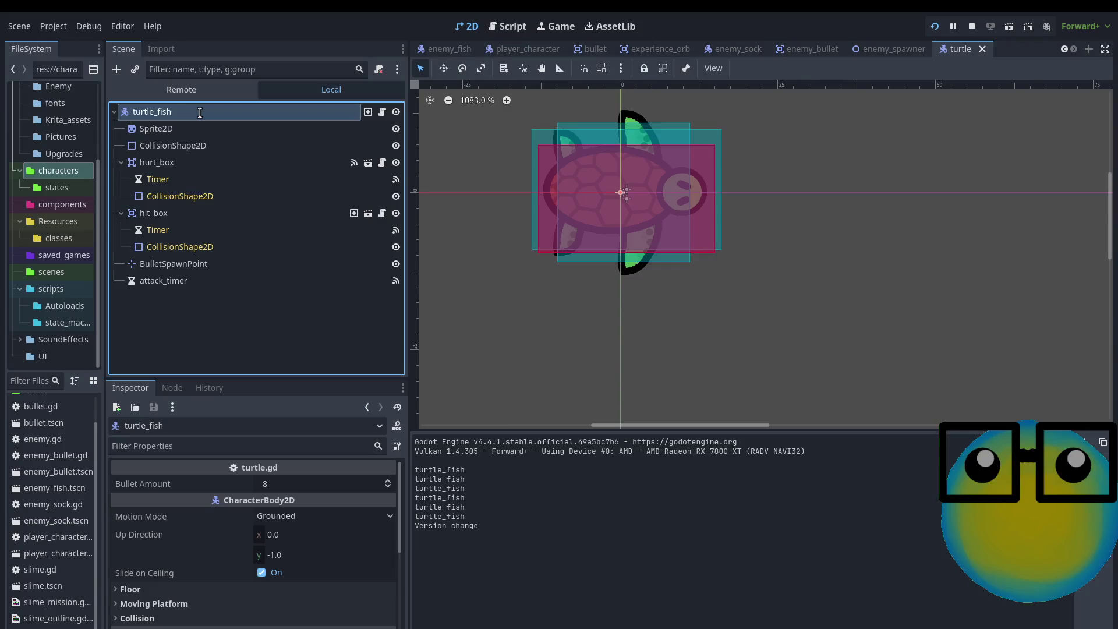
{"action": "key", "text": "BackSpace"}
{"action": "key", "text": "BackSpace"}
{"action": "key", "text": "BackSpace"}
{"action": "key", "text": "Return"}
{"action": "key", "text": "ctrl+s"}
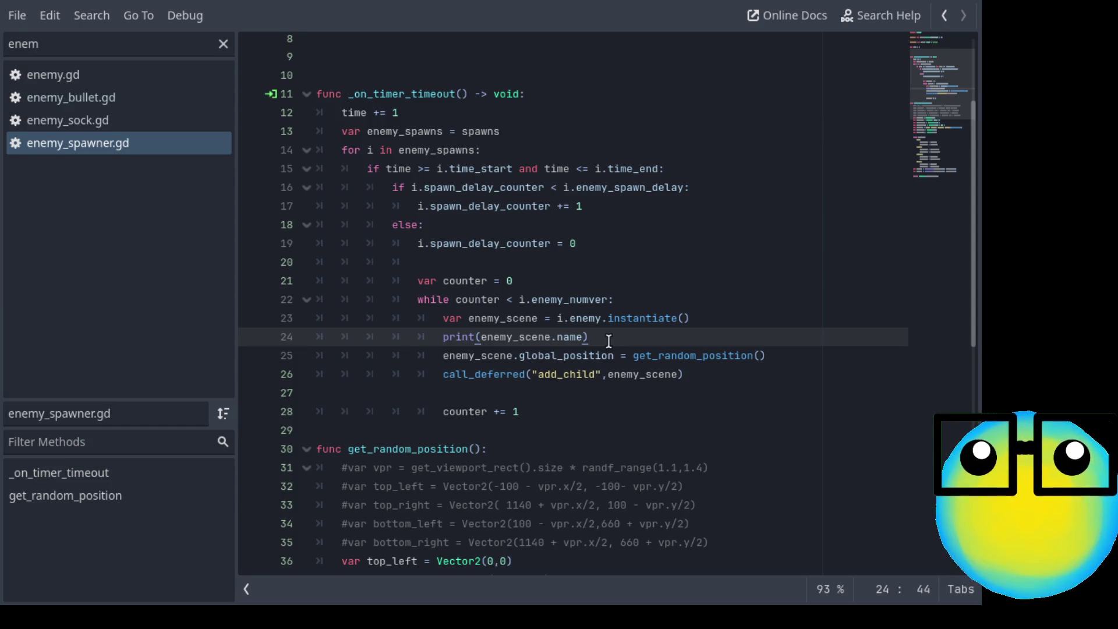
Replace line 24's print with an if enemy_scene.name != "turtle" check and indent the position line under it.
{"action": "key", "text": "shift+Home"}
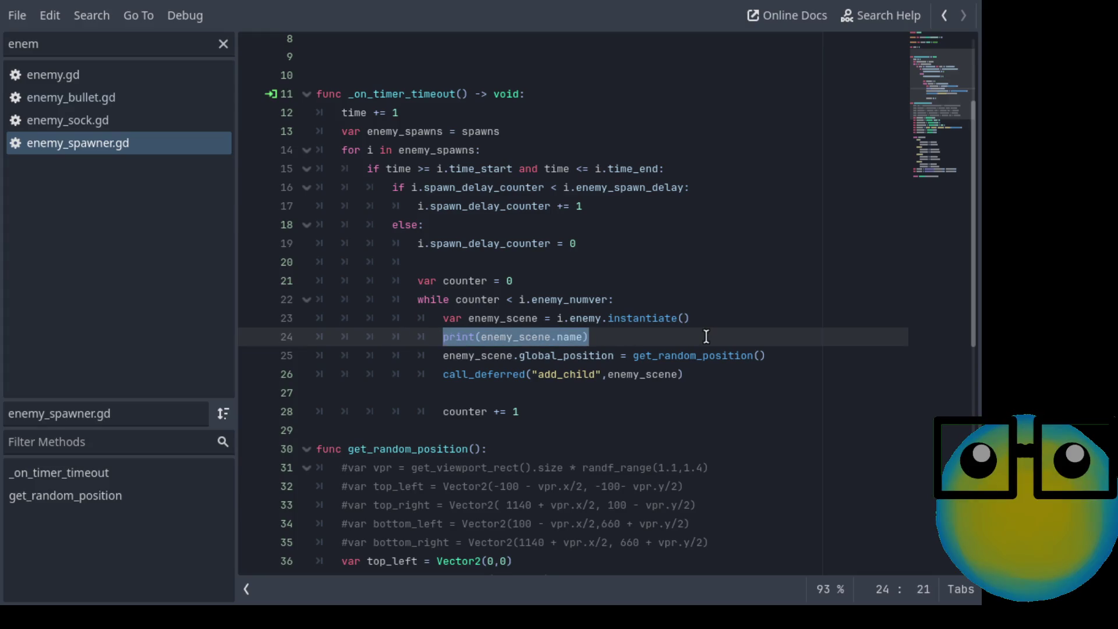
{"action": "key", "text": "BackSpace"}
{"action": "type", "text": "if enem"}
{"action": "key", "text": "Return"}
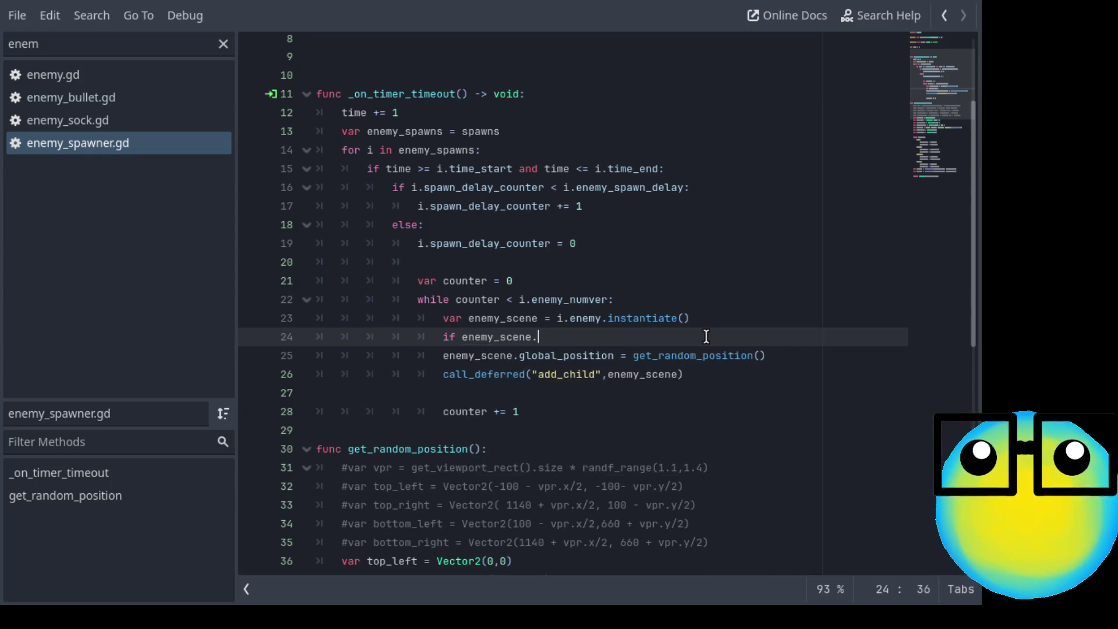
{"action": "type", "text": "name "}
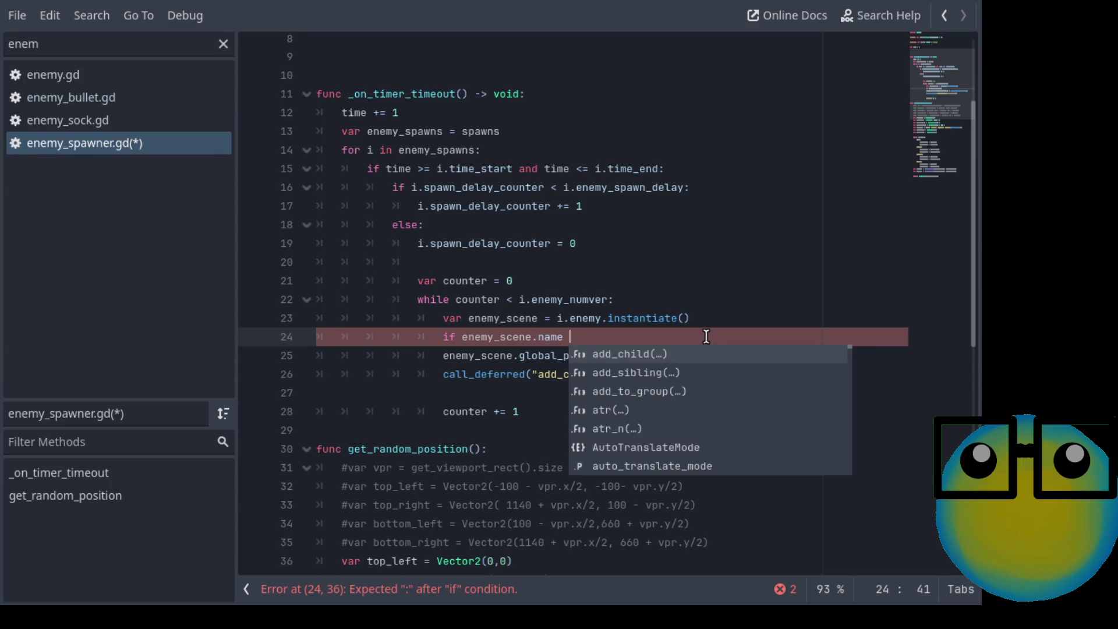
{"action": "type", "text": "!= "}
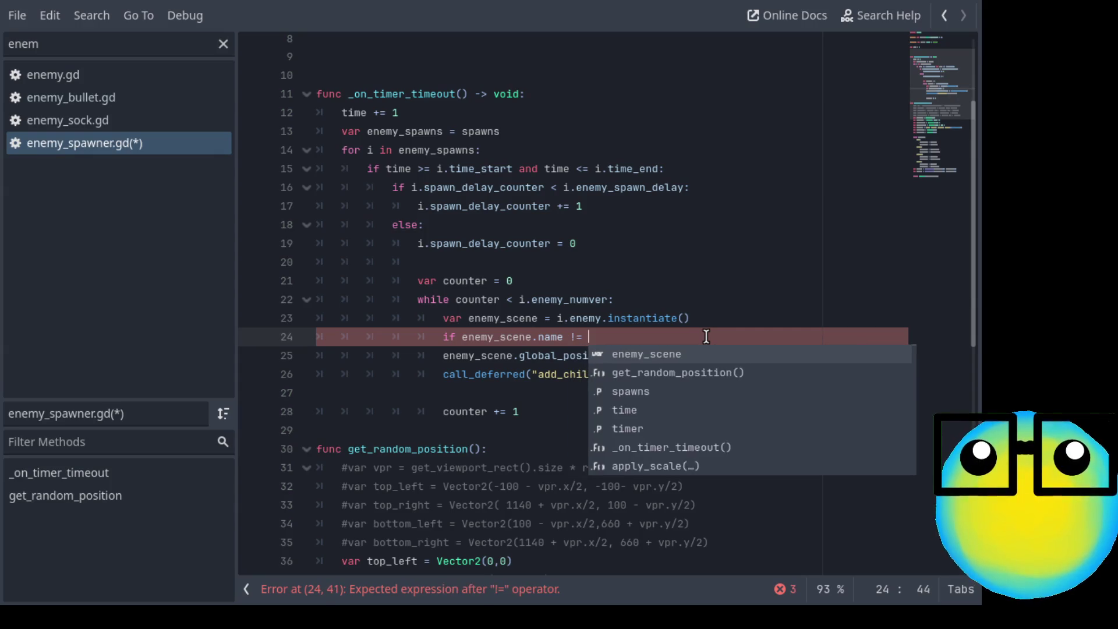
{"action": "type", "text": "\"turt"}
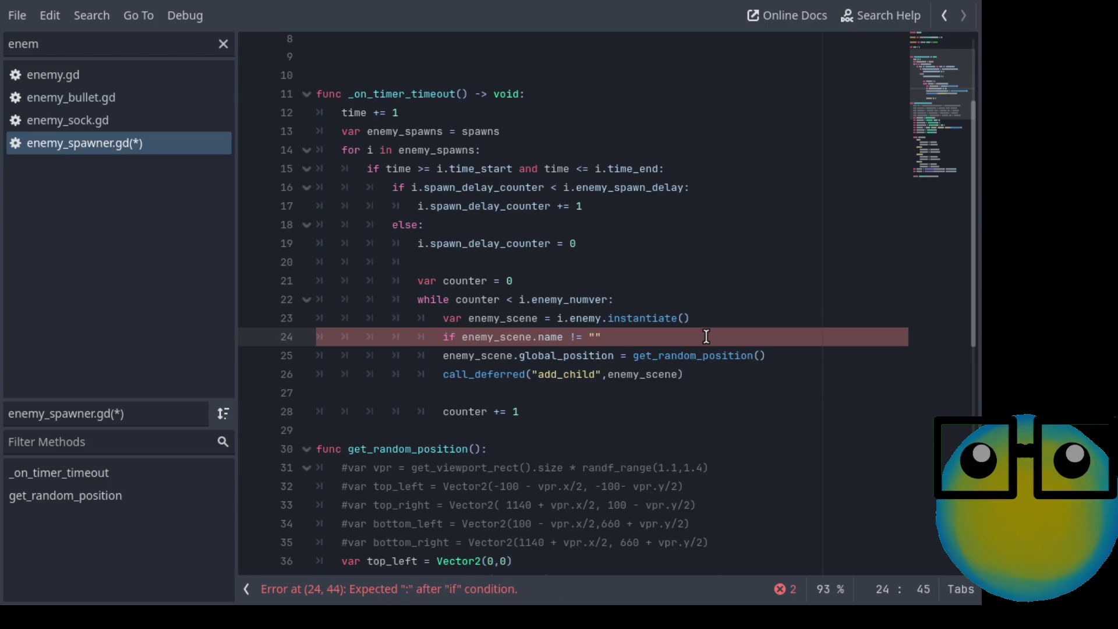
{"action": "type", "text": "le"}
{"action": "left_click", "coordinate": [441, 356]}
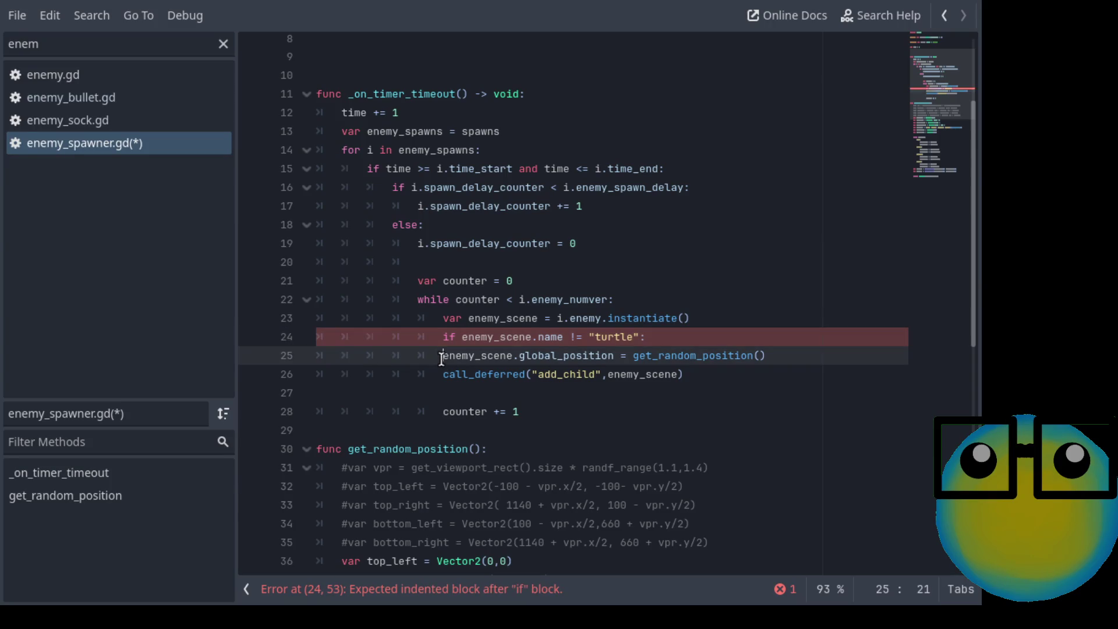
{"action": "key", "text": "Tab"}
Add an else branch beginning with enemy_scene.global_position on line 27.
{"action": "left_click", "coordinate": [827, 355]}
{"action": "key", "text": "Return"}
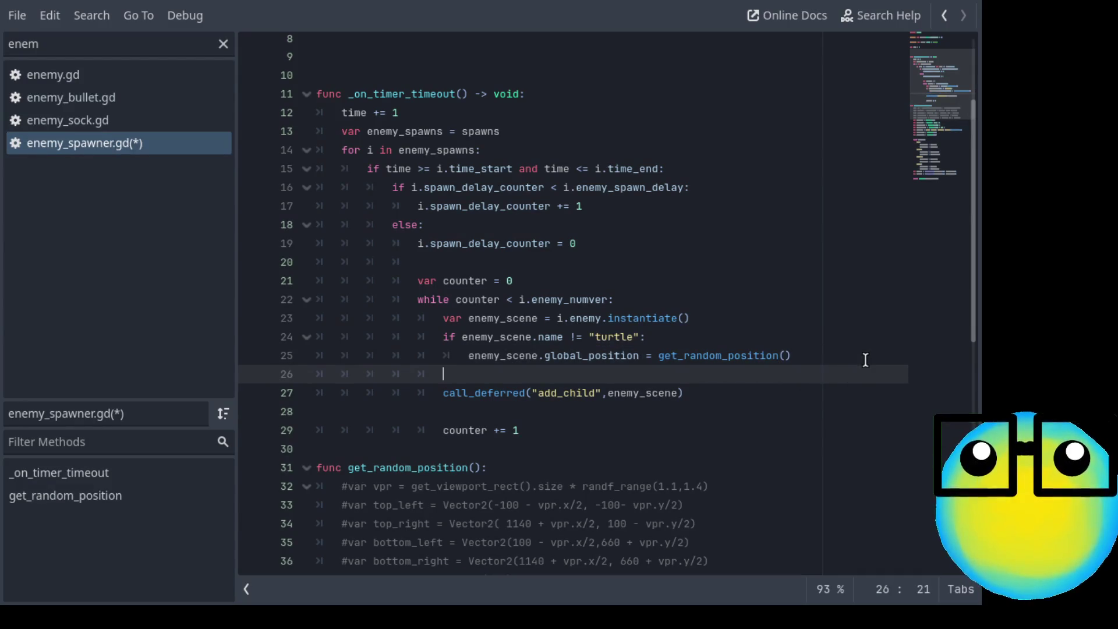
{"action": "type", "text": "else:#"}
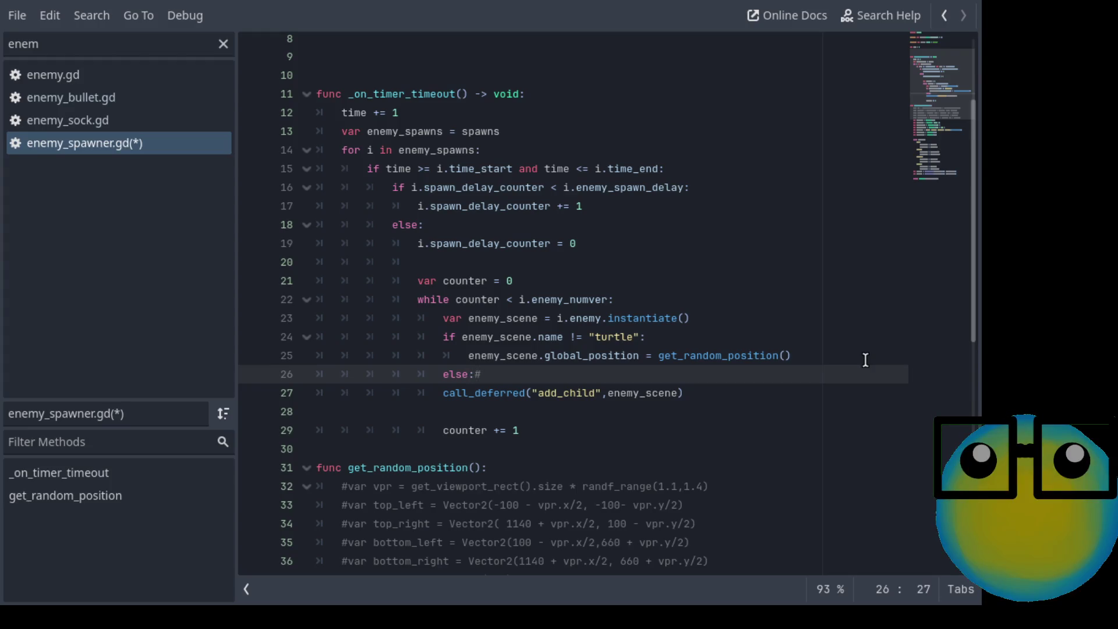
{"action": "key", "text": "BackSpace"}
{"action": "key", "text": "Return"}
{"action": "type", "text": "enemy_scene.glo"}
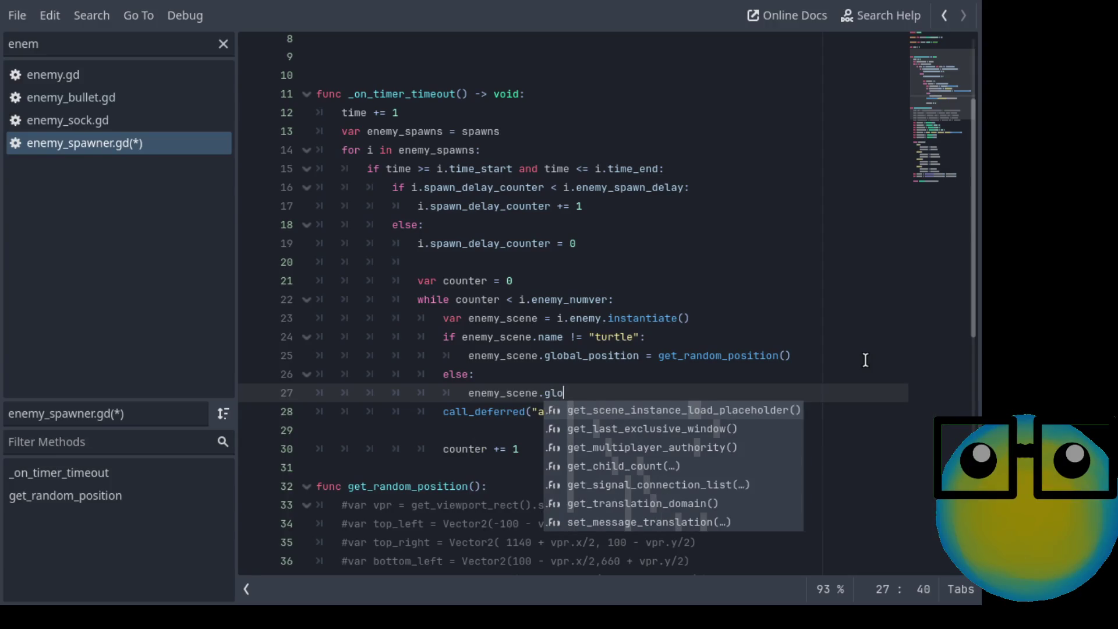
{"action": "type", "text": "bal"}
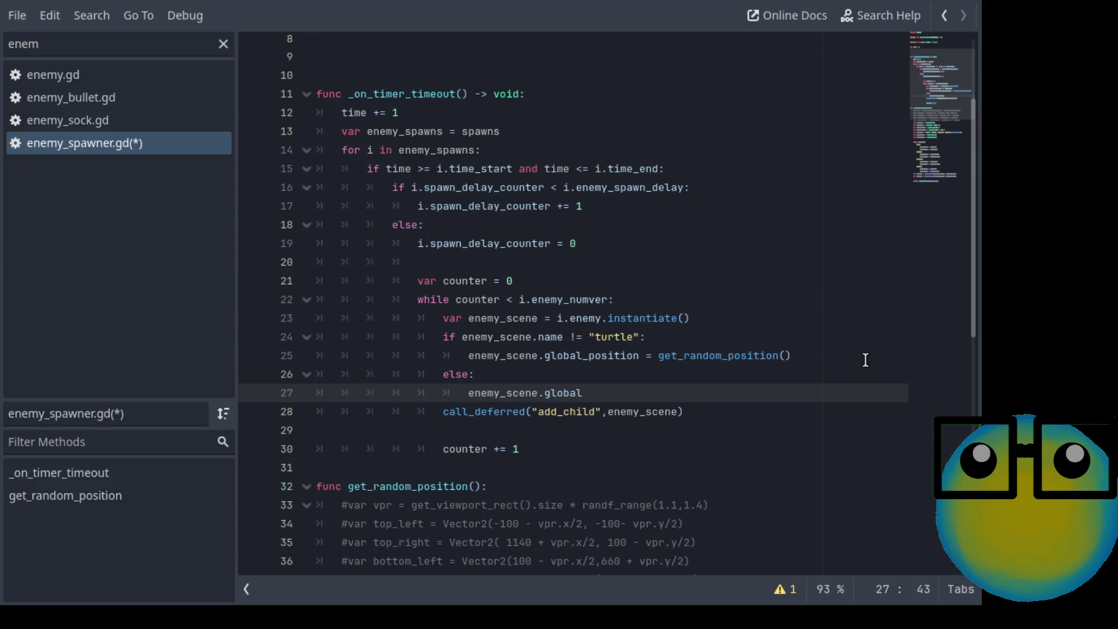
{"action": "type", "text": "positio"}
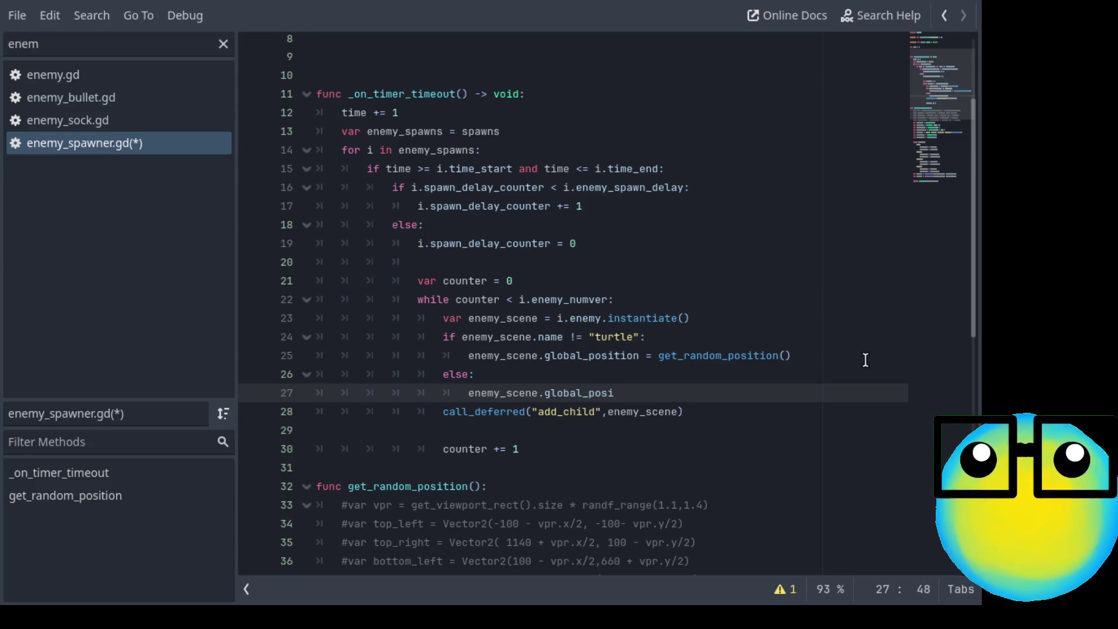
{"action": "type", "text": "n ="}
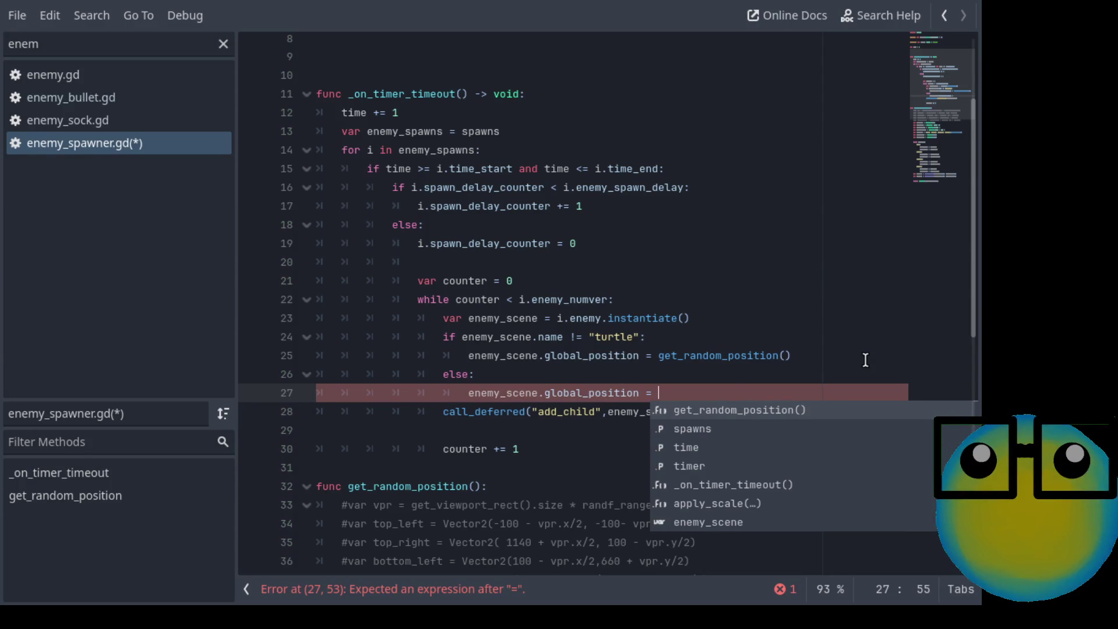
{"action": "type", "text": "ran"}
{"action": "key", "text": "BackSpace"}
{"action": "key", "text": "BackSpace"}
{"action": "key", "text": "BackSpace"}
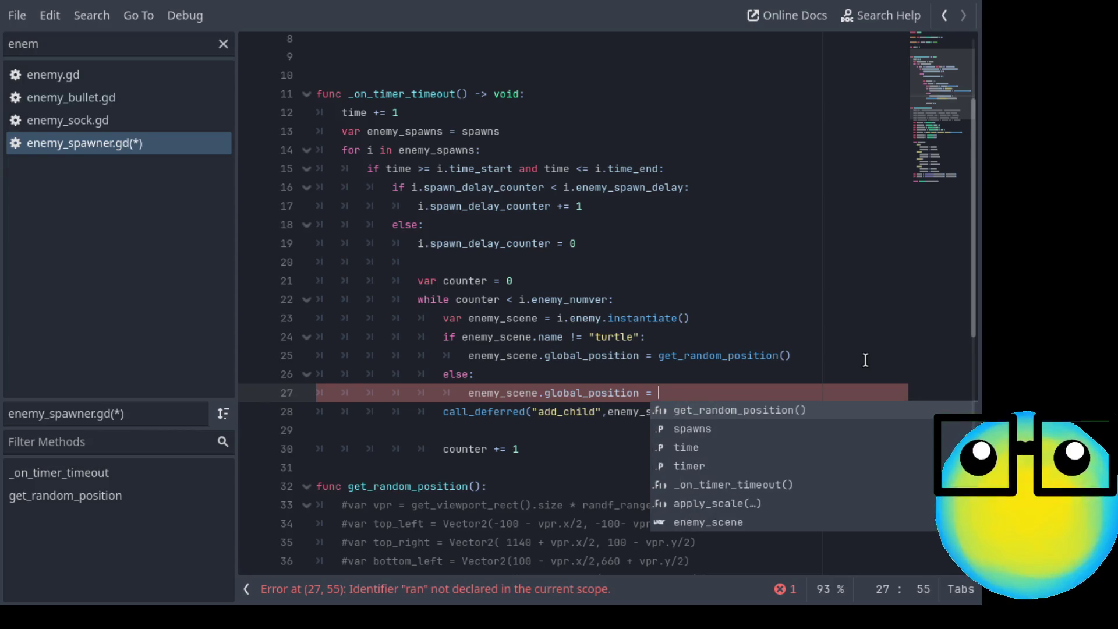
{"action": "key", "text": "BackSpace"}
{"action": "key", "text": "BackSpace"}
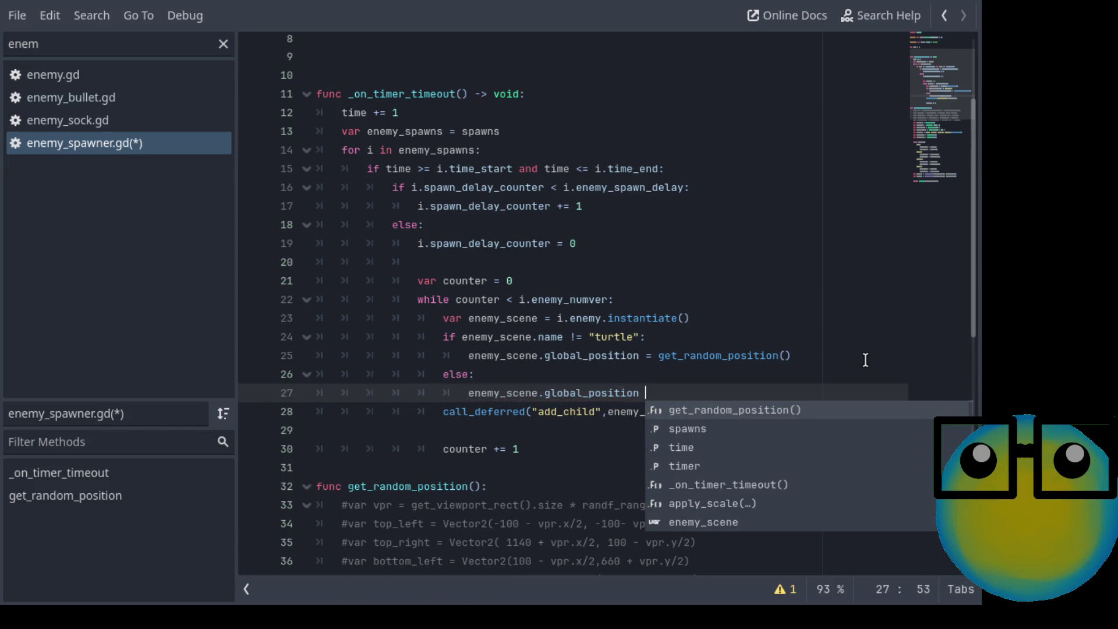
{"action": "scroll", "coordinate": [814, 285], "scroll_direction": "down", "scroll_amount": 4}
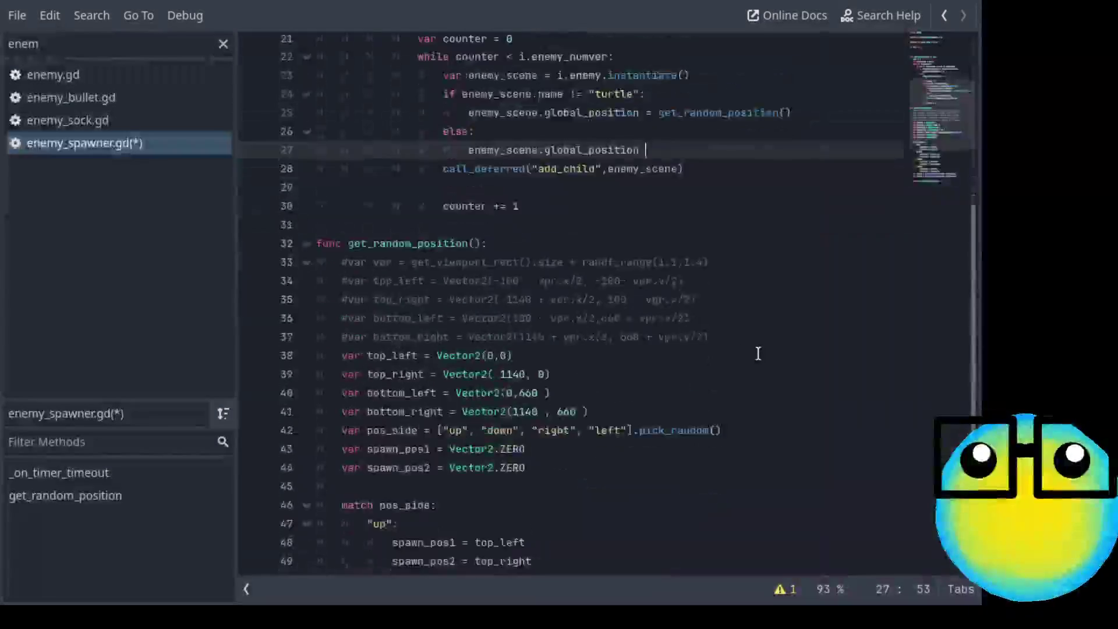
Add the header func get_screen_random_pos(): below get_random_position, with an indented empty body line.
{"action": "scroll", "coordinate": [757, 352], "scroll_direction": "down", "scroll_amount": 5}
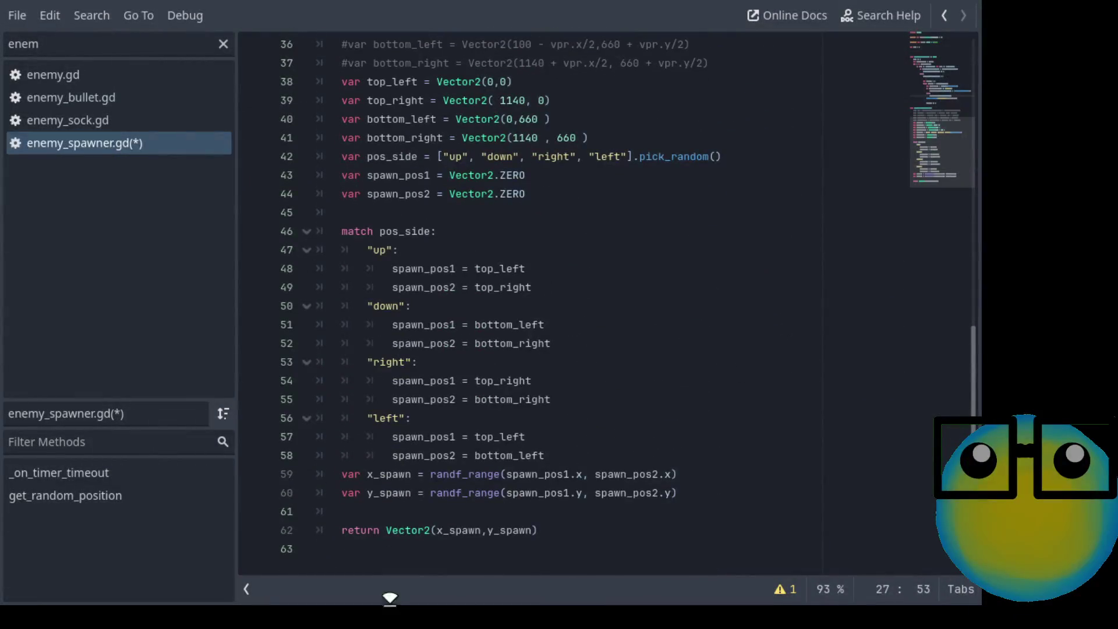
{"action": "left_click", "coordinate": [325, 555]}
{"action": "key", "text": "Return"}
{"action": "key", "text": "Return"}
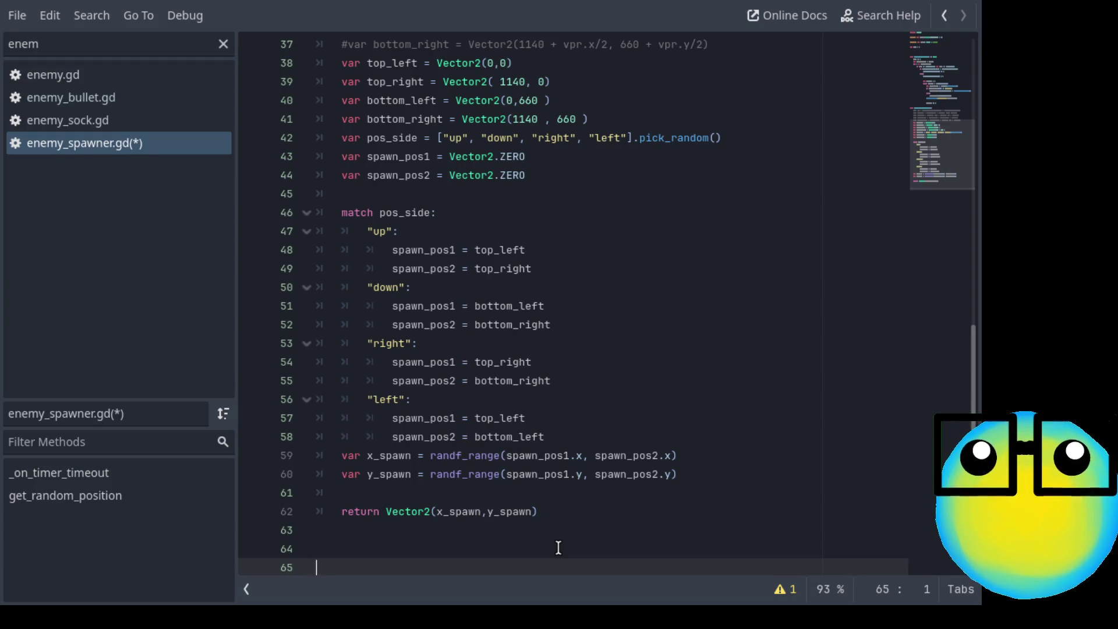
{"action": "type", "text": "func "}
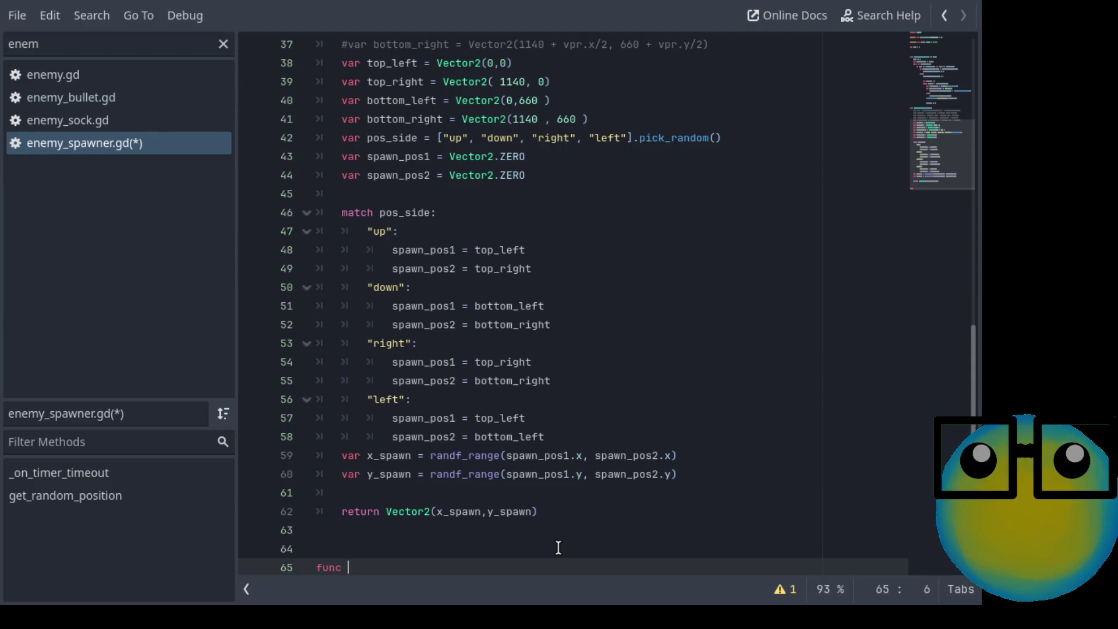
{"action": "type", "text": "whole"}
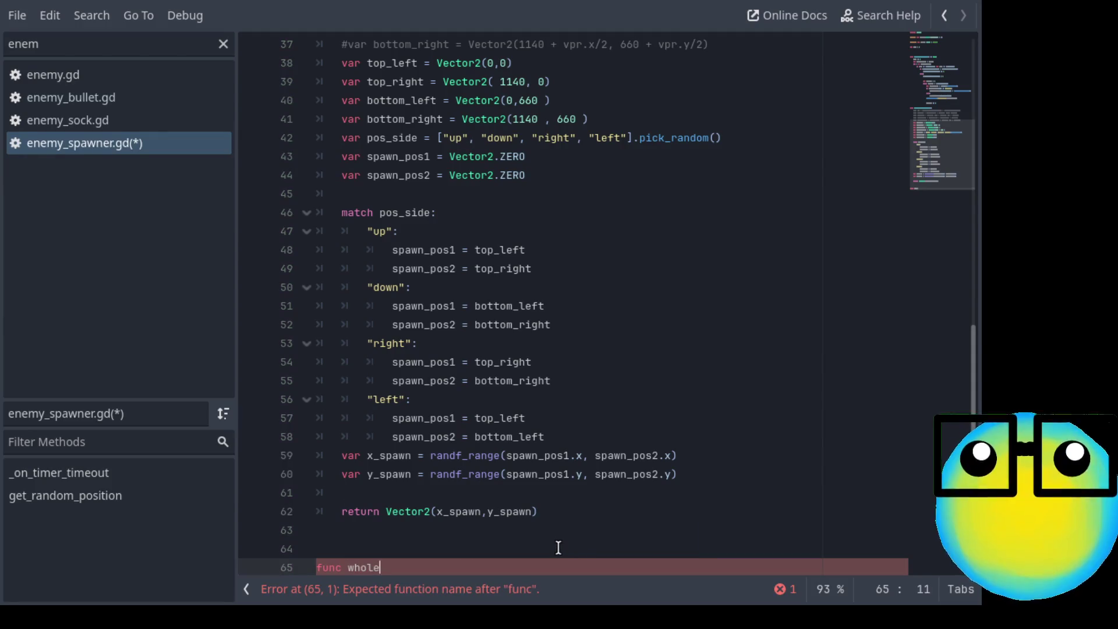
{"action": "type", "text": "_s"}
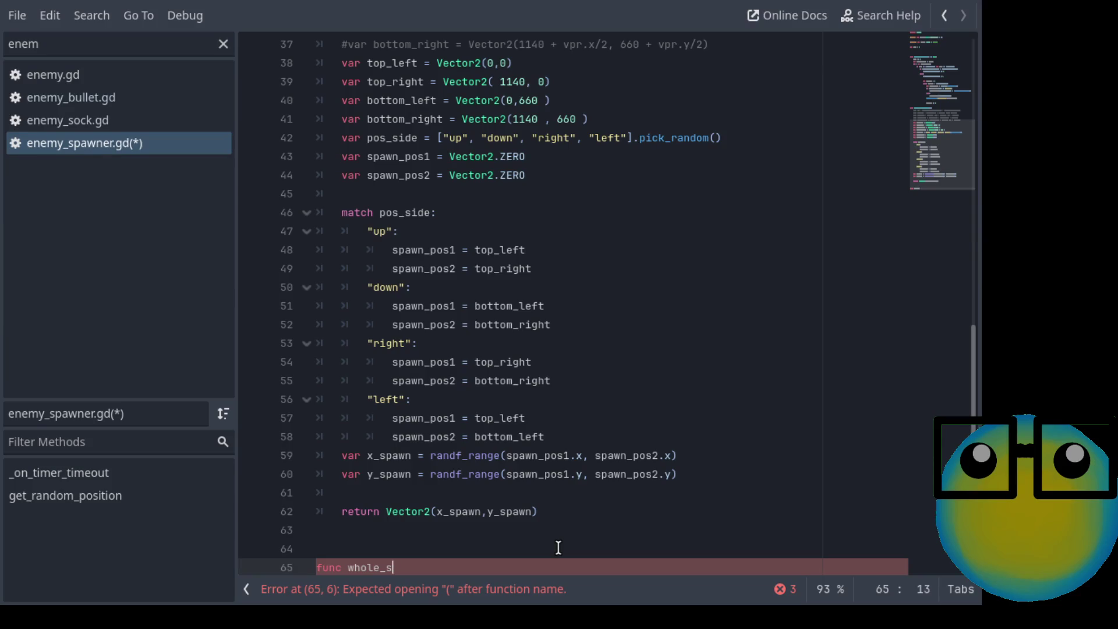
{"action": "key", "text": "BackSpace"}
{"action": "key", "text": "BackSpace"}
{"action": "key", "text": "BackSpace"}
{"action": "type", "text": "get"}
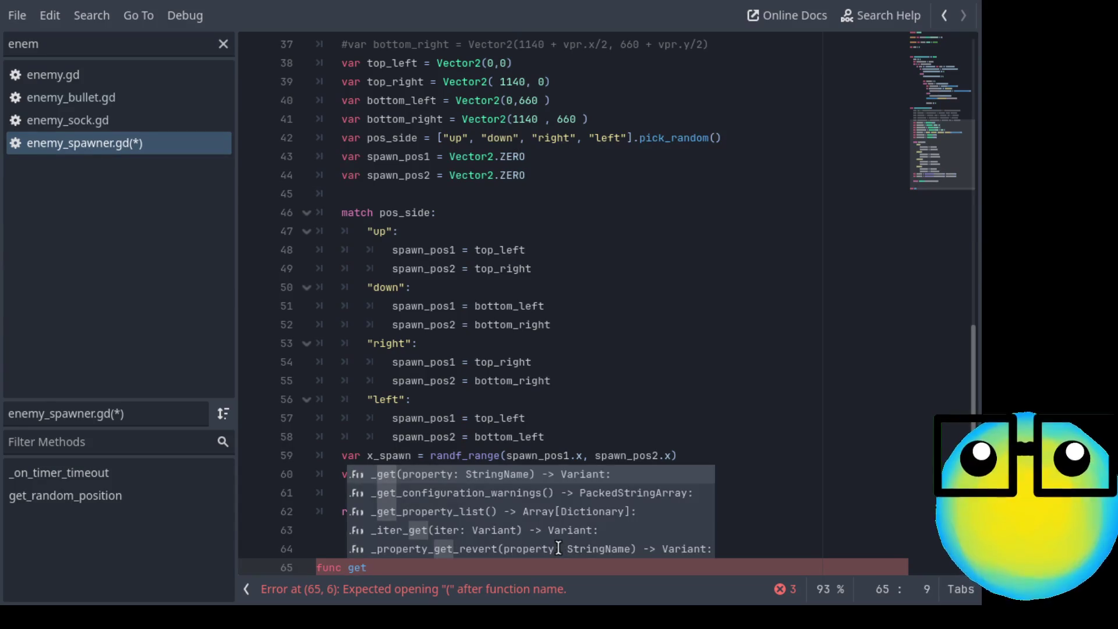
{"action": "type", "text": "_h"}
{"action": "key", "text": "BackSpace"}
{"action": "key", "text": "BackSpace"}
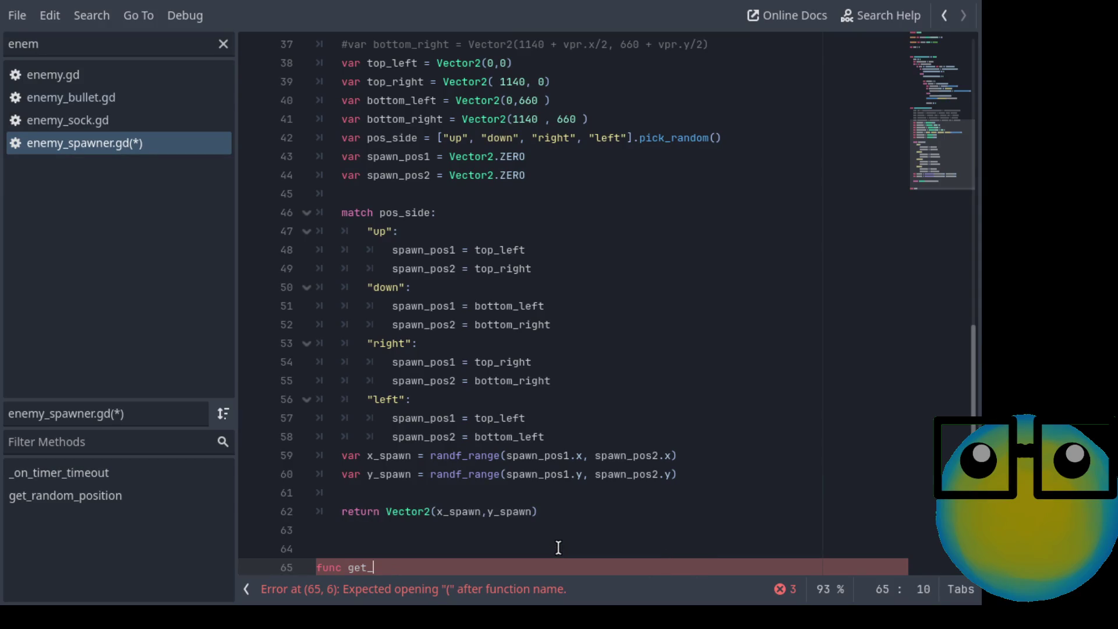
{"action": "type", "text": "wl"}
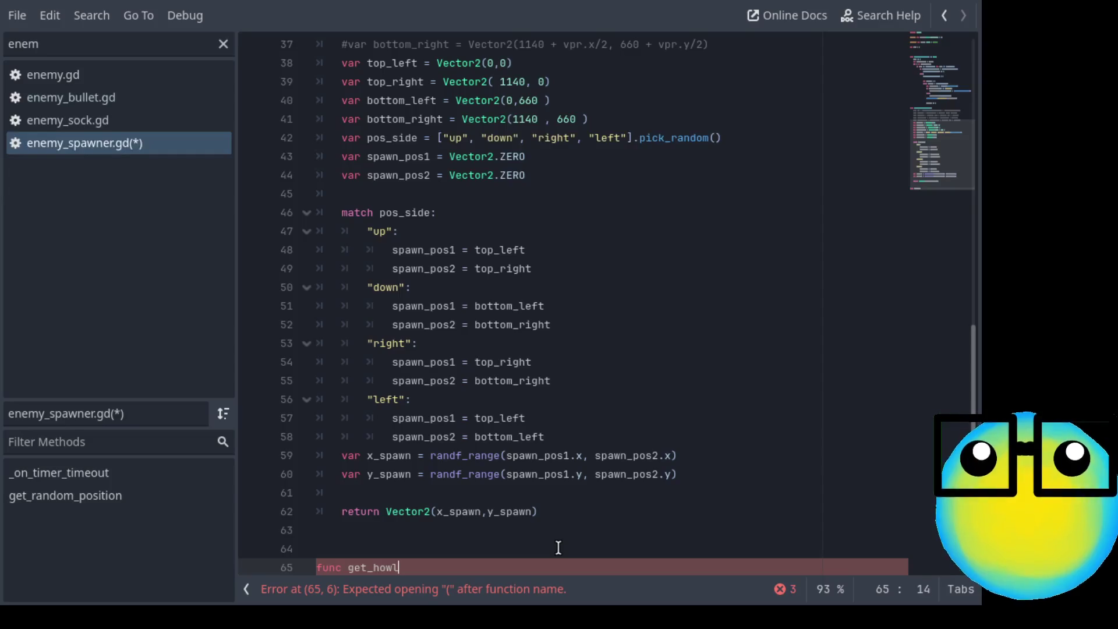
{"action": "key", "text": "BackSpace"}
{"action": "key", "text": "BackSpace"}
{"action": "key", "text": "BackSpace"}
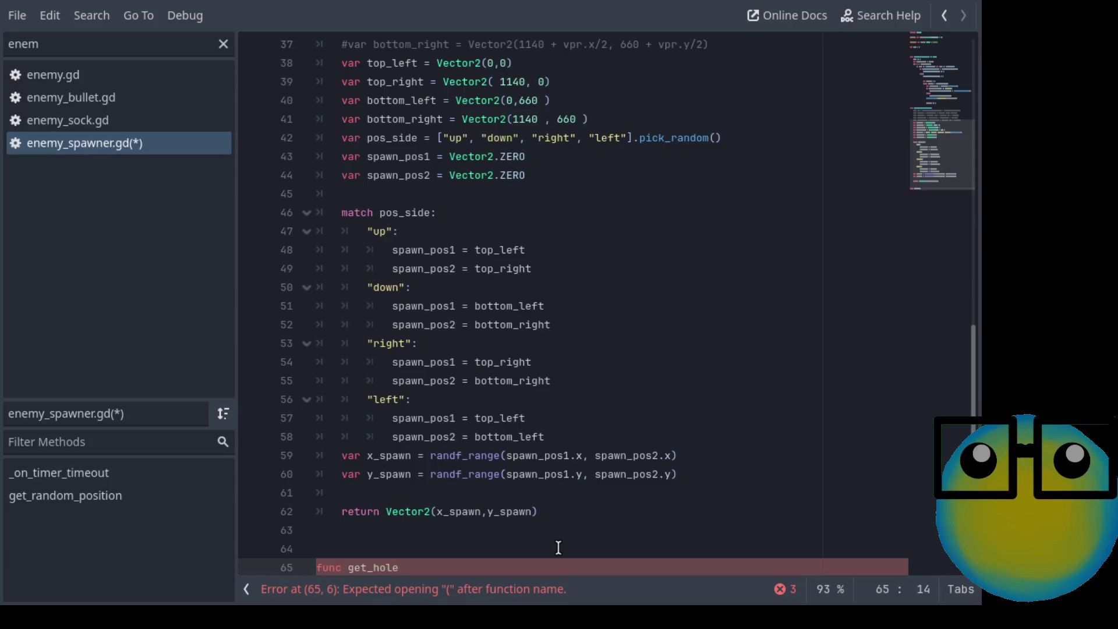
{"action": "key", "text": "BackSpace"}
{"action": "key", "text": "BackSpace"}
{"action": "key", "text": "BackSpace"}
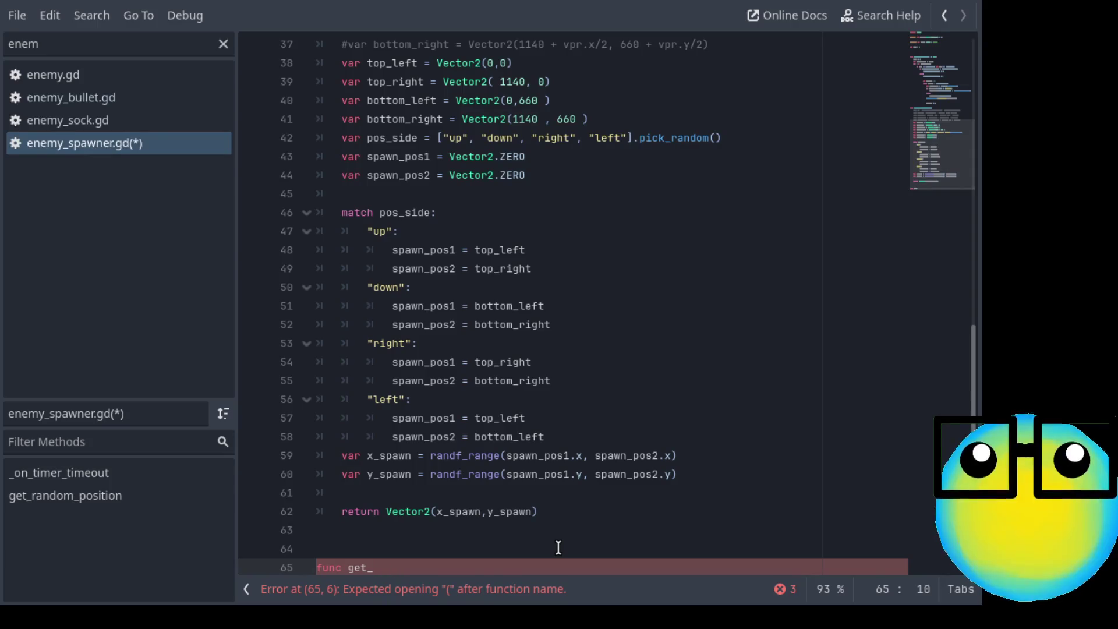
{"action": "type", "text": "reen_random_p"}
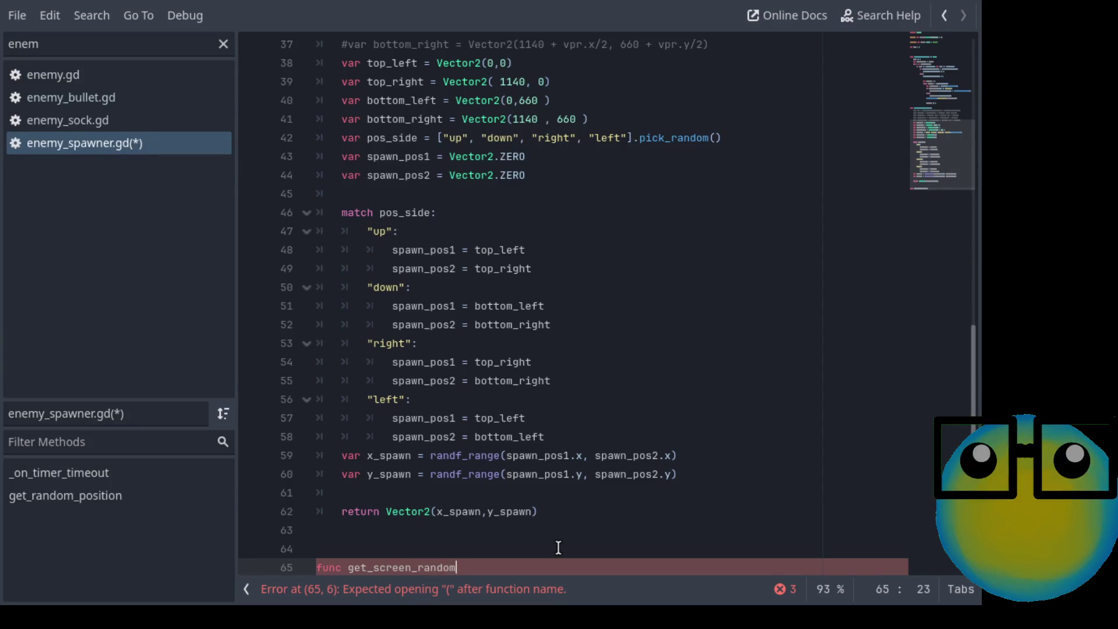
{"action": "type", "text": "os():"}
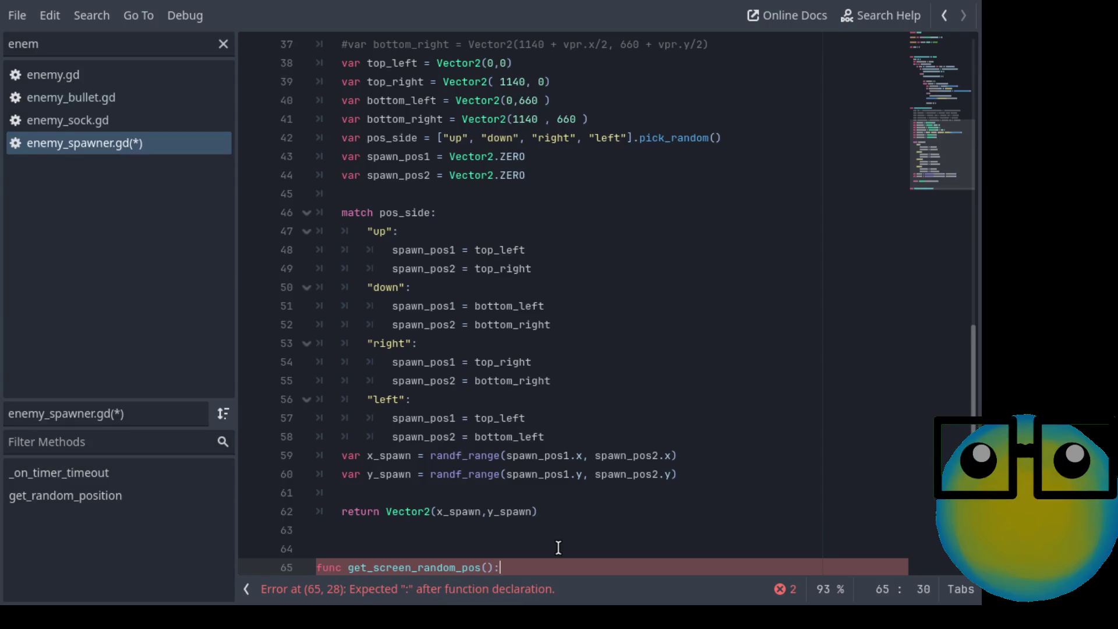
{"action": "key", "text": "Return"}
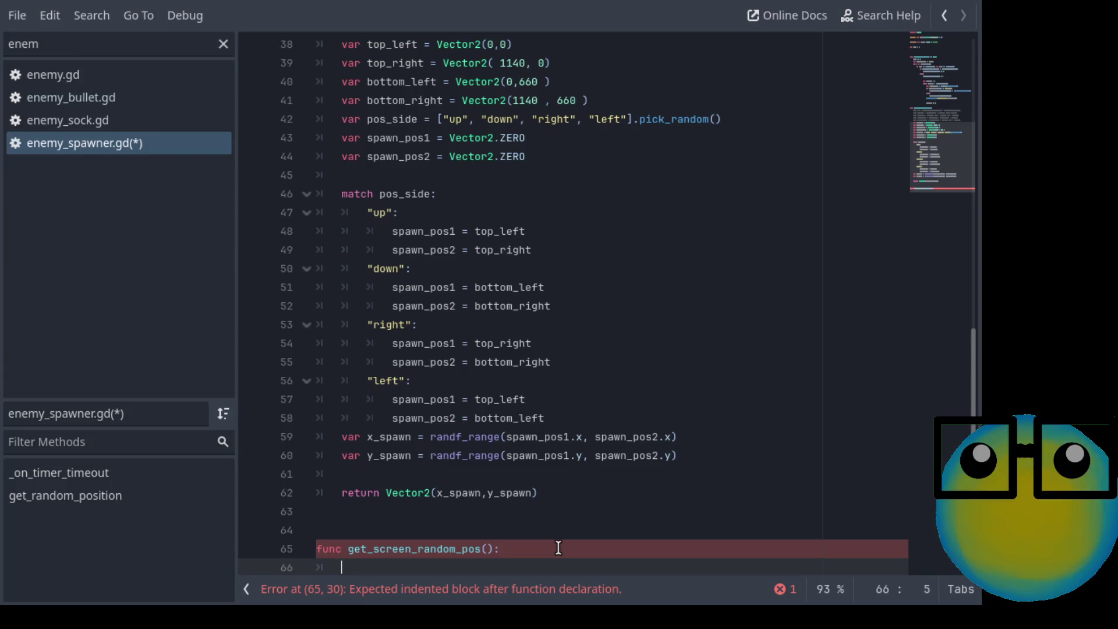
Paste copies of the x_spawn and y_spawn randf_range lines into get_screen_random_pos().
{"action": "mouse_move", "coordinate": [696, 457]}
{"action": "left_mouse_down"}
{"action": "mouse_move", "coordinate": [351, 456]}
{"action": "mouse_move", "coordinate": [337, 444]}
{"action": "left_mouse_up"}
{"action": "key", "text": "ctrl+c"}
{"action": "left_click", "coordinate": [349, 565]}
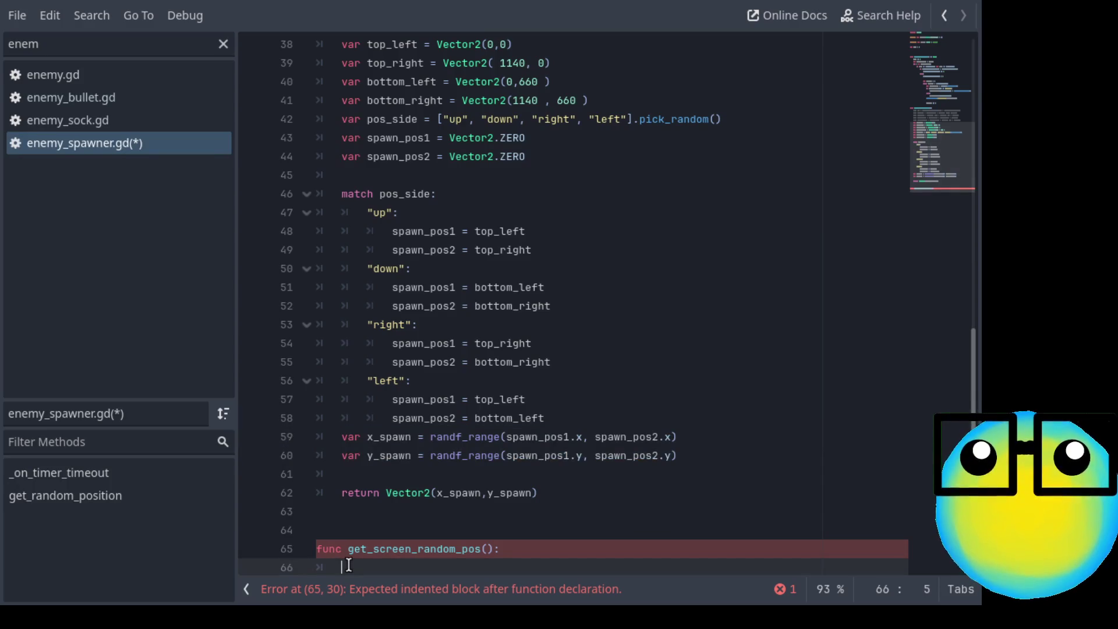
{"action": "key", "text": "ctrl+v"}
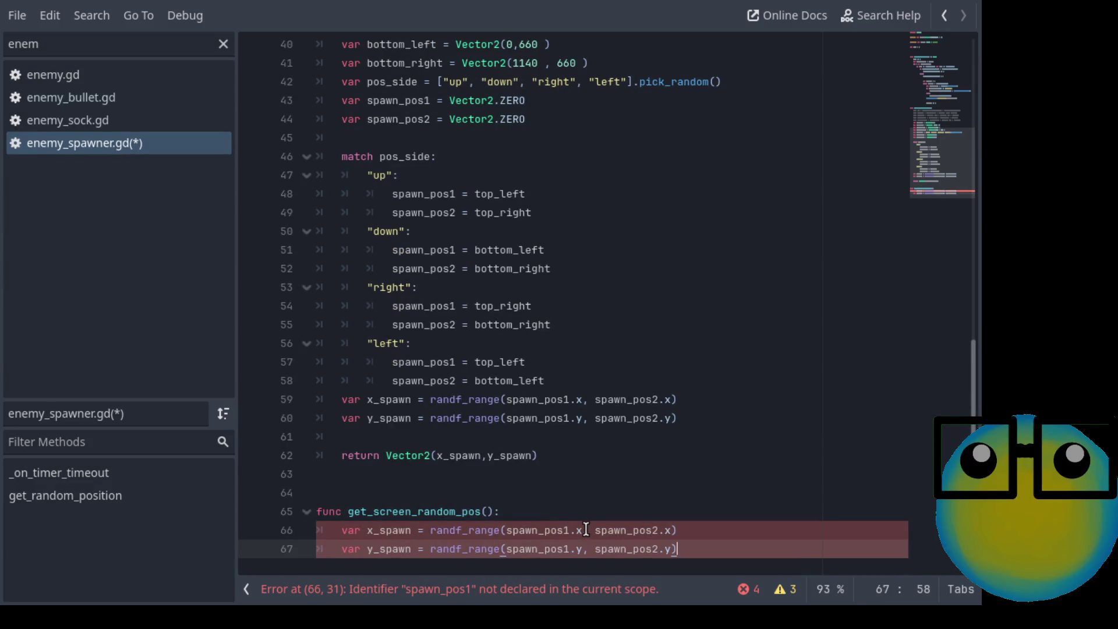
Replace spawn_pos1.x with 1140 as x_spawn's first argument.
{"action": "double_click", "coordinate": [579, 530]}
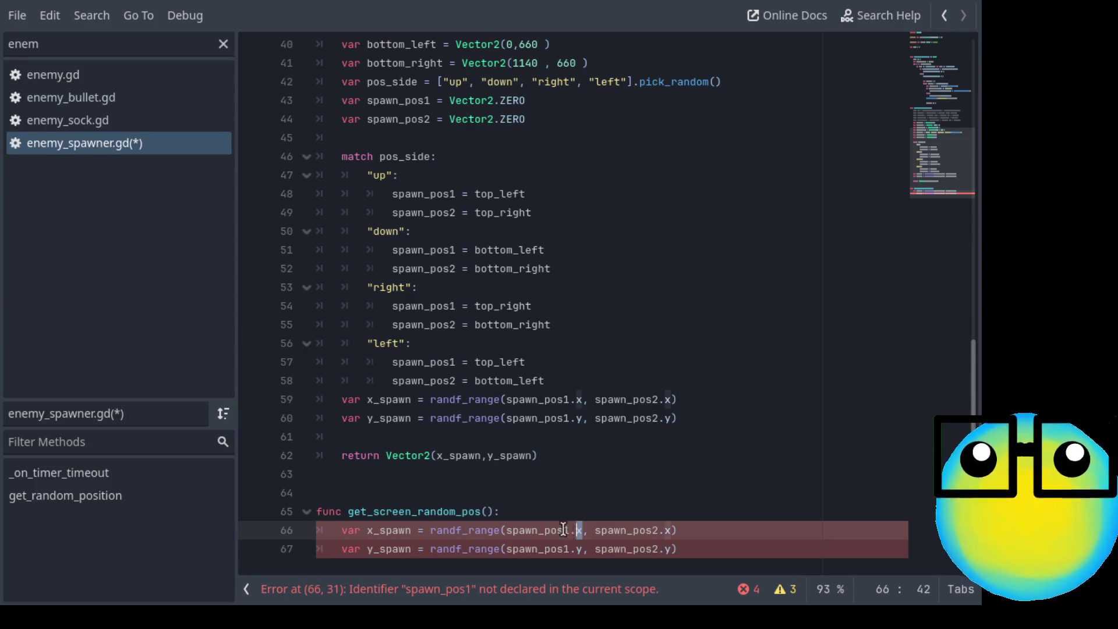
{"action": "left_click", "coordinate": [506, 530], "text": "shift"}
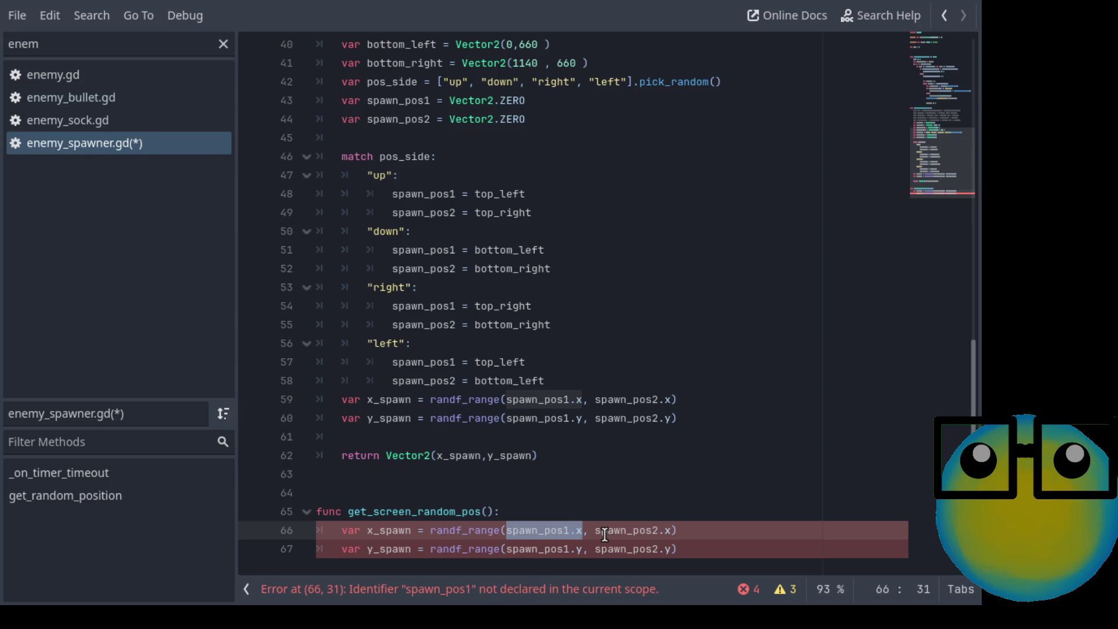
{"action": "key", "text": "BackSpace"}
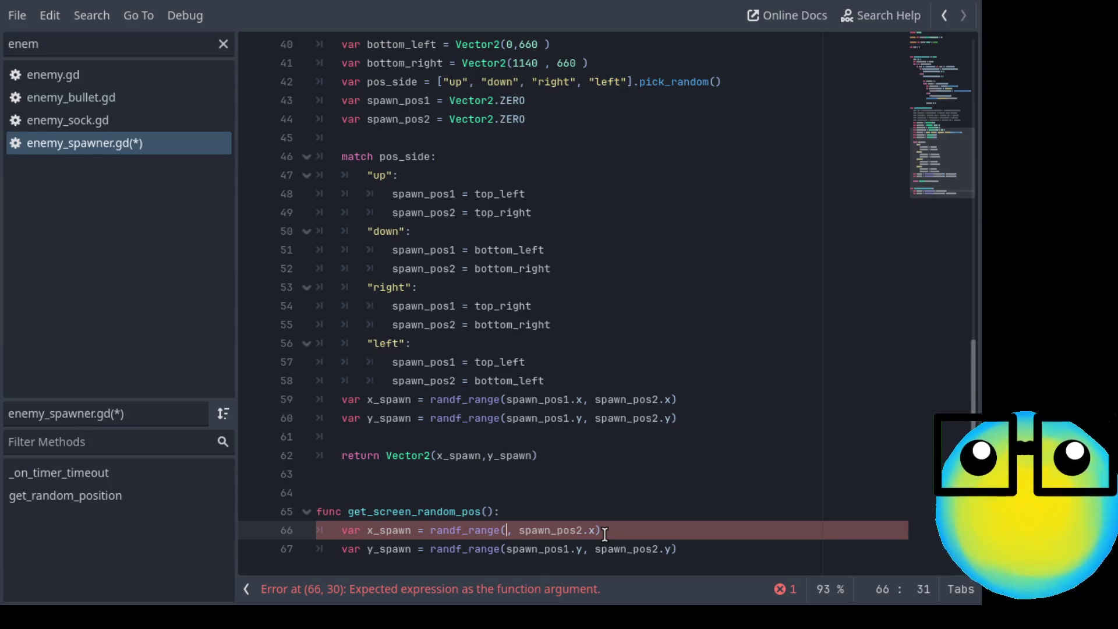
{"action": "type", "text": "1140"}
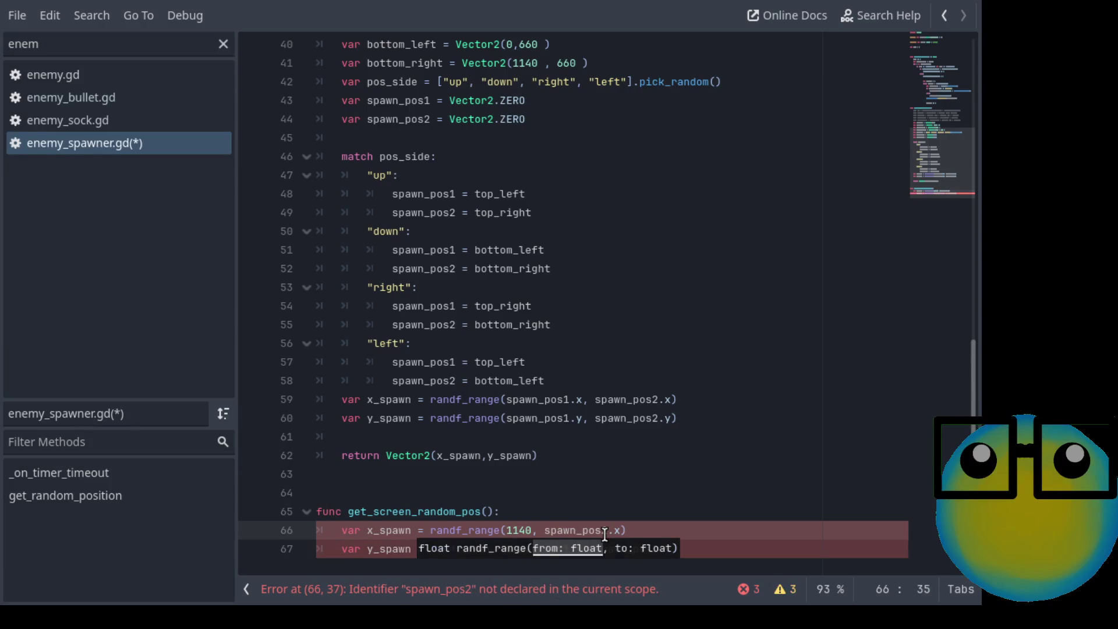
Replace spawn_pos2.x with 660 so x_spawn uses randf_range(1140, 660).
{"action": "left_click", "coordinate": [621, 528]}
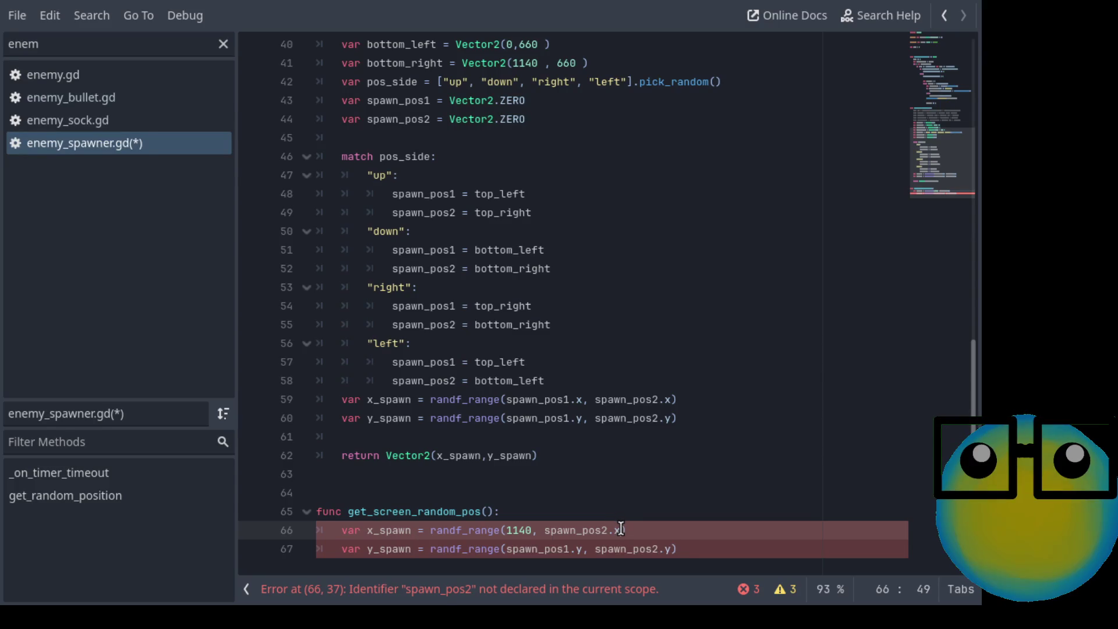
{"action": "left_click_drag", "start_coordinate": [621, 528], "coordinate": [544, 529]}
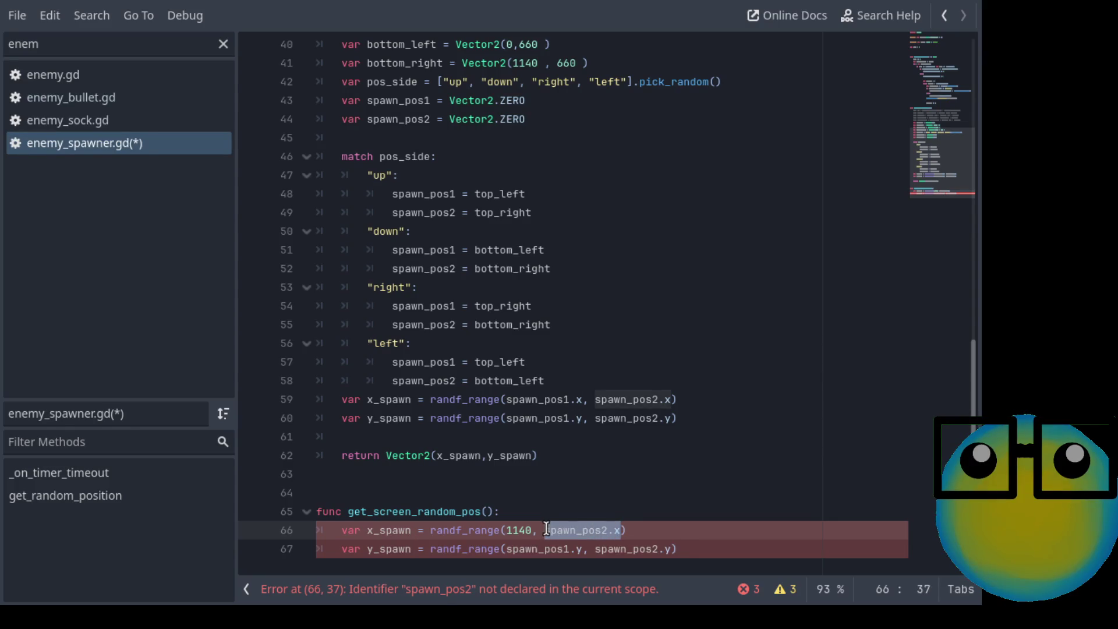
{"action": "key", "text": "BackSpace"}
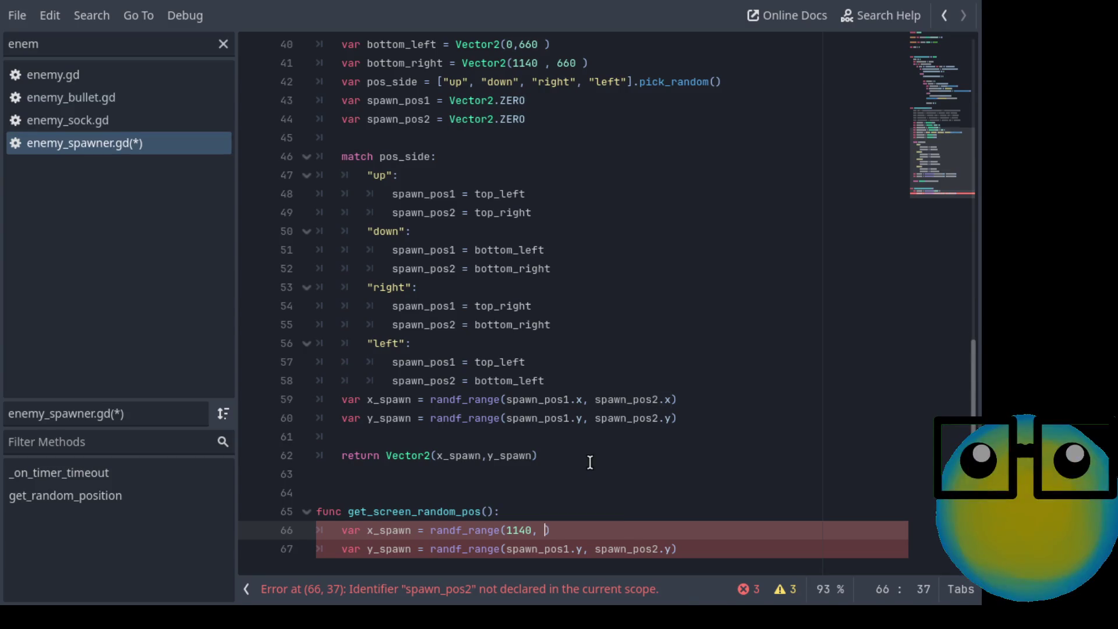
{"action": "scroll", "coordinate": [588, 419], "scroll_direction": "up", "scroll_amount": 1}
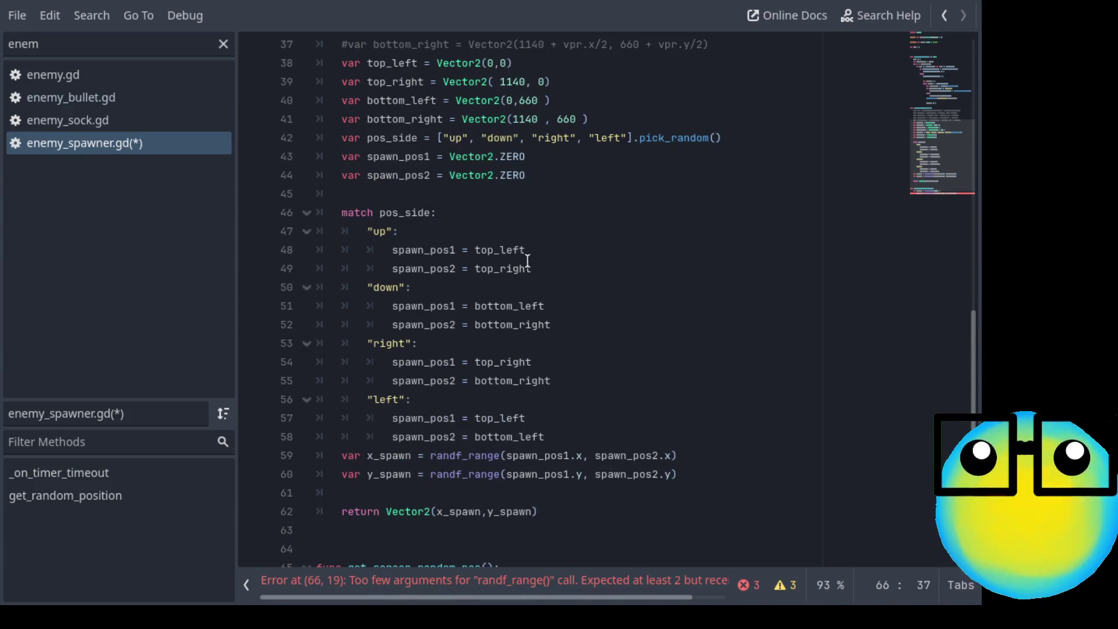
{"action": "scroll", "coordinate": [611, 140], "scroll_direction": "down", "scroll_amount": 1}
{"action": "scroll", "coordinate": [611, 140], "scroll_direction": "up", "scroll_amount": 1}
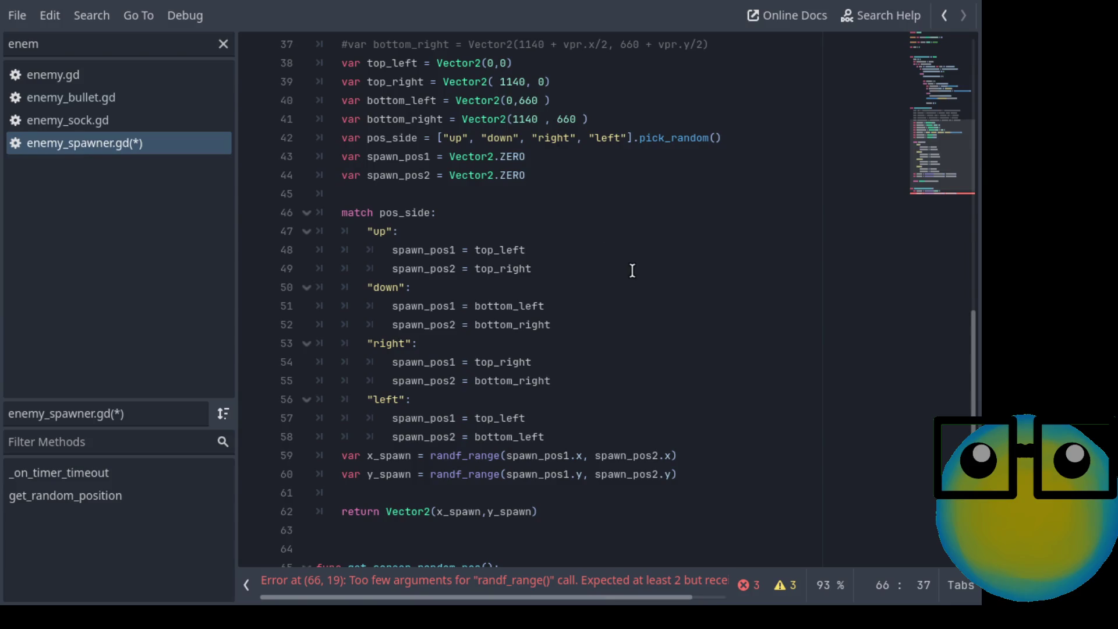
{"action": "type", "text": "66"}
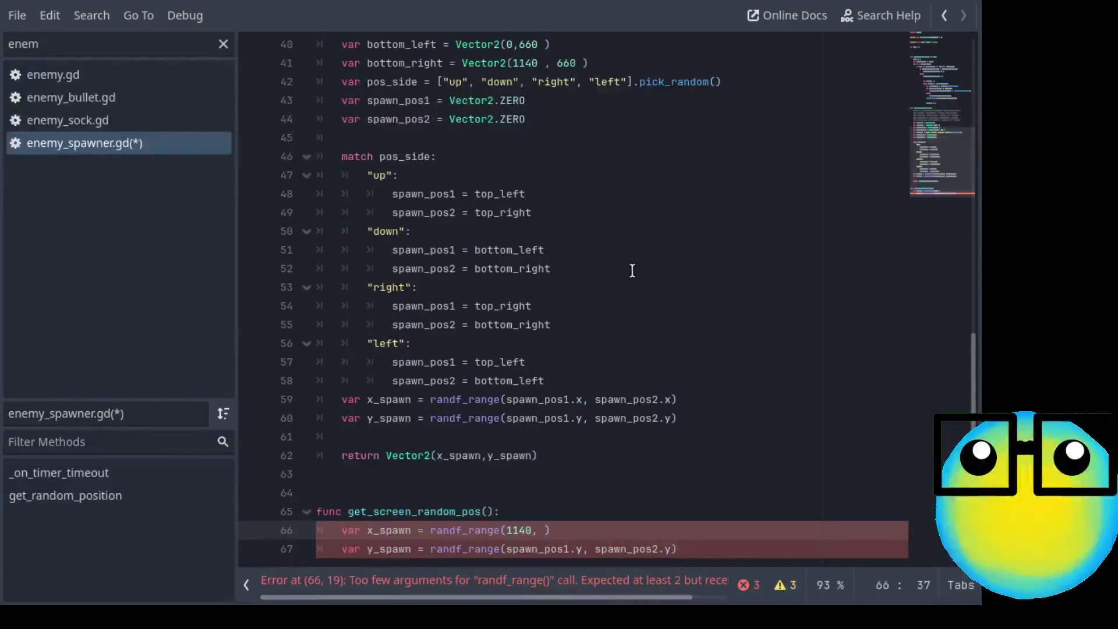
{"action": "type", "text": "0"}
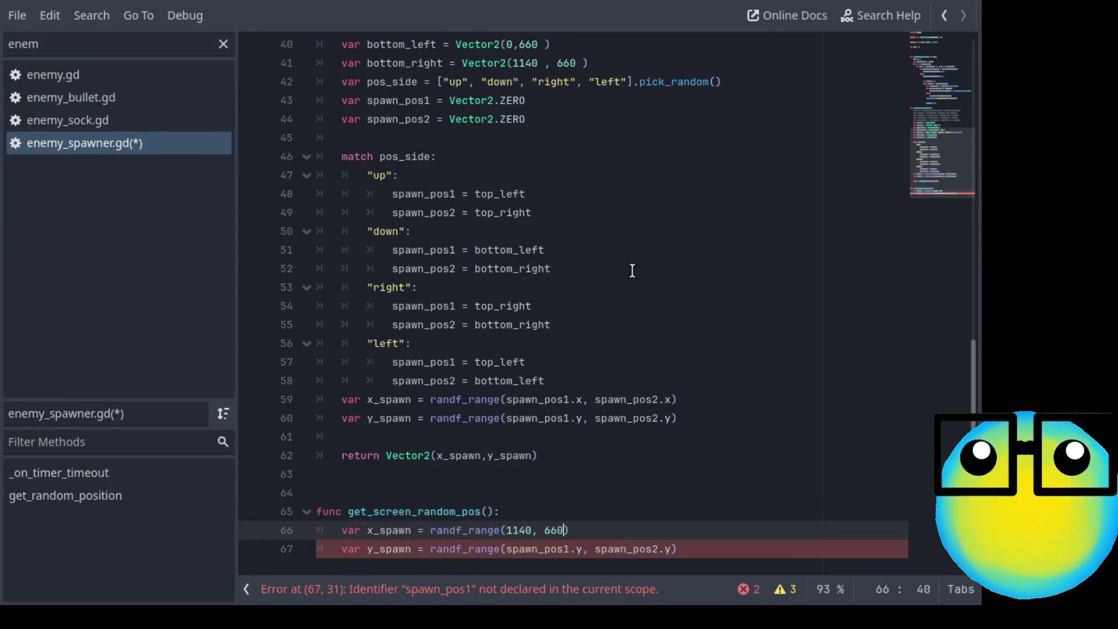
Change y_spawn to randf_range(0, 660).
{"action": "left_click_drag", "start_coordinate": [589, 549], "coordinate": [506, 549]}
{"action": "key", "text": "BackSpace"}
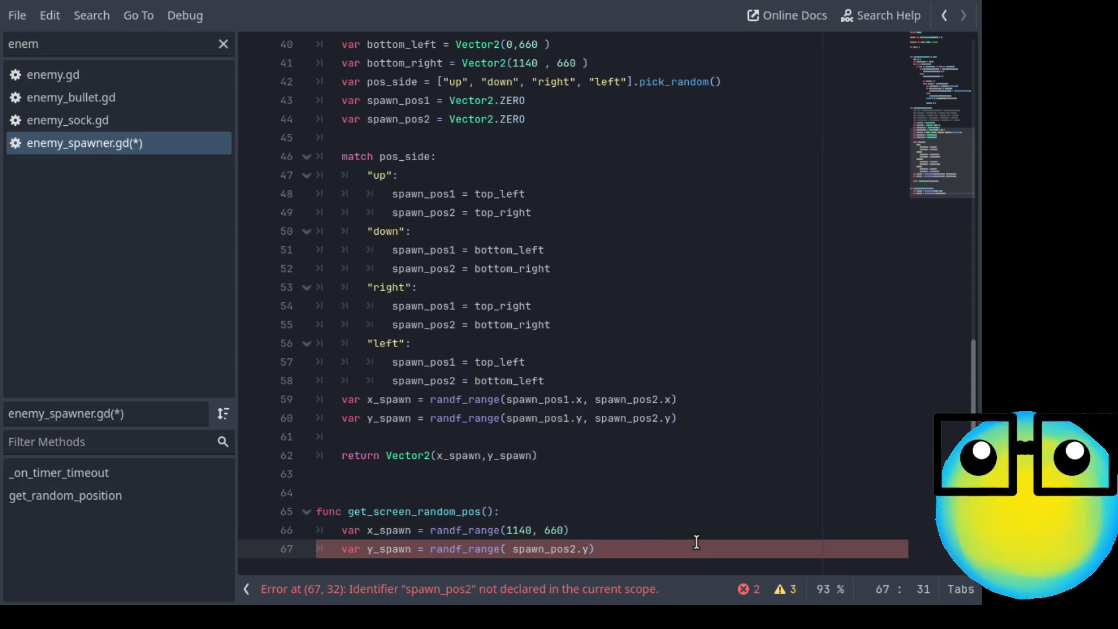
{"action": "type", "text": "0"}
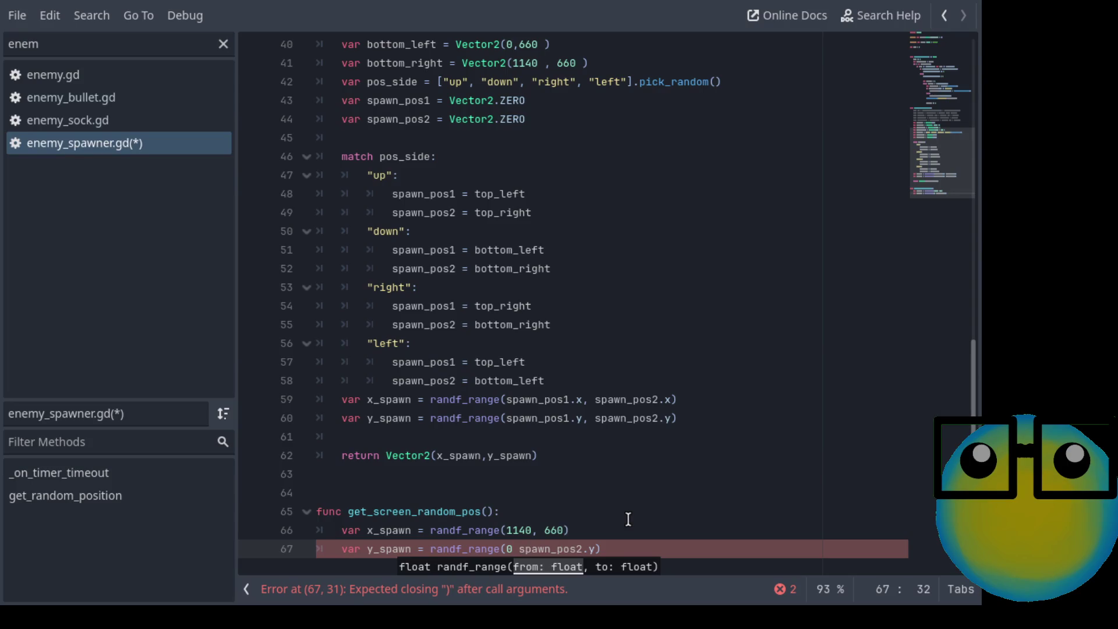
{"action": "type", "text": ","}
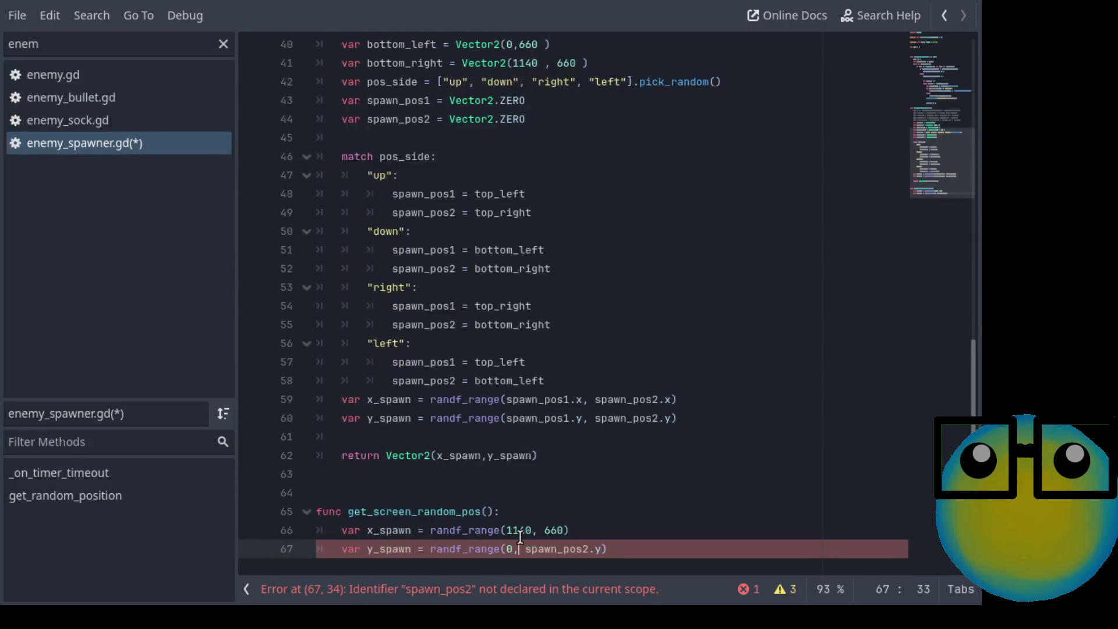
{"action": "left_click_drag", "start_coordinate": [526, 549], "coordinate": [602, 549]}
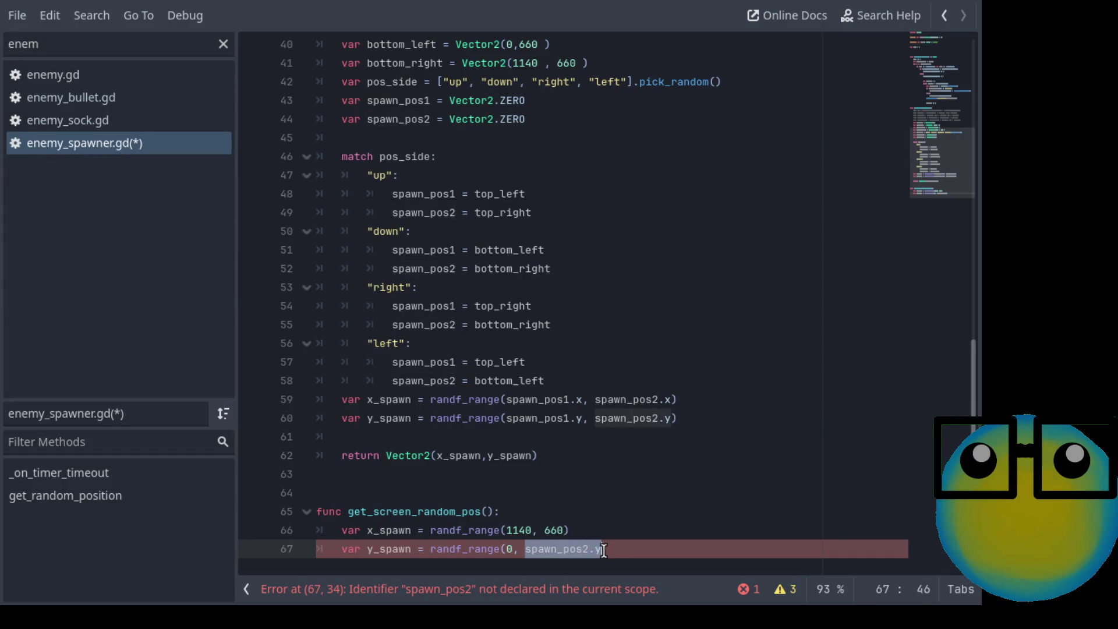
{"action": "key", "text": "BackSpace"}
{"action": "type", "text": "60)"}
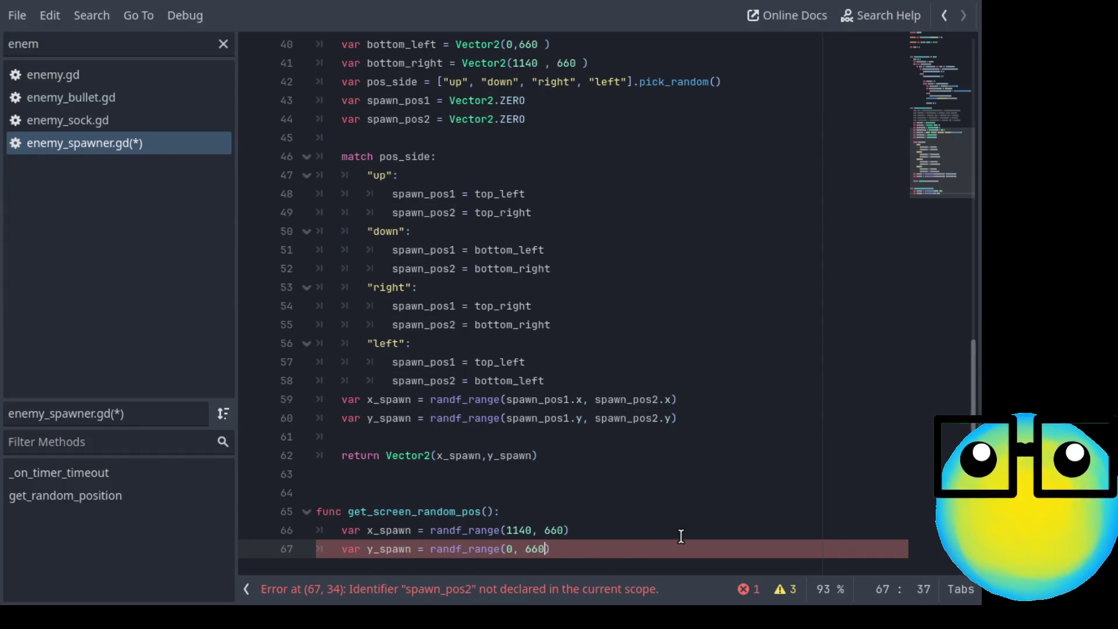
Copy the return Vector2(x_spawn,y_spawn) line from line 62 into get_screen_random_pos() on line 68.
{"action": "key", "text": "Return"}
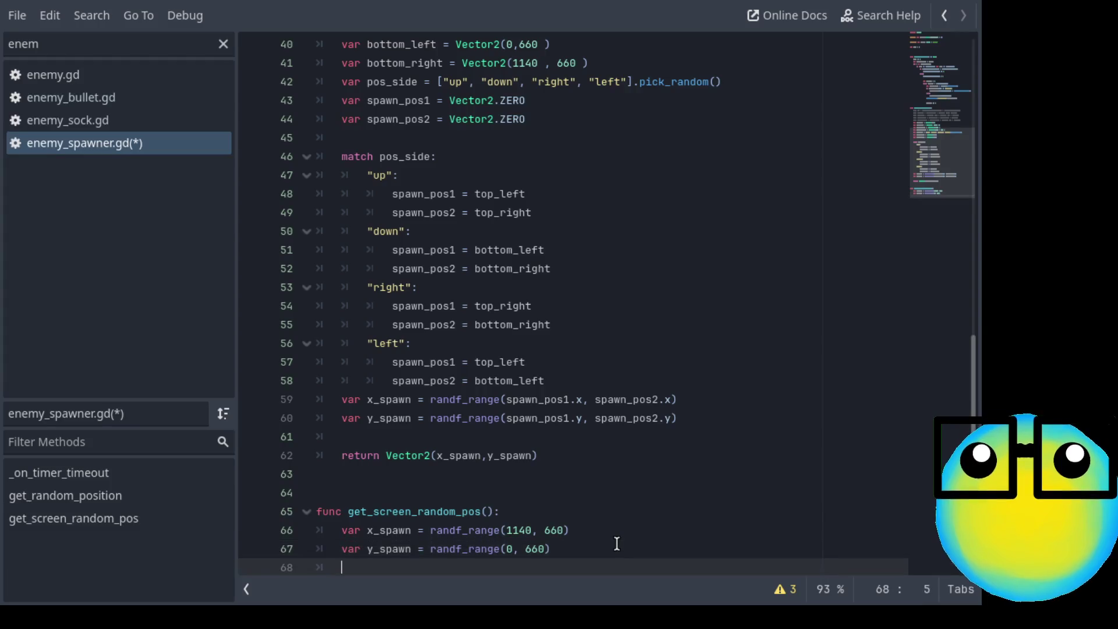
{"action": "left_click_drag", "start_coordinate": [537, 456], "coordinate": [330, 455]}
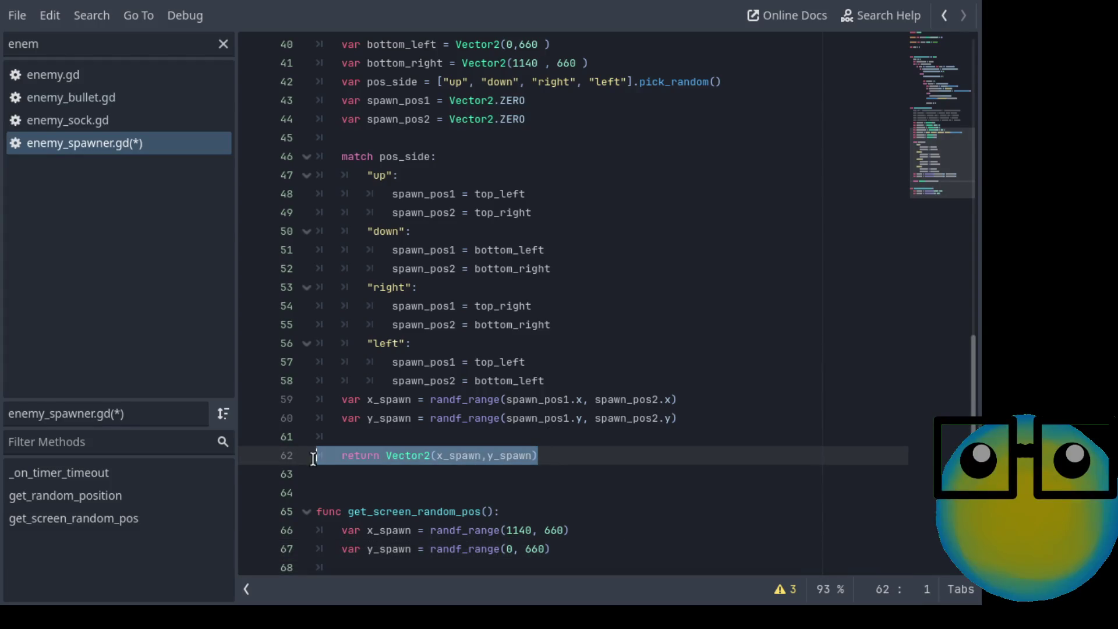
{"action": "key", "text": "ctrl+c"}
{"action": "left_click", "coordinate": [384, 567]}
{"action": "key", "text": "ctrl+v"}
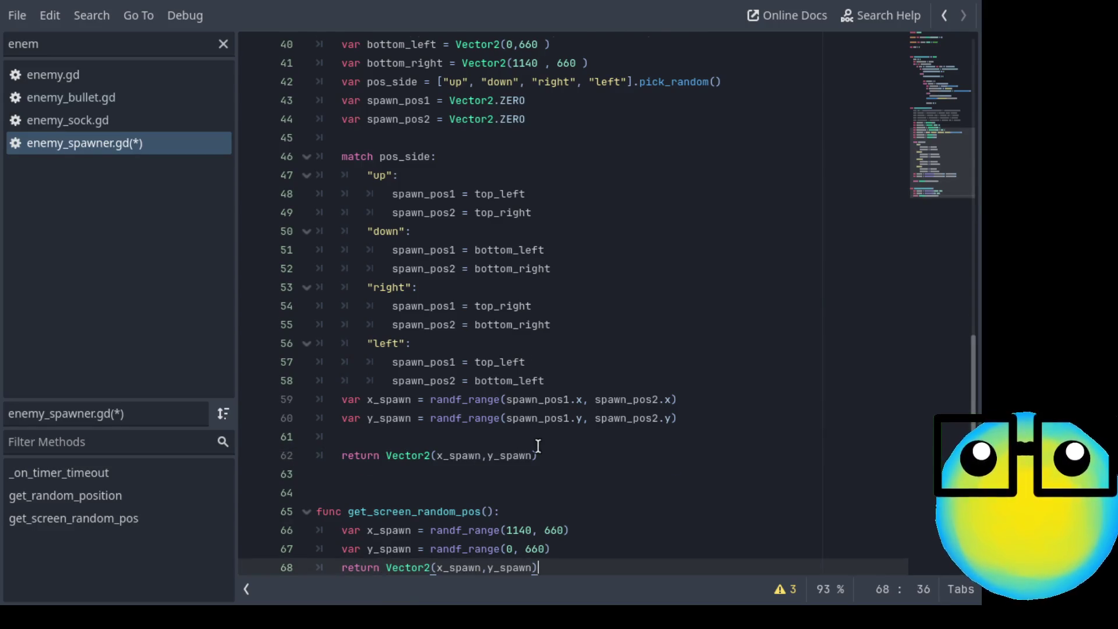
{"action": "scroll", "coordinate": [539, 446], "scroll_direction": "up", "scroll_amount": 9}
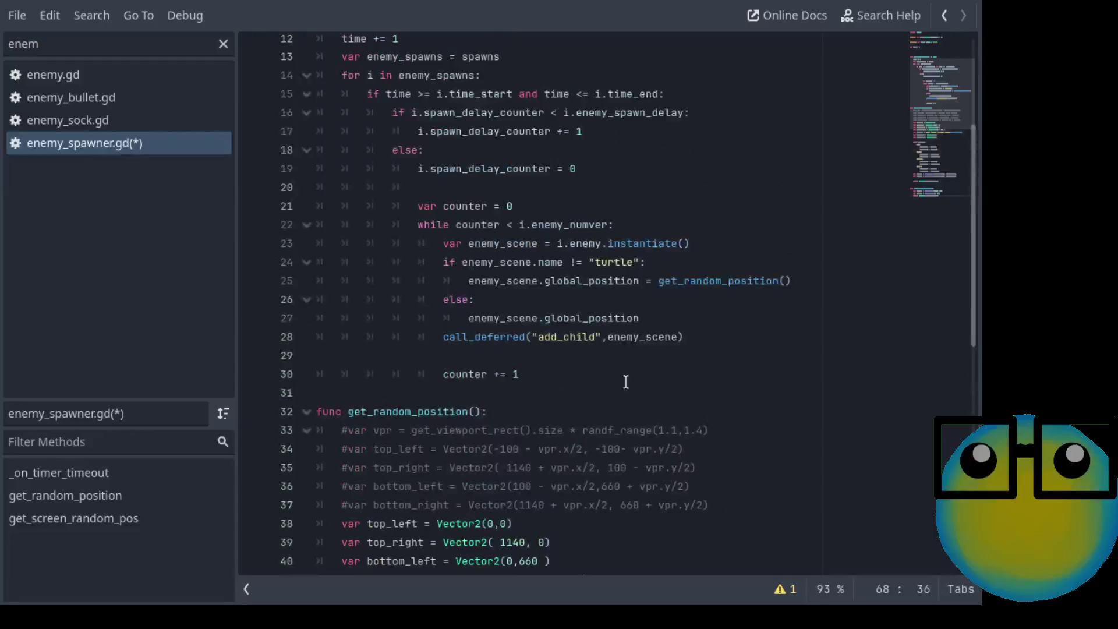
Complete line 27 so the turtle's global_position uses get_screen_random_pos().
{"action": "left_click", "coordinate": [698, 317]}
{"action": "type", "text": "get"}
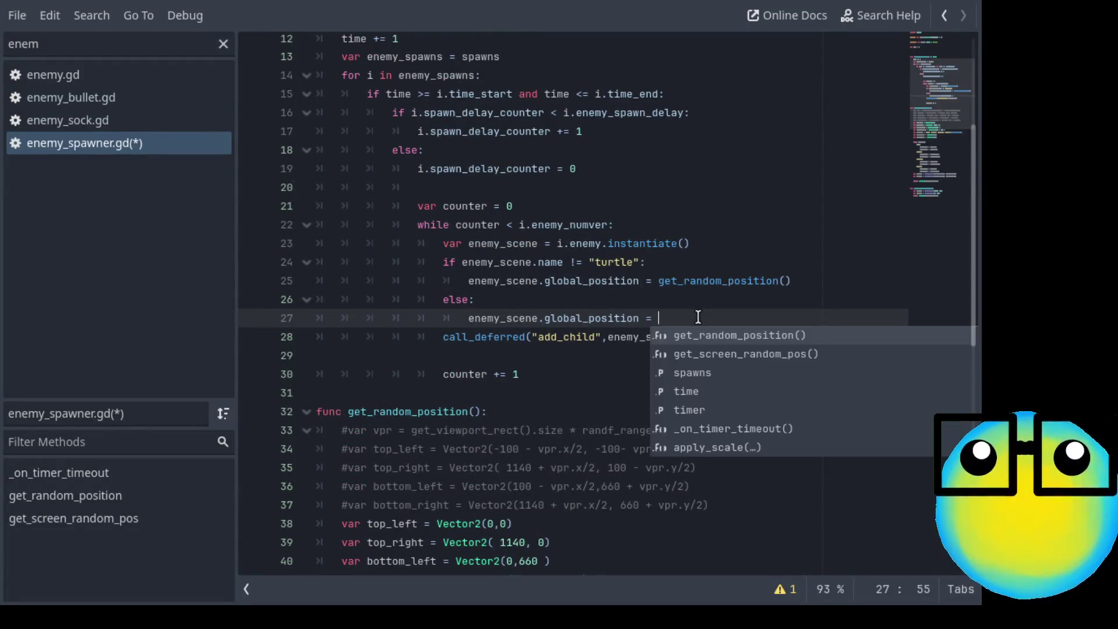
{"action": "key", "text": "Down"}
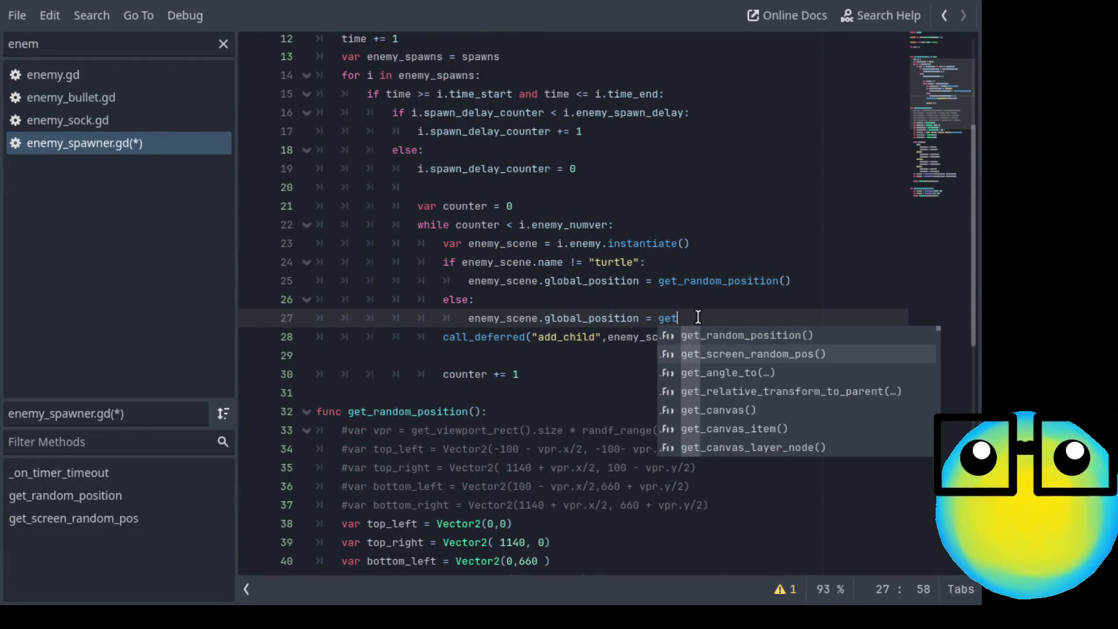
{"action": "key", "text": "Return"}
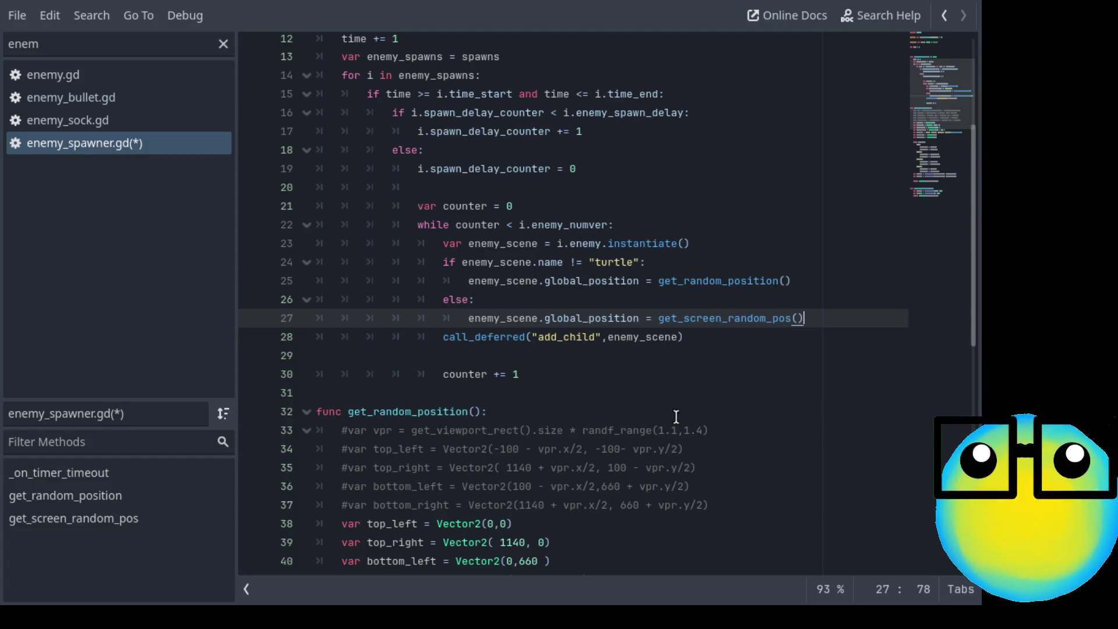
Save enemy_spawner.gd and run the game with F5.
{"action": "scroll", "coordinate": [793, 416], "scroll_direction": "down", "scroll_amount": 1}
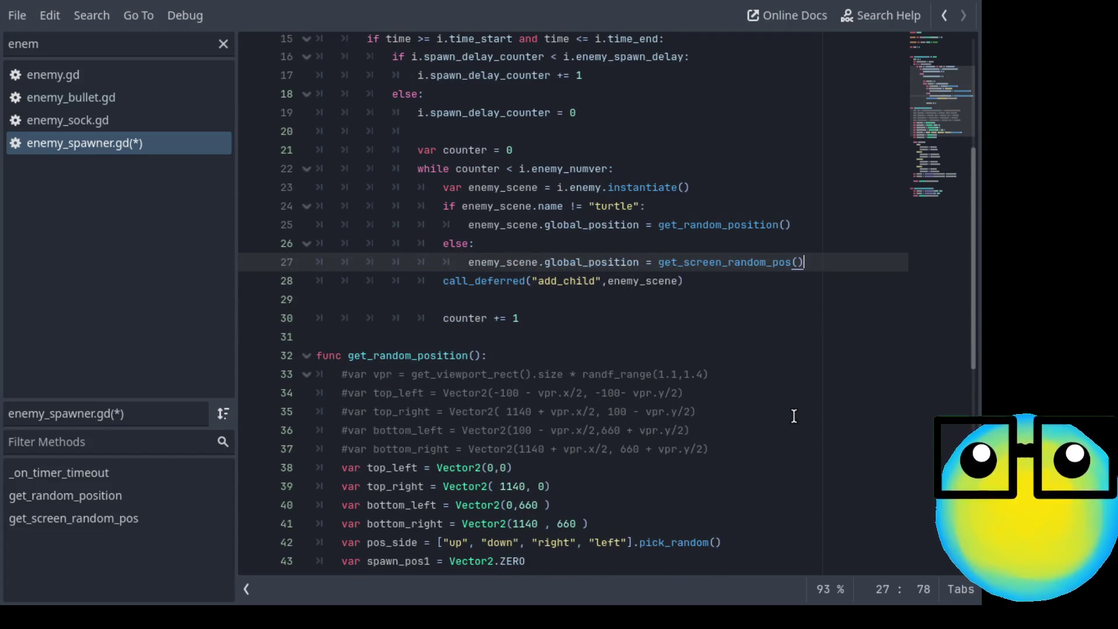
{"action": "key", "text": "ctrl+s"}
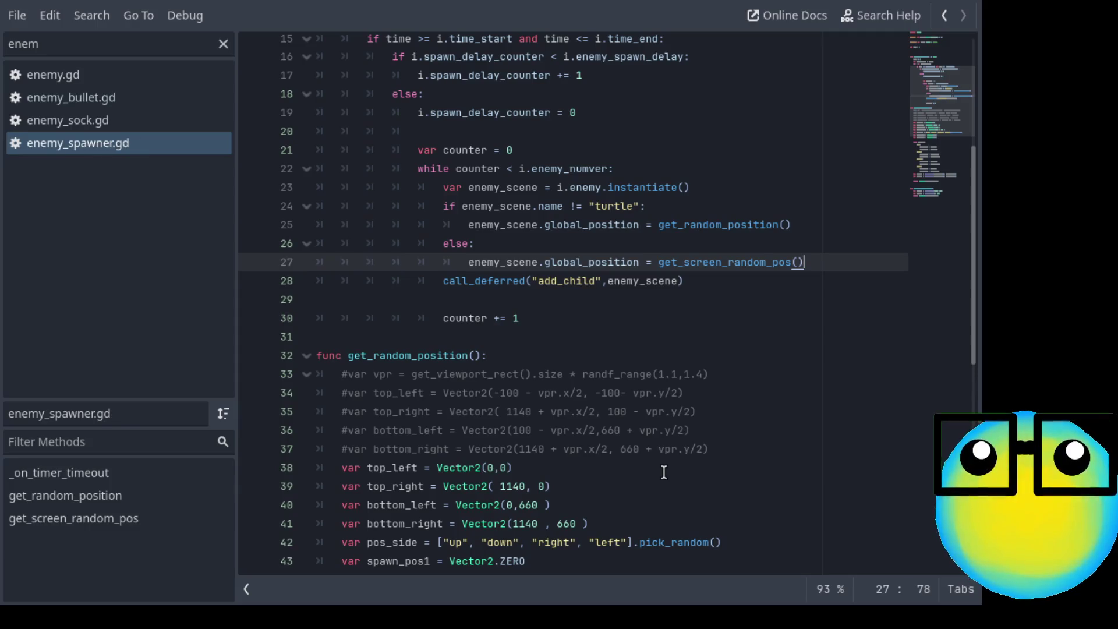
{"action": "key", "text": "F5"}
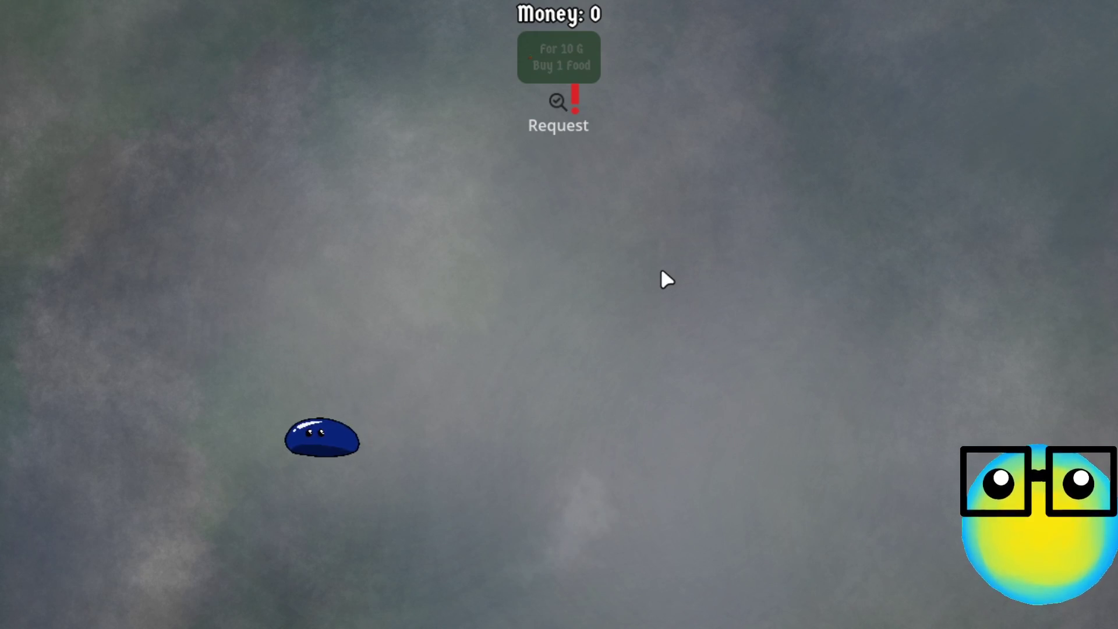
Send the slime on a mission, take the More Bullets upgrade, return to the hub and save the game.
{"action": "left_click", "coordinate": [283, 386]}
{"action": "left_click", "coordinate": [446, 584]}
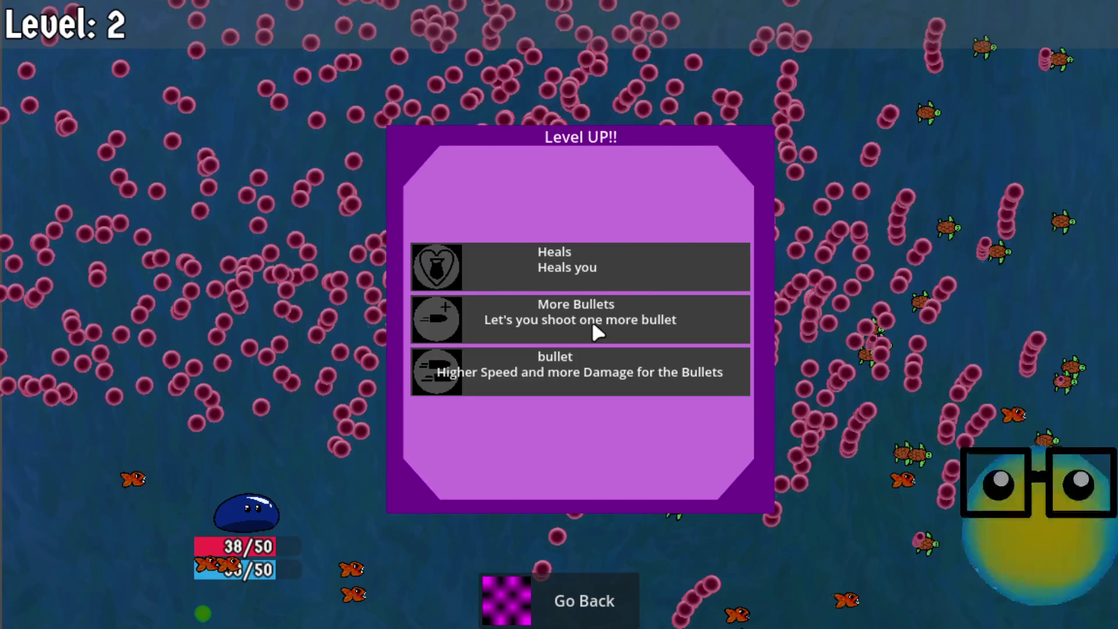
{"action": "left_click", "coordinate": [592, 320]}
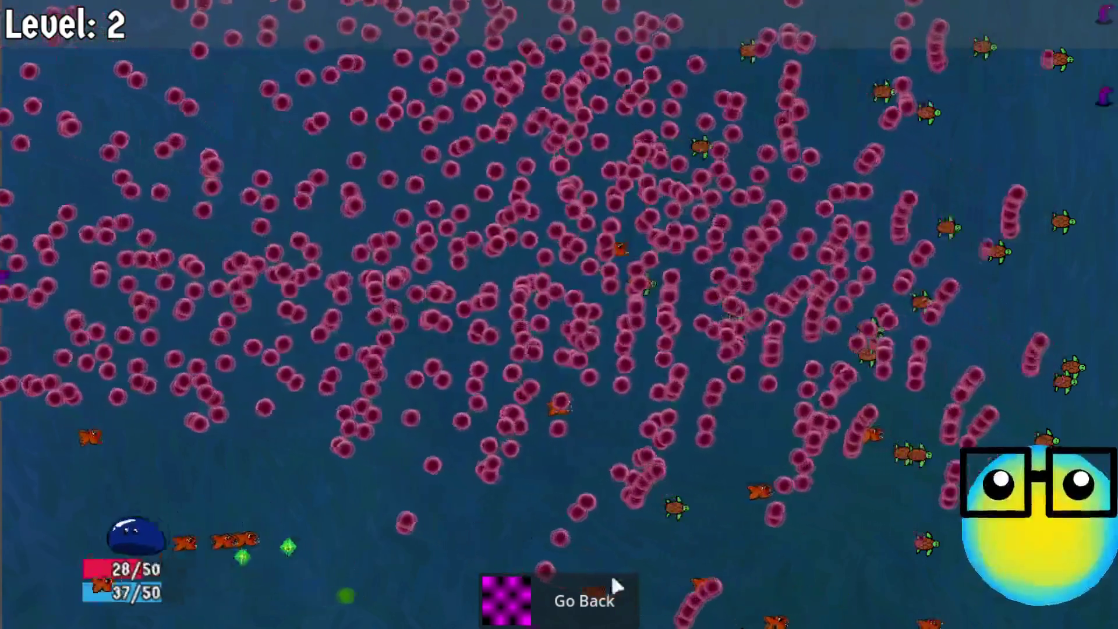
{"action": "left_click", "coordinate": [603, 588]}
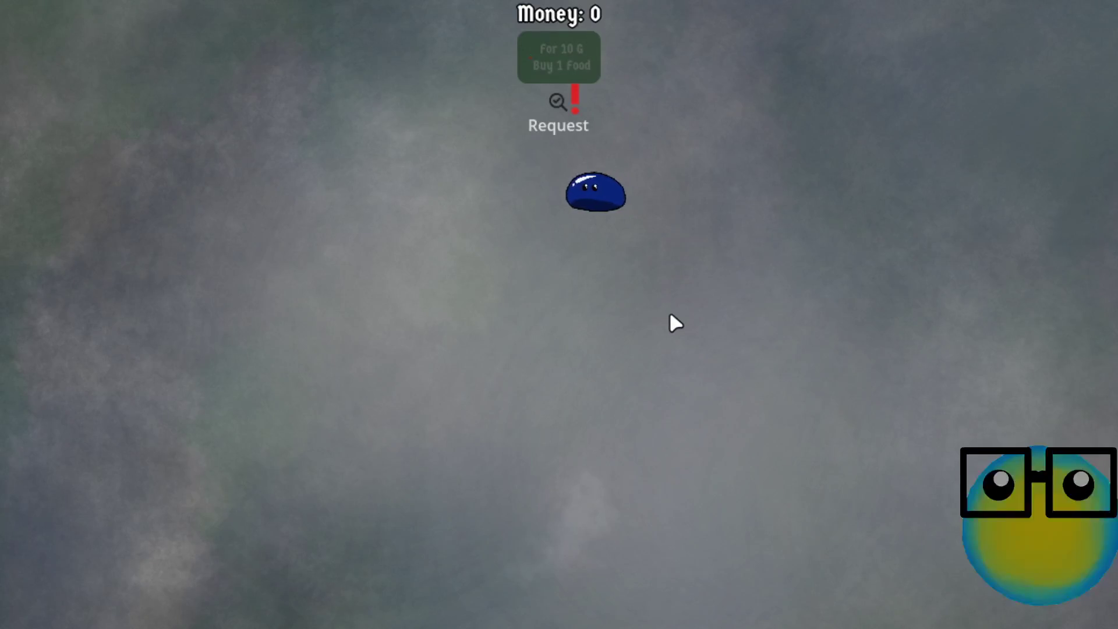
{"action": "key", "text": "Escape"}
{"action": "left_click", "coordinate": [591, 319]}
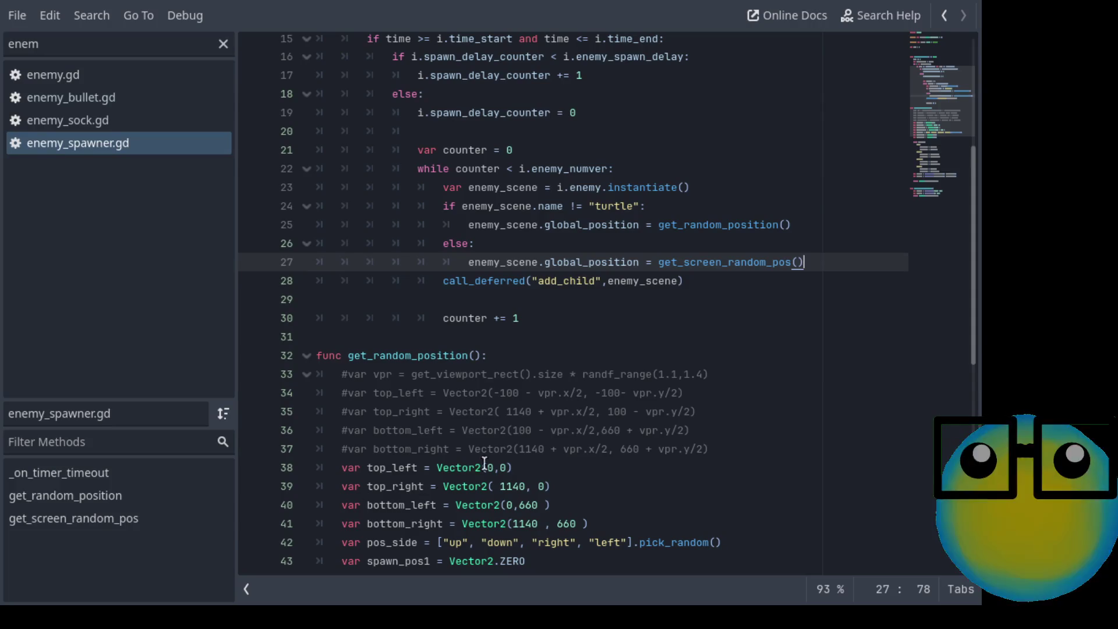
Change x_spawn's first randf_range bound on line 66 from 1140 to 0.
{"action": "scroll", "coordinate": [507, 449], "scroll_direction": "down", "scroll_amount": 7}
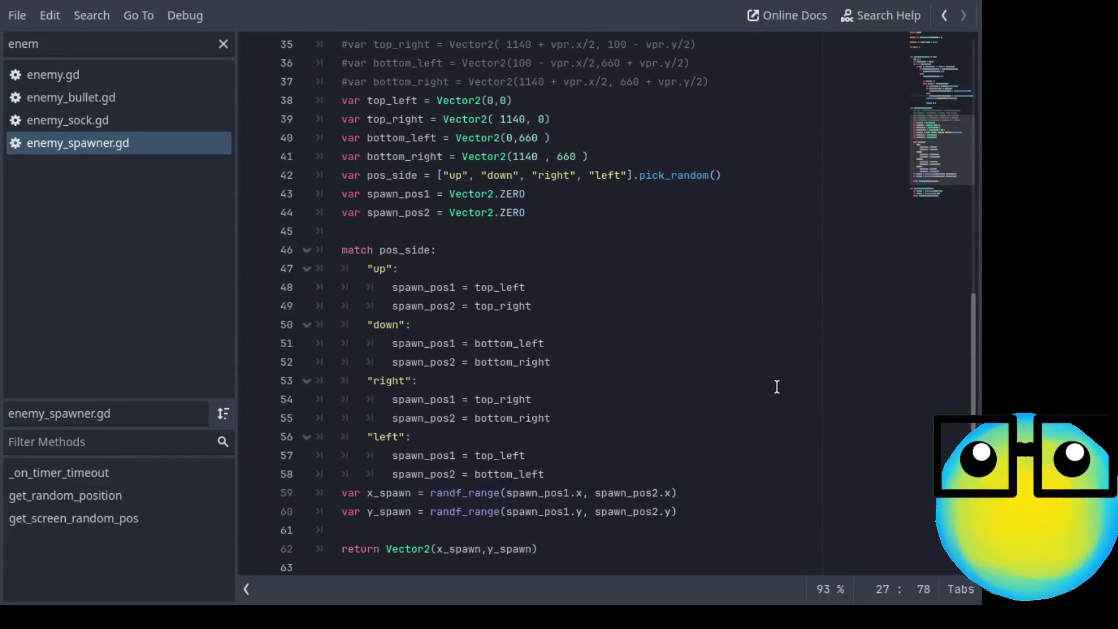
{"action": "scroll", "coordinate": [659, 405], "scroll_direction": "down", "scroll_amount": 2}
{"action": "scroll", "coordinate": [659, 404], "scroll_direction": "down", "scroll_amount": 1}
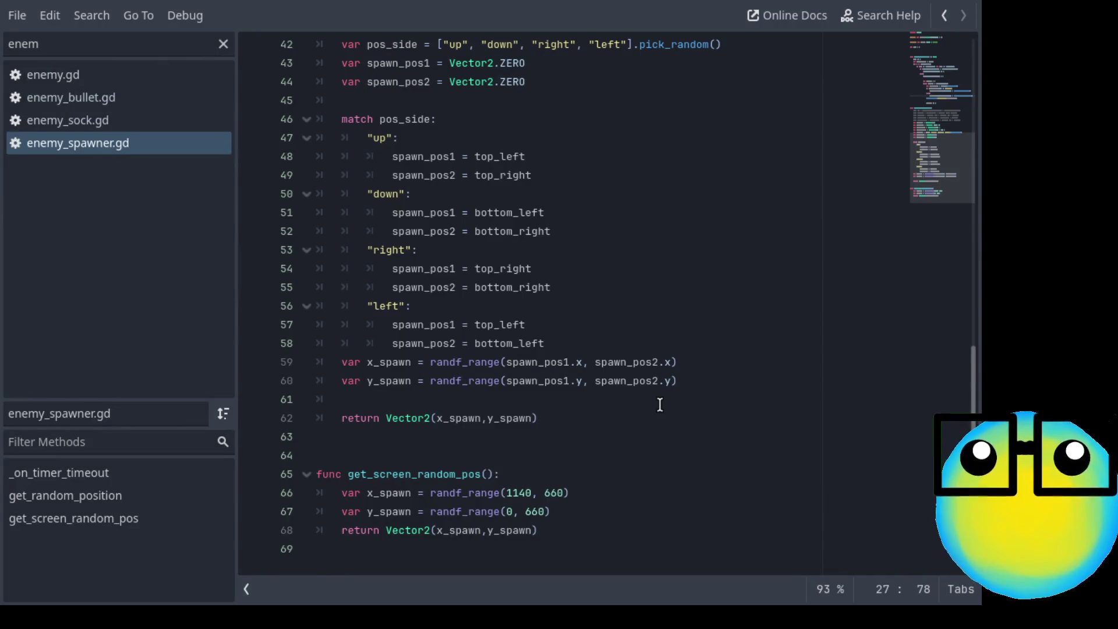
{"action": "double_click", "coordinate": [526, 492]}
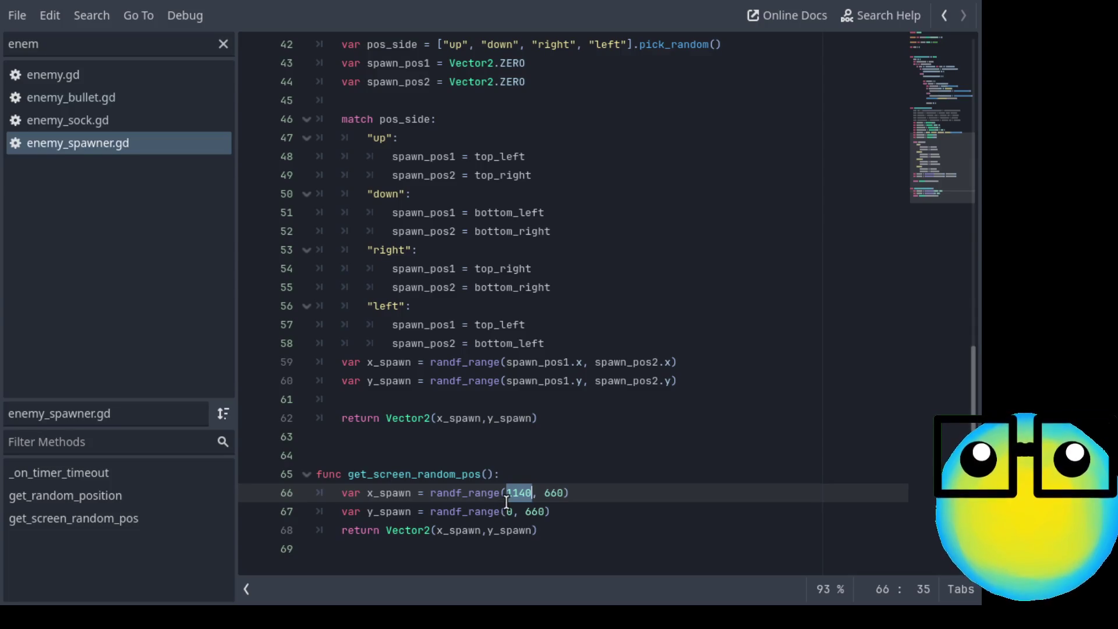
{"action": "key", "text": "BackSpace"}
{"action": "type", "text": "0"}
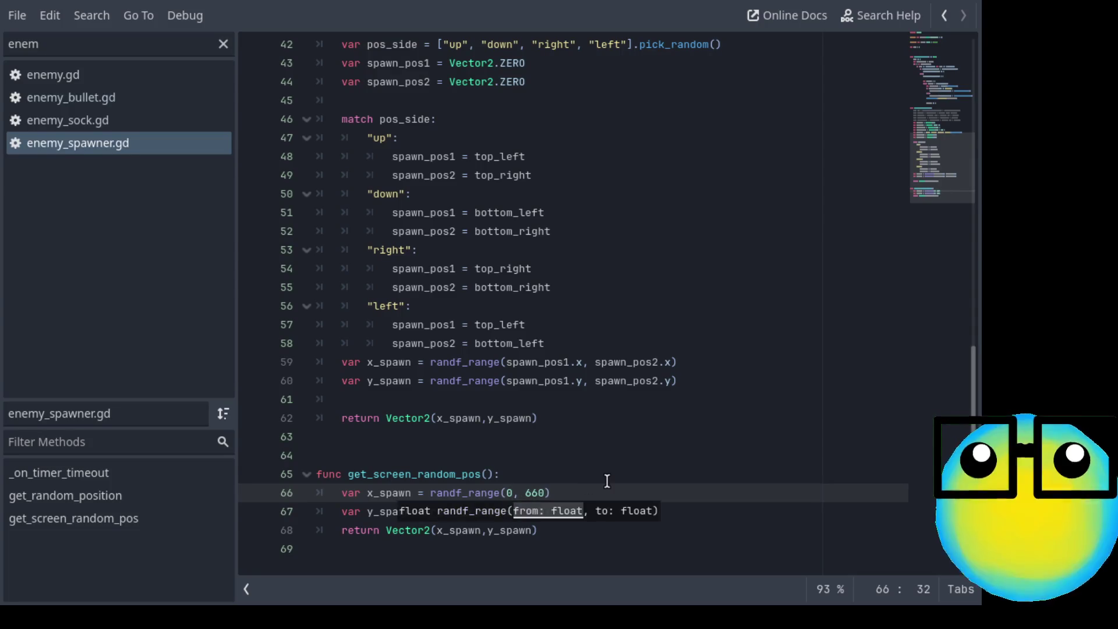
{"action": "left_click", "coordinate": [607, 481]}
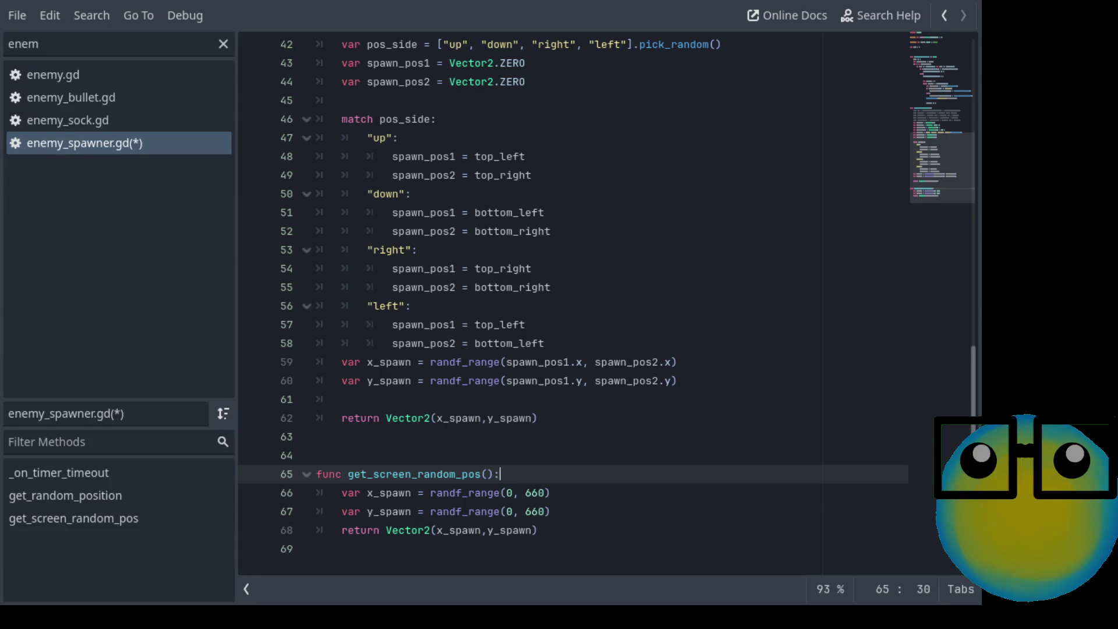
Change the second bound from 660 to 1140, giving randf_range(0, 1140), and save enemy_spawner.gd.
{"action": "double_click", "coordinate": [539, 492]}
{"action": "key", "text": "BackSpace"}
{"action": "scroll", "coordinate": [540, 496], "scroll_direction": "up", "scroll_amount": 3}
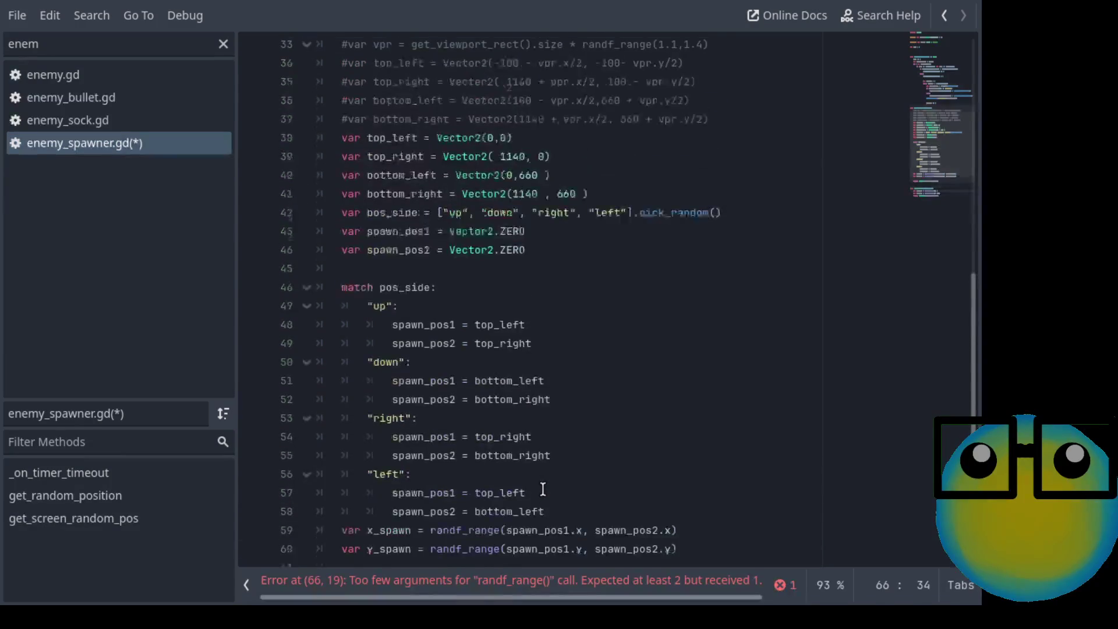
{"action": "scroll", "coordinate": [542, 492], "scroll_direction": "down", "scroll_amount": 2}
{"action": "type", "text": "1140"}
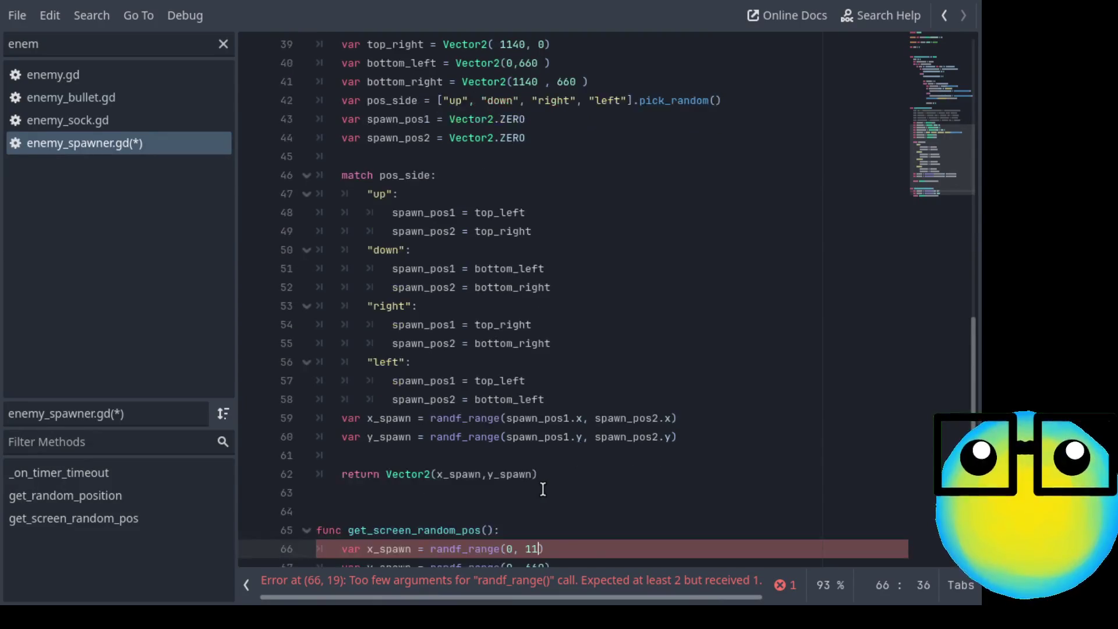
{"action": "scroll", "coordinate": [543, 489], "scroll_direction": "down", "scroll_amount": 1}
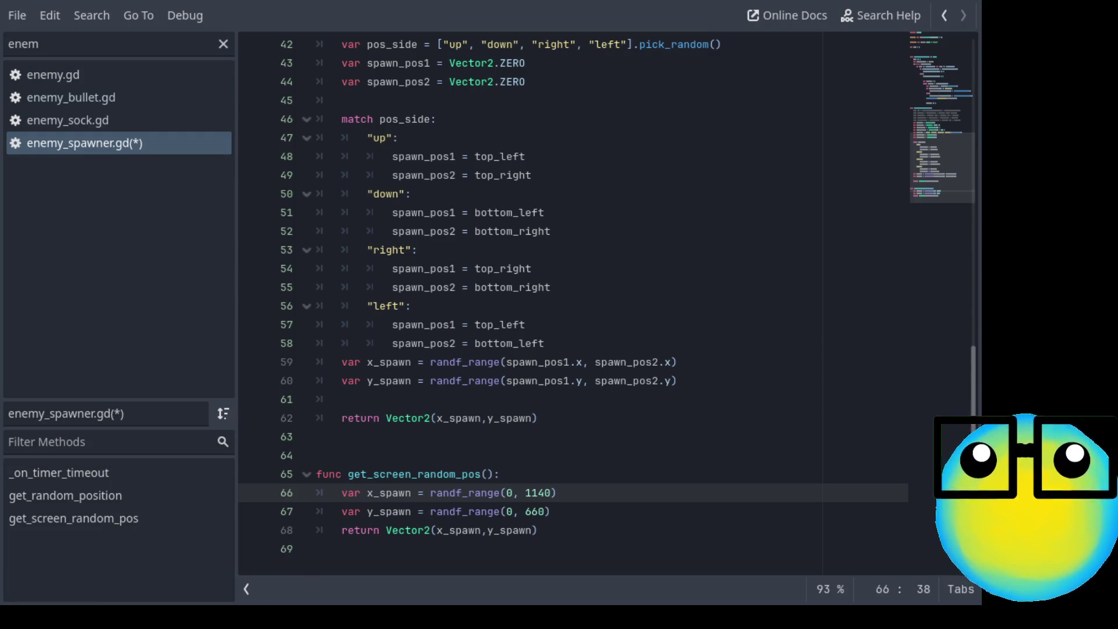
{"action": "left_click", "coordinate": [662, 506]}
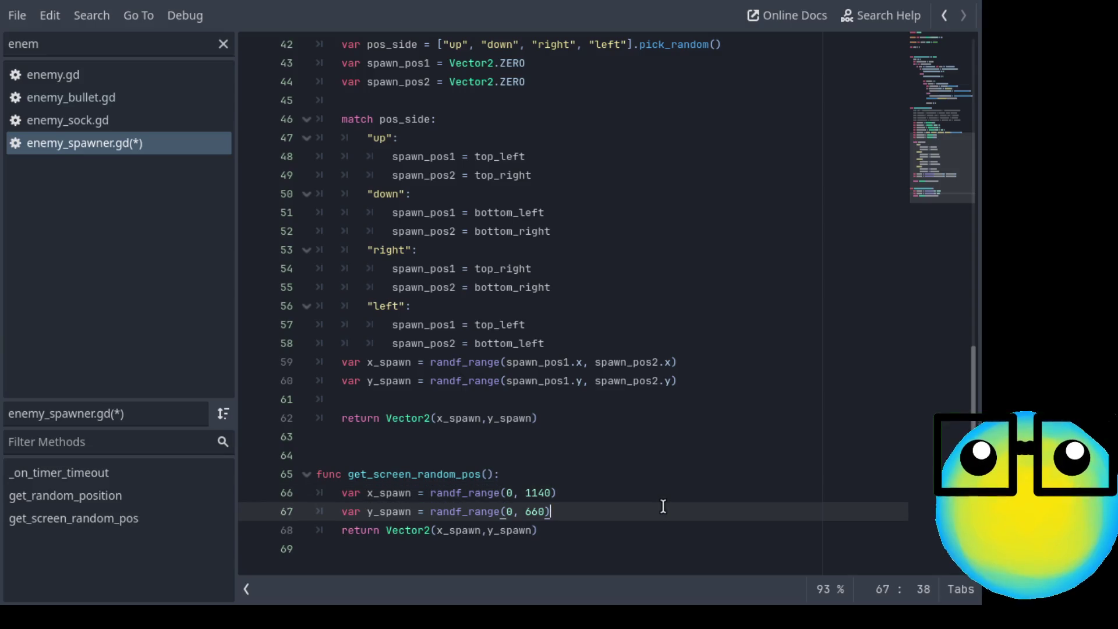
{"action": "key", "text": "ctrl+s"}
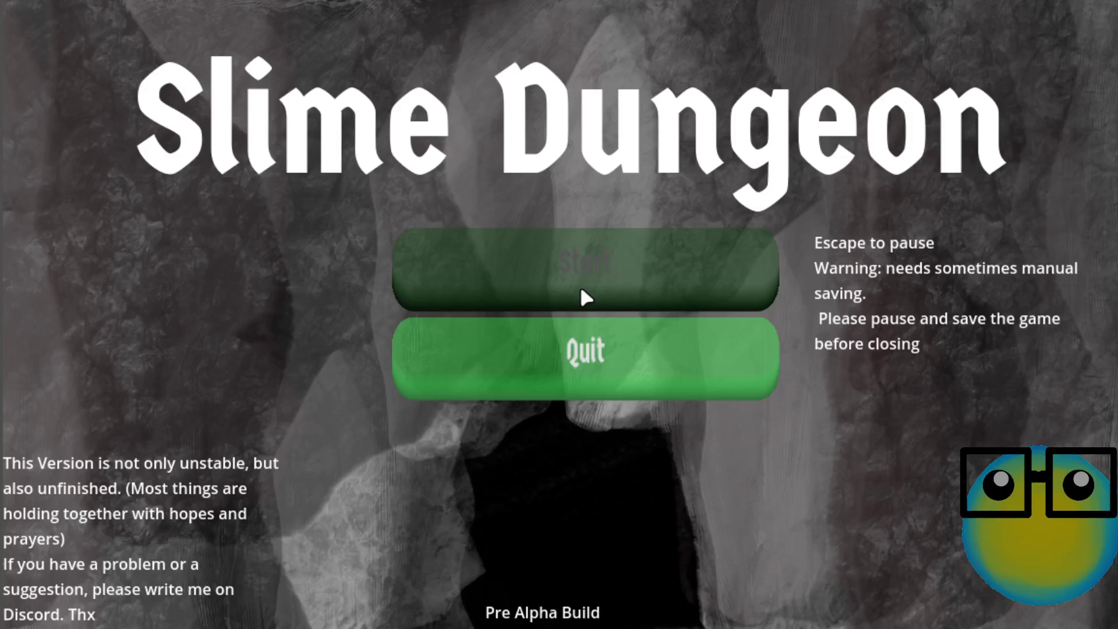
Start the game, run a quick mission and return, then send the slime on another Level 1 mission.
{"action": "left_click", "coordinate": [581, 290]}
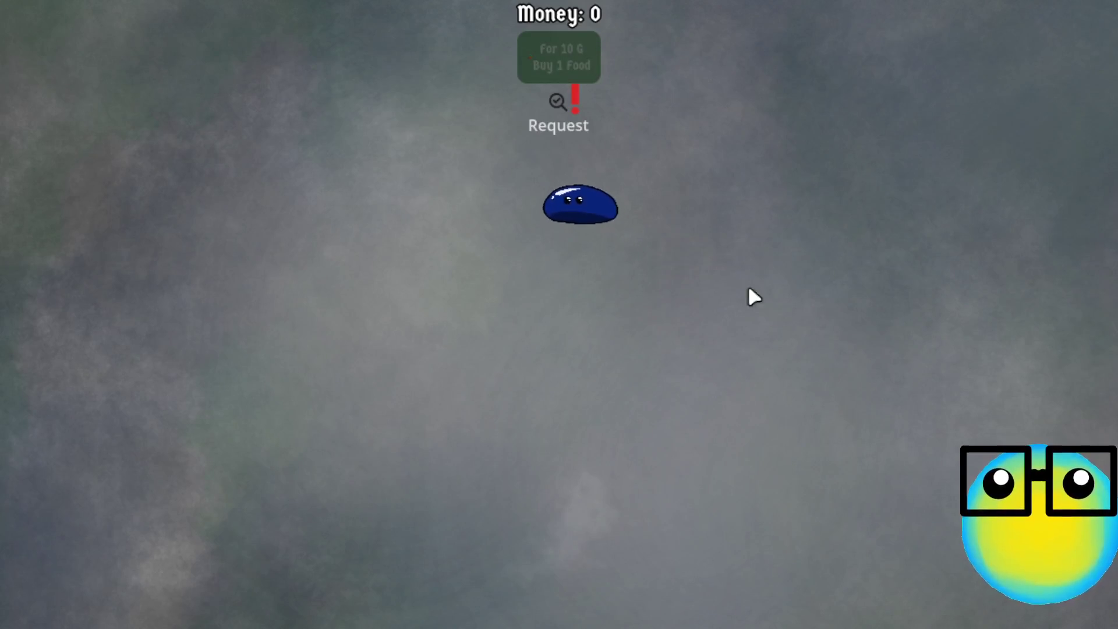
{"action": "left_click", "coordinate": [522, 149]}
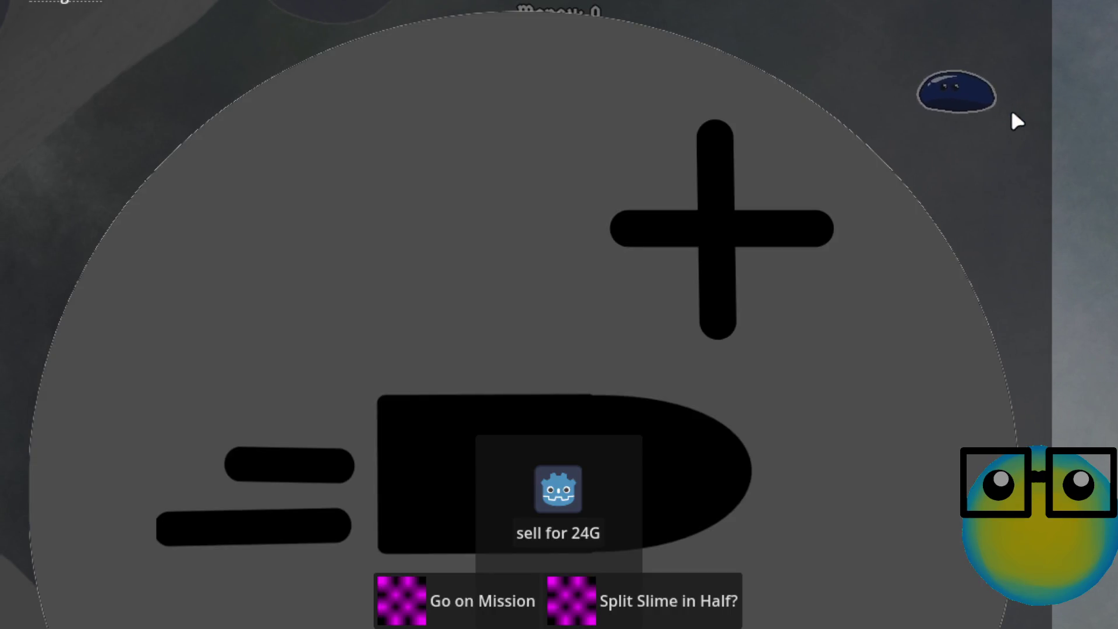
{"action": "left_click", "coordinate": [460, 596]}
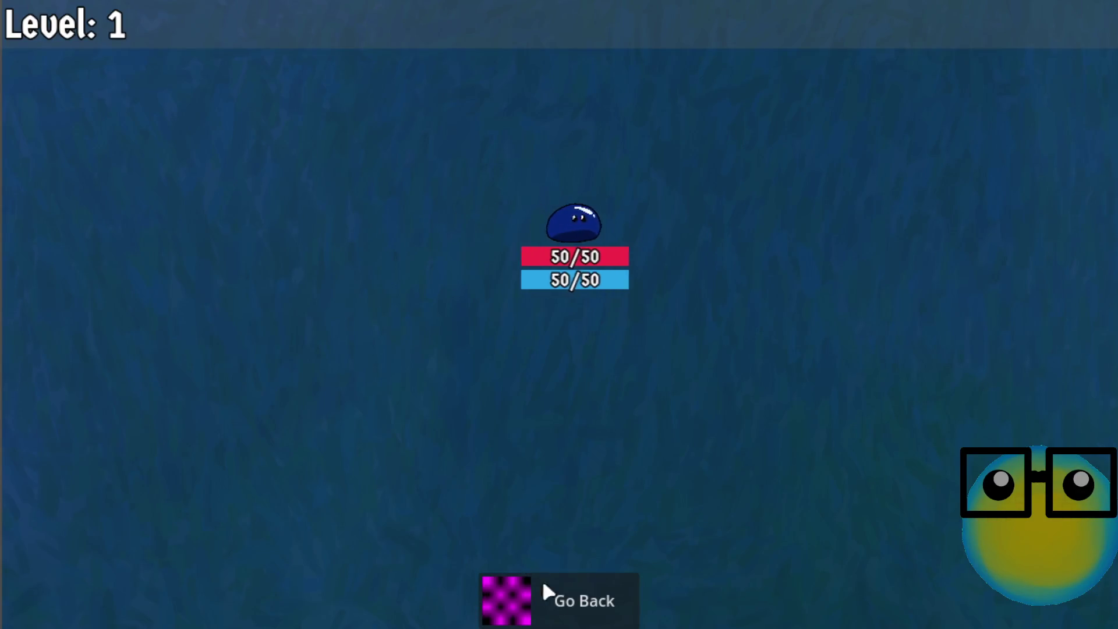
{"action": "left_click", "coordinate": [553, 600]}
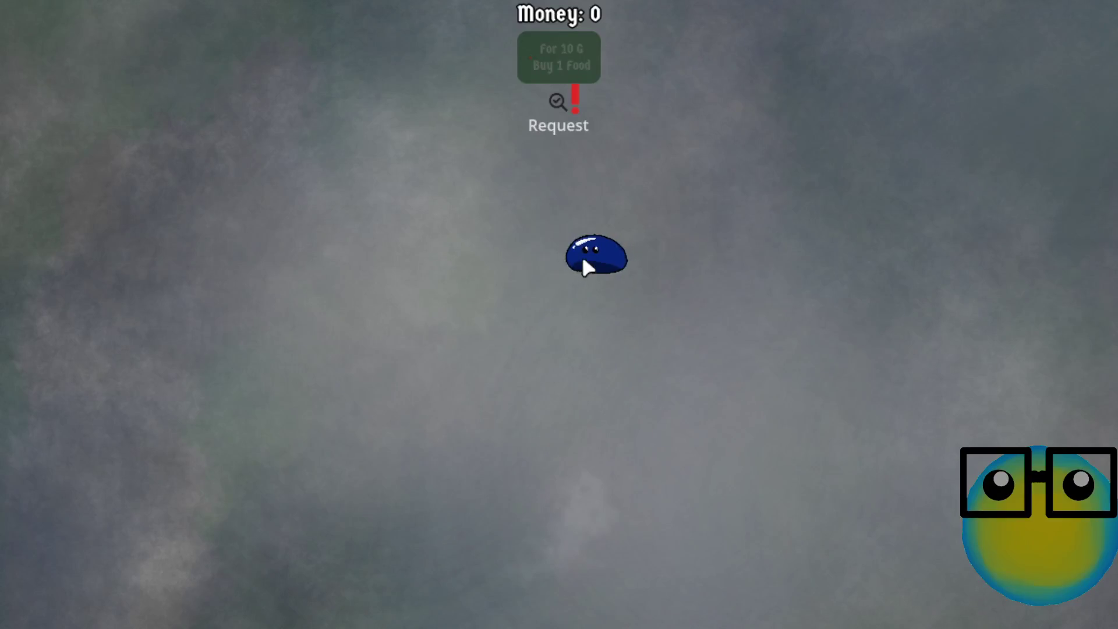
{"action": "left_click", "coordinate": [584, 261]}
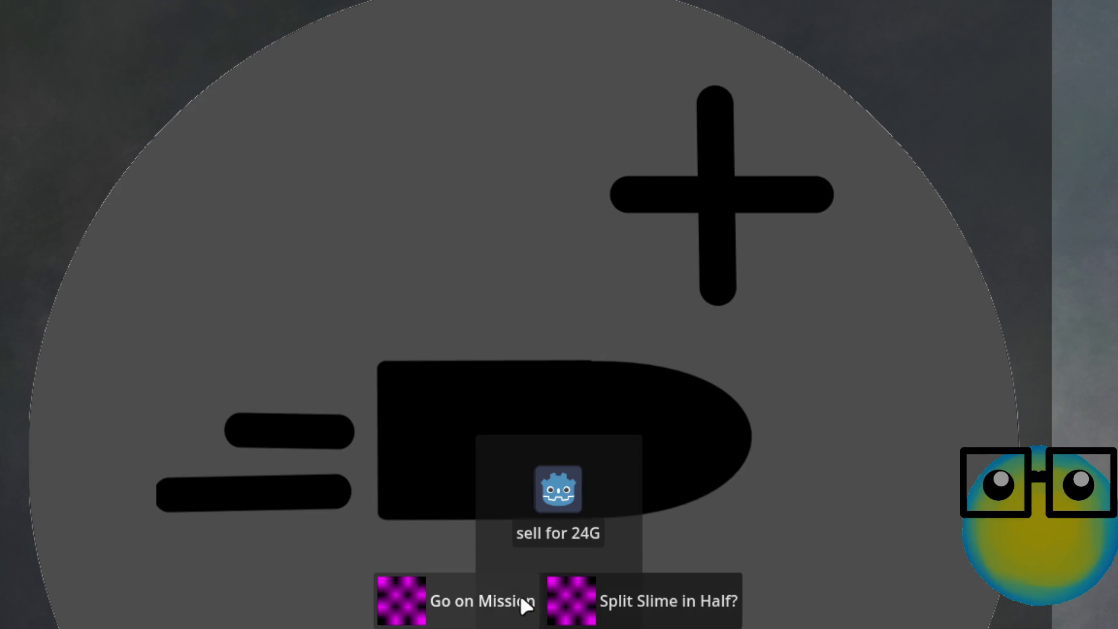
{"action": "left_click", "coordinate": [464, 598]}
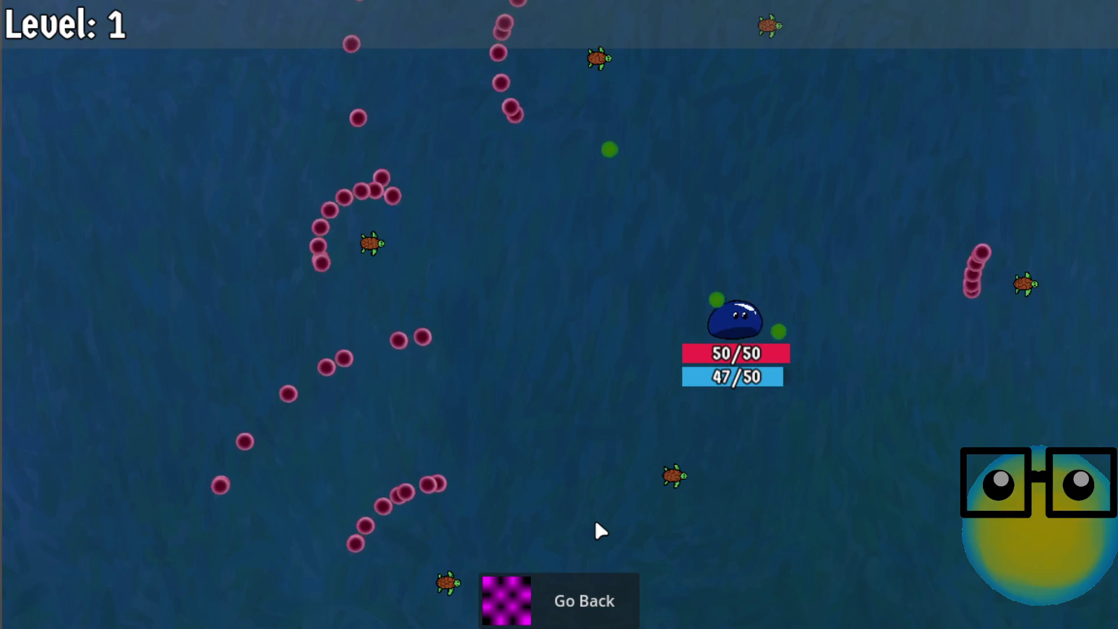
Steer the slime around the arena with WASD, dodging turtle bullets until Game Over.
{"action": "key", "text": "a"}
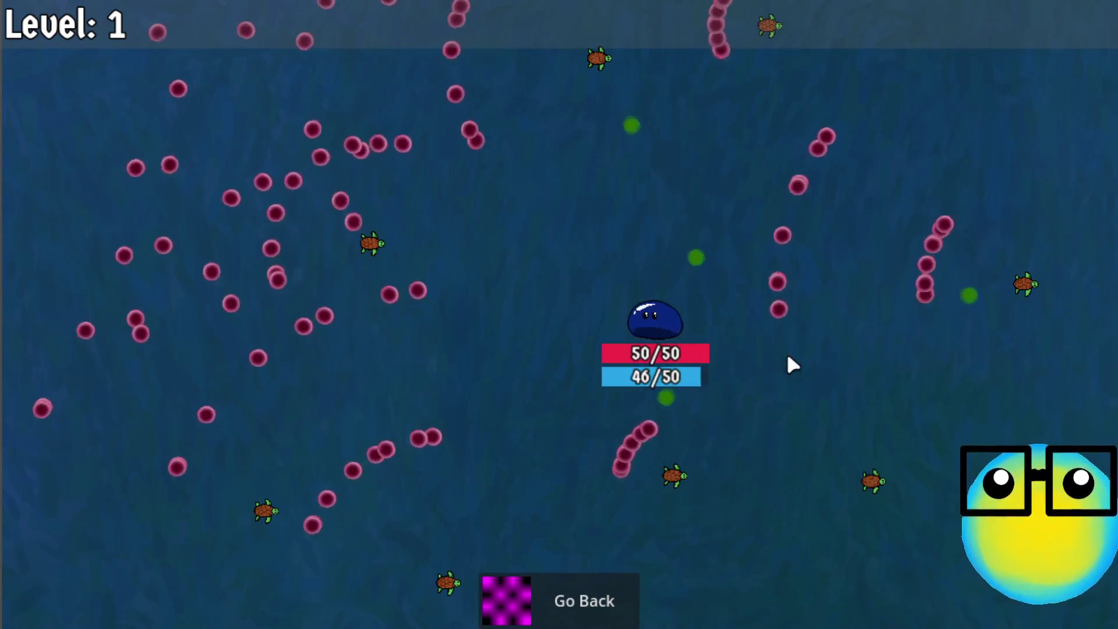
{"action": "key", "text": "s"}
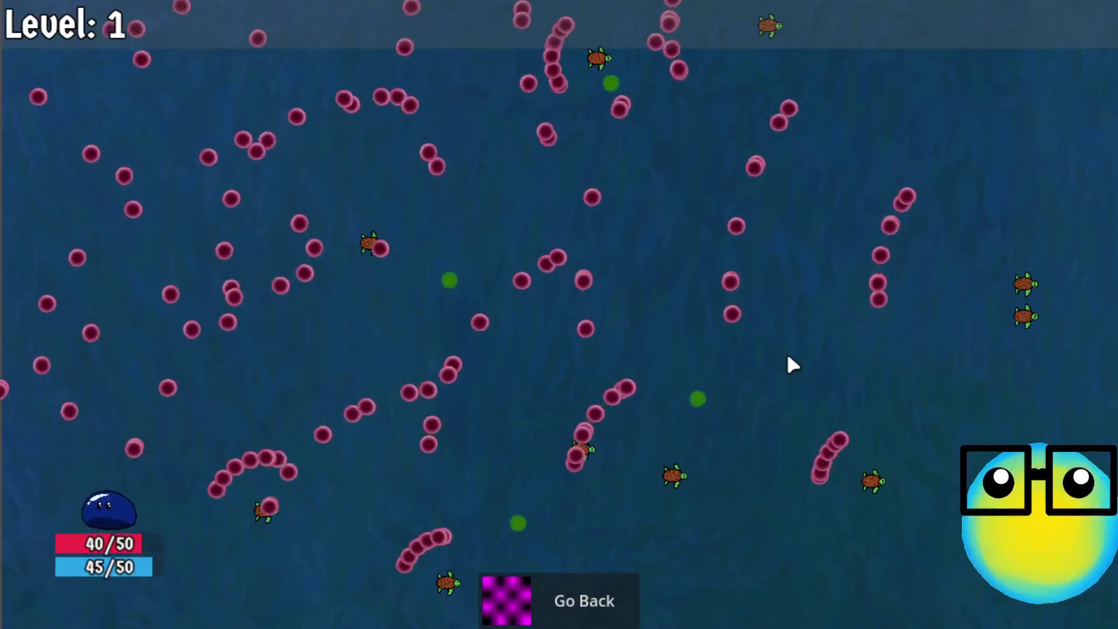
{"action": "key", "text": "d"}
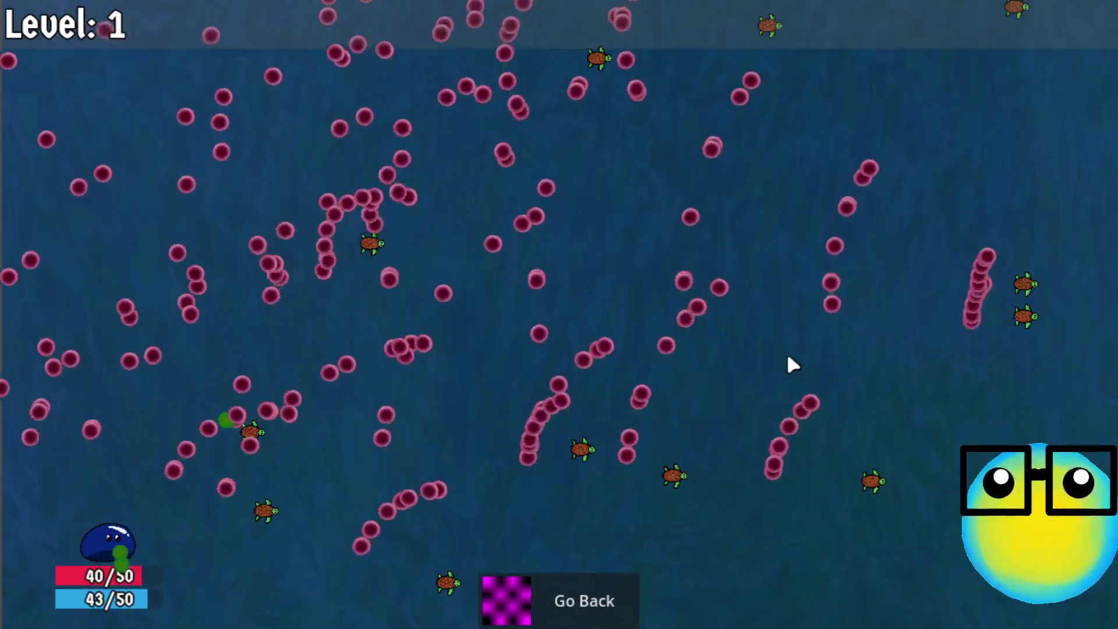
{"action": "key", "text": "a"}
{"action": "key", "text": "d"}
{"action": "key", "text": "d"}
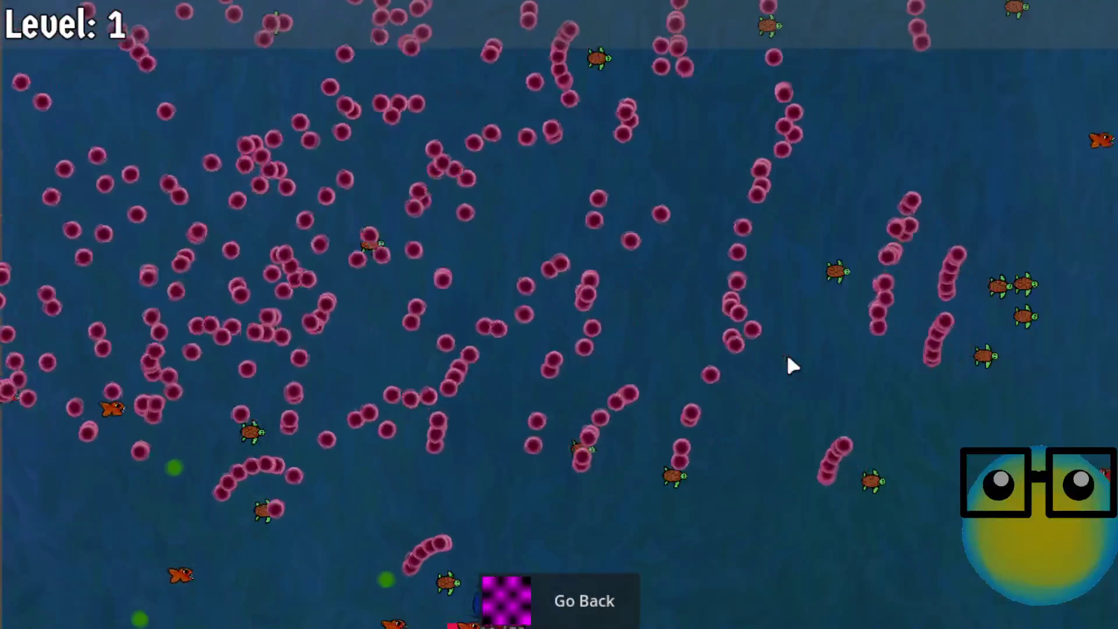
{"action": "key", "text": "a"}
{"action": "key", "text": "w"}
{"action": "key", "text": "d"}
{"action": "key", "text": "a"}
{"action": "key", "text": "w"}
{"action": "key", "text": "d"}
{"action": "key", "text": "s"}
{"action": "key", "text": "s"}
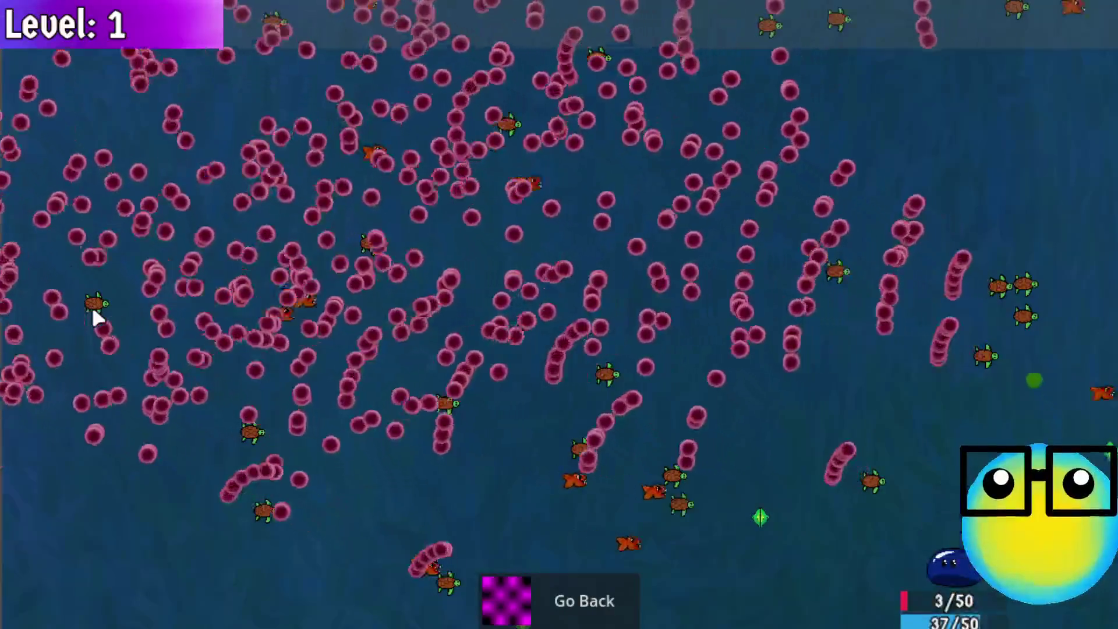
{"action": "key", "text": "w"}
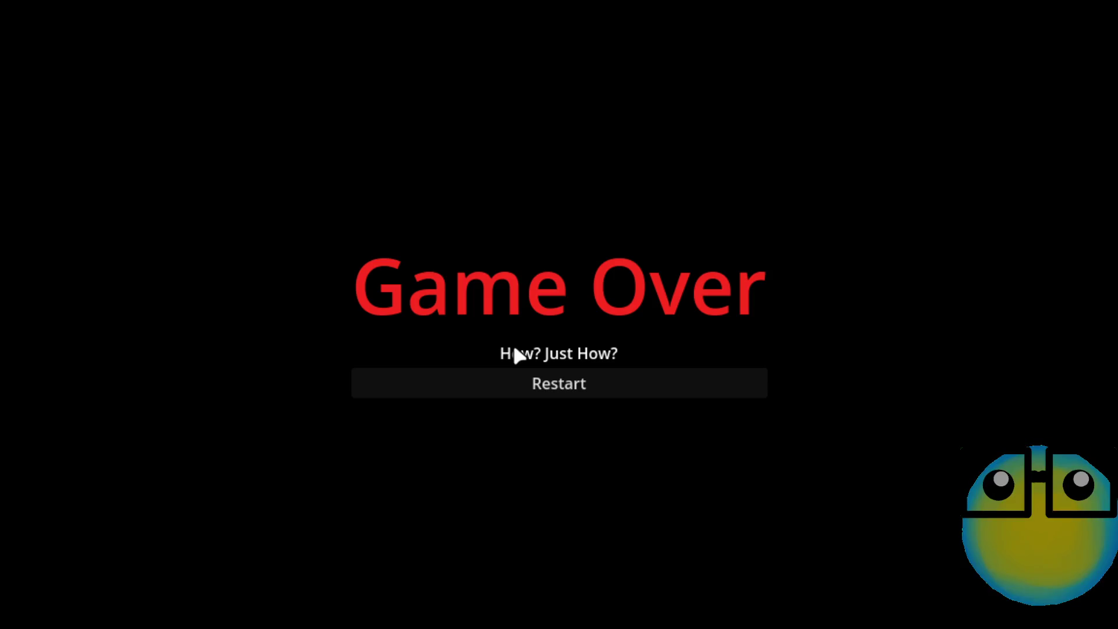
Restart to the hub, view the purple slime's stats, then close its panels.
{"action": "left_click", "coordinate": [582, 376]}
{"action": "left_click", "coordinate": [572, 272]}
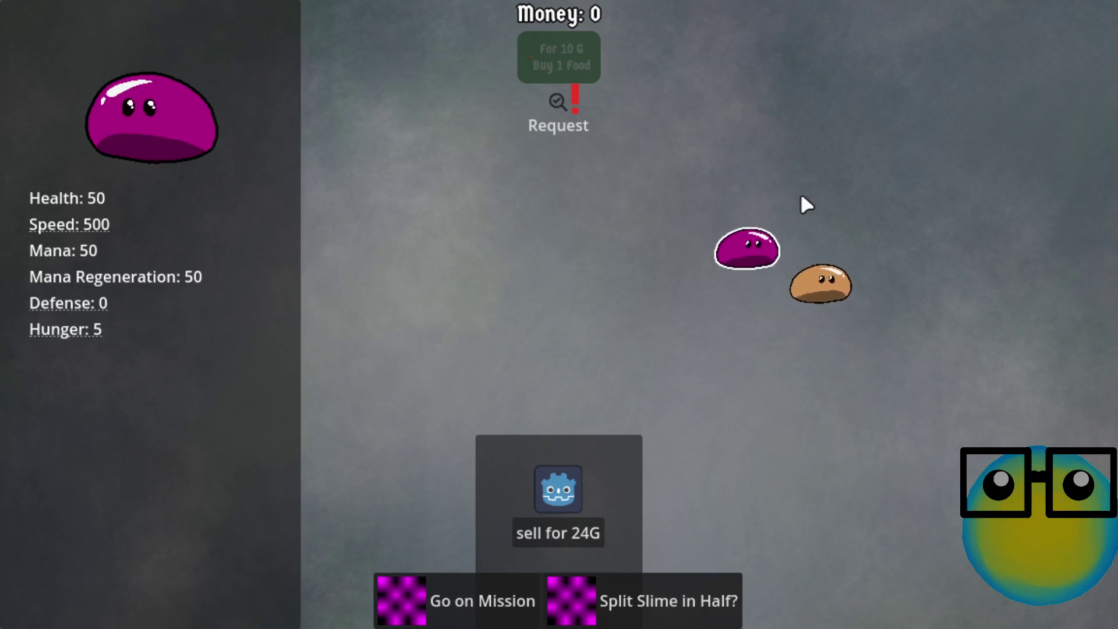
{"action": "left_click", "coordinate": [823, 256]}
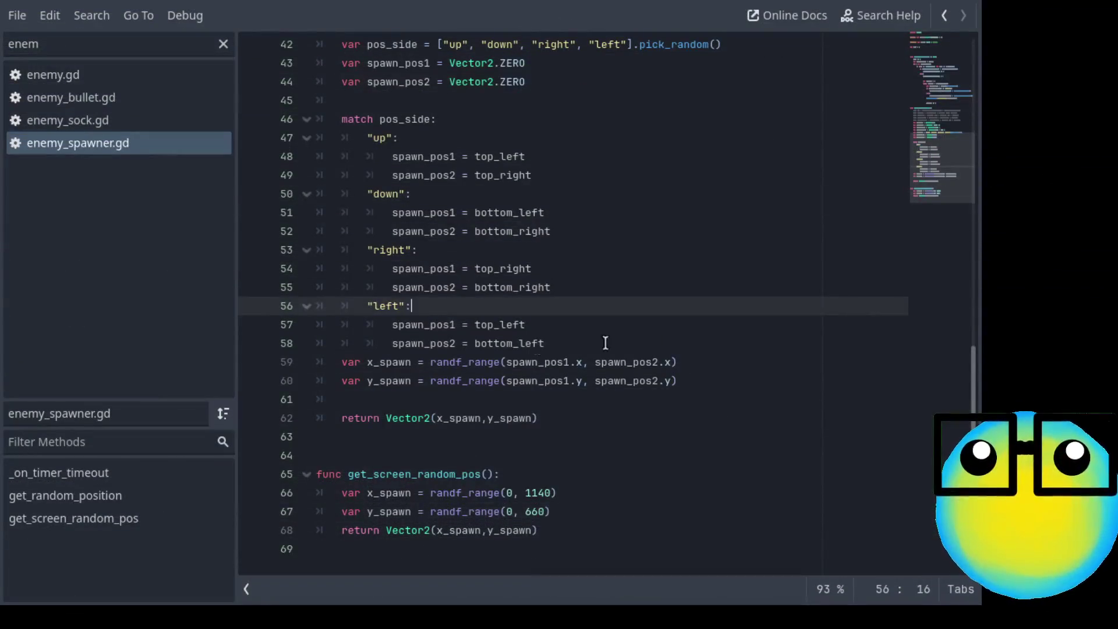
Filter the script list by 'pla' and open player_character.gd.
{"action": "left_click", "coordinate": [80, 44]}
{"action": "key", "text": "BackSpace"}
{"action": "key", "text": "BackSpace"}
{"action": "key", "text": "BackSpace"}
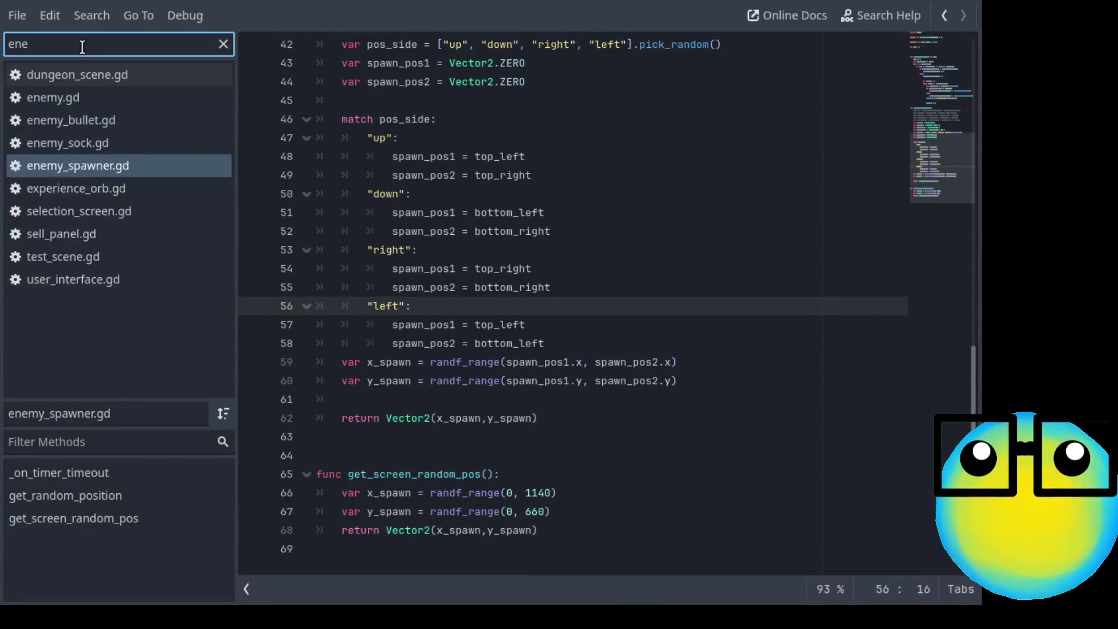
{"action": "type", "text": "pla"}
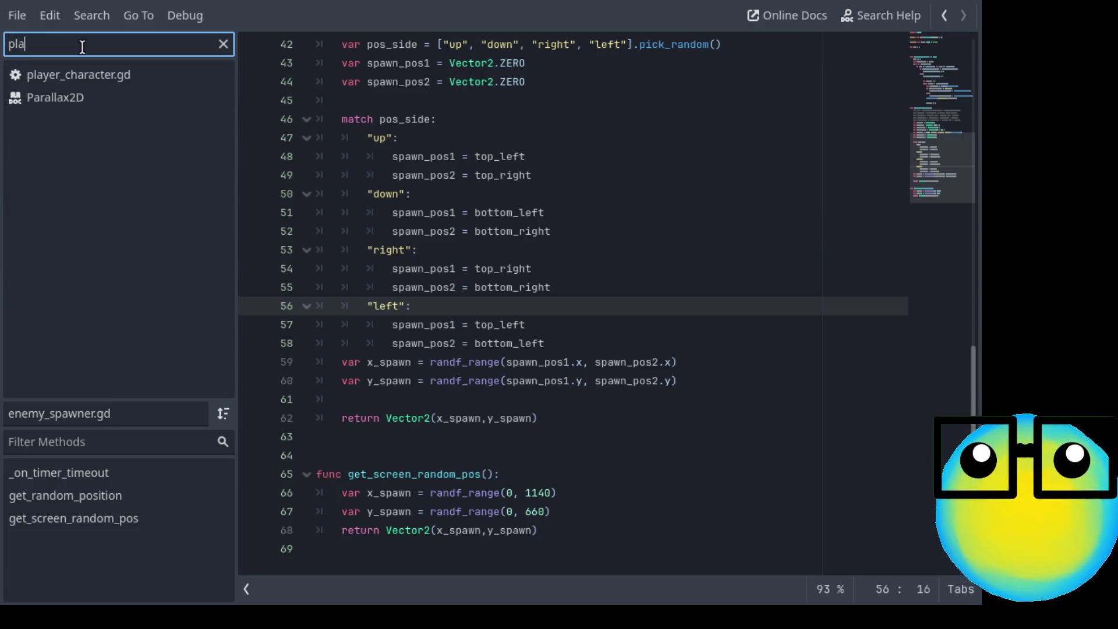
{"action": "left_click", "coordinate": [107, 75]}
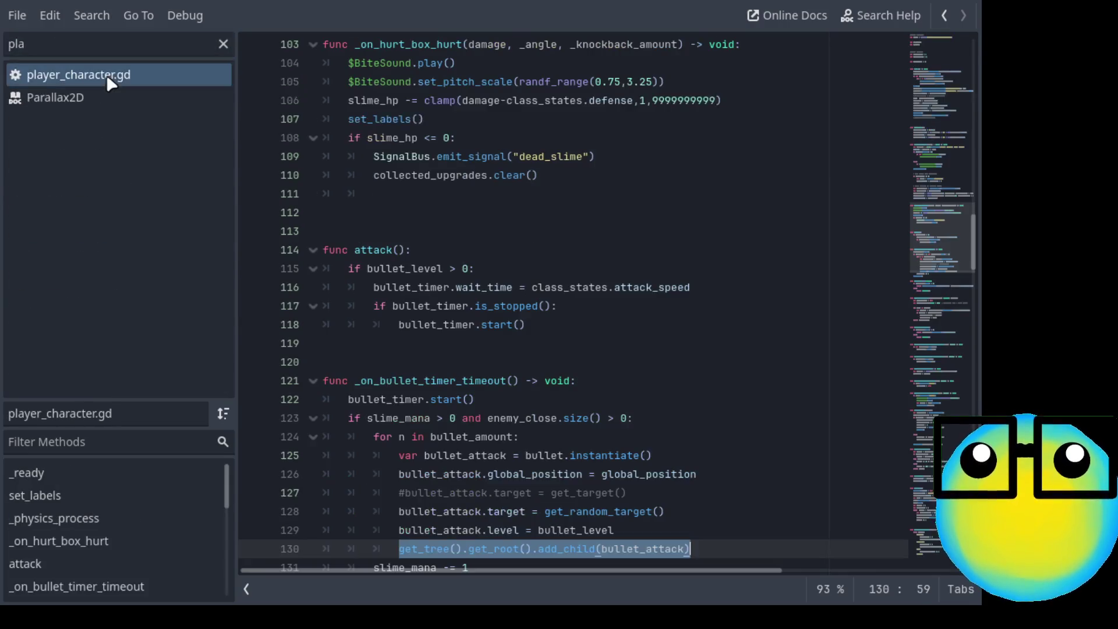
In _on_hurt_box_hurt, comment out the slime_hp damage line with Ctrl+K.
{"action": "left_click", "coordinate": [573, 343]}
{"action": "scroll", "coordinate": [642, 313], "scroll_direction": "down", "scroll_amount": 5}
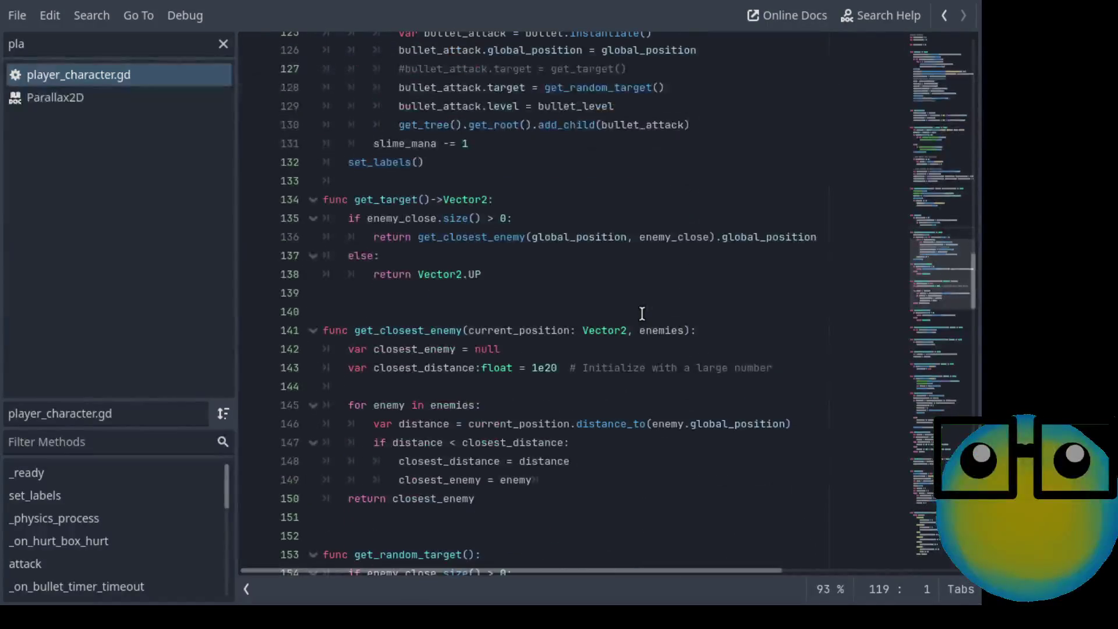
{"action": "scroll", "coordinate": [642, 314], "scroll_direction": "down", "scroll_amount": 8}
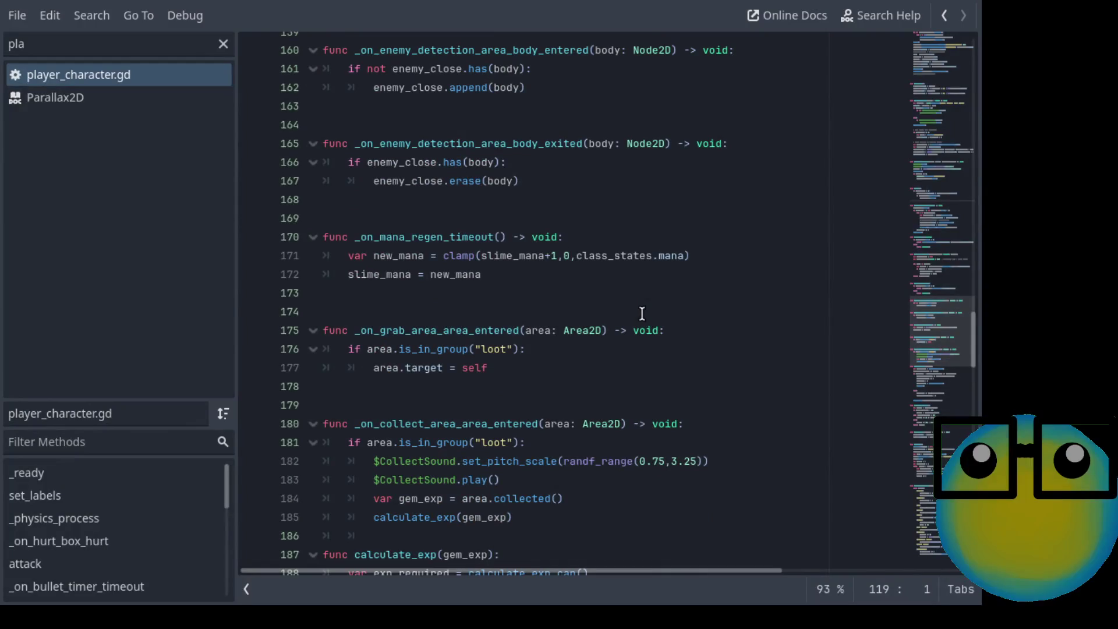
{"action": "scroll", "coordinate": [642, 313], "scroll_direction": "down", "scroll_amount": 9}
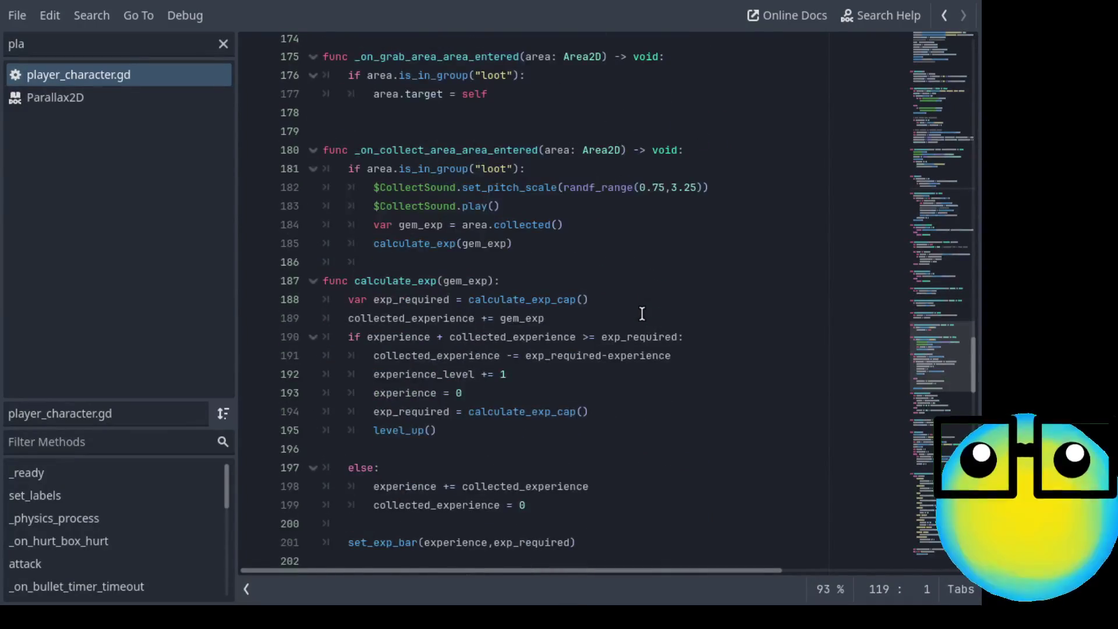
{"action": "scroll", "coordinate": [642, 313], "scroll_direction": "down", "scroll_amount": 3}
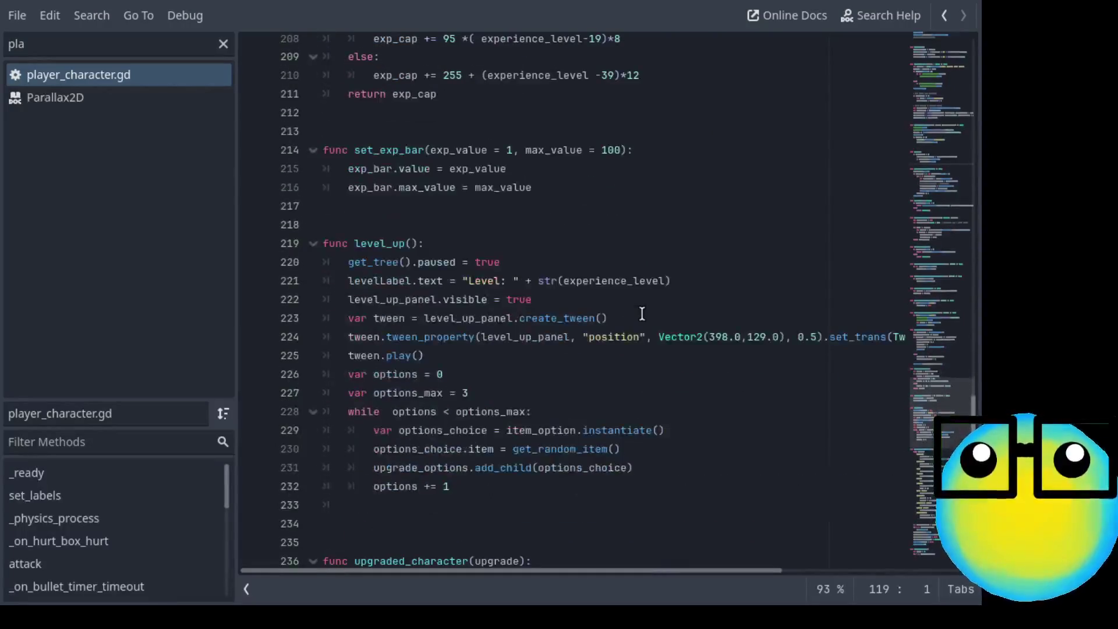
{"action": "scroll", "coordinate": [170, 509], "scroll_direction": "down", "scroll_amount": 1}
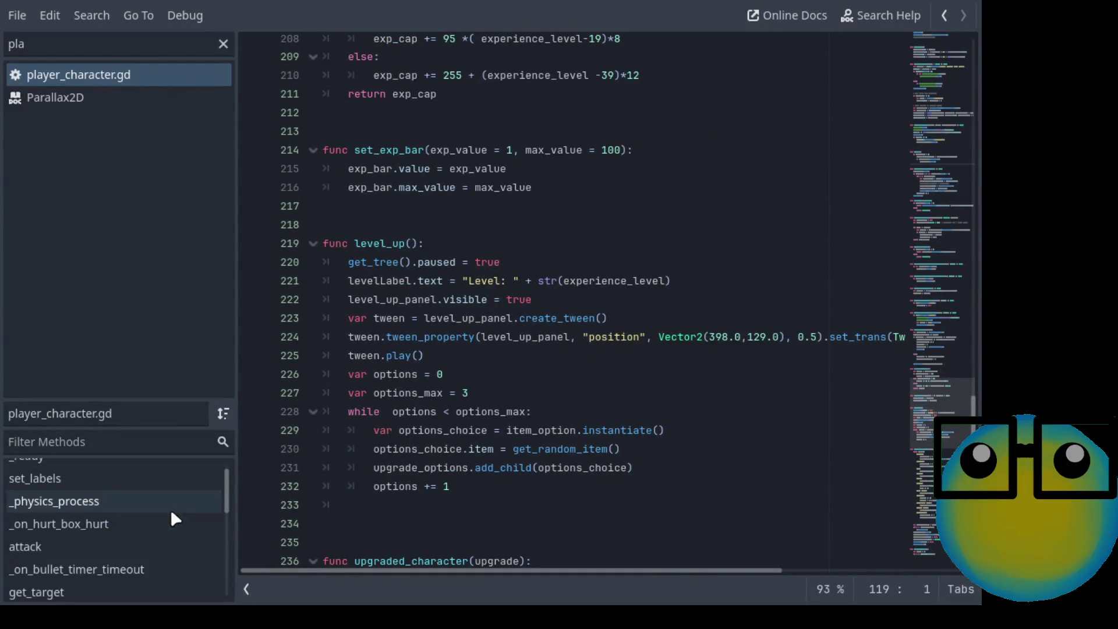
{"action": "left_click", "coordinate": [113, 527]}
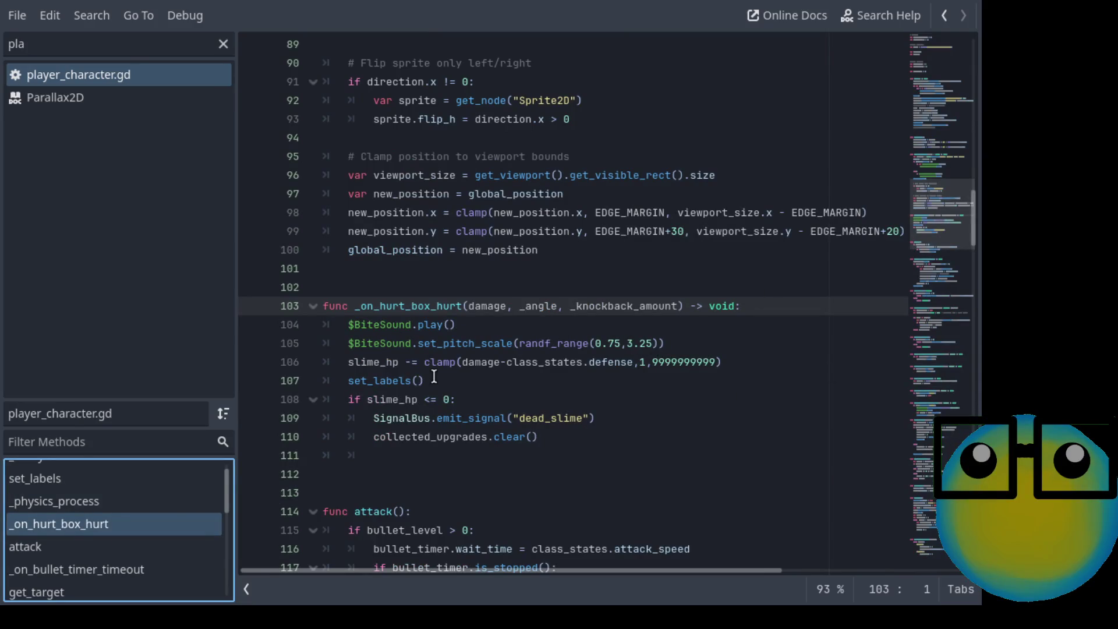
{"action": "left_click", "coordinate": [785, 356]}
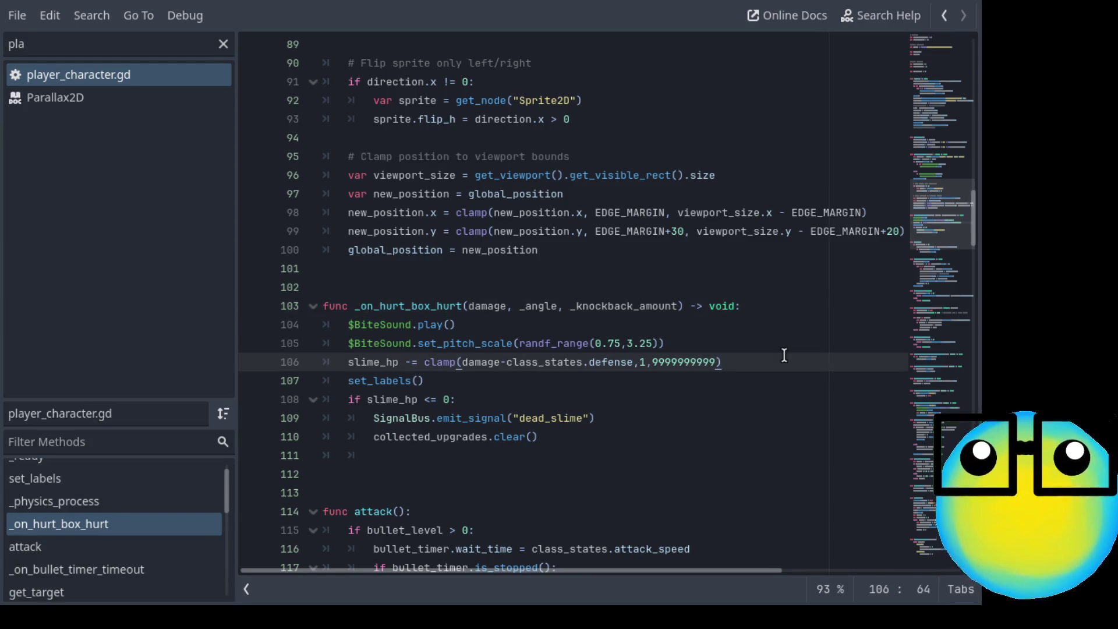
{"action": "key", "text": "ctrl+k"}
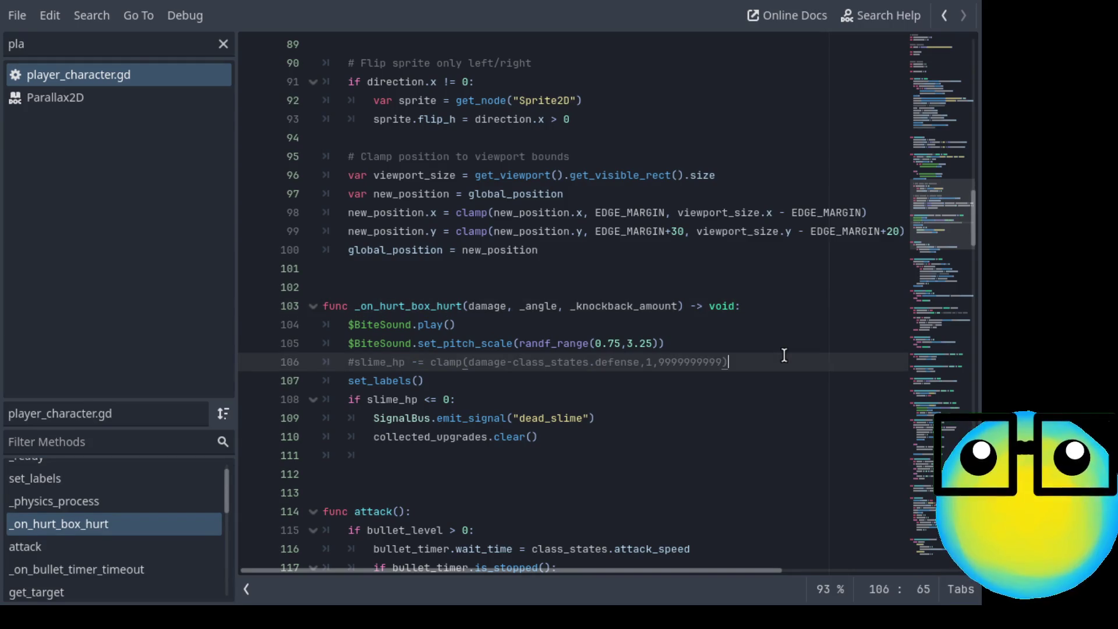
Put the cursor on the slime_mana -= 1 line.
{"action": "scroll", "coordinate": [740, 378], "scroll_direction": "up", "scroll_amount": 1}
{"action": "scroll", "coordinate": [741, 379], "scroll_direction": "down", "scroll_amount": 3}
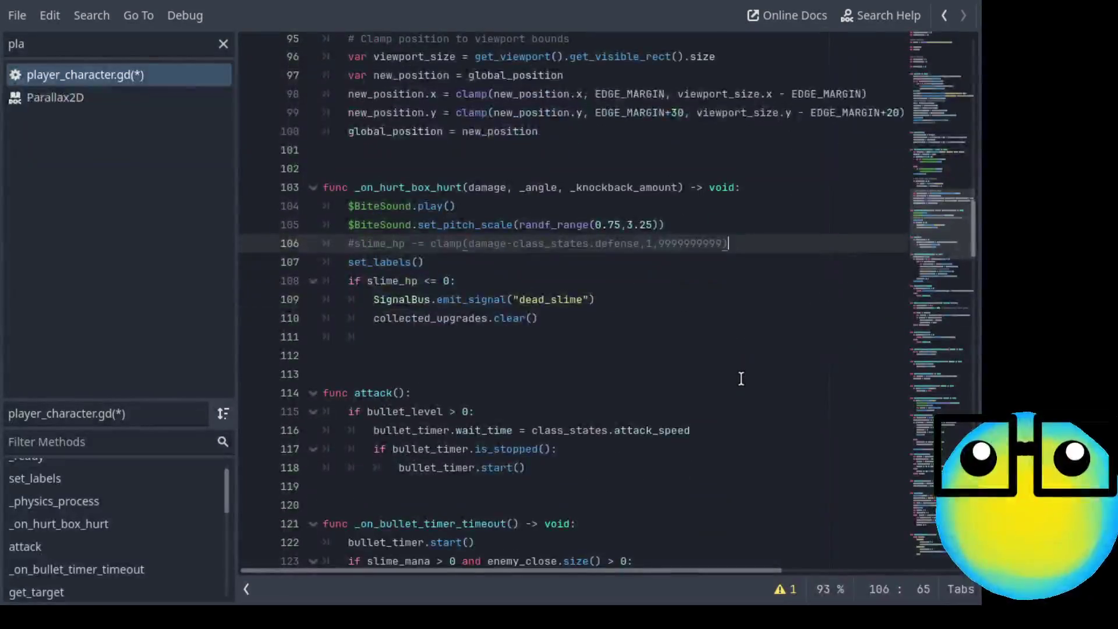
{"action": "scroll", "coordinate": [741, 379], "scroll_direction": "down", "scroll_amount": 1}
{"action": "scroll", "coordinate": [740, 378], "scroll_direction": "down", "scroll_amount": 3}
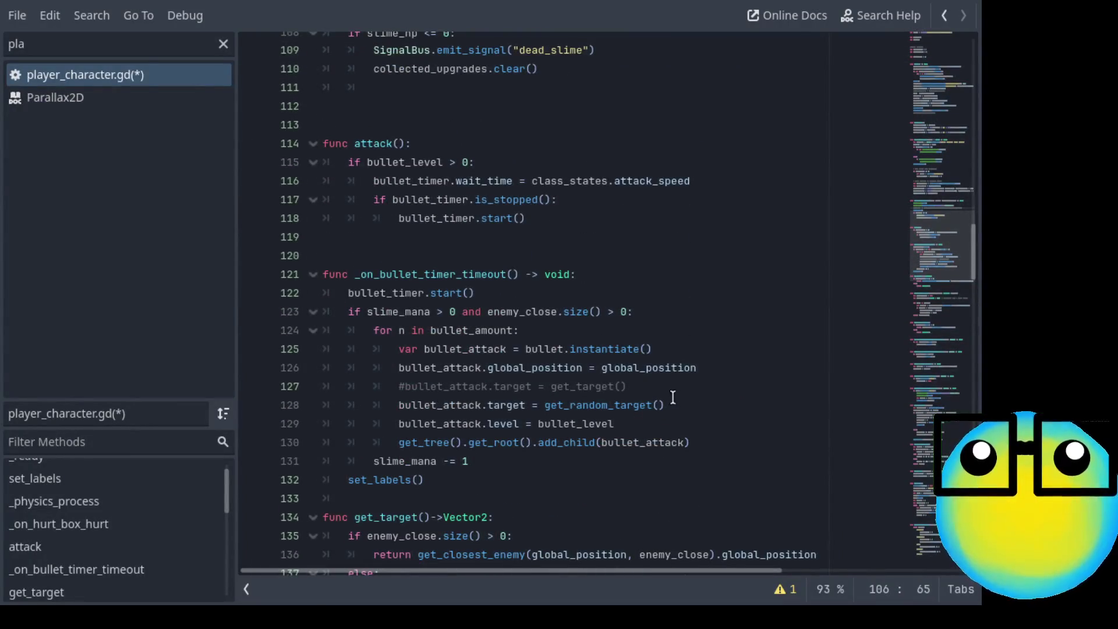
{"action": "left_click", "coordinate": [501, 464]}
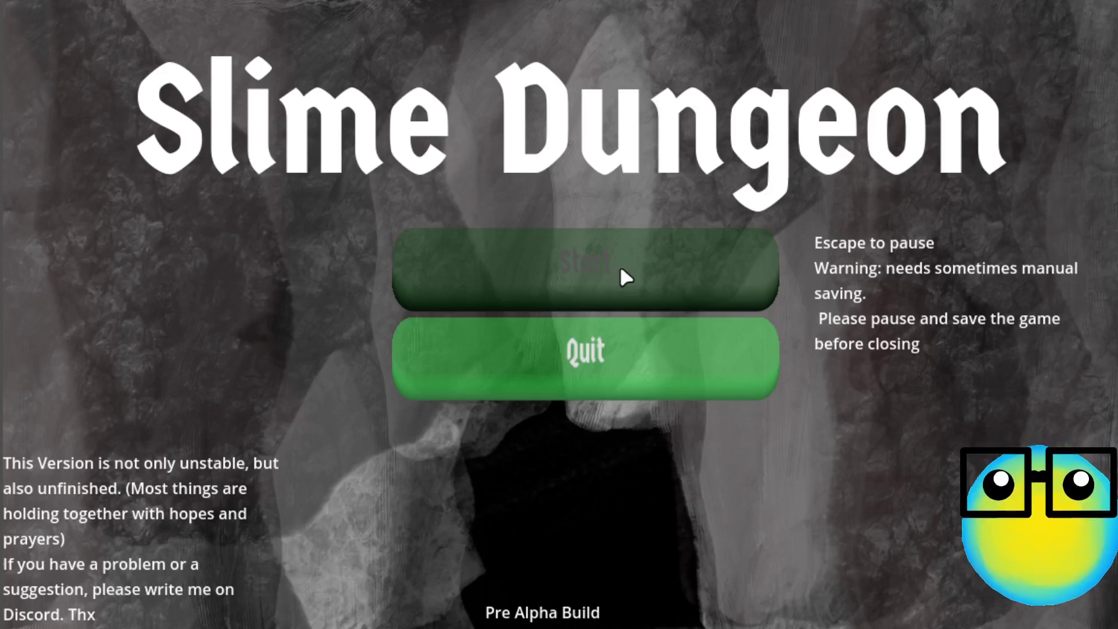
Start and restart the game, split the slimes, and send the dark-blue slime on a mission.
{"action": "left_click", "coordinate": [620, 265]}
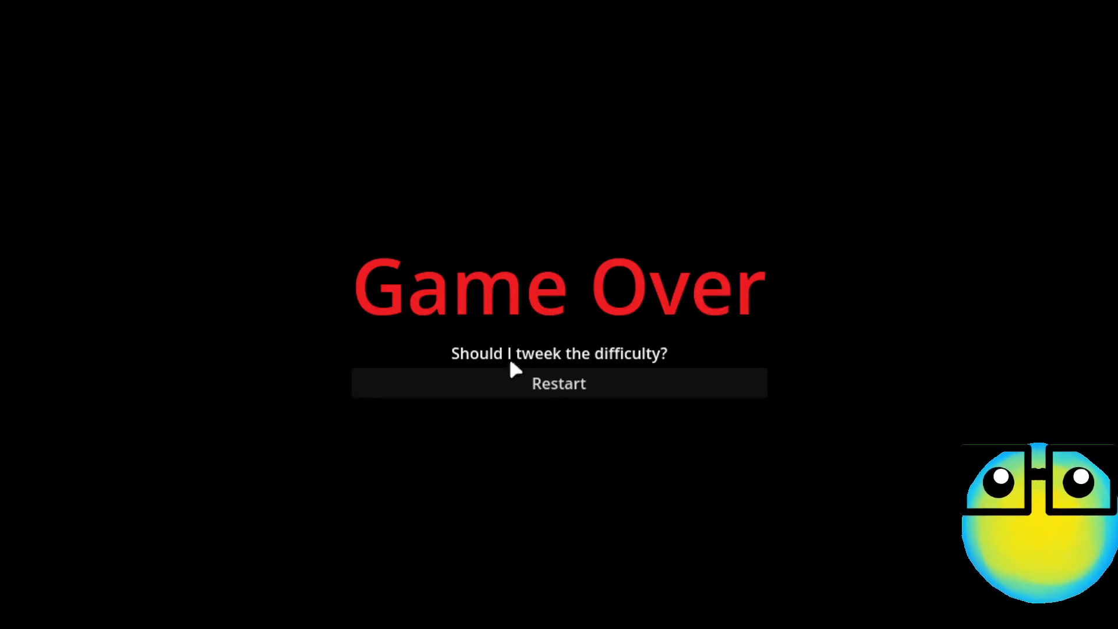
{"action": "left_click", "coordinate": [517, 374]}
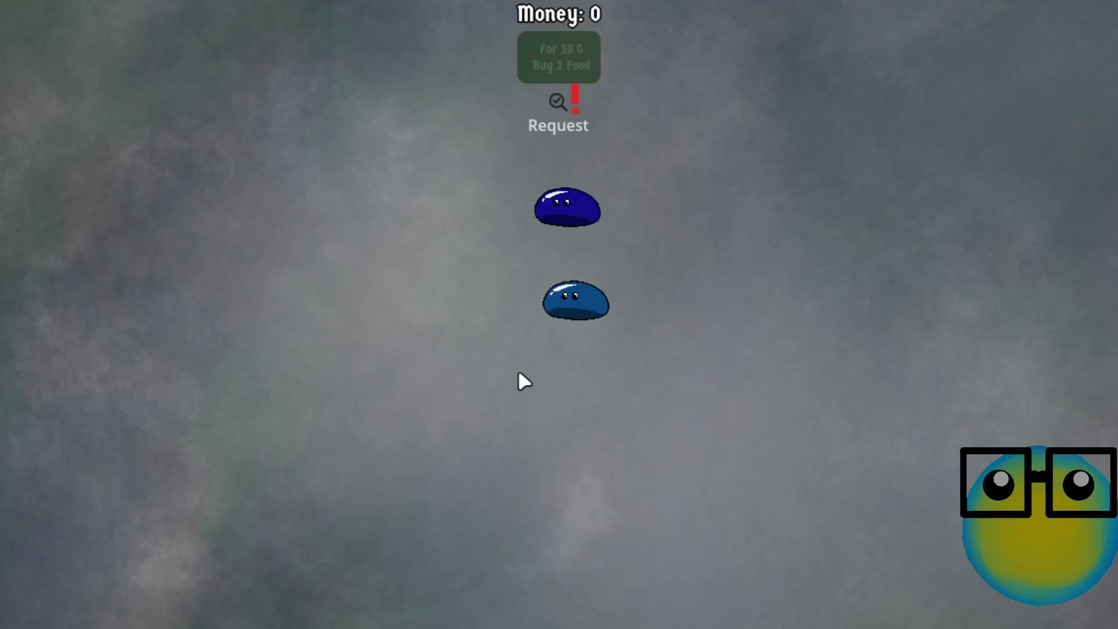
{"action": "left_click", "coordinate": [575, 300]}
{"action": "left_click", "coordinate": [555, 607]}
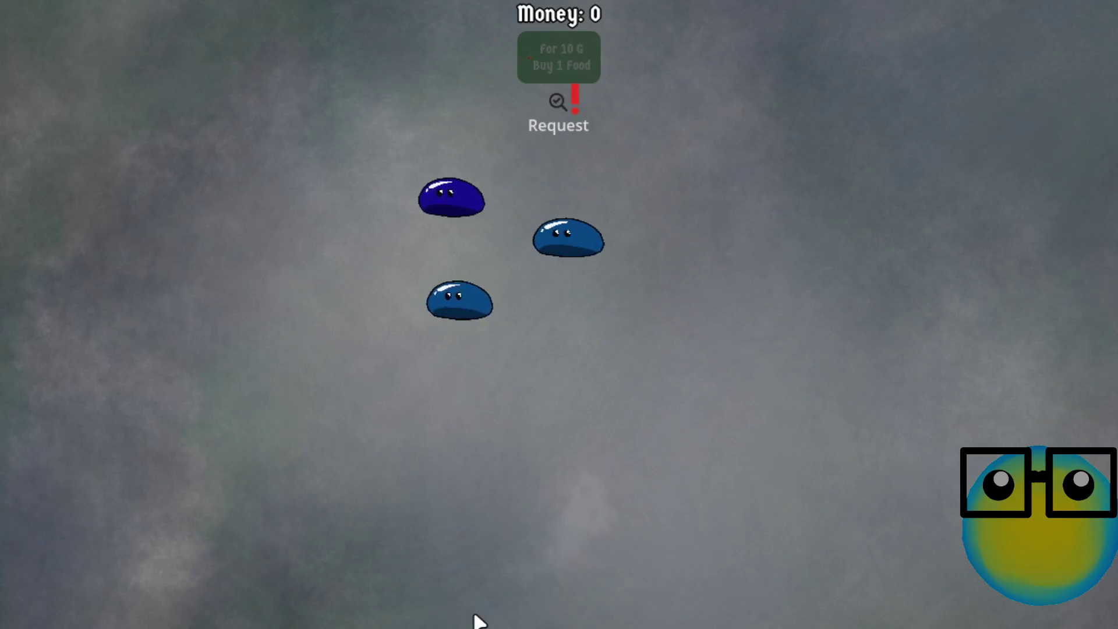
{"action": "left_click", "coordinate": [294, 177]}
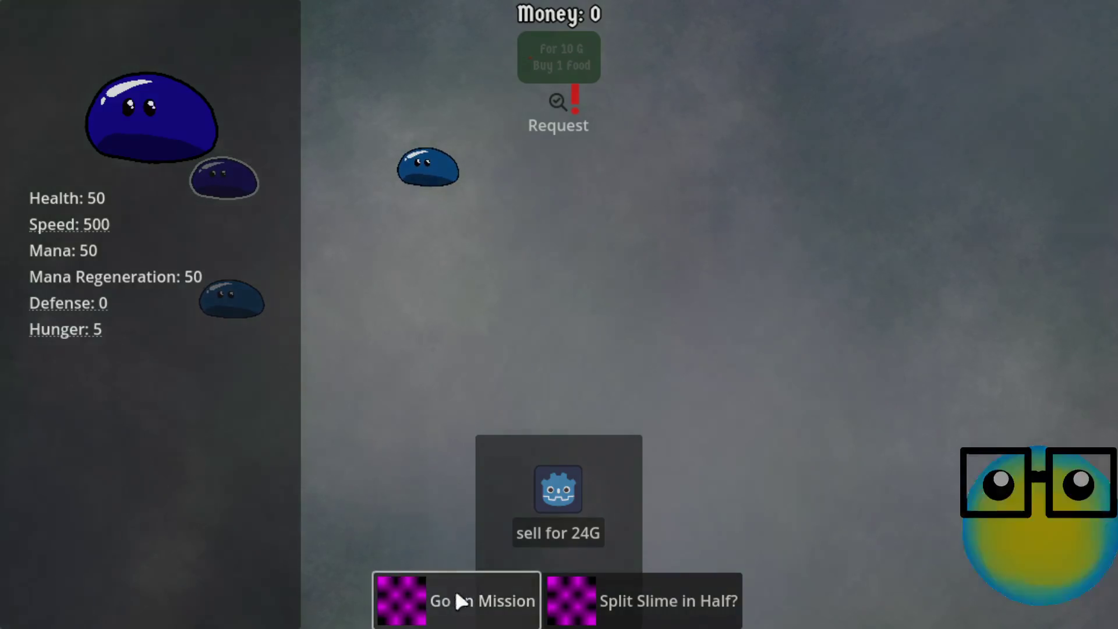
{"action": "left_click", "coordinate": [457, 594]}
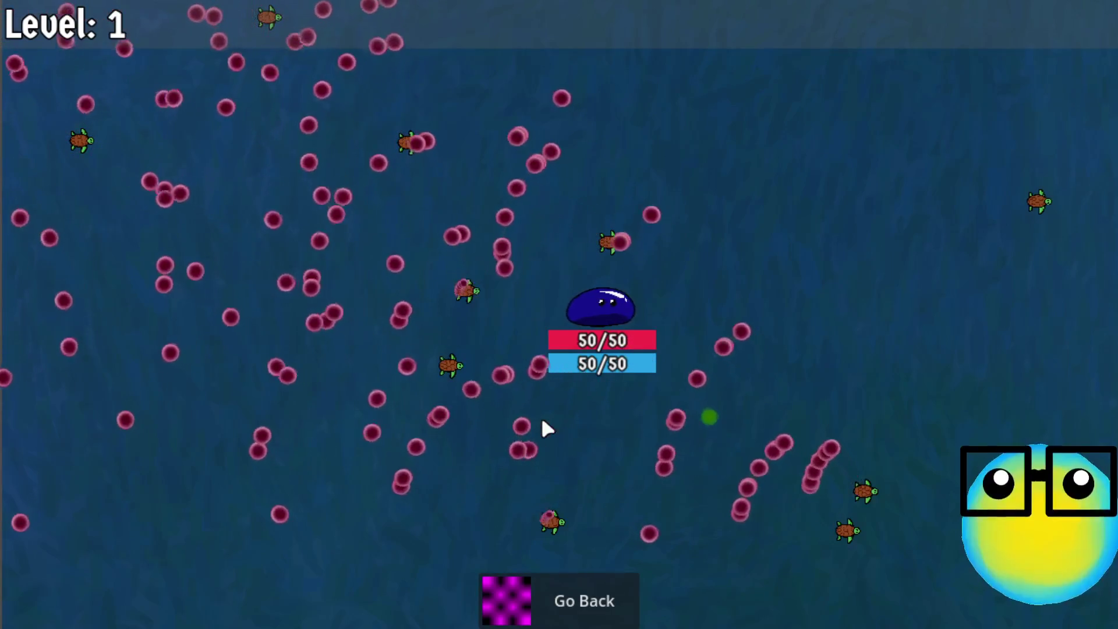
Steer the slime around the level with the WASD keys among the spawned turtles.
{"action": "key", "text": "d"}
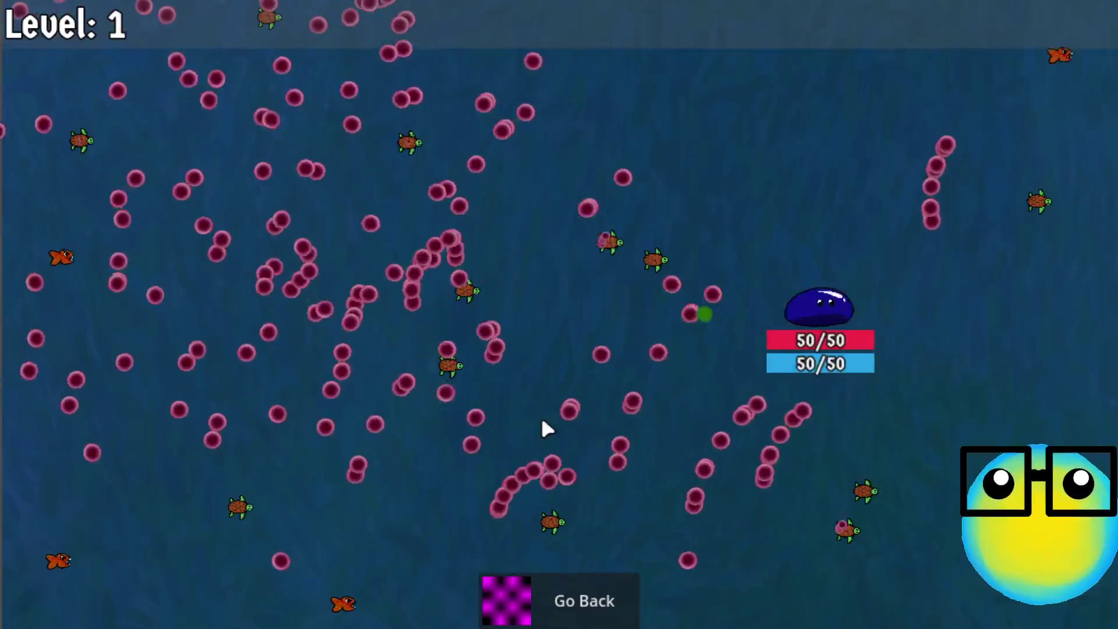
{"action": "key", "text": "s"}
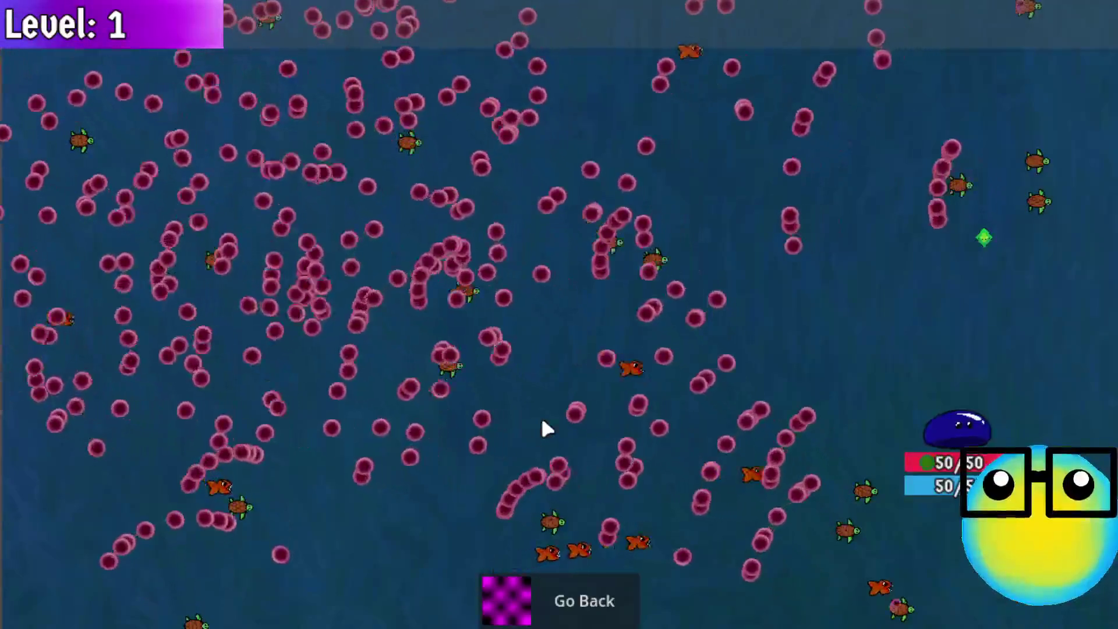
{"action": "key", "text": "w"}
{"action": "key", "text": "a"}
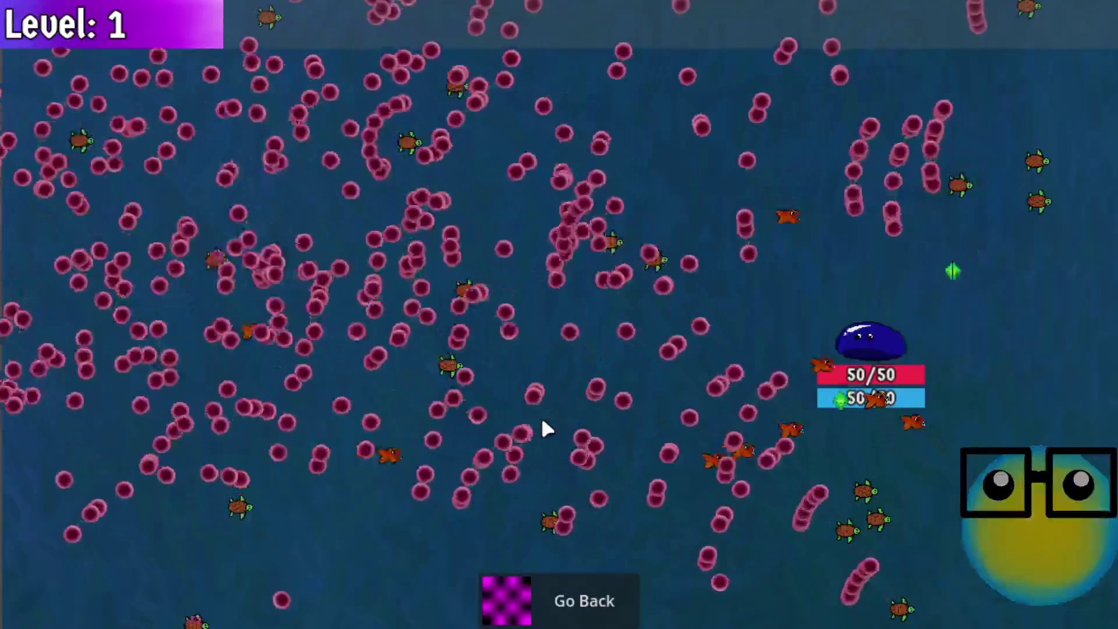
{"action": "key", "text": "d"}
{"action": "key", "text": "s"}
{"action": "key", "text": "w"}
{"action": "key", "text": "a"}
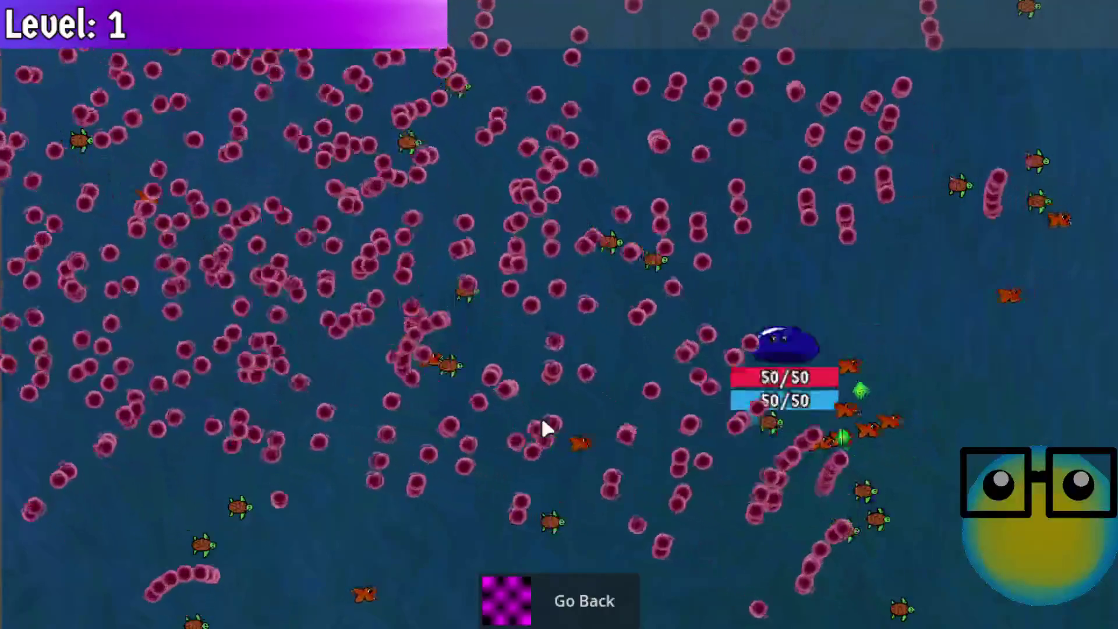
{"action": "key", "text": "d"}
{"action": "key", "text": "a"}
{"action": "key", "text": "s"}
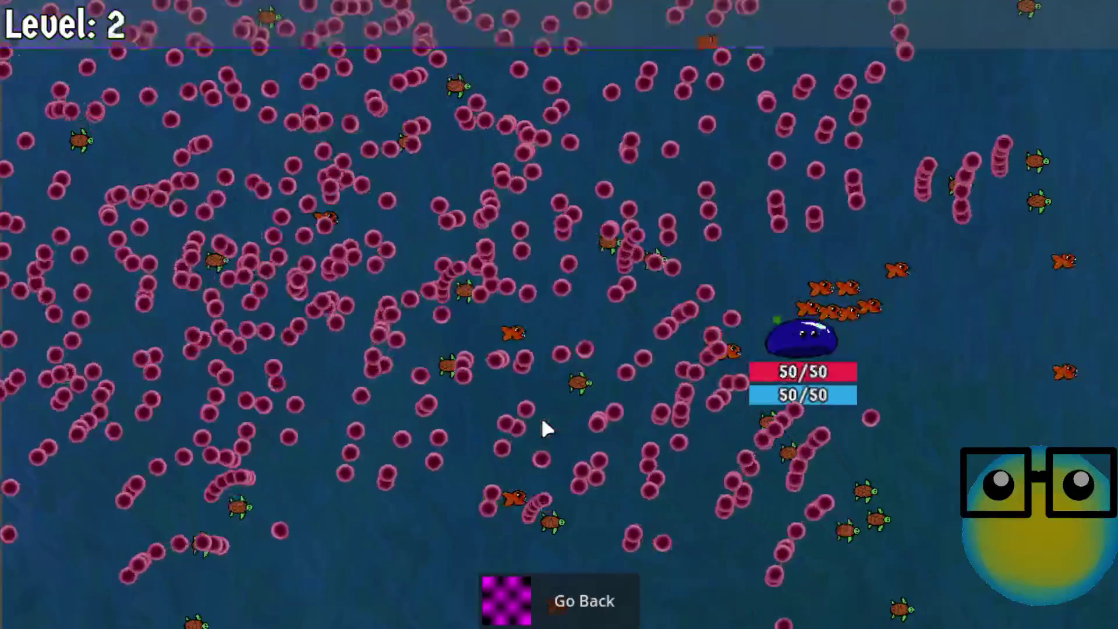
Pick the More Bullets upgrade, then leave the mission and select a slime in the hub.
{"action": "left_click", "coordinate": [543, 321]}
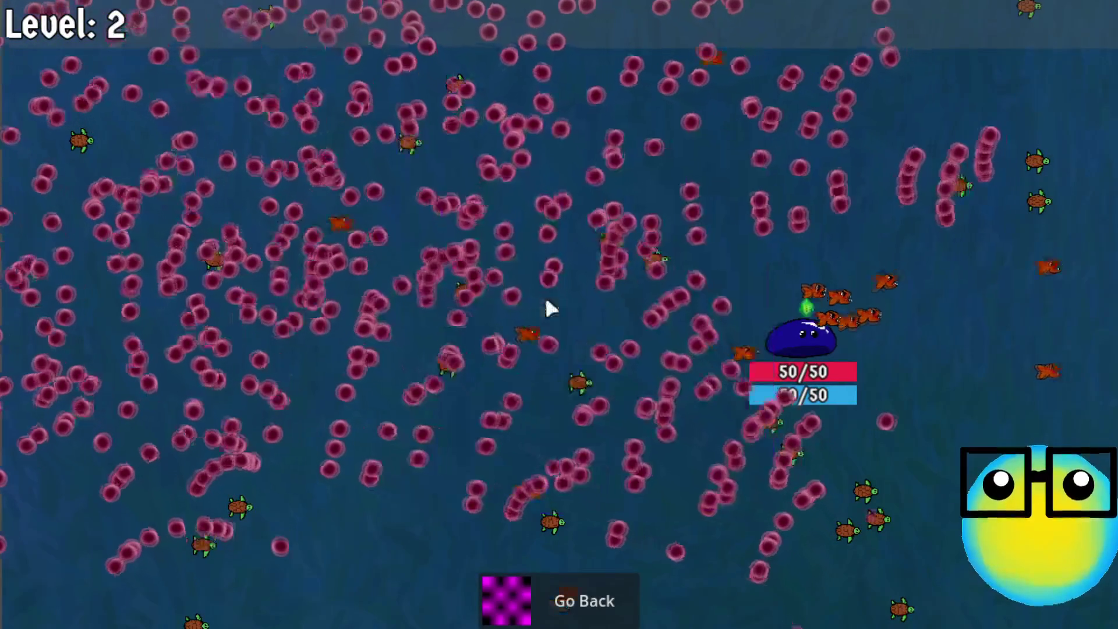
{"action": "key", "text": "s"}
{"action": "key", "text": "d"}
{"action": "key", "text": "a"}
{"action": "left_click", "coordinate": [558, 599]}
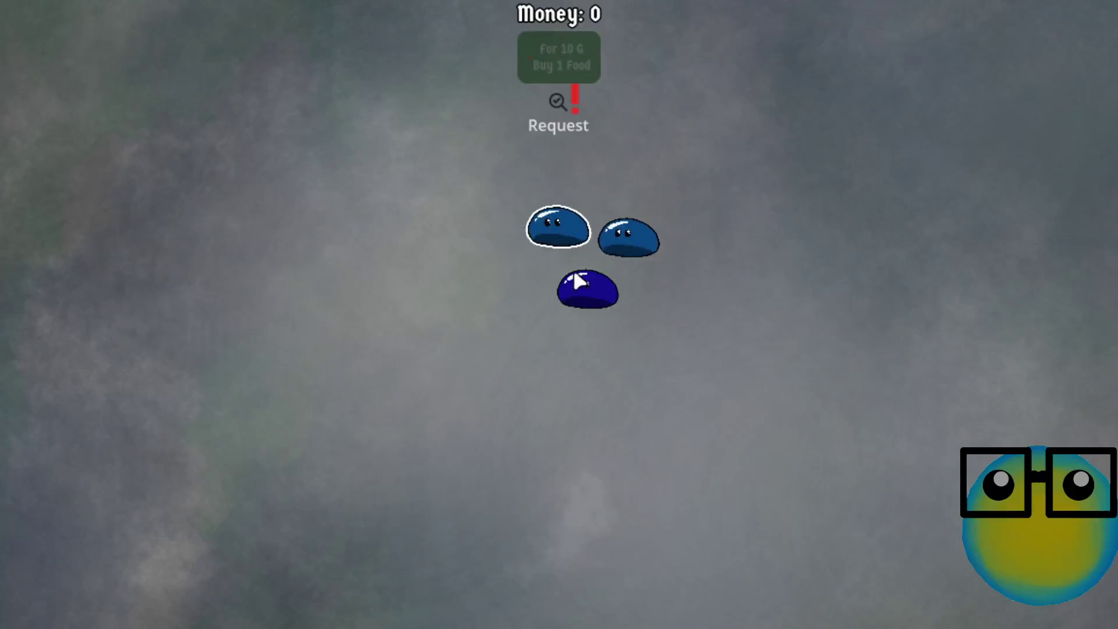
{"action": "left_click", "coordinate": [579, 286]}
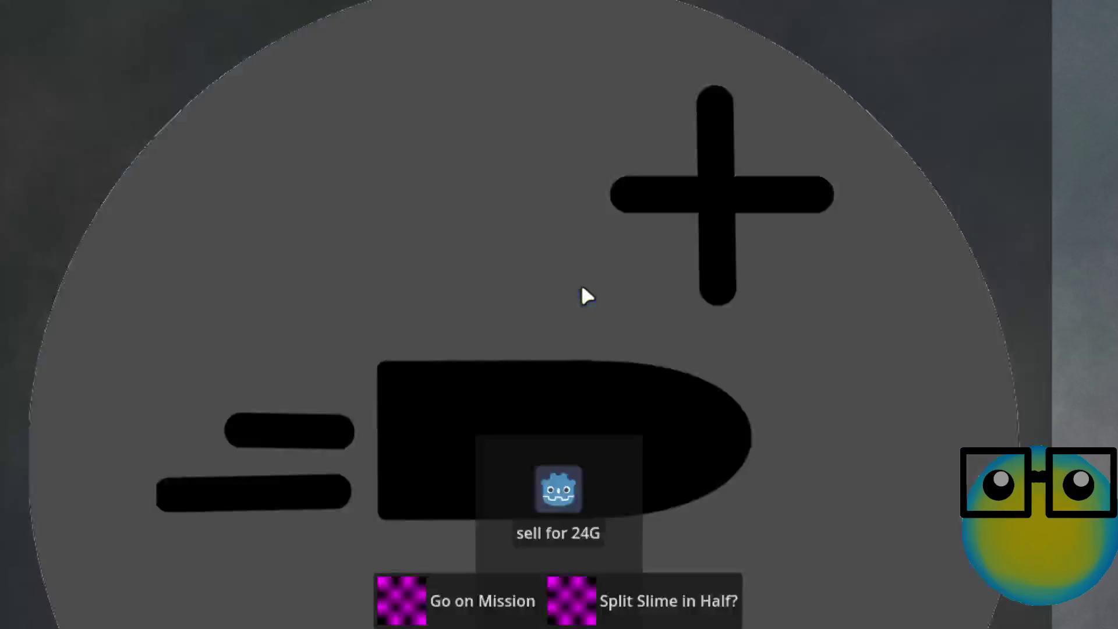
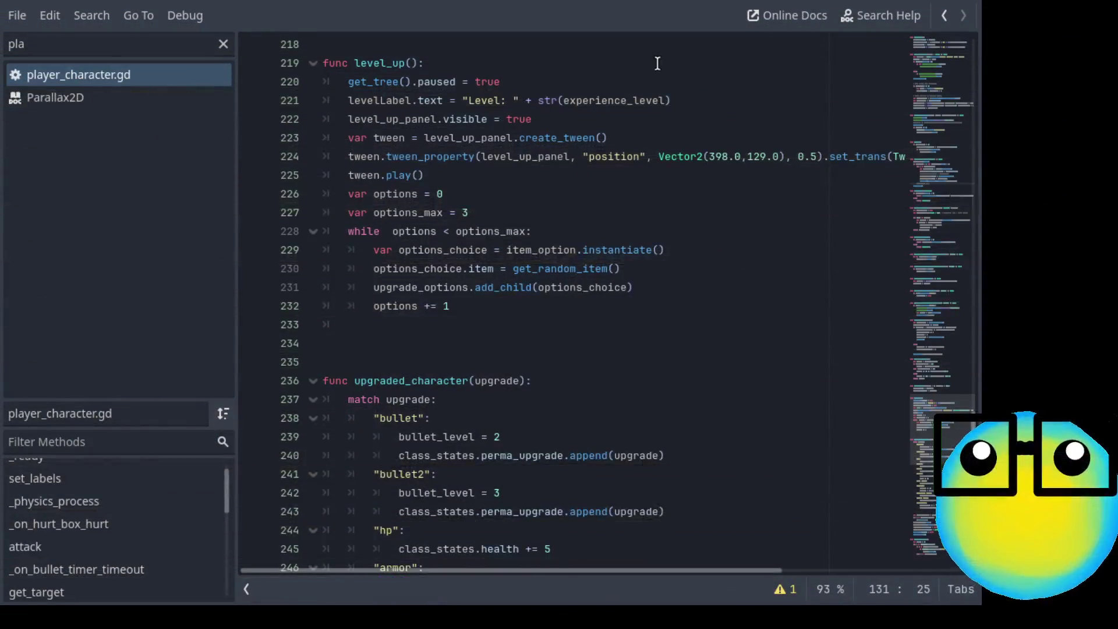
Return focus to player_character.gd in the Godot script editor after closing the game.
{"action": "left_click", "coordinate": [785, 82]}
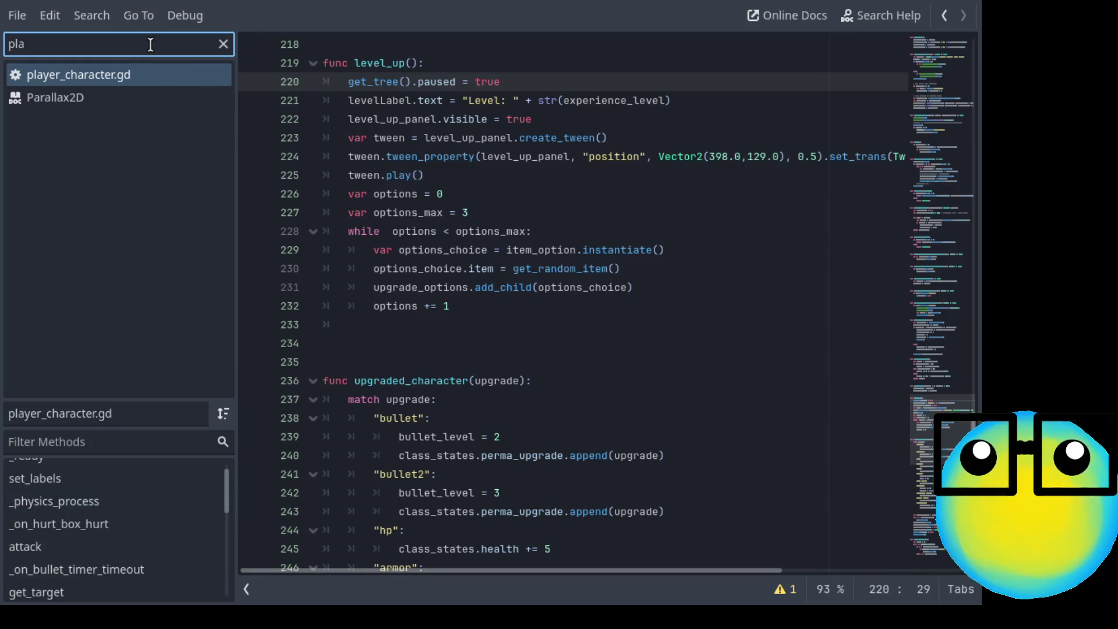
Open selection_screen.gd through the 'sel' script filter and add a new line after line 110.
{"action": "key", "text": "BackSpace"}
{"action": "key", "text": "BackSpace"}
{"action": "key", "text": "BackSpace"}
{"action": "type", "text": "sel"}
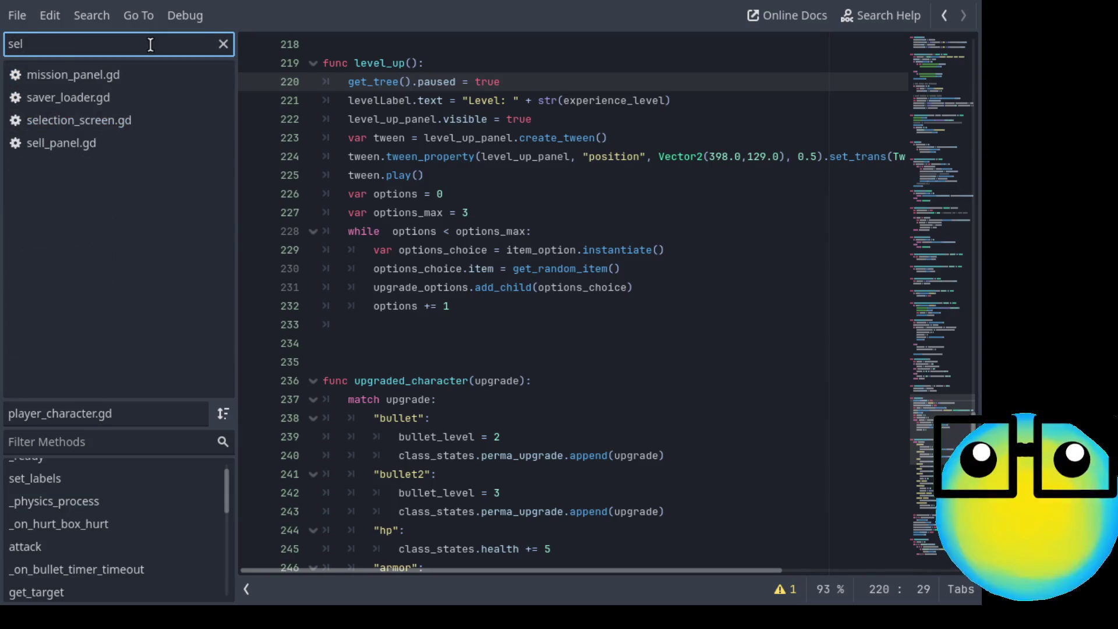
{"action": "left_click", "coordinate": [82, 125]}
{"action": "scroll", "coordinate": [669, 370], "scroll_direction": "up", "scroll_amount": 5}
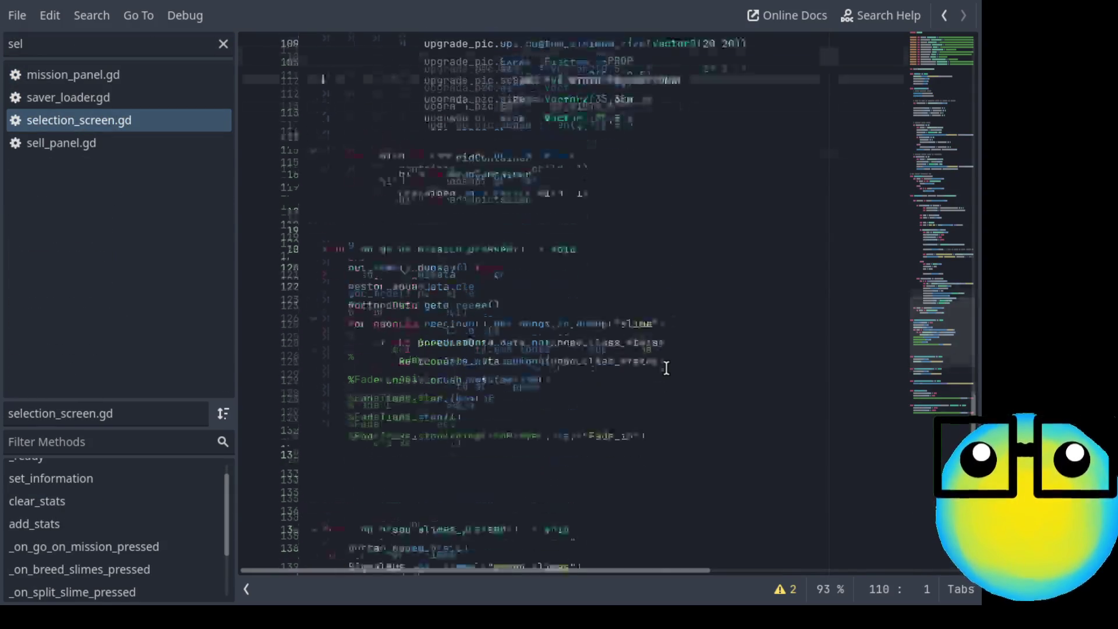
{"action": "key", "text": "Return"}
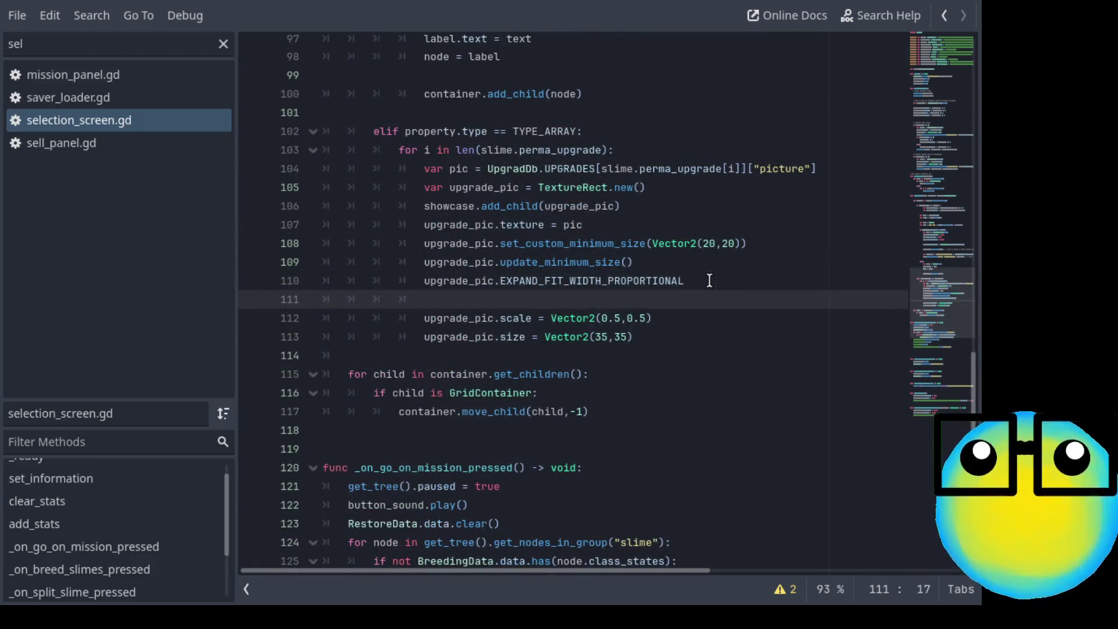
{"action": "left_click", "coordinate": [703, 333]}
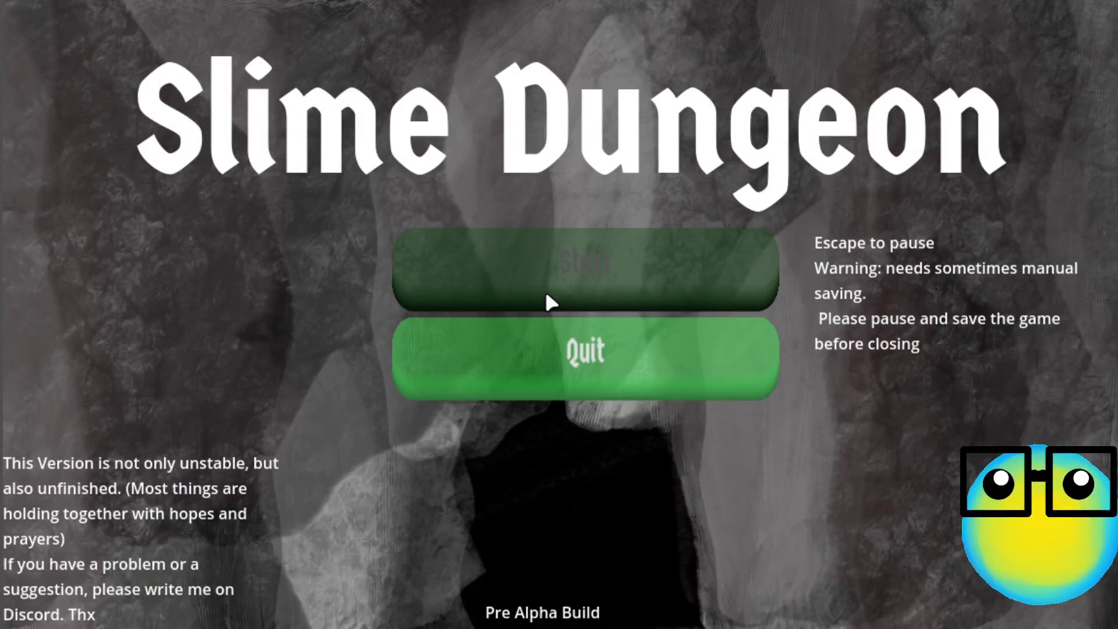
Start the game, send the lower slime on a mission, and pick More Bullets at level up.
{"action": "left_click", "coordinate": [547, 300]}
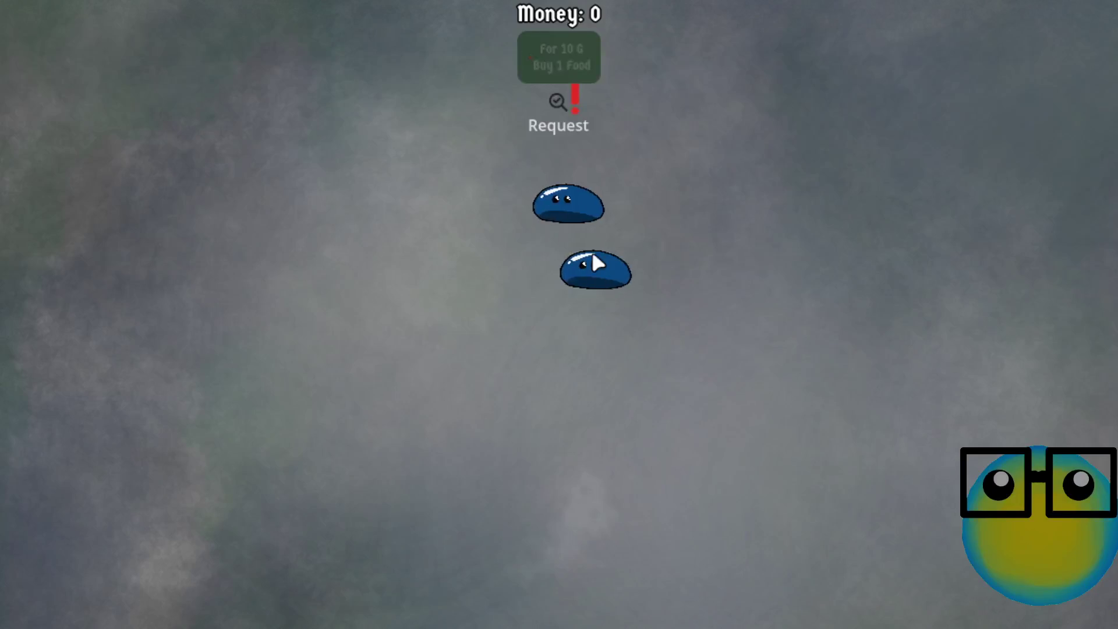
{"action": "left_click", "coordinate": [598, 264]}
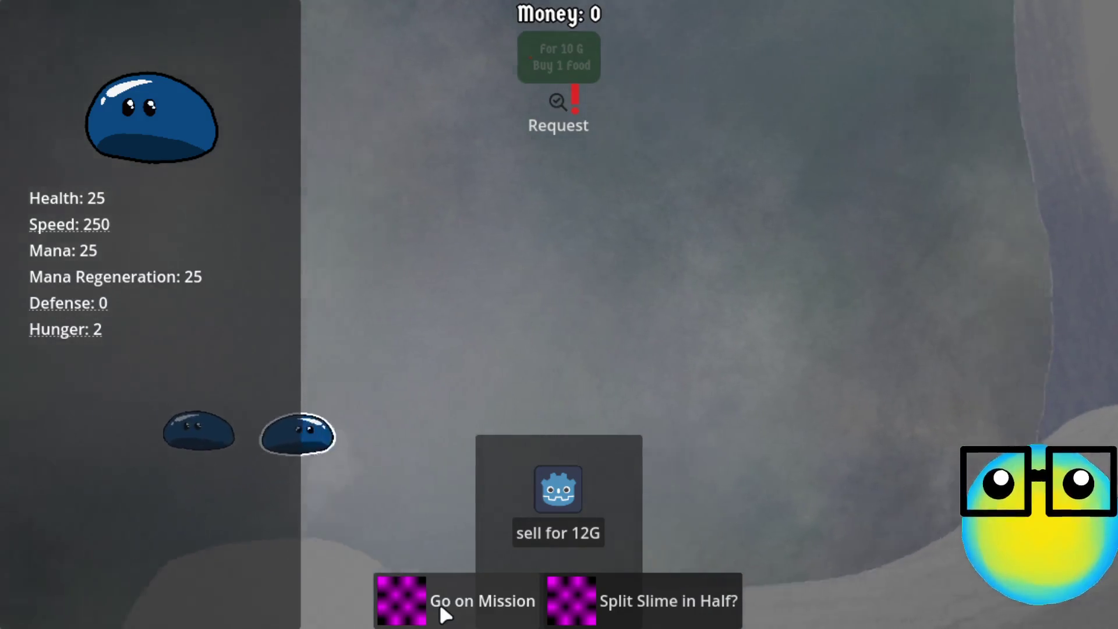
{"action": "left_click", "coordinate": [443, 609]}
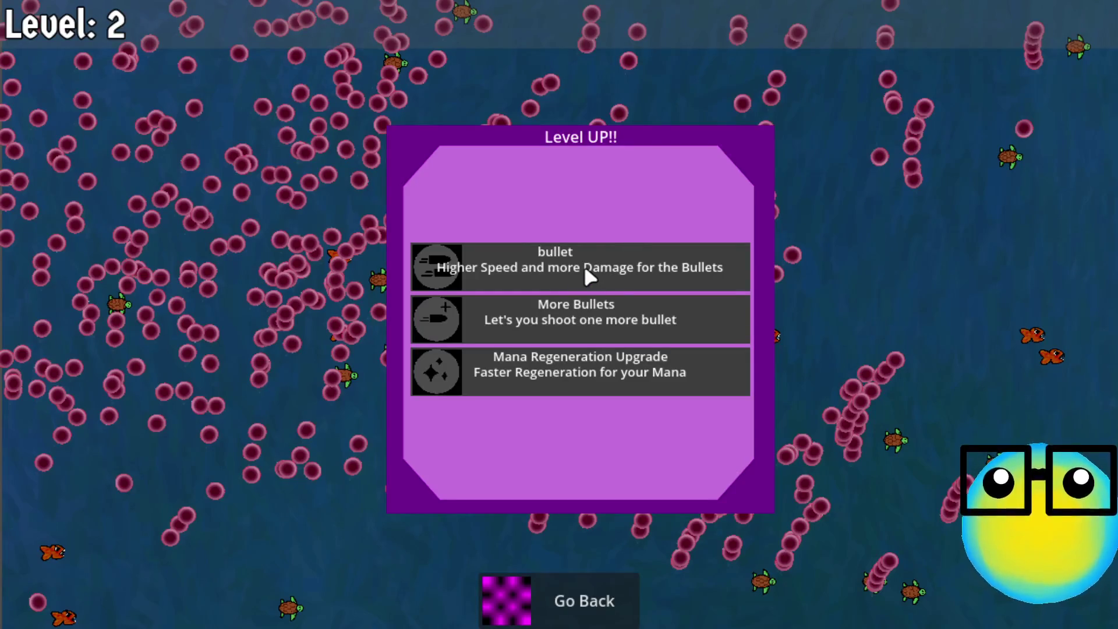
{"action": "left_click", "coordinate": [602, 320]}
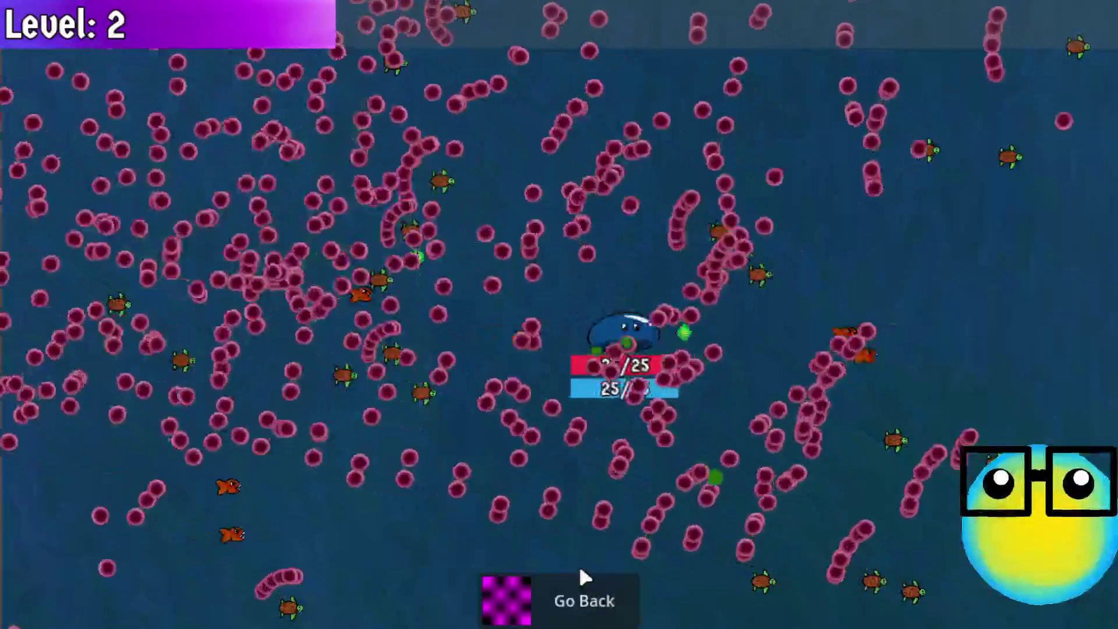
{"action": "left_click", "coordinate": [579, 601]}
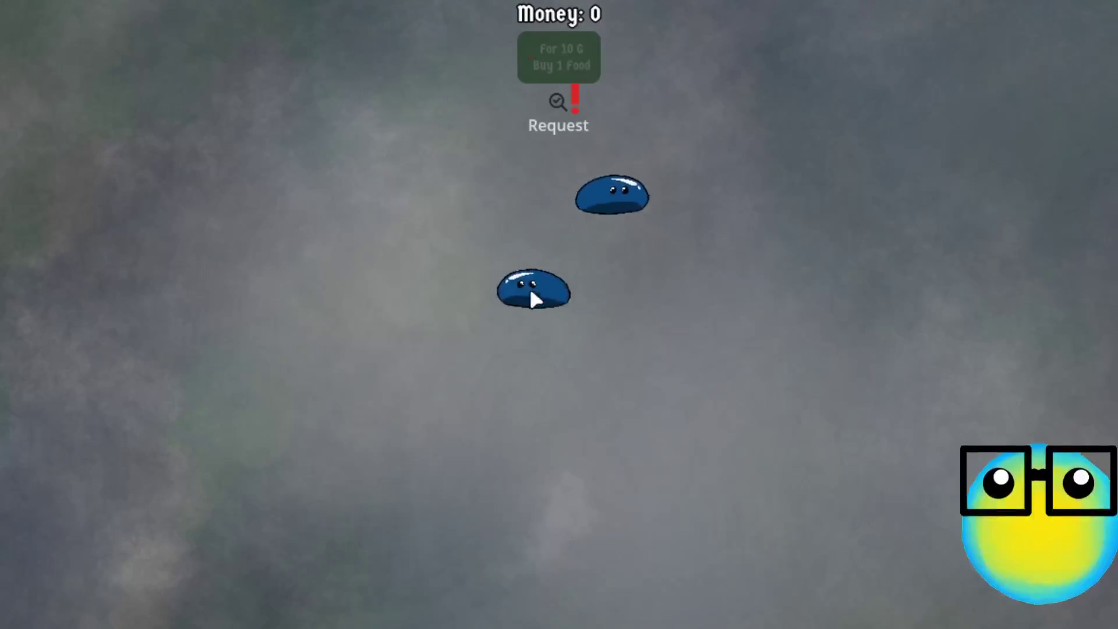
Check each hub slime's stats, then pause the game with Escape.
{"action": "left_click", "coordinate": [529, 288]}
{"action": "left_click", "coordinate": [361, 314]}
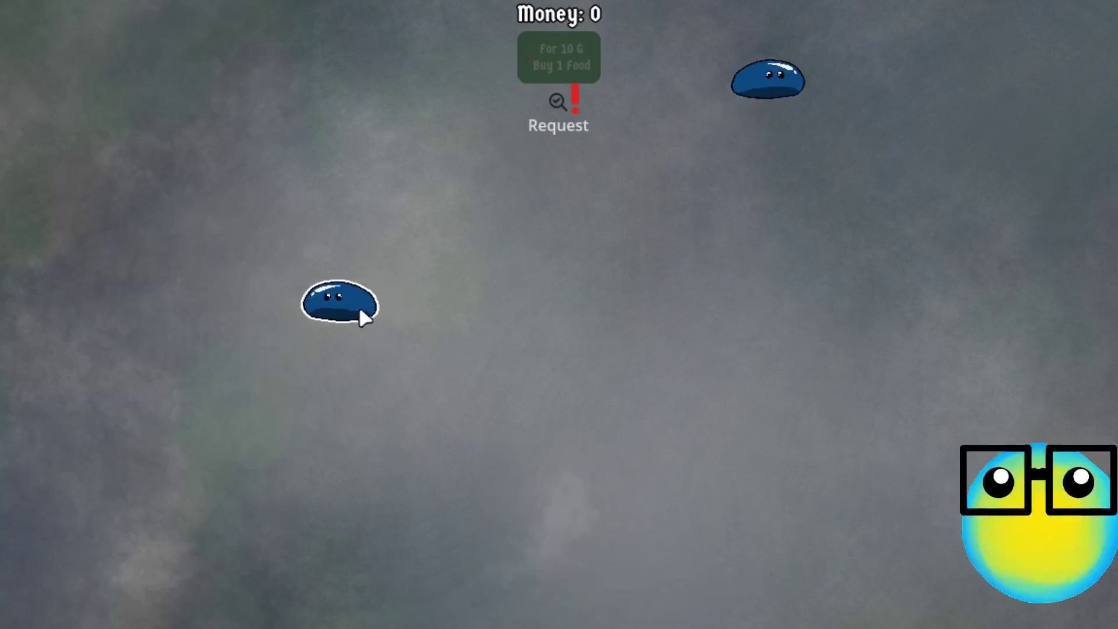
{"action": "left_click", "coordinate": [739, 124]}
{"action": "left_click", "coordinate": [755, 122]}
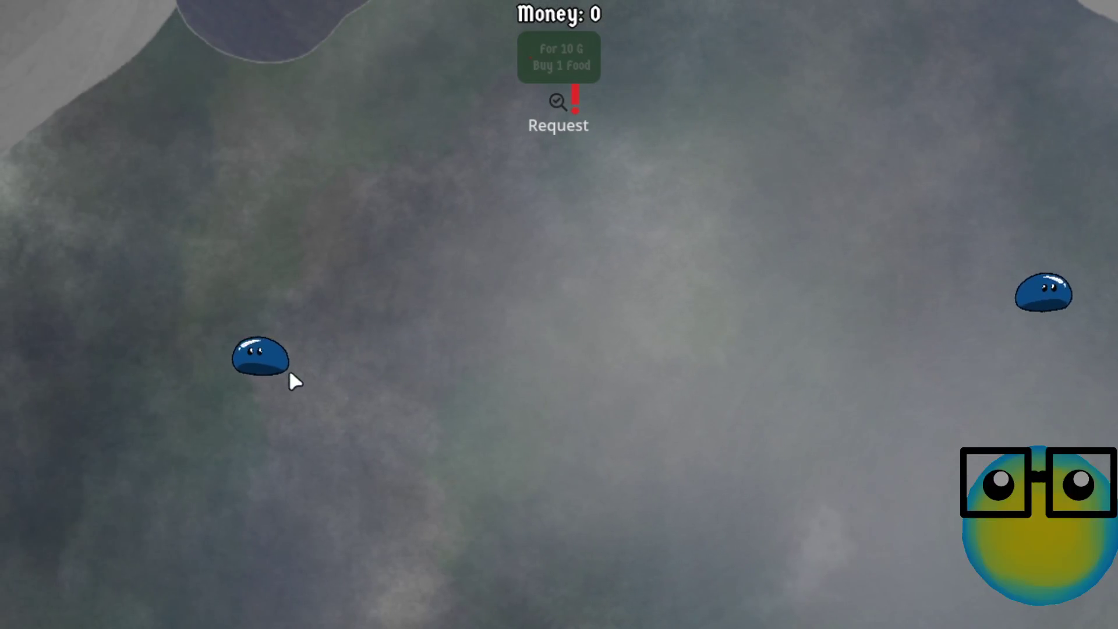
{"action": "left_click", "coordinate": [273, 364]}
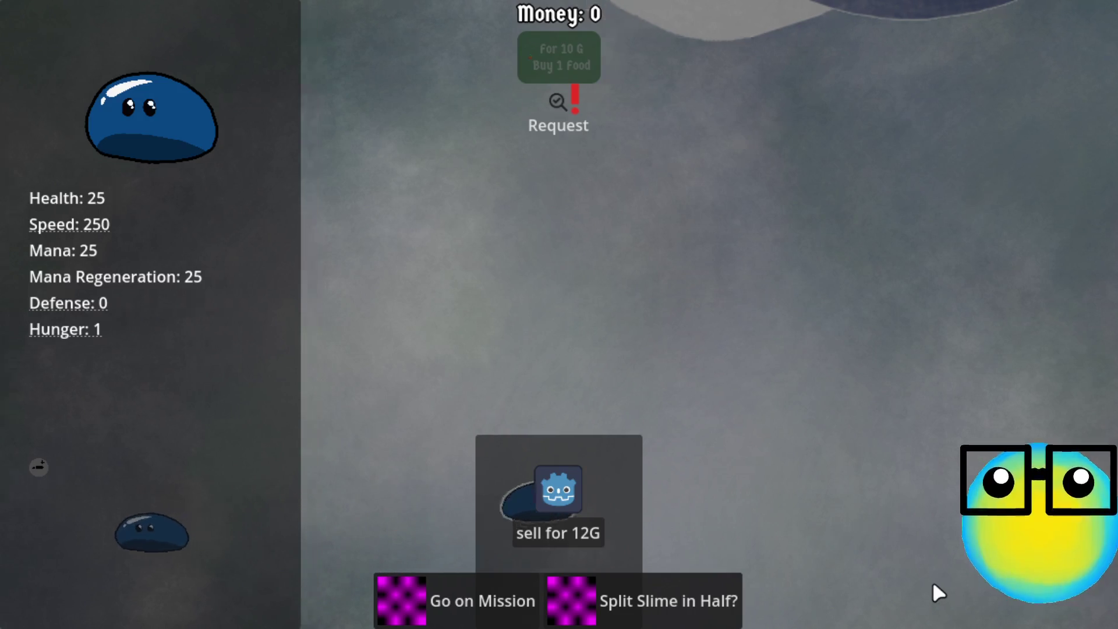
{"action": "key", "text": "Escape"}
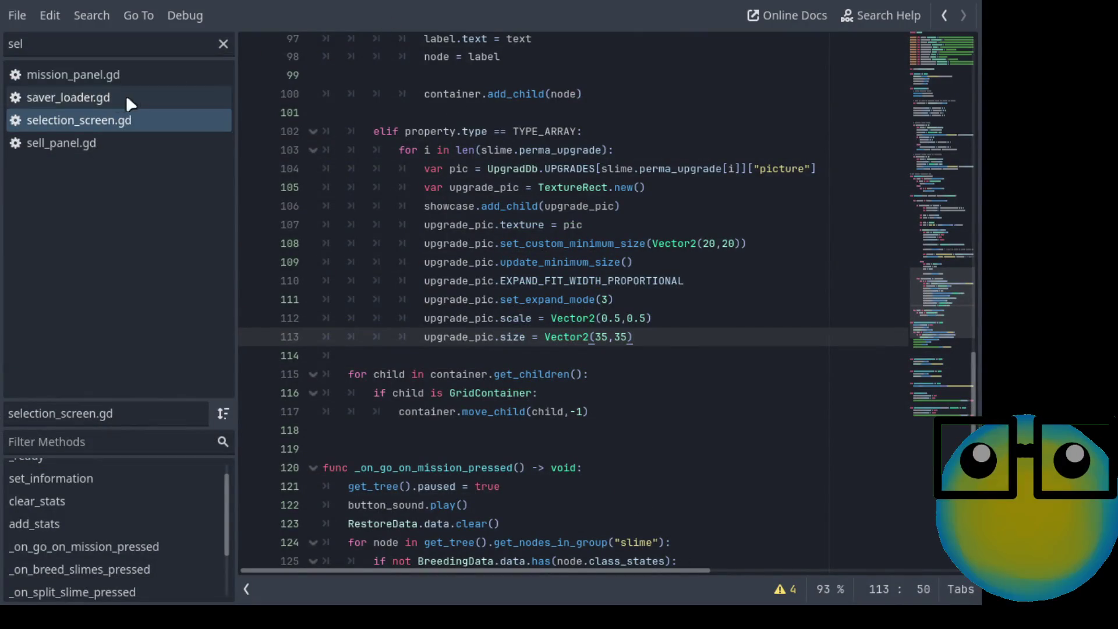
Open turtle.gd via the 'turtle' filter and put the caret after RIGHT on line 18.
{"action": "key", "text": "BackSpace"}
{"action": "key", "text": "BackSpace"}
{"action": "key", "text": "BackSpace"}
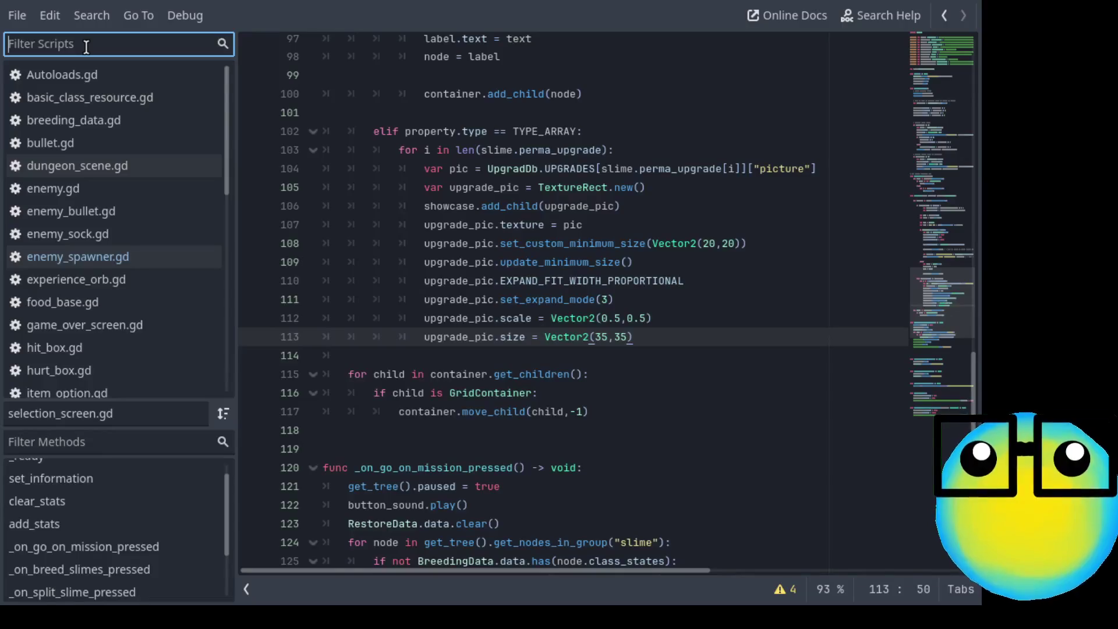
{"action": "type", "text": "turtle"}
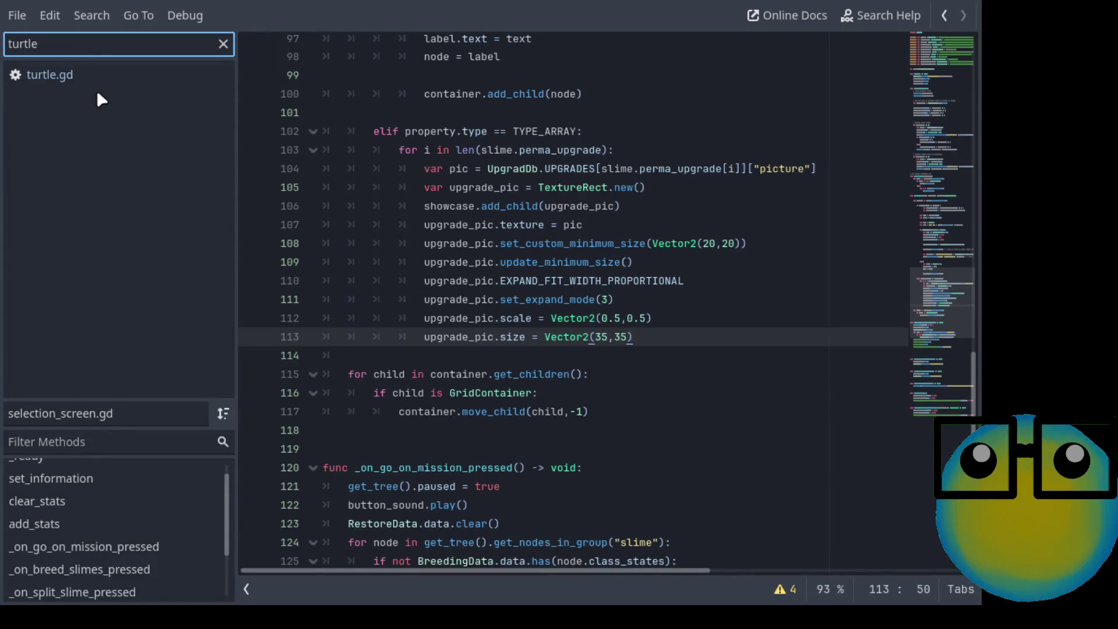
{"action": "left_click", "coordinate": [97, 82]}
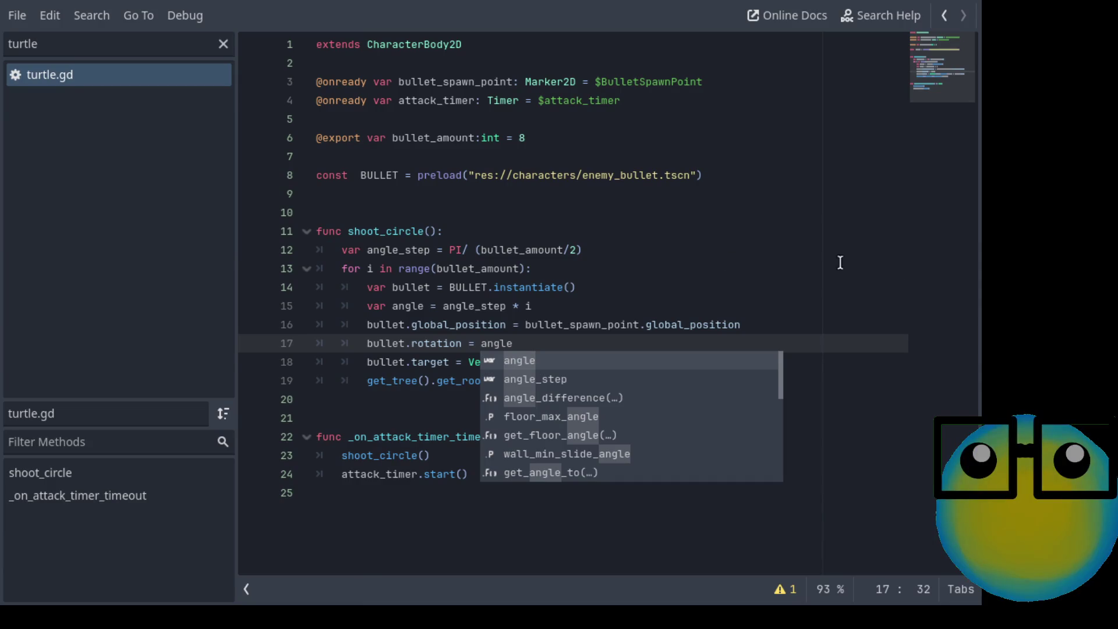
{"action": "left_click", "coordinate": [873, 437]}
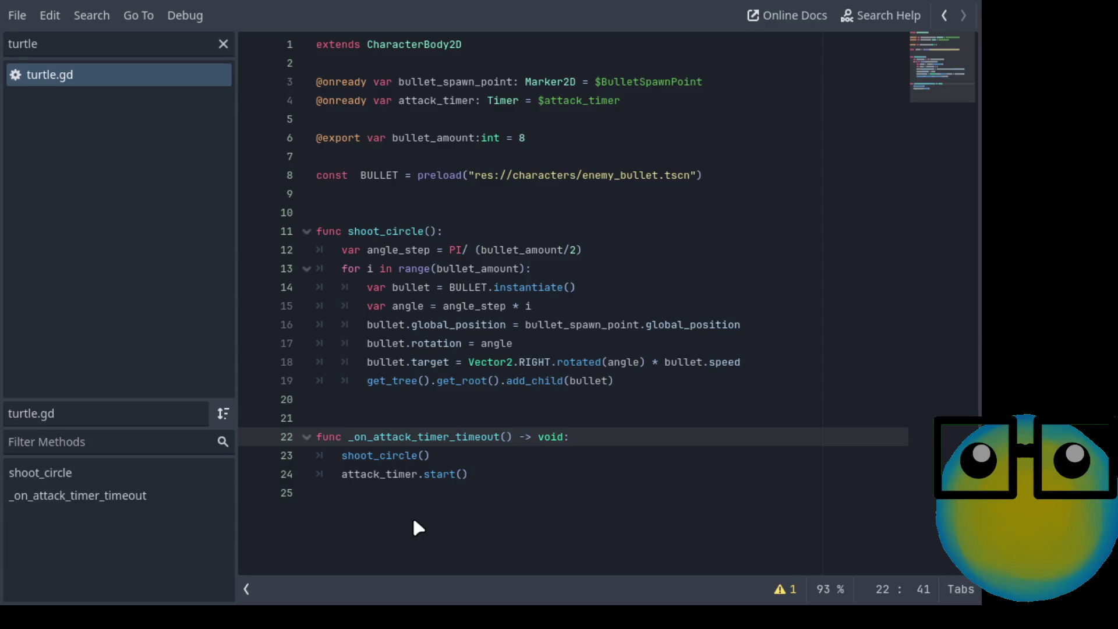
{"action": "left_click", "coordinate": [553, 362]}
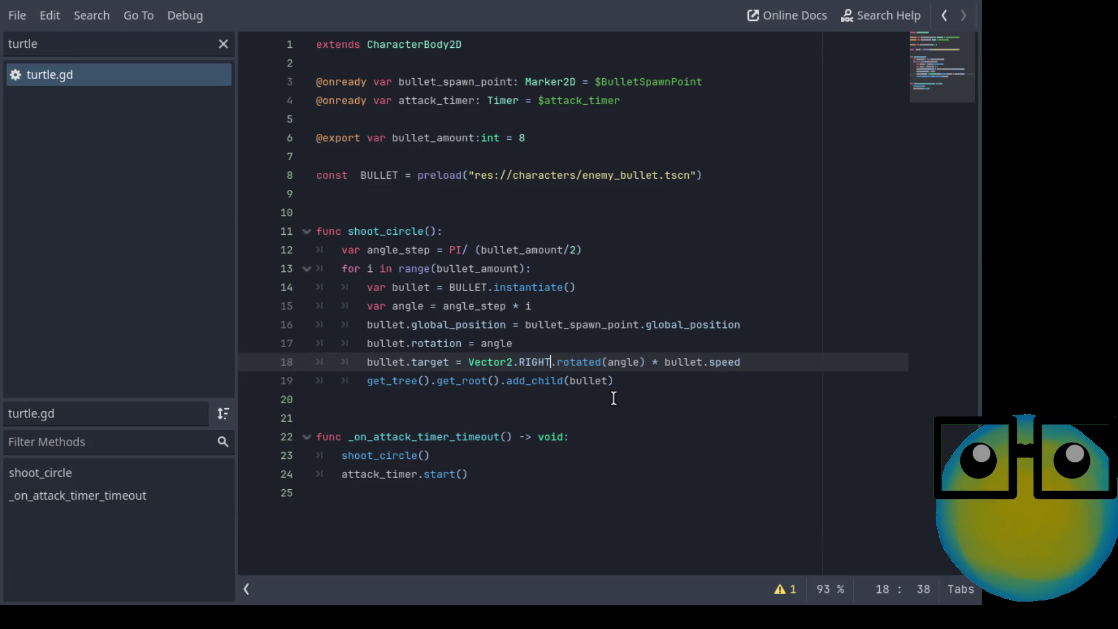
Look through enemy_bullet.gd and bullet.gd, then go back to turtle.gd.
{"action": "left_click", "coordinate": [221, 45]}
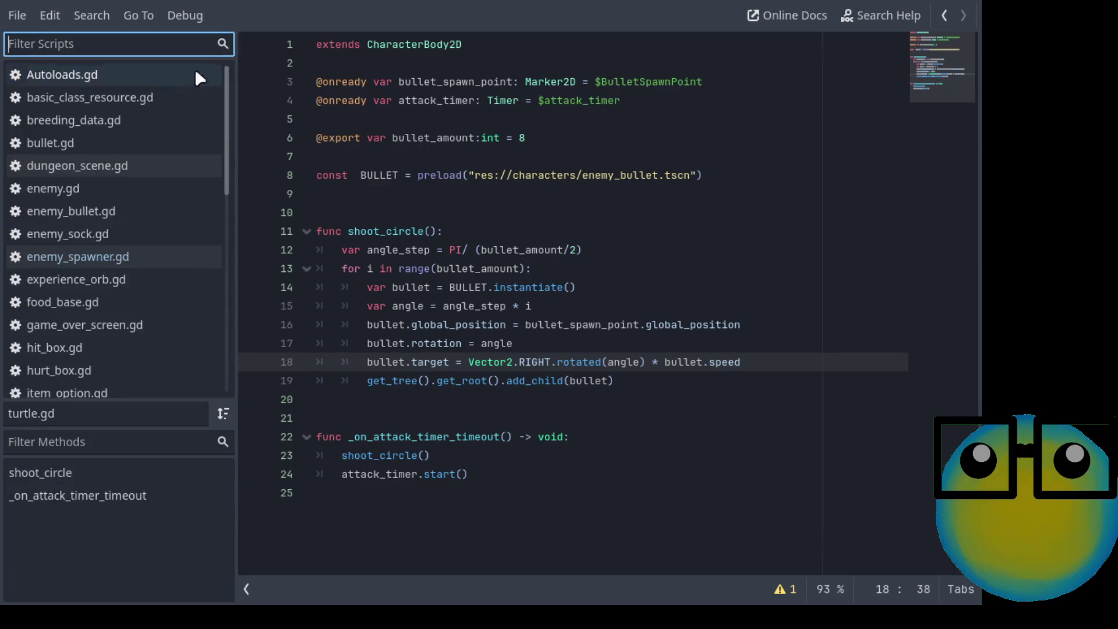
{"action": "left_click", "coordinate": [568, 177]}
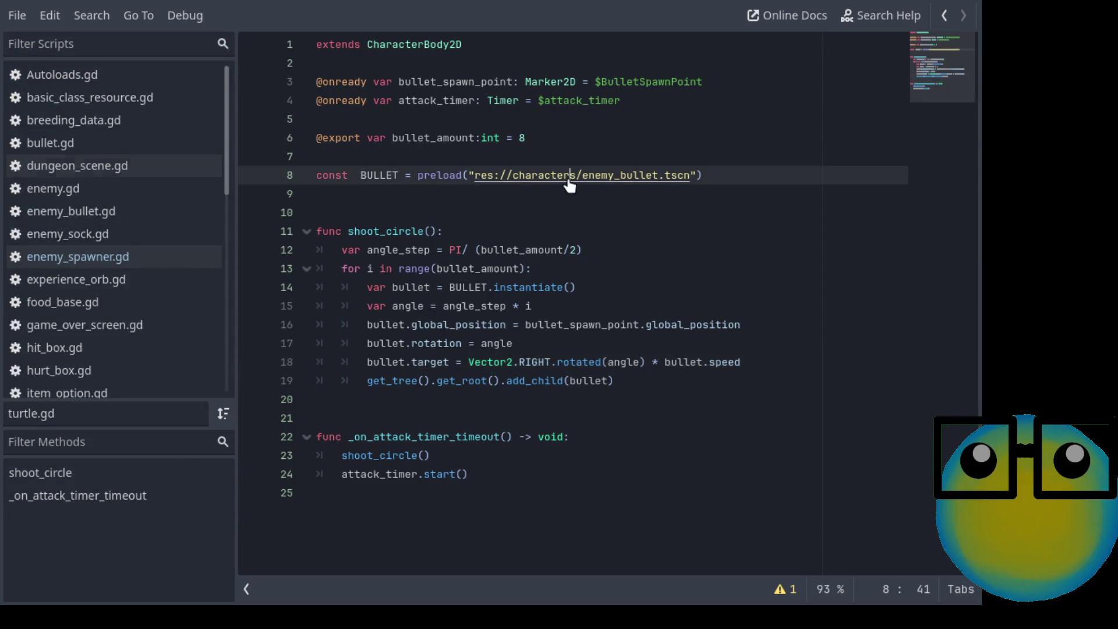
{"action": "left_click", "coordinate": [75, 190]}
{"action": "left_click", "coordinate": [79, 210]}
{"action": "left_click", "coordinate": [83, 145]}
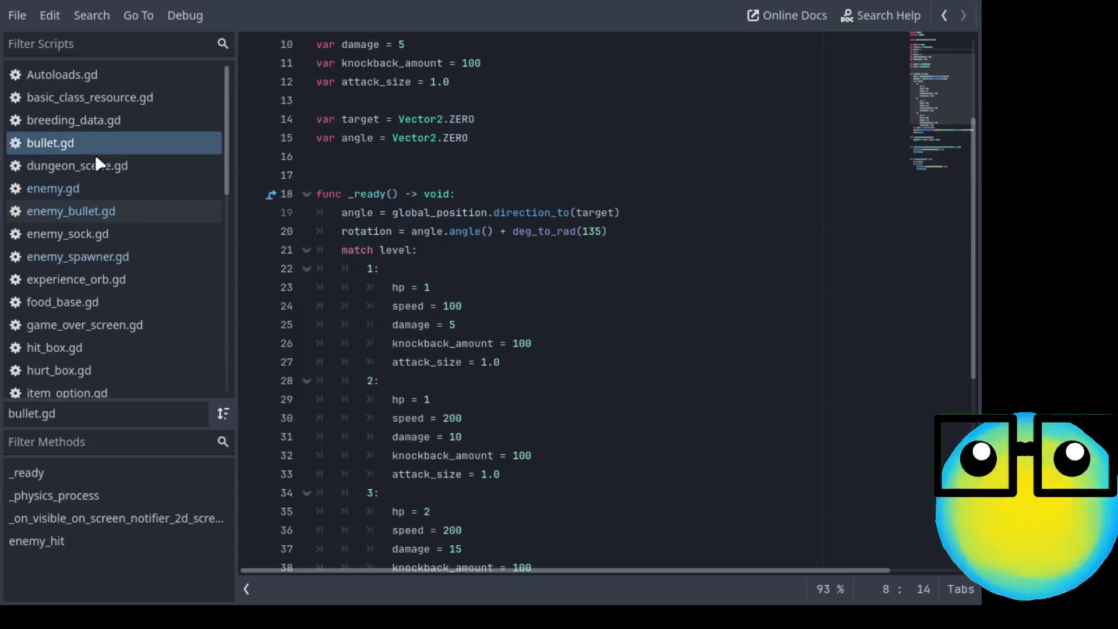
{"action": "scroll", "coordinate": [84, 307], "scroll_direction": "down", "scroll_amount": 10}
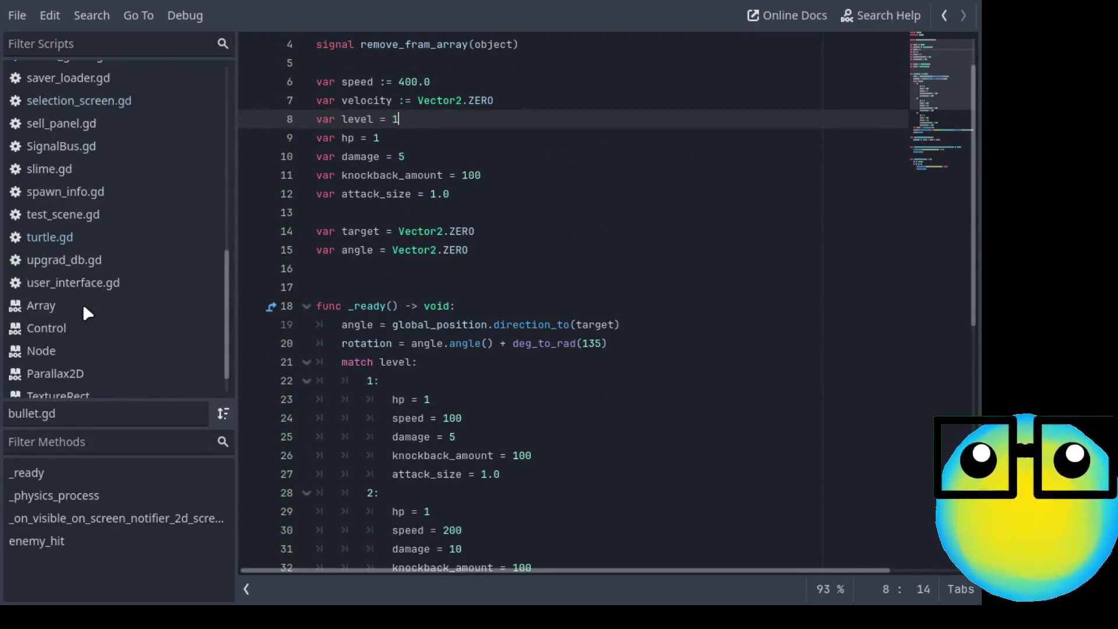
{"action": "left_click", "coordinate": [83, 240]}
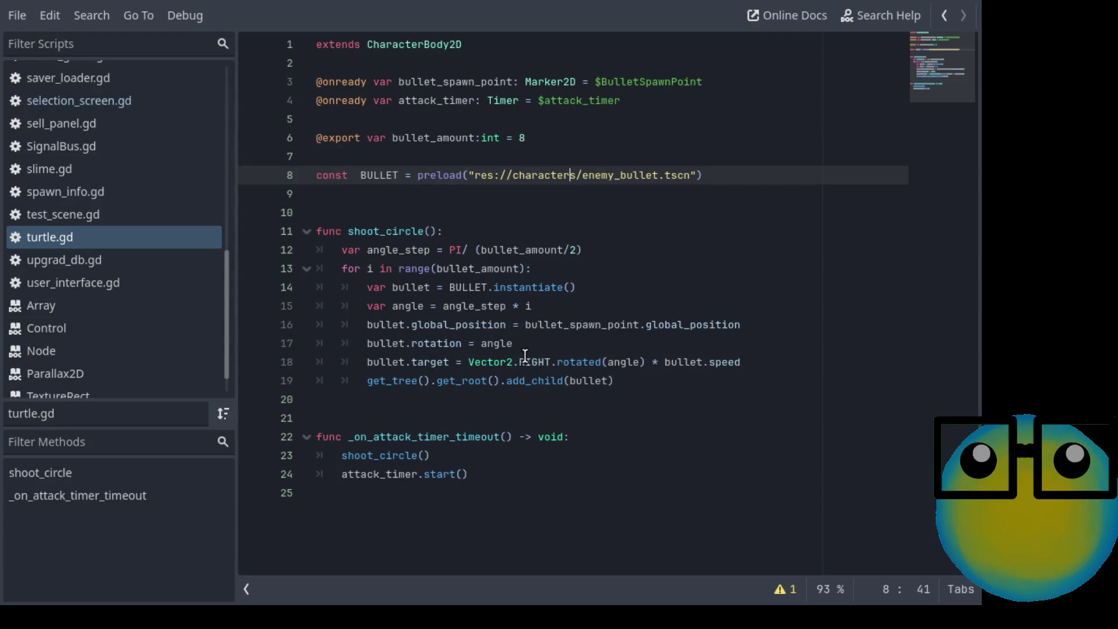
Replace Vector2.RIGHT with Vector2.ZERO on line 18 of turtle.gd.
{"action": "double_click", "coordinate": [526, 356]}
{"action": "key", "text": "BackSpace"}
{"action": "type", "text": "Zer"}
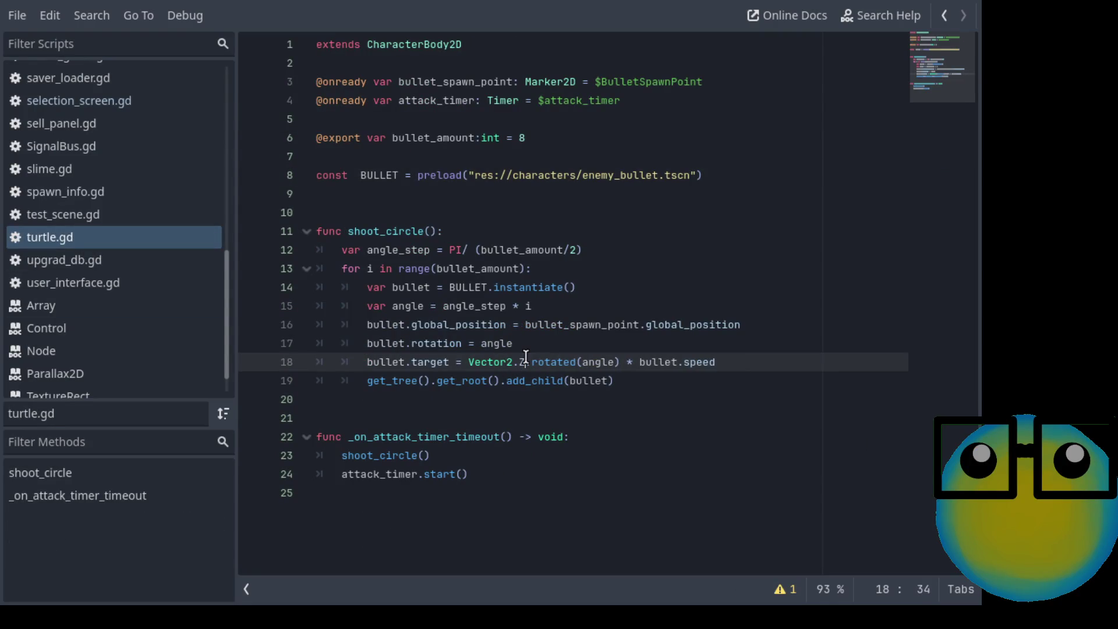
{"action": "key", "text": "Return"}
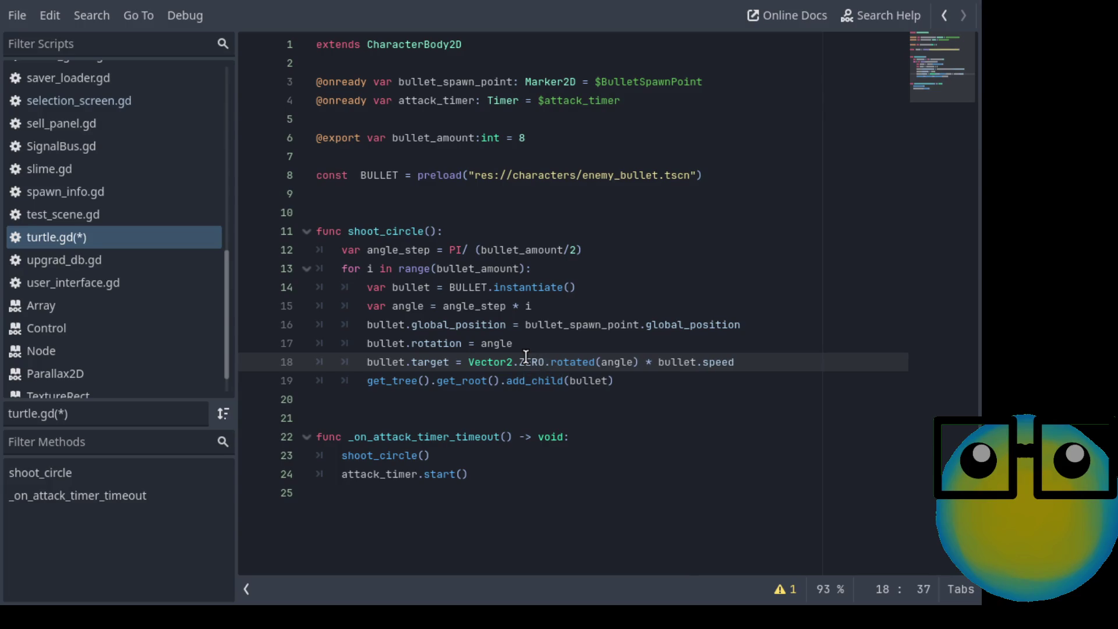
Rewrite the angle_step on line 12 to use TAU instead of PI, dropping the divide-by-2.
{"action": "left_click", "coordinate": [582, 250]}
{"action": "key", "text": "BackSpace"}
{"action": "key", "text": "BackSpace"}
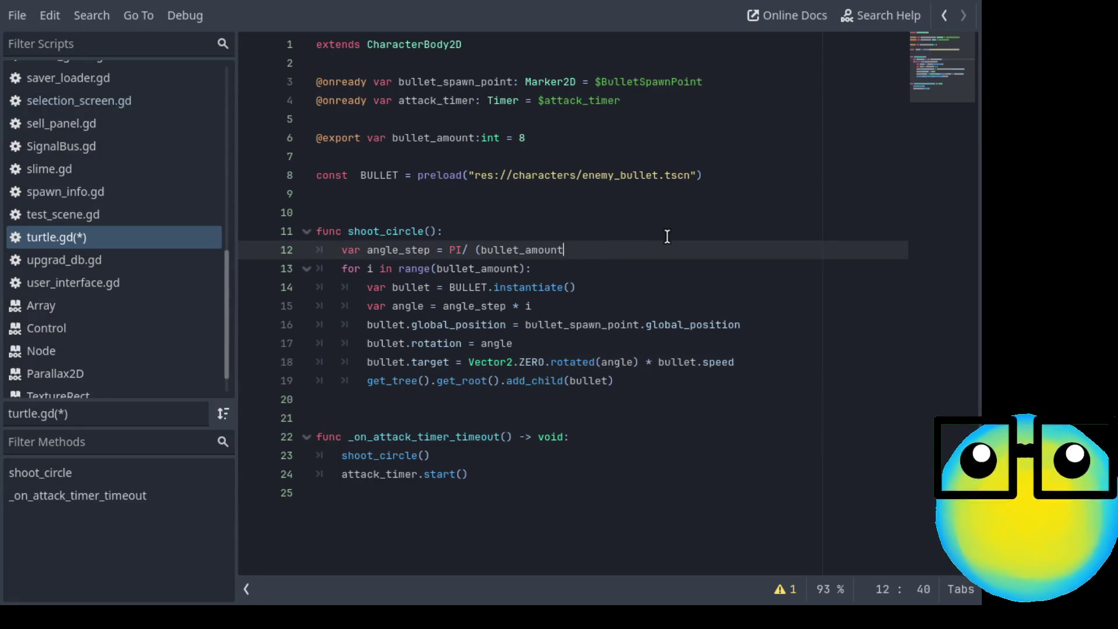
{"action": "left_click", "coordinate": [476, 250]}
{"action": "key", "text": "BackSpace"}
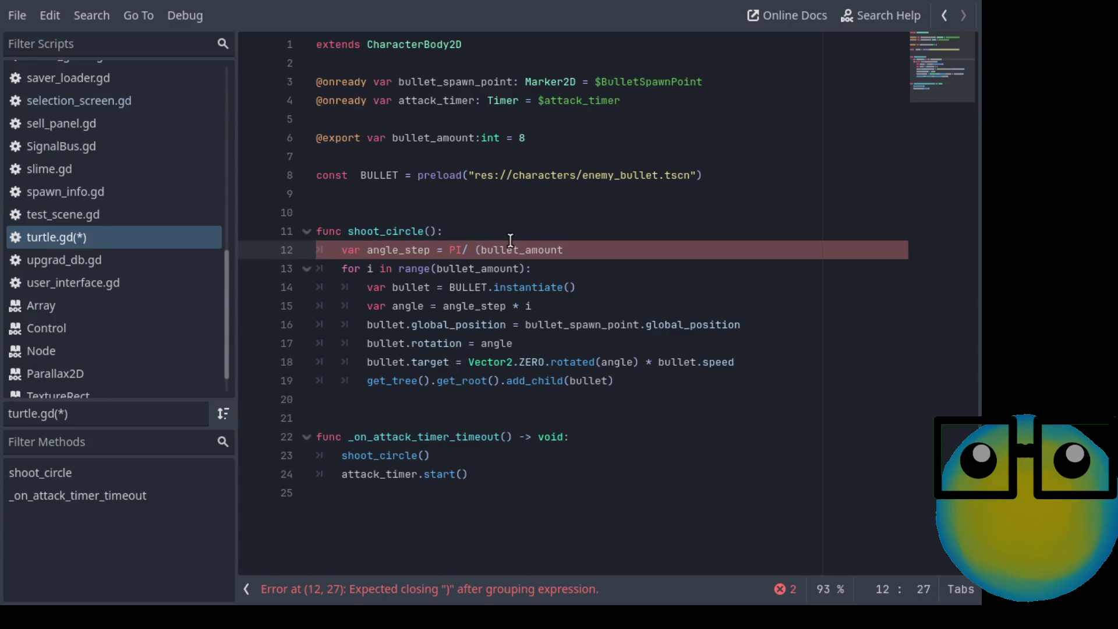
{"action": "left_click", "coordinate": [461, 251]}
{"action": "key", "text": "BackSpace"}
{"action": "key", "text": "BackSpace"}
{"action": "type", "text": "TAU"}
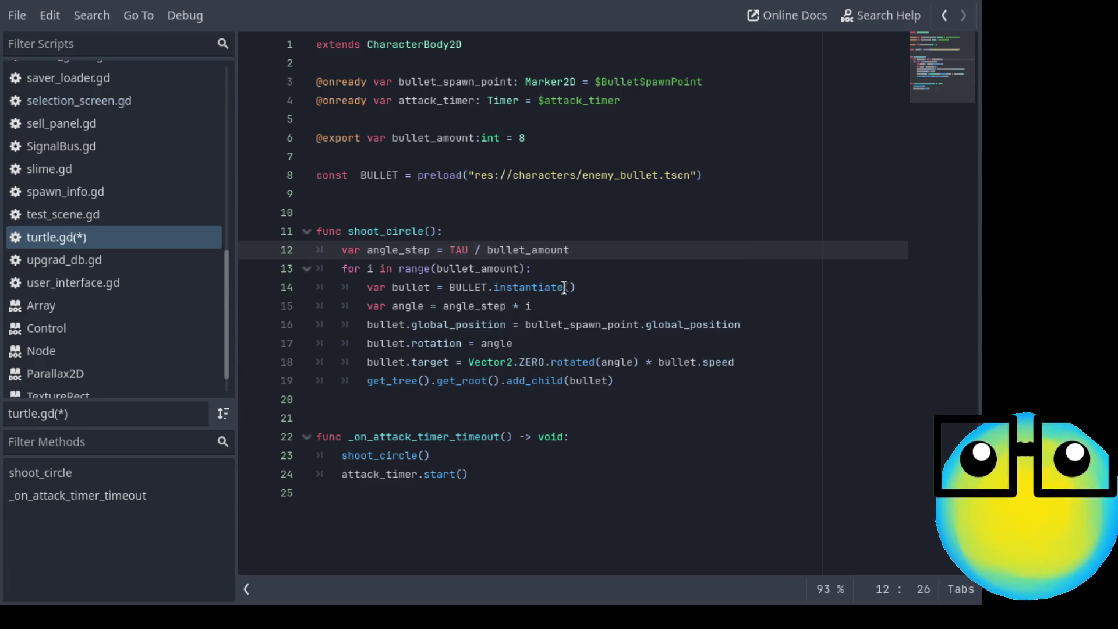
{"action": "left_click", "coordinate": [622, 257]}
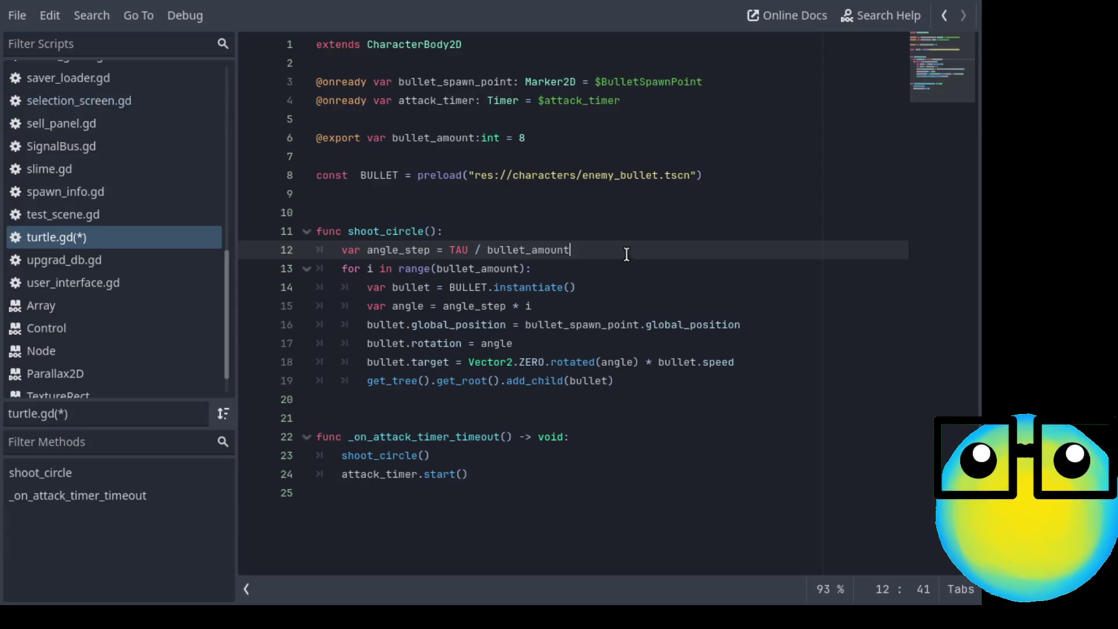
Add the comment '# Tau = 2* PI' below the angle_step line and run the game with F5.
{"action": "key", "text": "Return"}
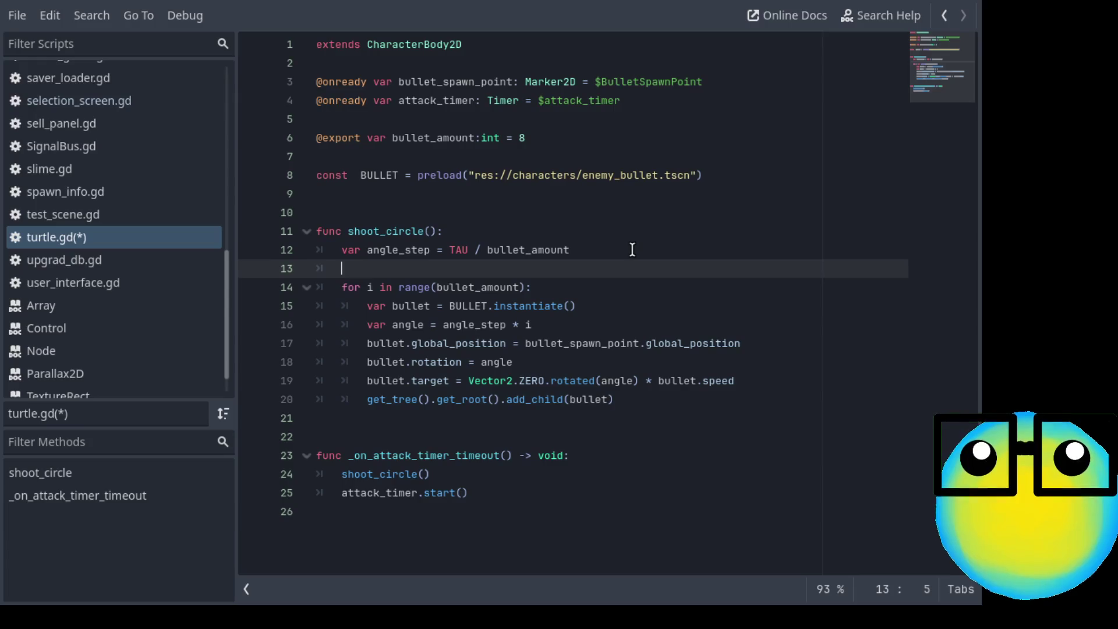
{"action": "type", "text": "c"}
{"action": "key", "text": "BackSpace"}
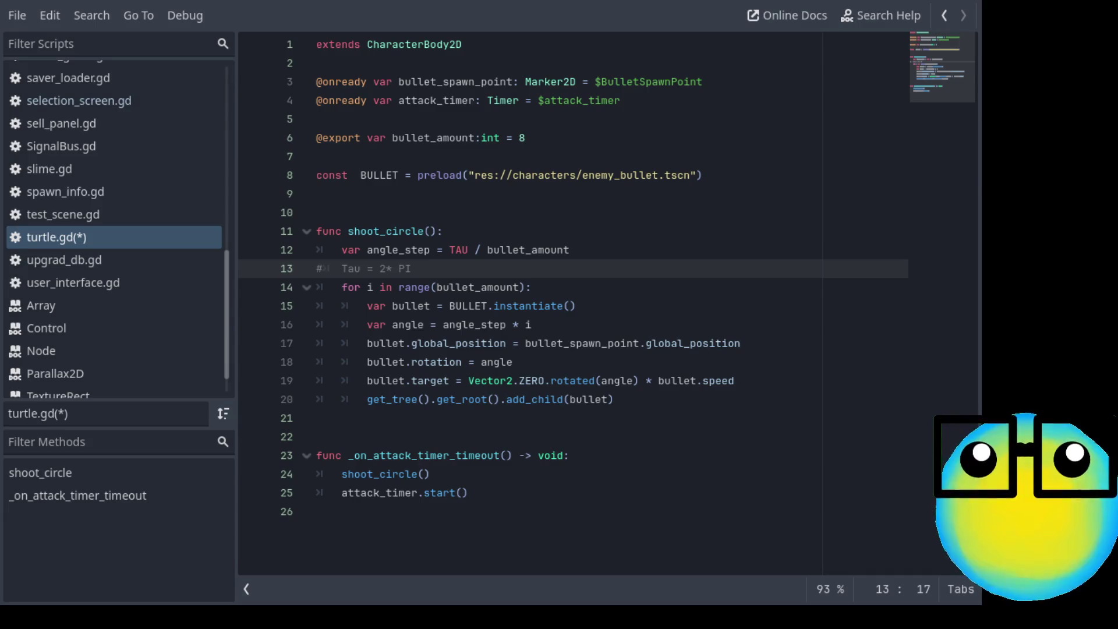
{"action": "left_click", "coordinate": [726, 250]}
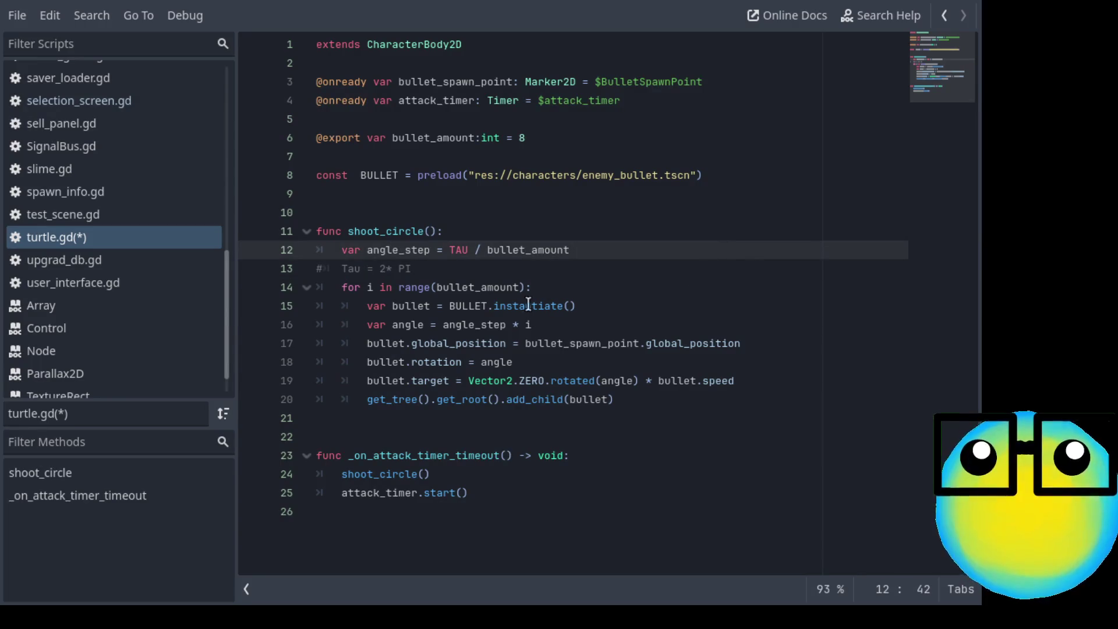
{"action": "key", "text": "F5"}
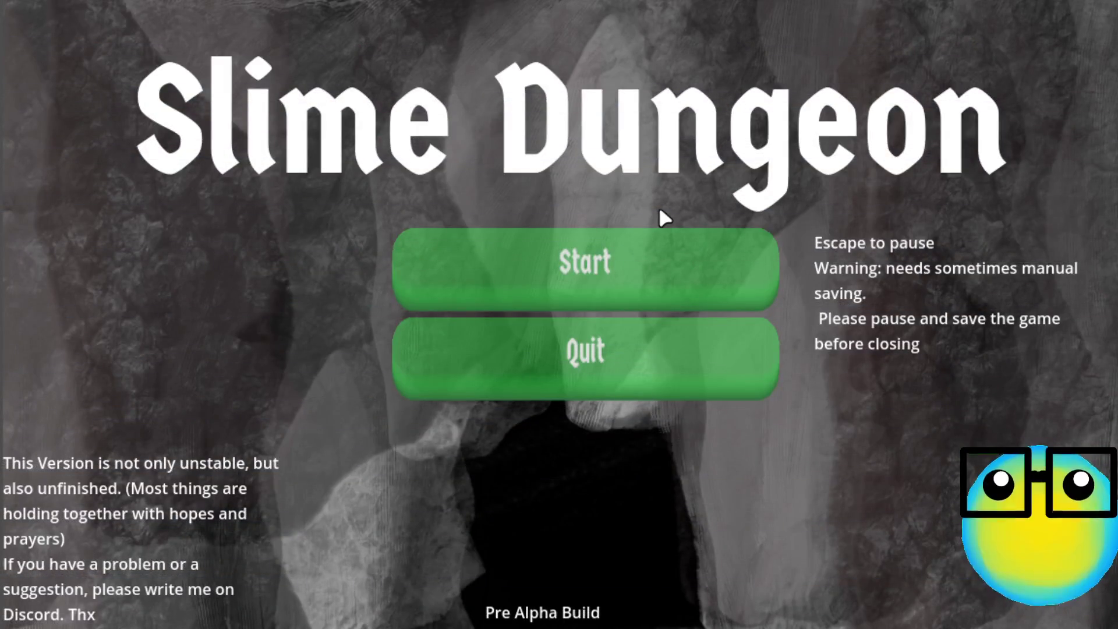
Test the turtle bullet rings on a Level 1 mission, return to the hub, and save the game.
{"action": "left_click", "coordinate": [639, 251]}
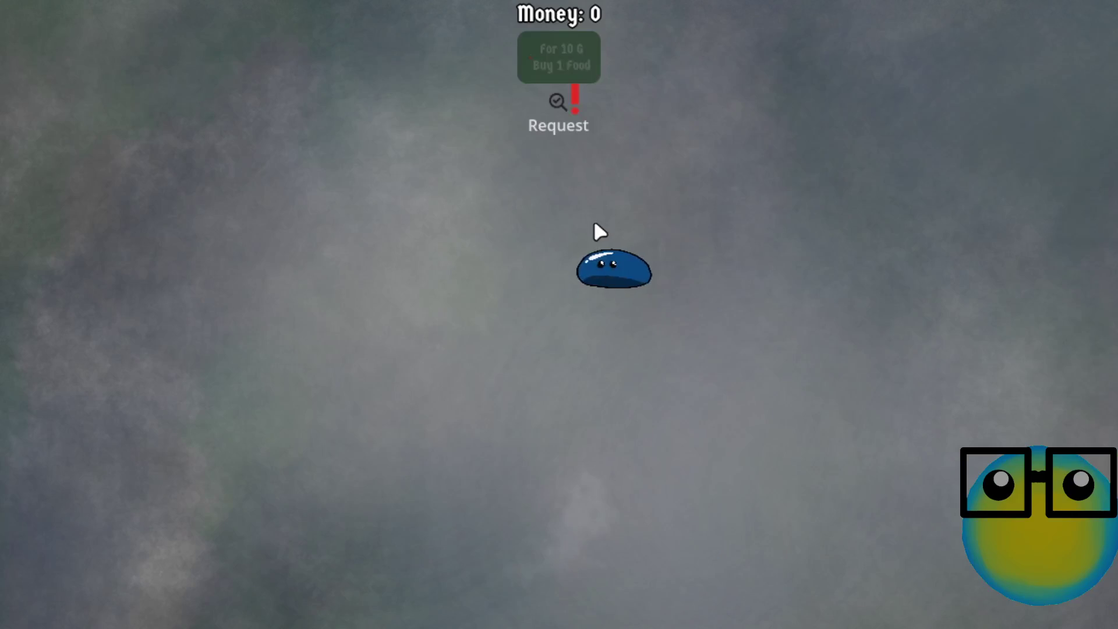
{"action": "left_click", "coordinate": [608, 266]}
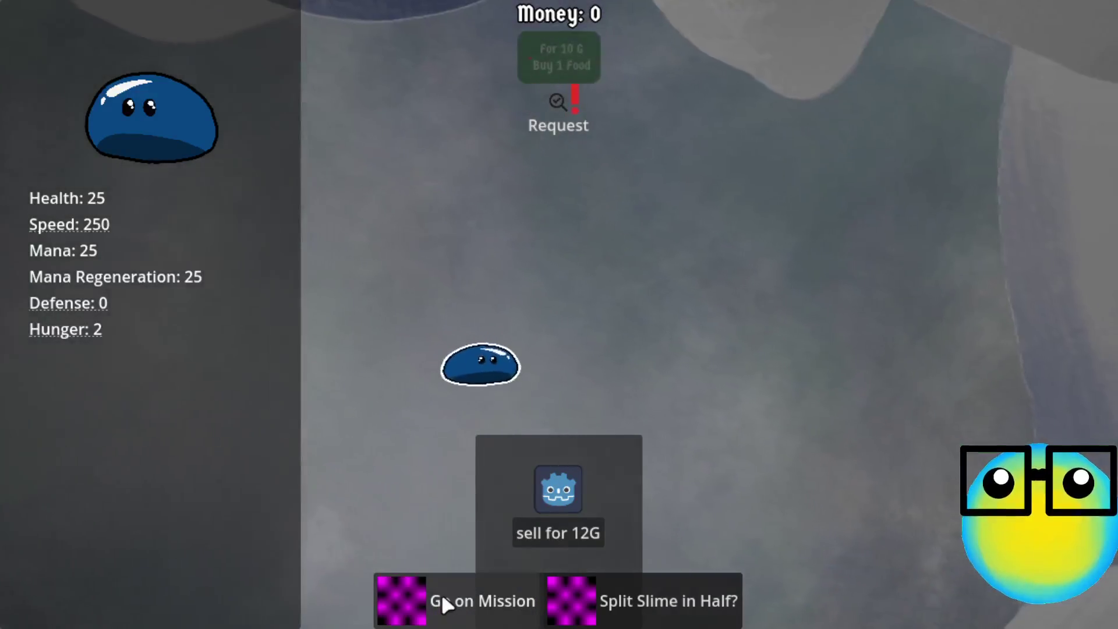
{"action": "left_click", "coordinate": [441, 597]}
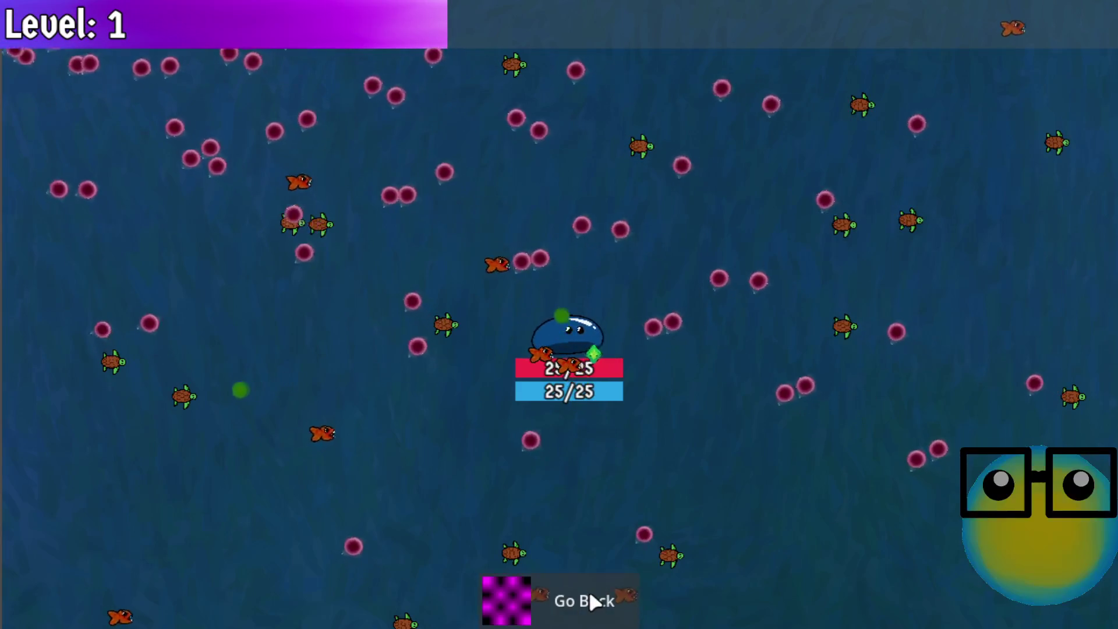
{"action": "left_click", "coordinate": [589, 591]}
{"action": "key", "text": "Escape"}
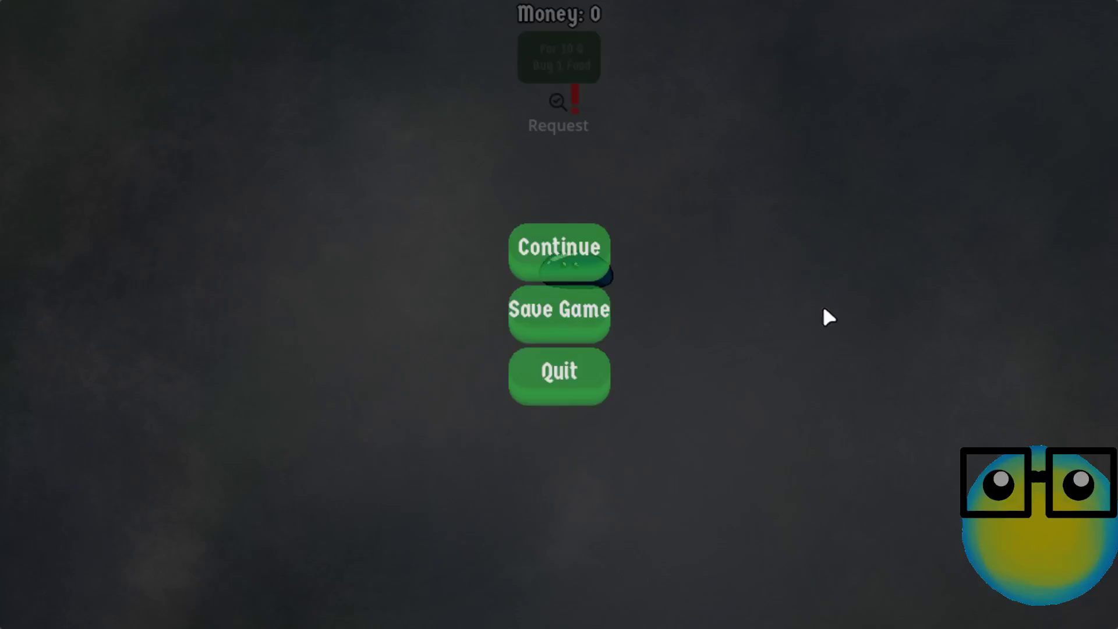
{"action": "left_click", "coordinate": [589, 311]}
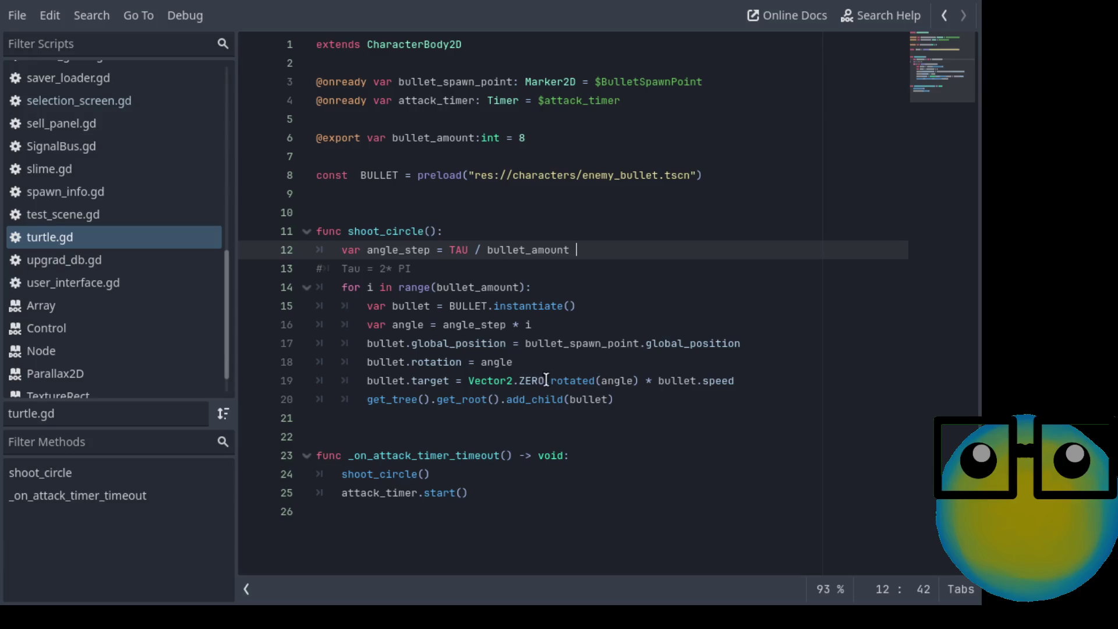
Change line 19 to Vector2.UP.rotated(angle), save turtle.gd, and relaunch the game.
{"action": "double_click", "coordinate": [528, 379]}
{"action": "key", "text": "BackSpace"}
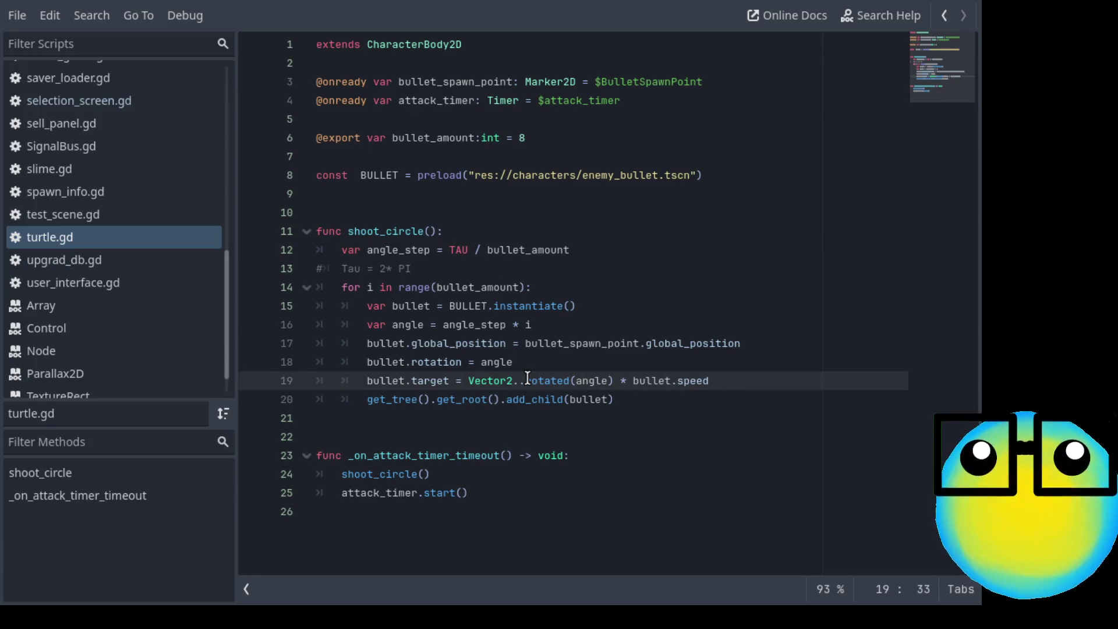
{"action": "type", "text": "UP"}
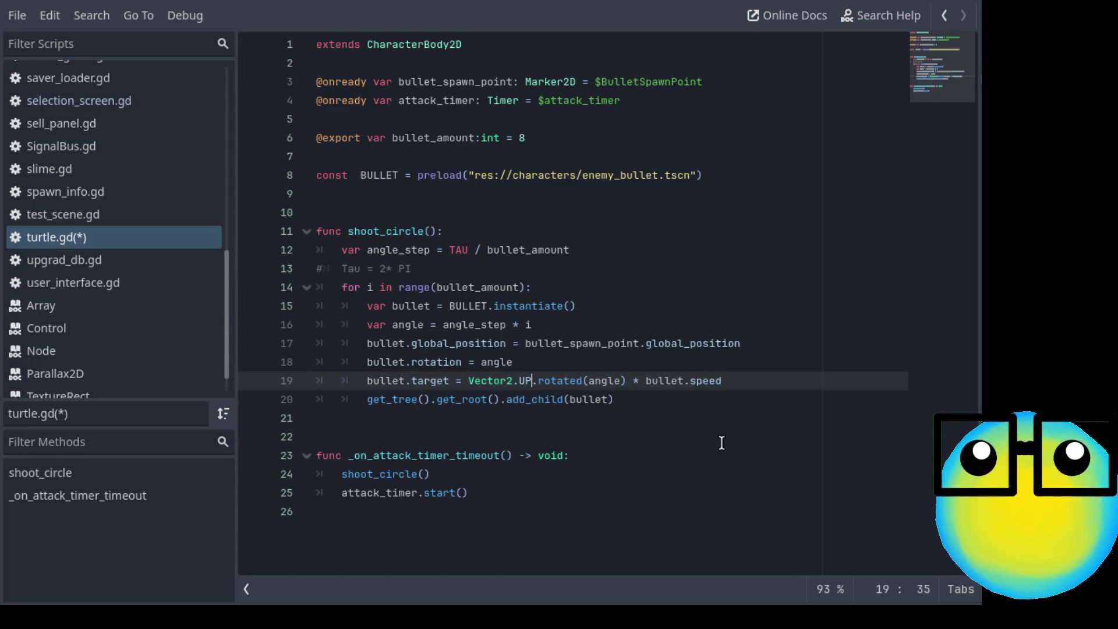
{"action": "key", "text": "ctrl+s"}
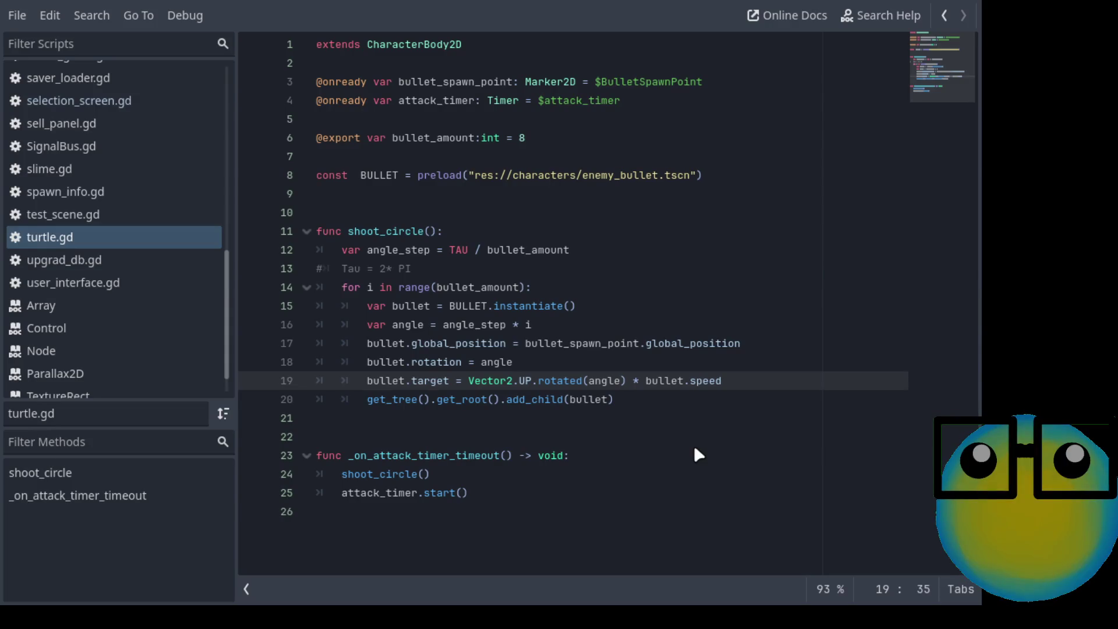
{"action": "key", "text": "F5"}
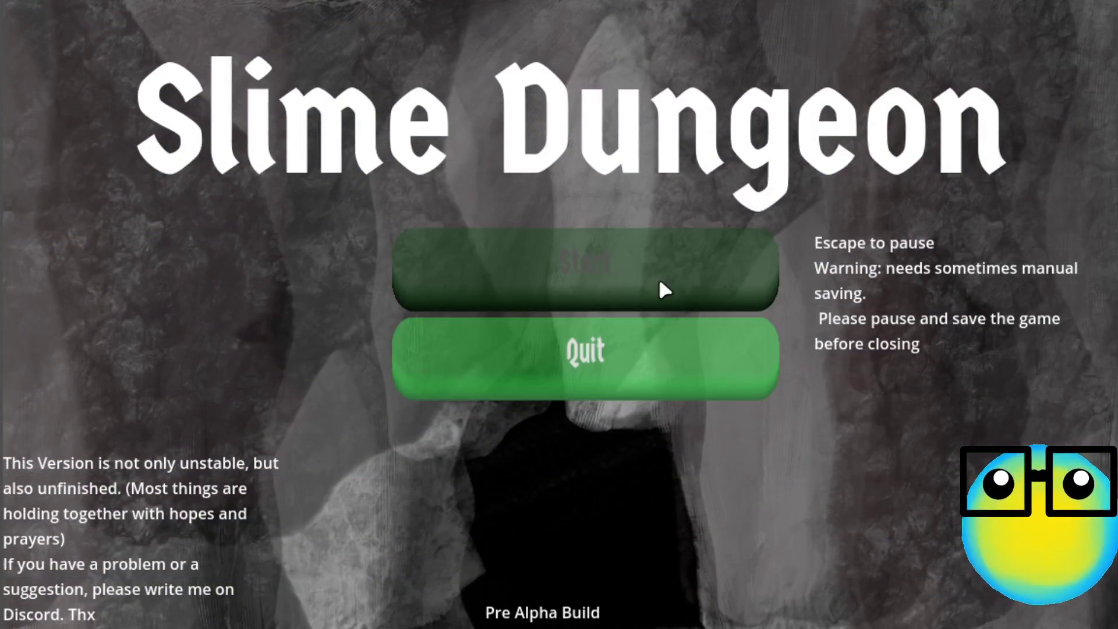
Start a new game, restart from Game Over, and send the purple slime on a Level 1 mission.
{"action": "left_click", "coordinate": [660, 282]}
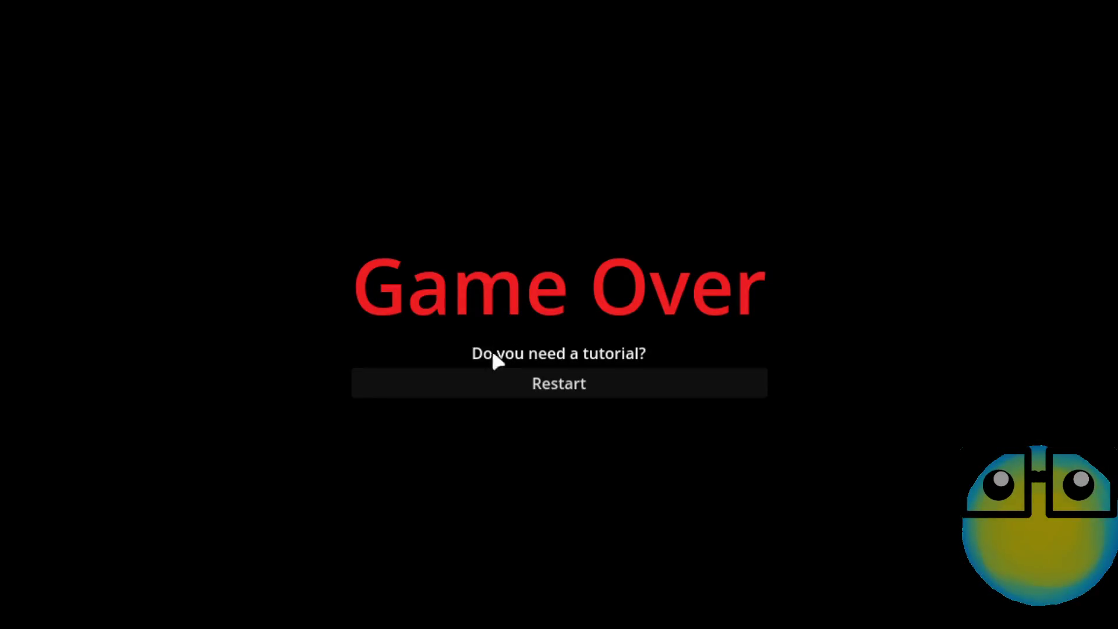
{"action": "left_click", "coordinate": [571, 382]}
{"action": "left_click", "coordinate": [597, 315]}
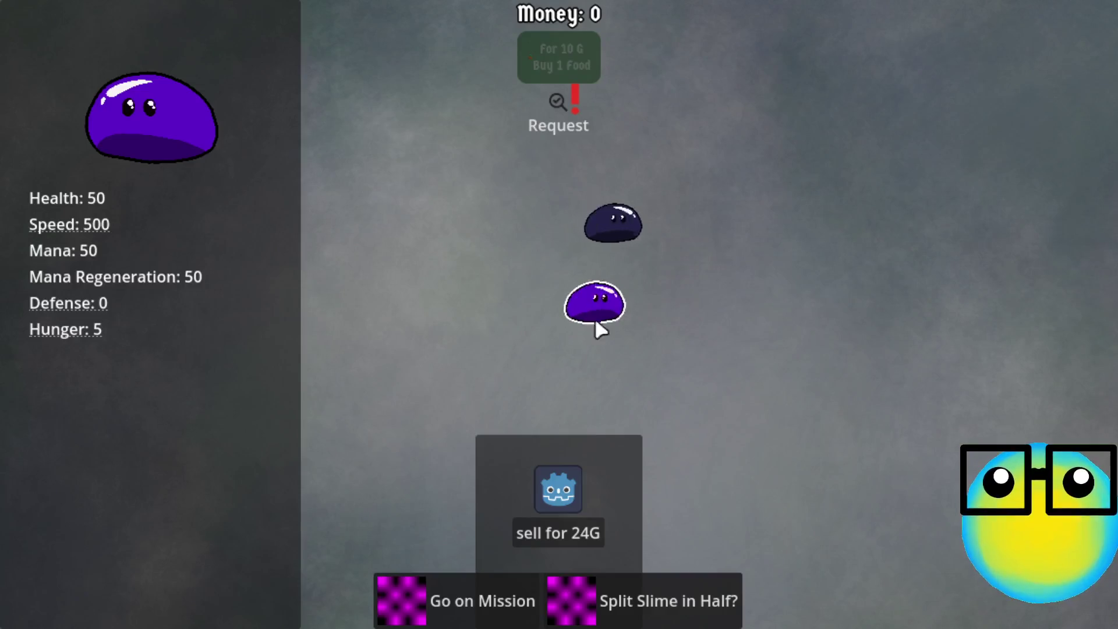
{"action": "left_click", "coordinate": [451, 591]}
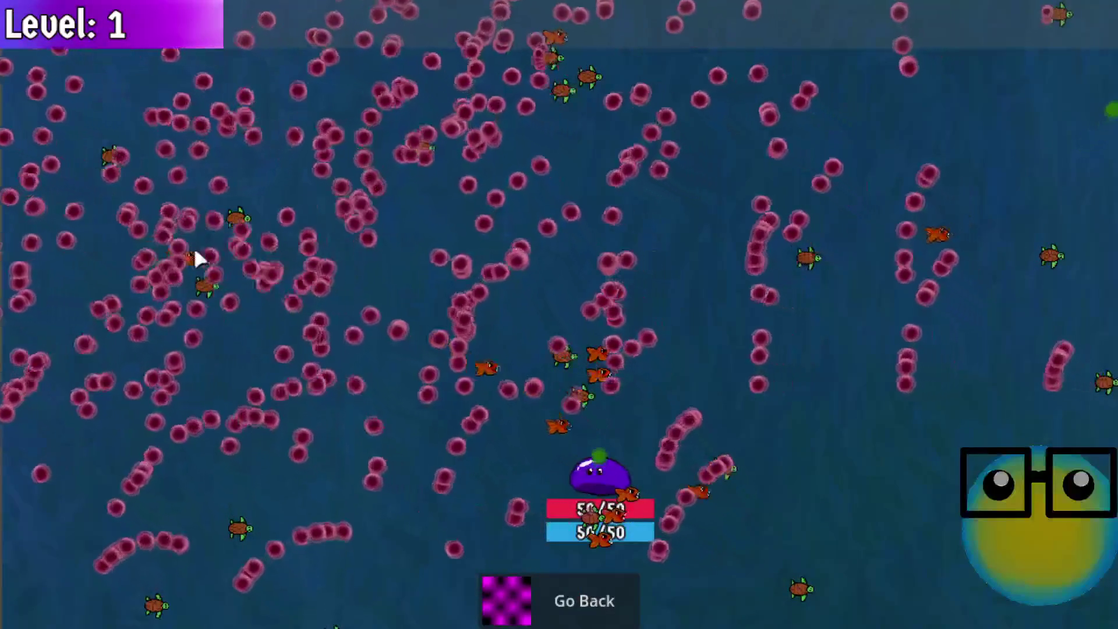
Steer the slime to the upper left, then drag it across to the right through the bullets.
{"action": "left_click", "coordinate": [282, 256]}
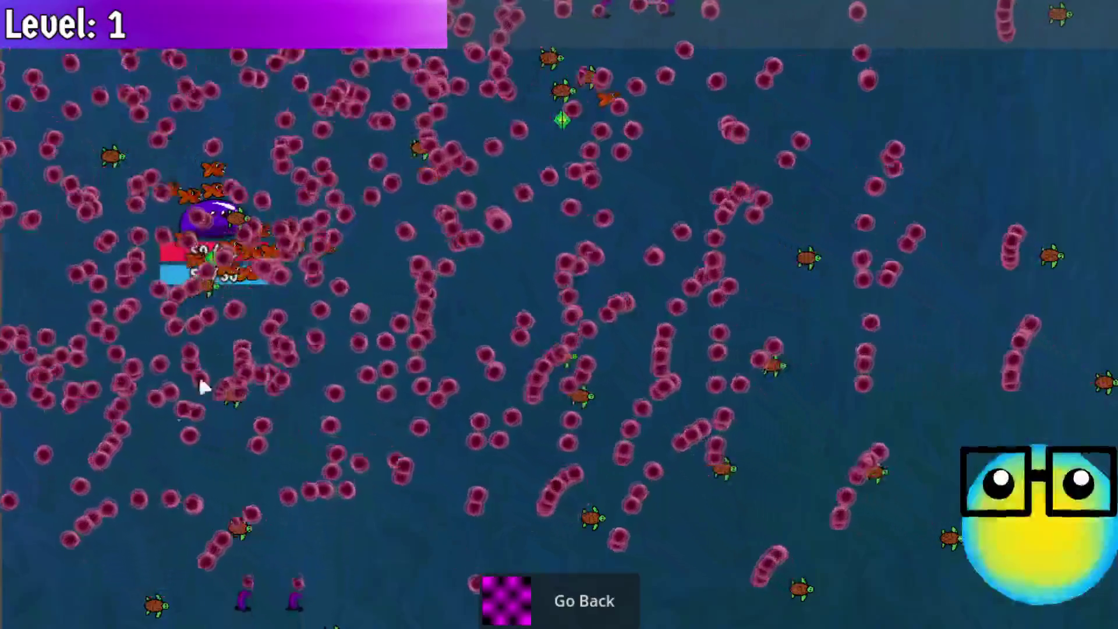
{"action": "mouse_move", "coordinate": [198, 373]}
{"action": "left_mouse_down"}
{"action": "mouse_move", "coordinate": [740, 319]}
{"action": "mouse_move", "coordinate": [1105, 308]}
{"action": "mouse_move", "coordinate": [1060, 370]}
{"action": "mouse_move", "coordinate": [1078, 373]}
{"action": "mouse_move", "coordinate": [1095, 407]}
{"action": "mouse_move", "coordinate": [1025, 496]}
{"action": "mouse_move", "coordinate": [885, 575]}
{"action": "mouse_move", "coordinate": [896, 589]}
{"action": "mouse_move", "coordinate": [906, 501]}
{"action": "left_mouse_up"}
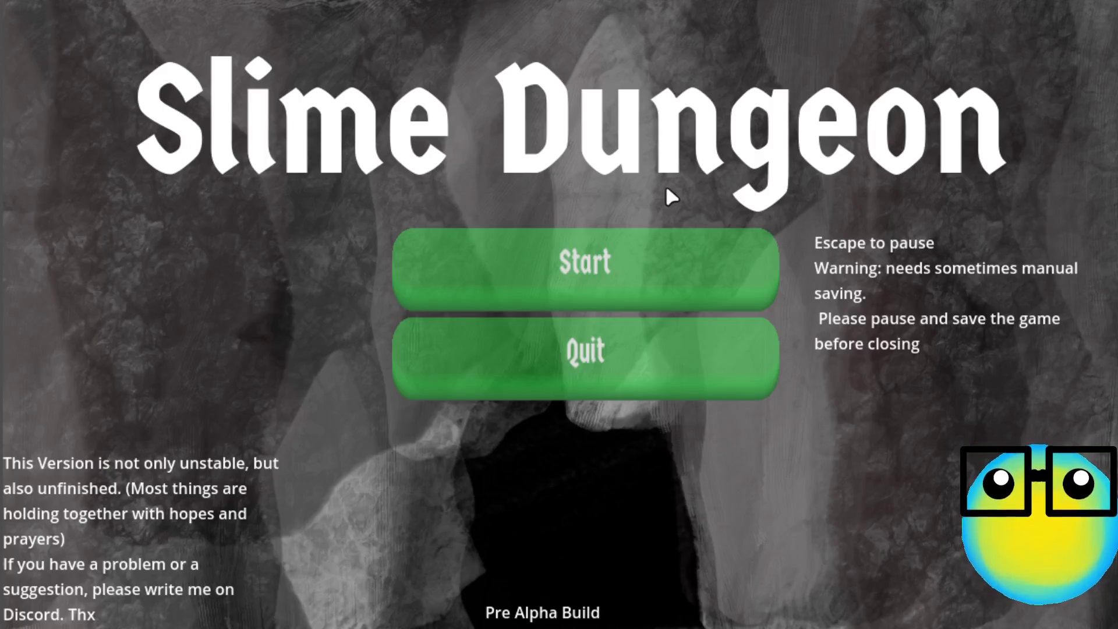
Play a Level 1 mission with the slime, moving it with D and A, then leave it.
{"action": "left_click", "coordinate": [547, 304]}
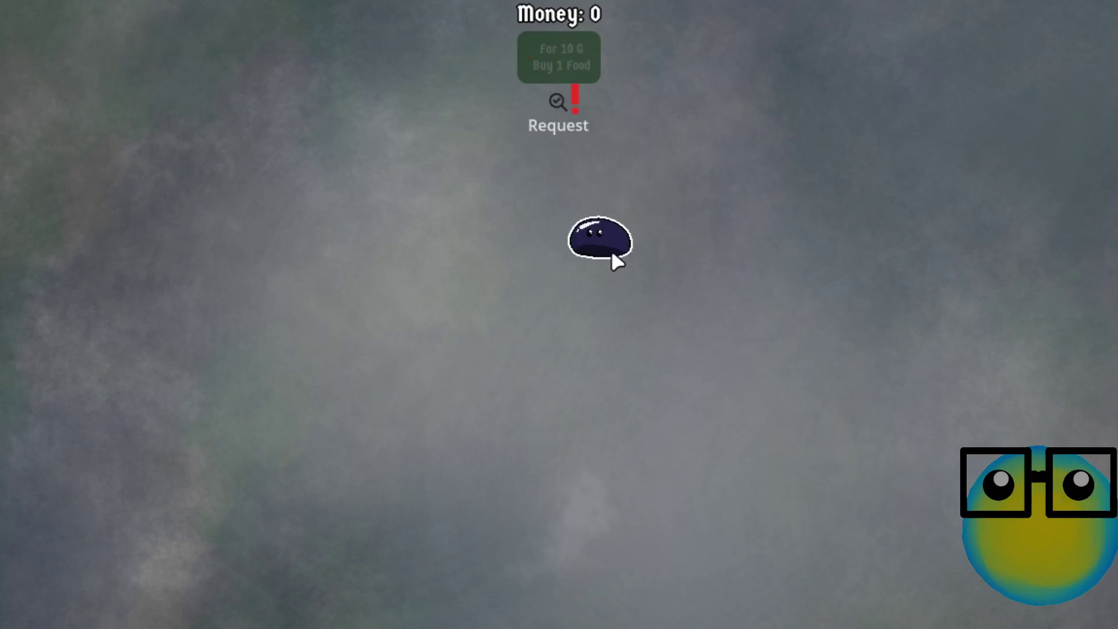
{"action": "left_click", "coordinate": [612, 254]}
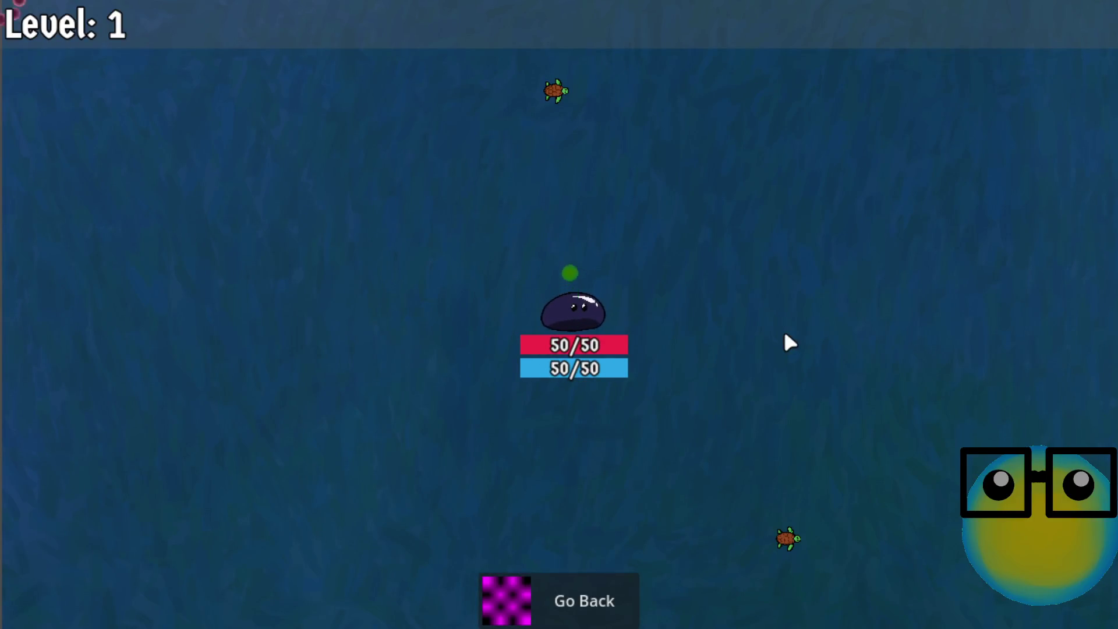
{"action": "left_click", "coordinate": [785, 334]}
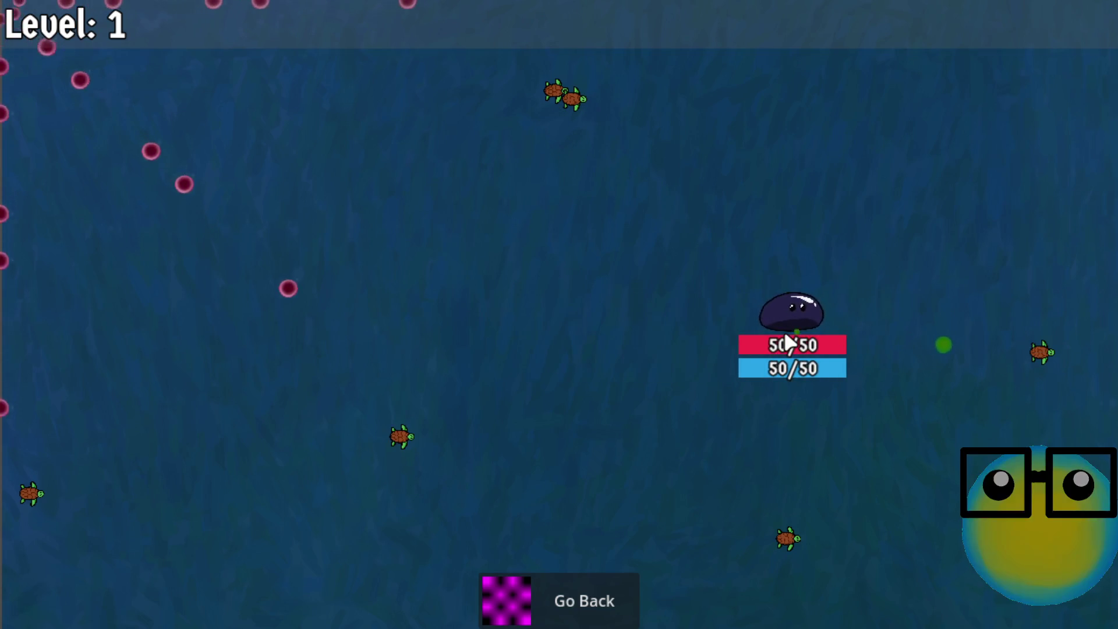
{"action": "key", "text": "d"}
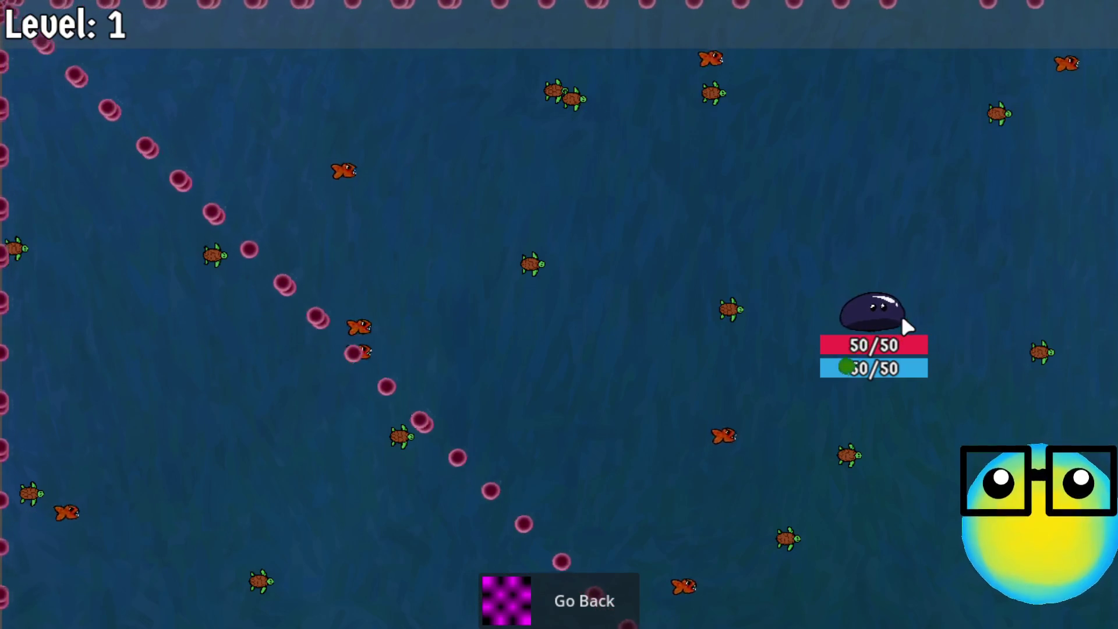
{"action": "key", "text": "a"}
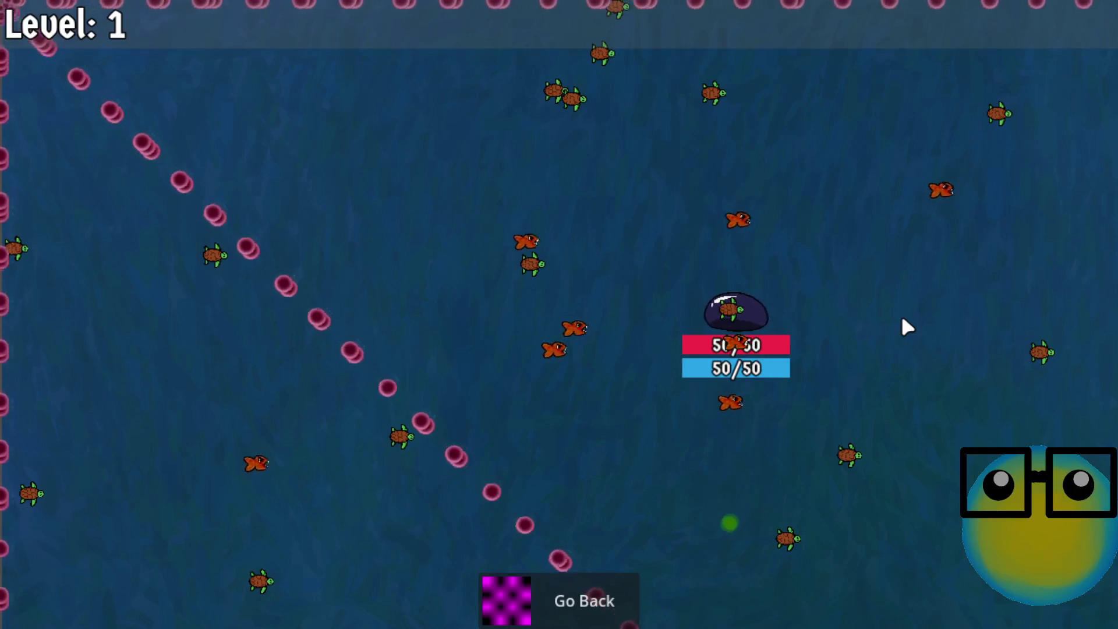
{"action": "key", "text": "a"}
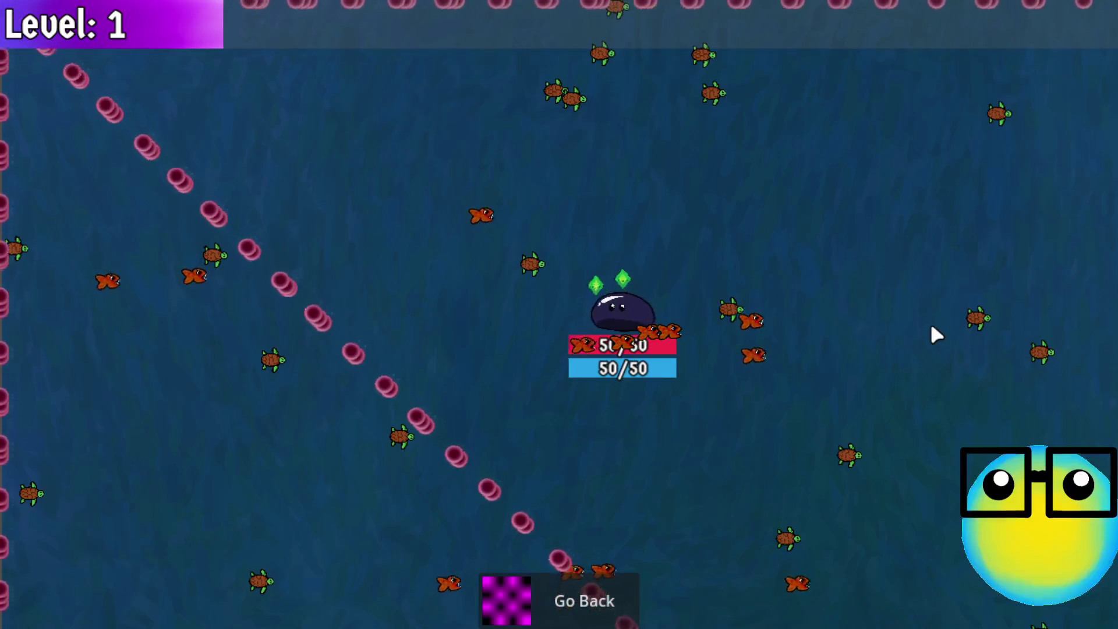
{"action": "left_click", "coordinate": [554, 600]}
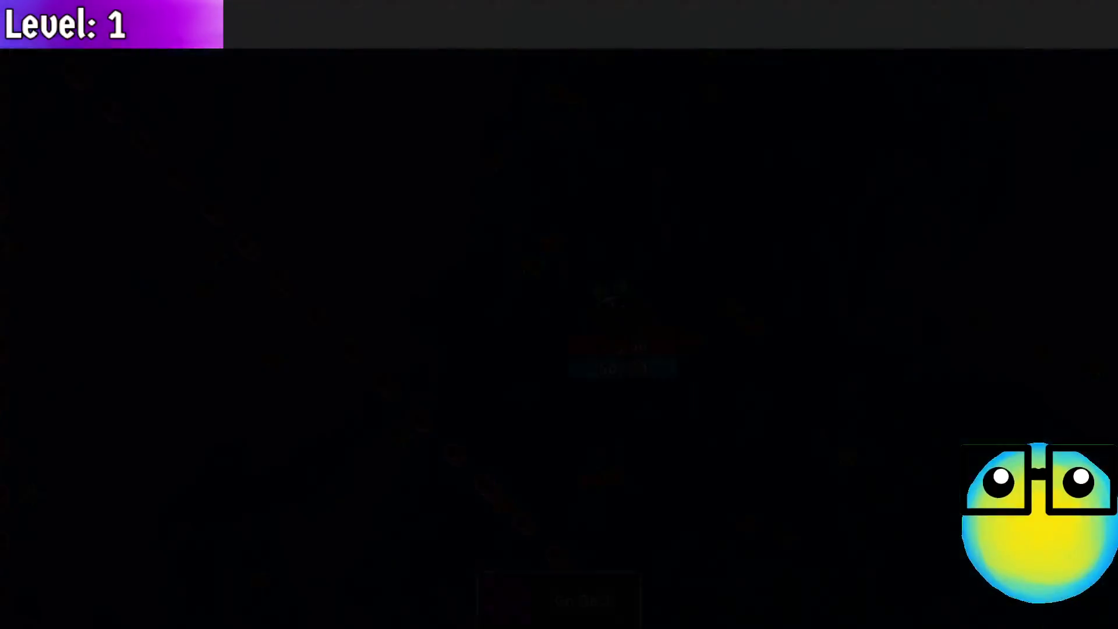
{"action": "key", "text": "w"}
{"action": "key", "text": "a"}
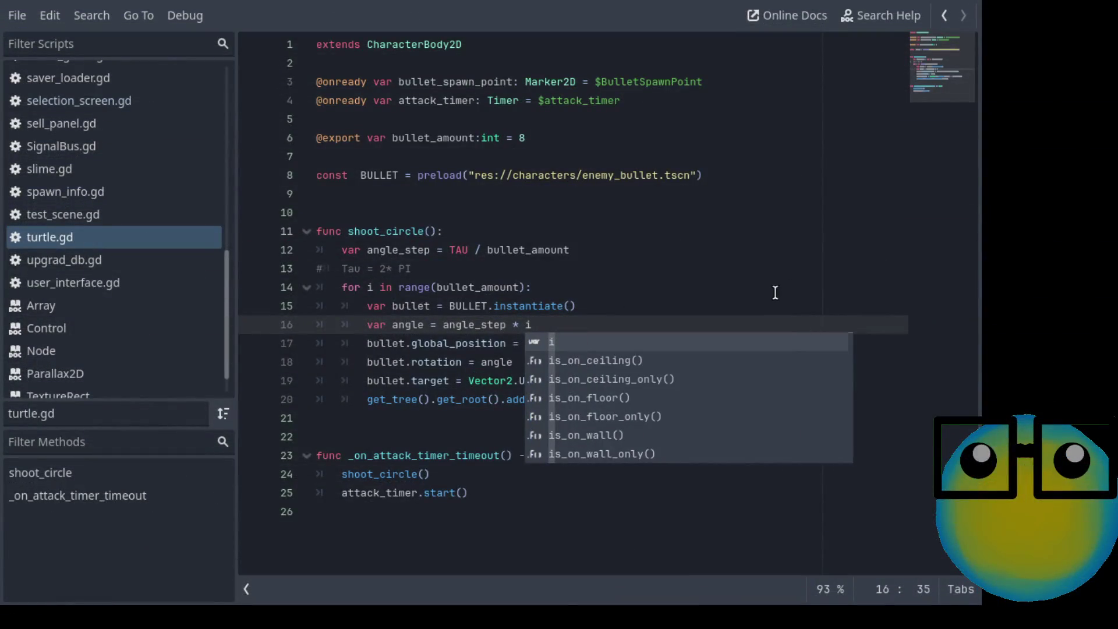
In turtle.gd, use global_position on line 17 and Vector2.RIGHT on line 19.
{"action": "double_click", "coordinate": [669, 344]}
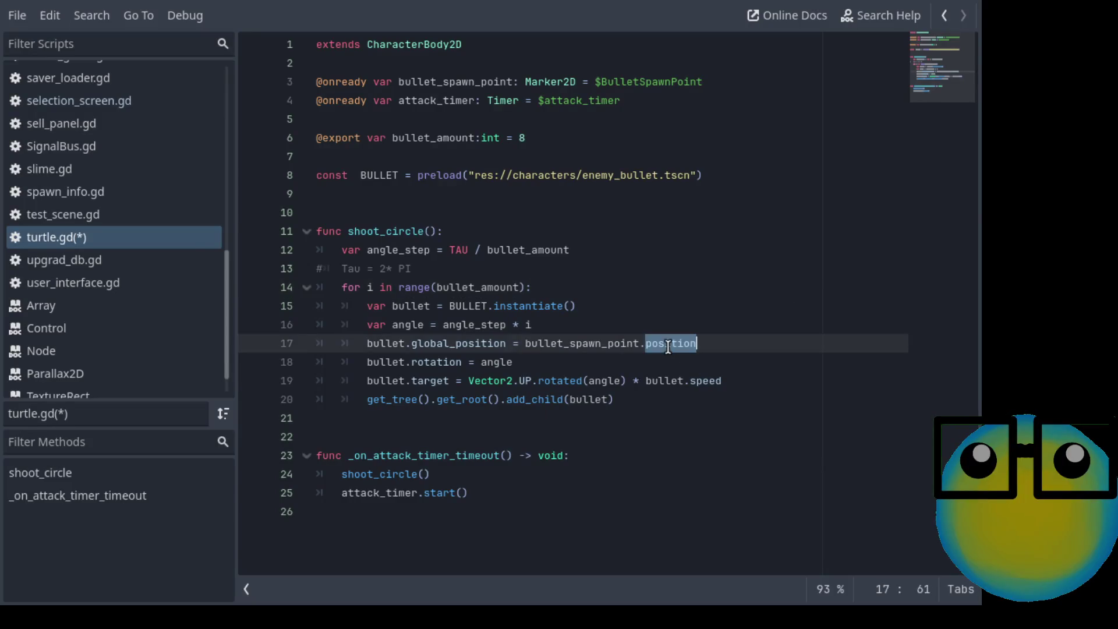
{"action": "type", "text": "glo"}
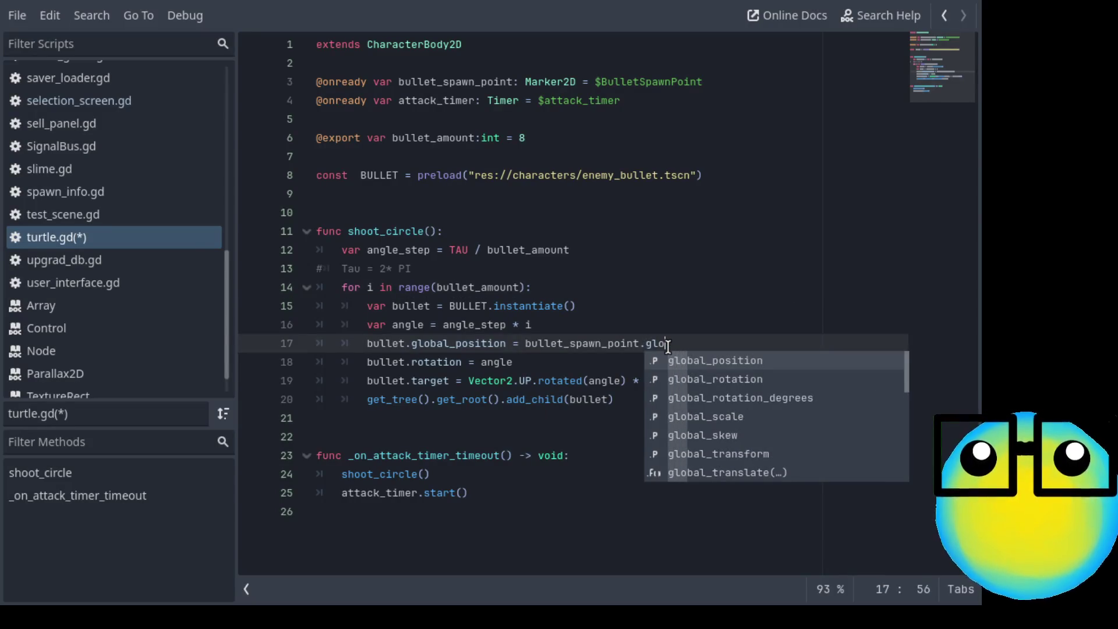
{"action": "key", "text": "Return"}
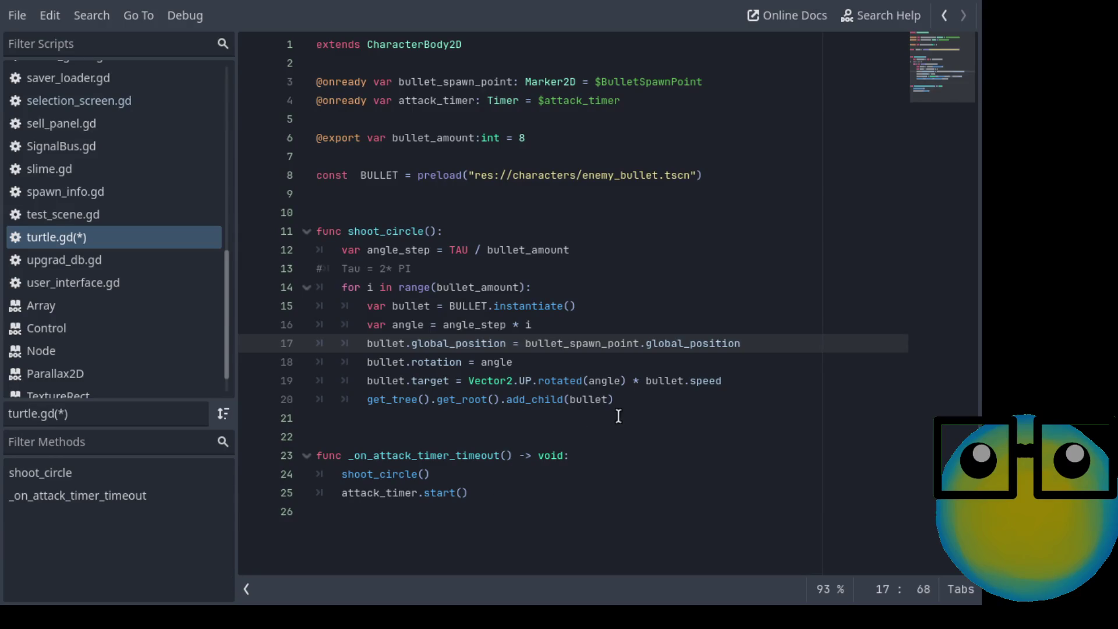
{"action": "double_click", "coordinate": [526, 380]}
{"action": "type", "text": "Righ"}
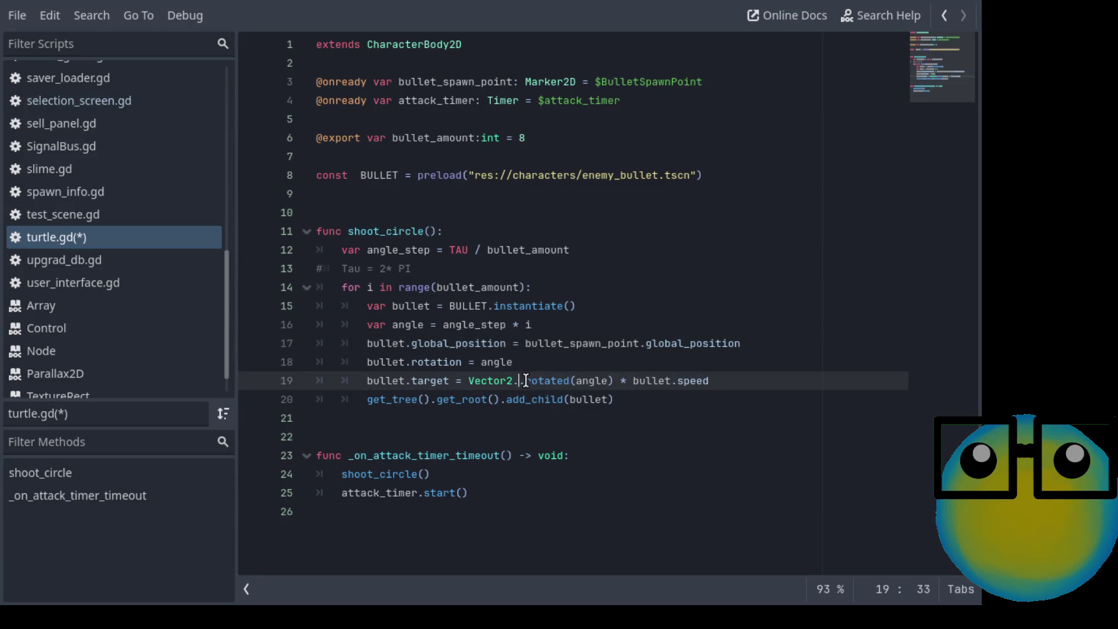
{"action": "key", "text": "Return"}
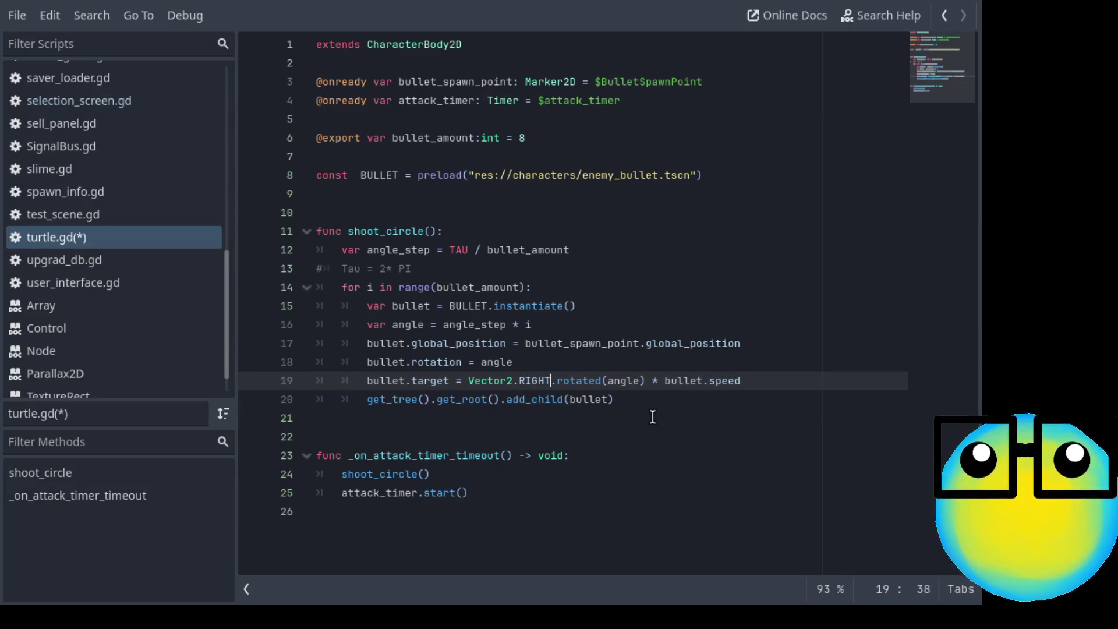
Comment out line 18's bullet rotation assignment and save turtle.gd.
{"action": "left_click_drag", "start_coordinate": [550, 362], "coordinate": [276, 360]}
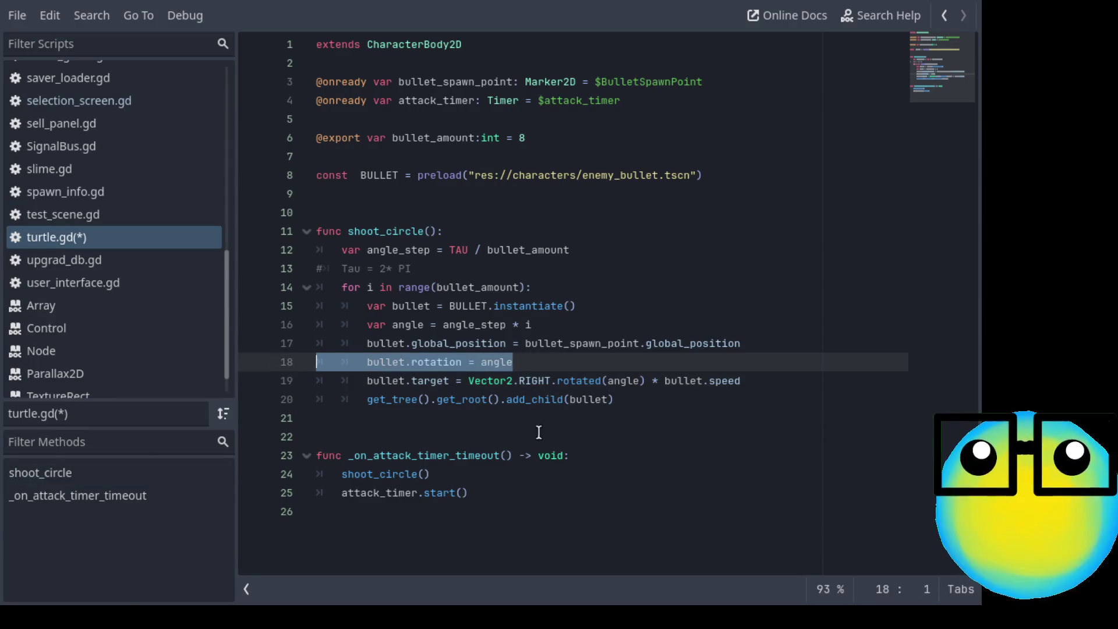
{"action": "key", "text": "ctrl+k"}
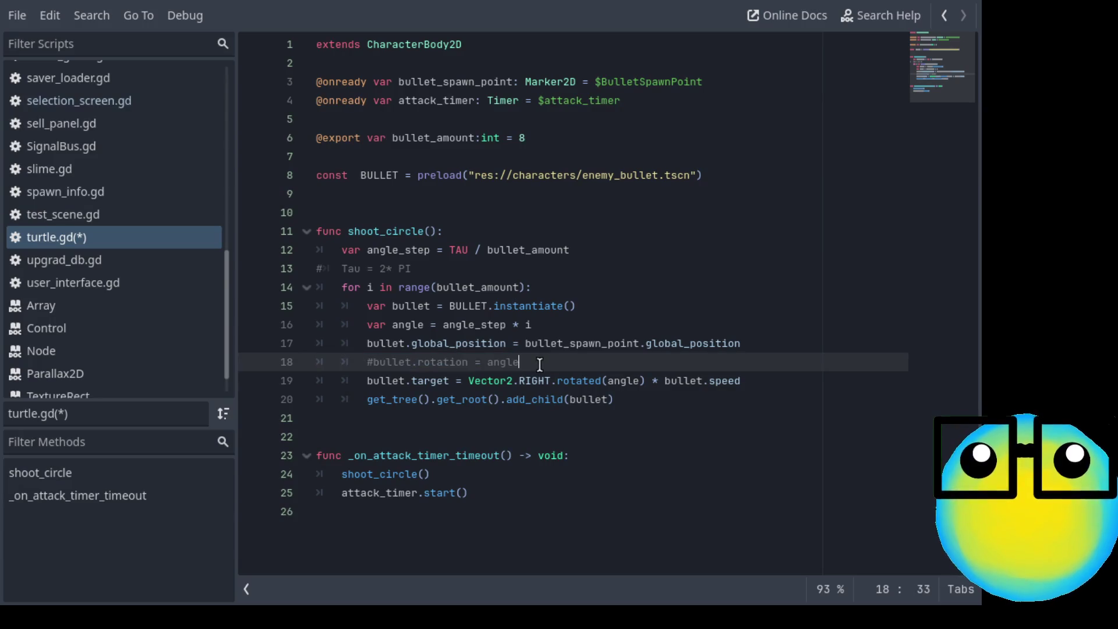
{"action": "key", "text": "ctrl+s"}
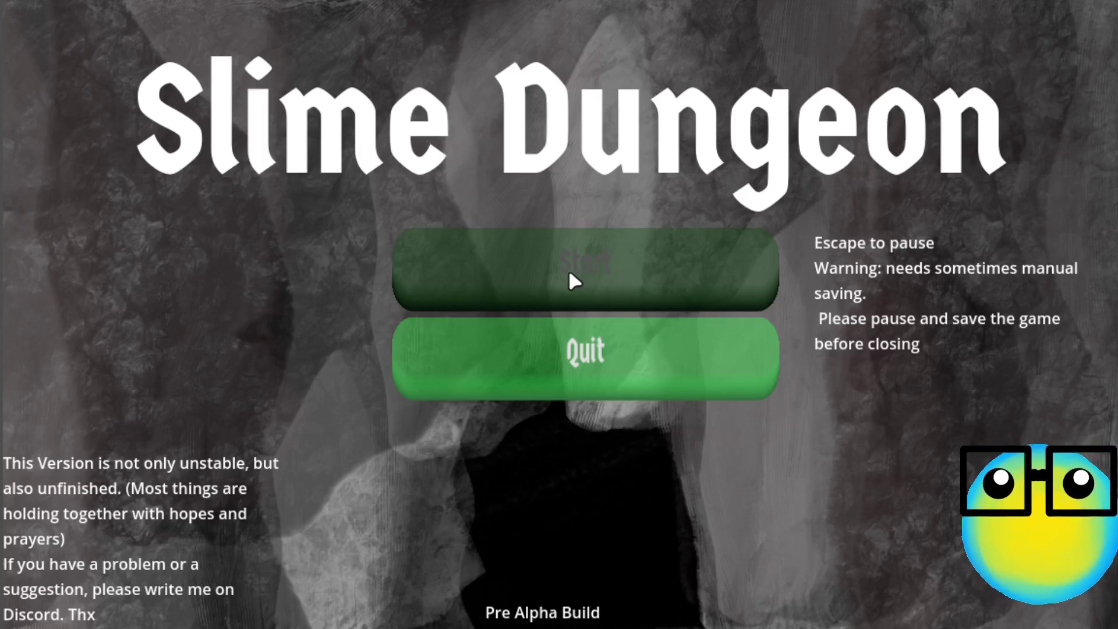
Start the game, select the brown slime and send it on a mission.
{"action": "left_click", "coordinate": [569, 273]}
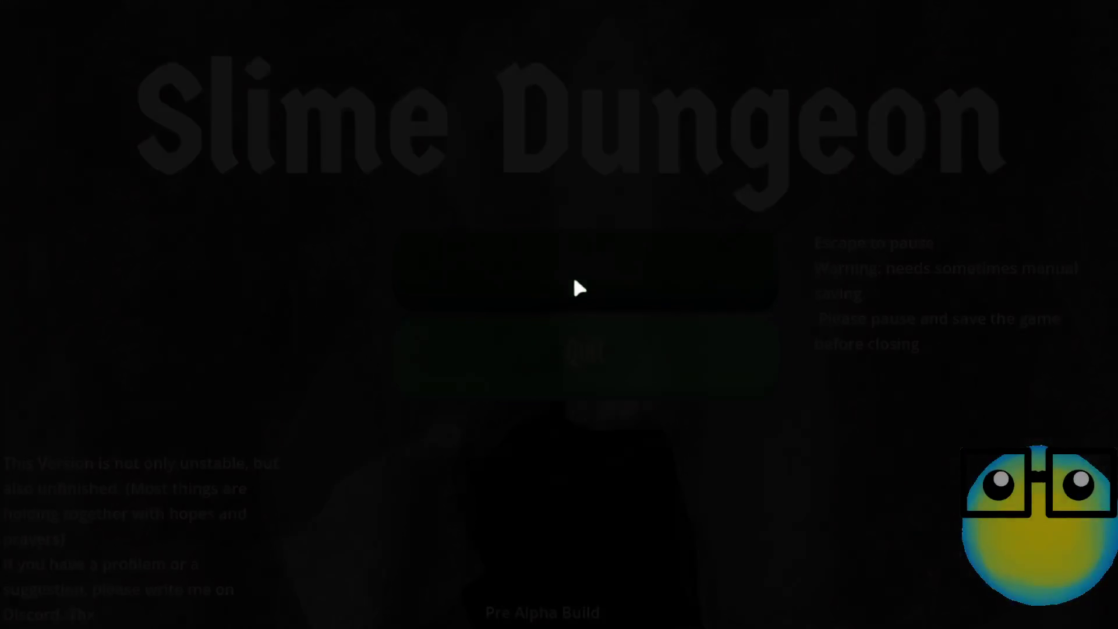
{"action": "left_click", "coordinate": [521, 384]}
{"action": "left_click", "coordinate": [569, 270]}
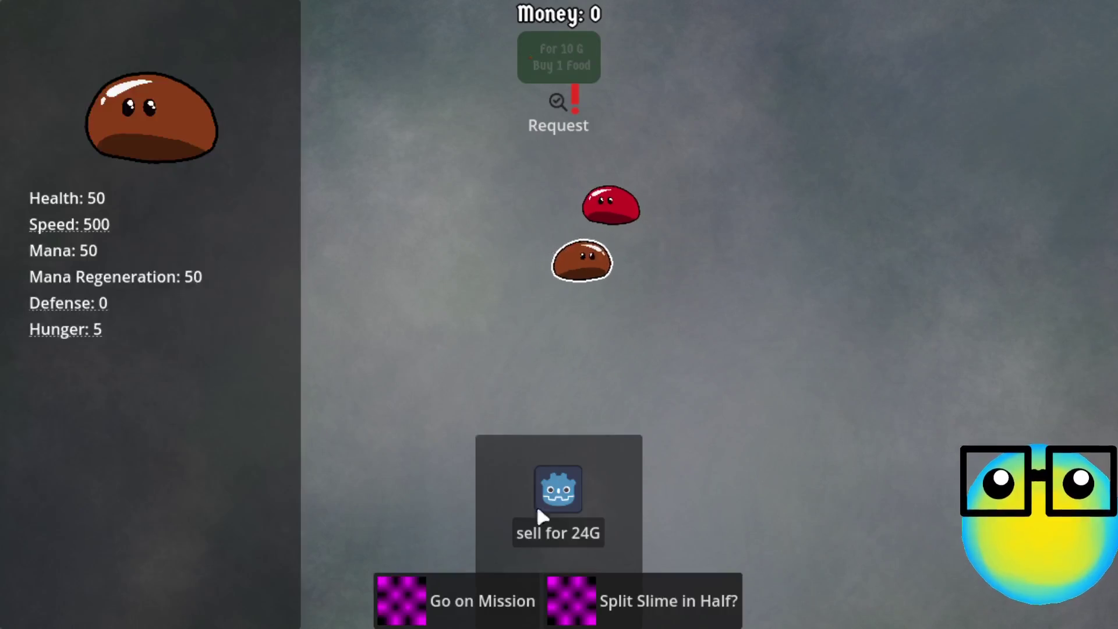
{"action": "left_click", "coordinate": [476, 614]}
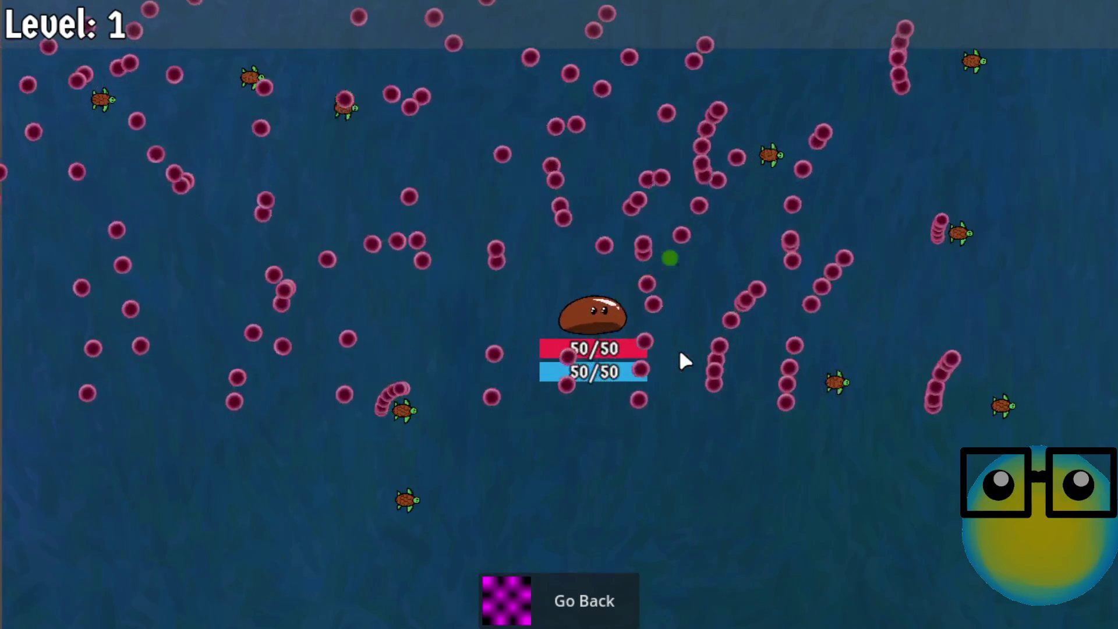
Dodge the turtle bullet rings with WASD, pick an upgrade, return to the hub, and close the game.
{"action": "key", "text": "s"}
{"action": "key", "text": "d"}
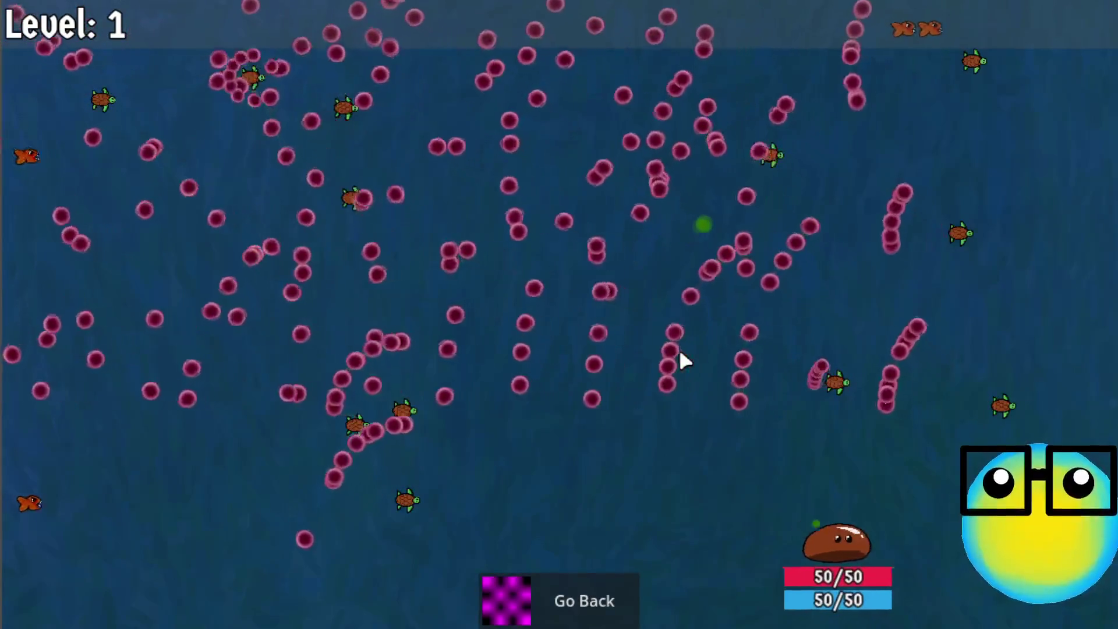
{"action": "key", "text": "d"}
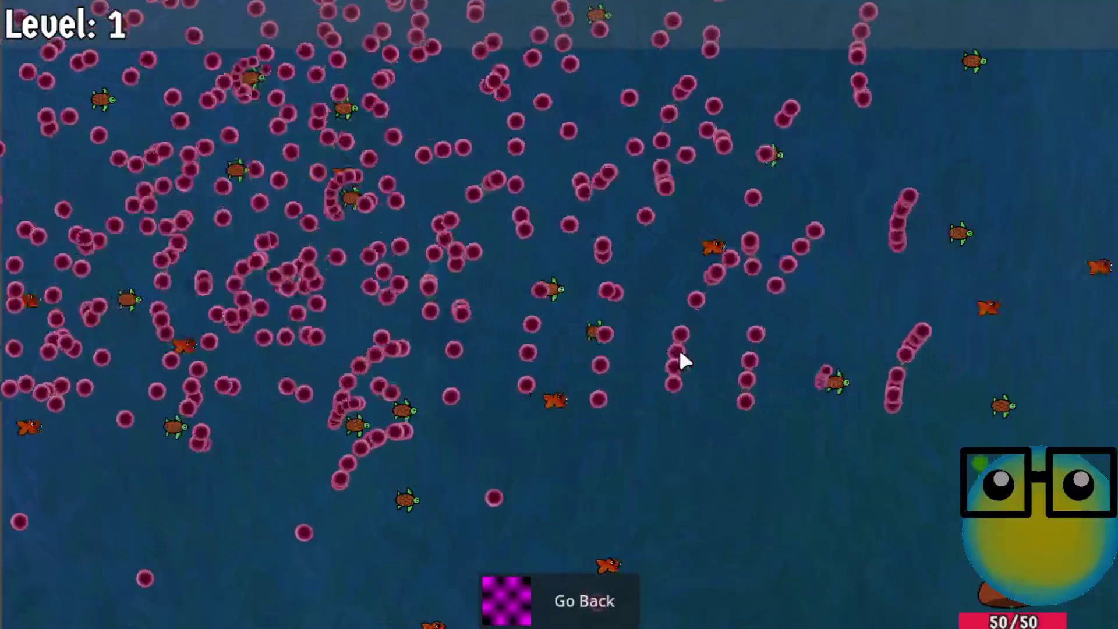
{"action": "key", "text": "a"}
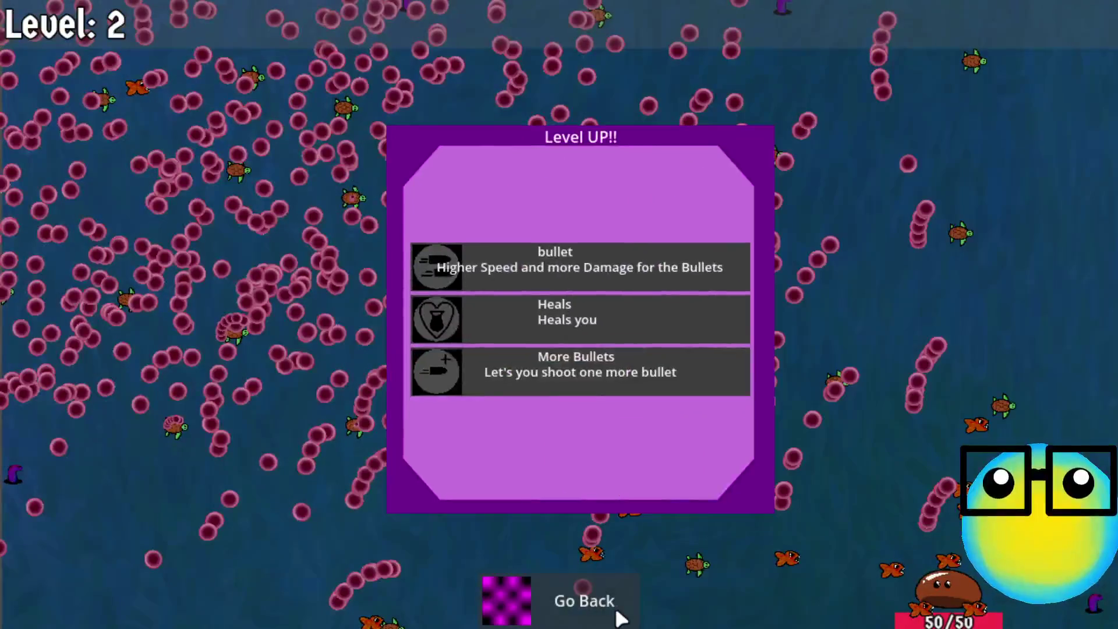
{"action": "left_click", "coordinate": [563, 389]}
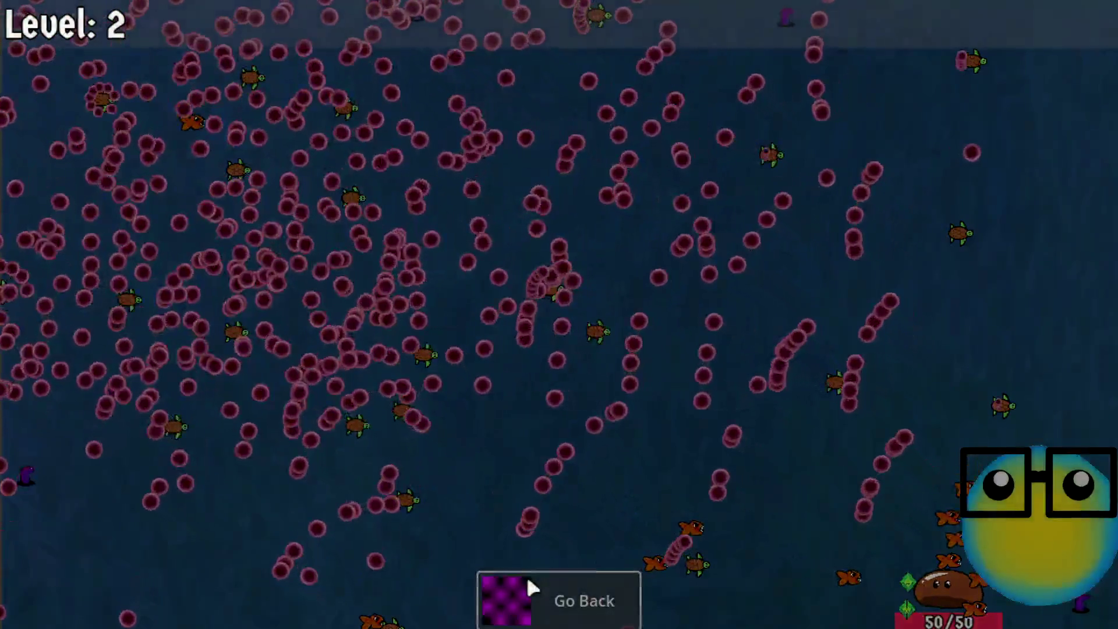
{"action": "left_click", "coordinate": [528, 581]}
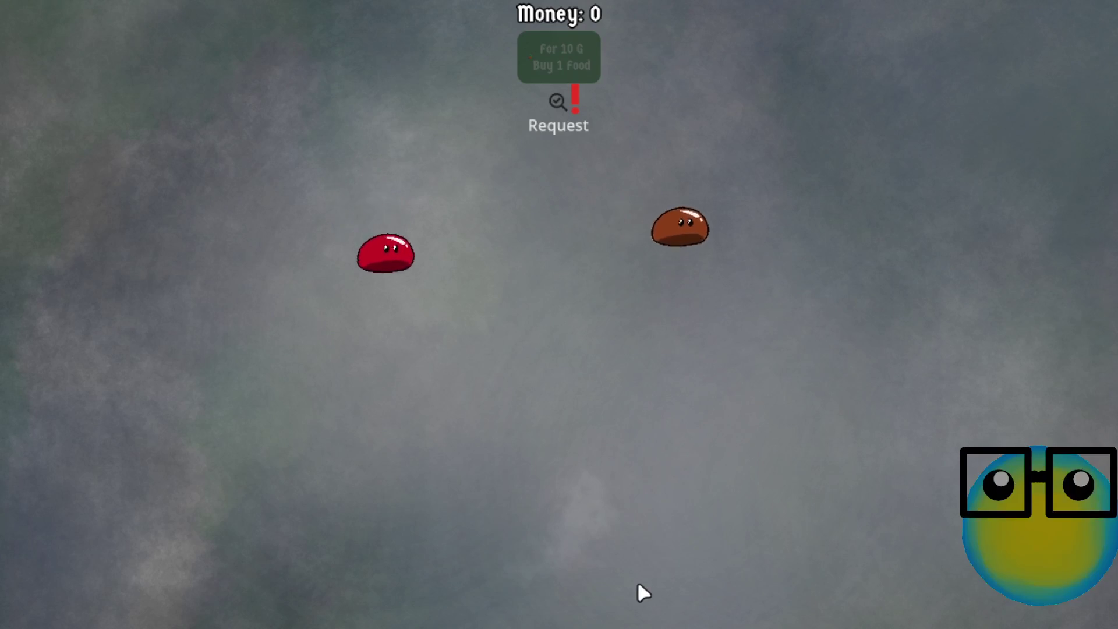
{"action": "key", "text": "Escape"}
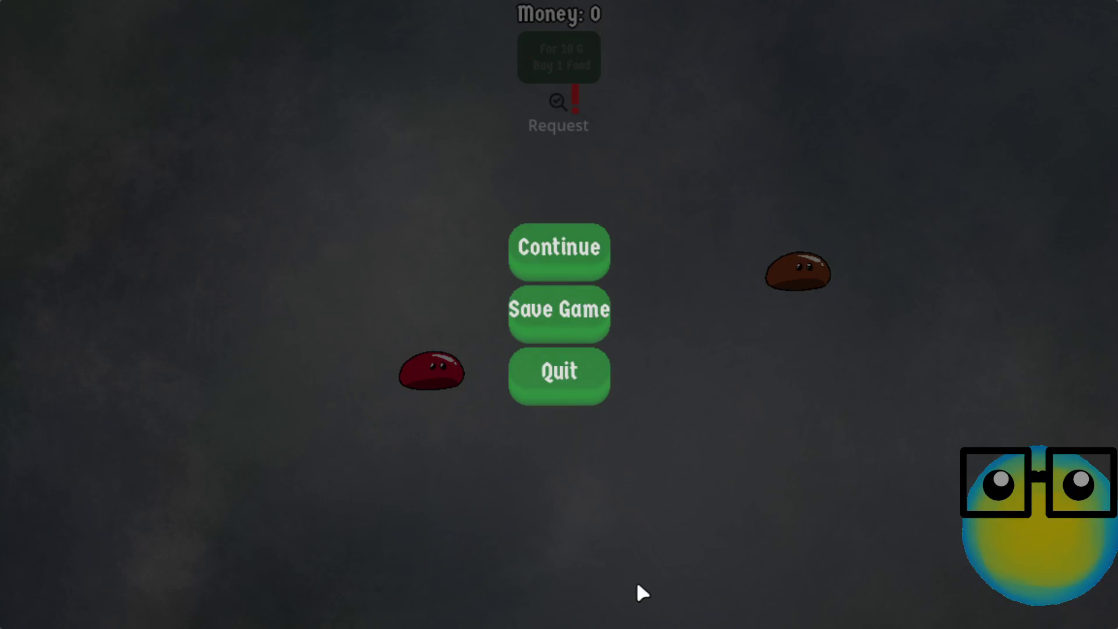
{"action": "key", "text": "F8"}
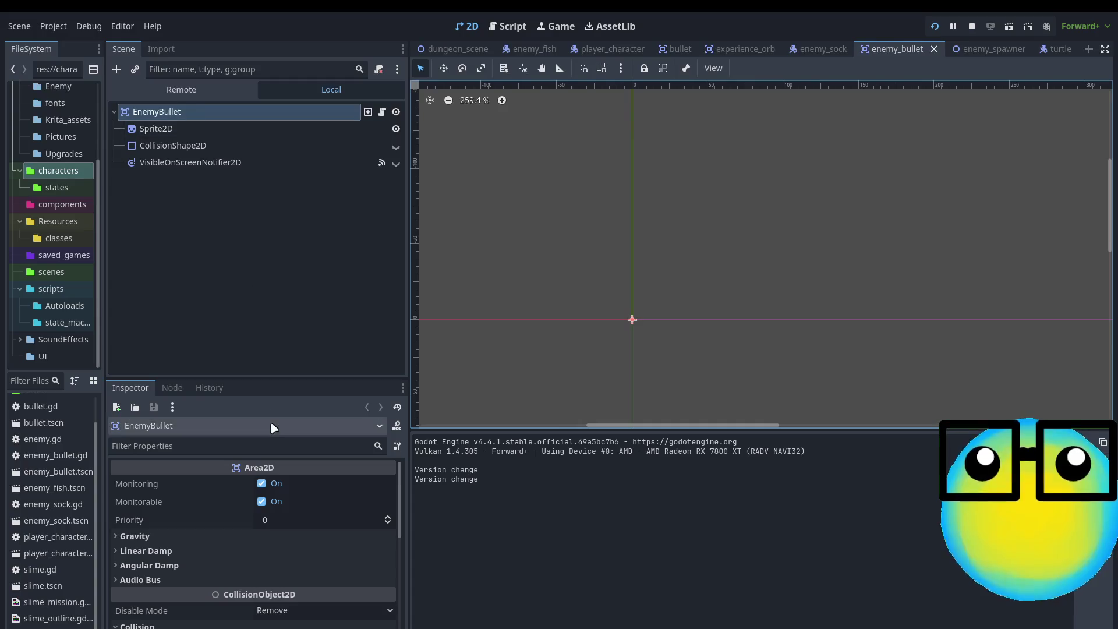
Select the bullet's Sprite2D, zoom into the canvas, then select the EnemyBullet root node.
{"action": "left_click", "coordinate": [201, 145]}
{"action": "left_click", "coordinate": [204, 133]}
{"action": "scroll", "coordinate": [634, 335], "scroll_direction": "up", "scroll_amount": 3}
{"action": "scroll", "coordinate": [636, 340], "scroll_direction": "up", "scroll_amount": 8}
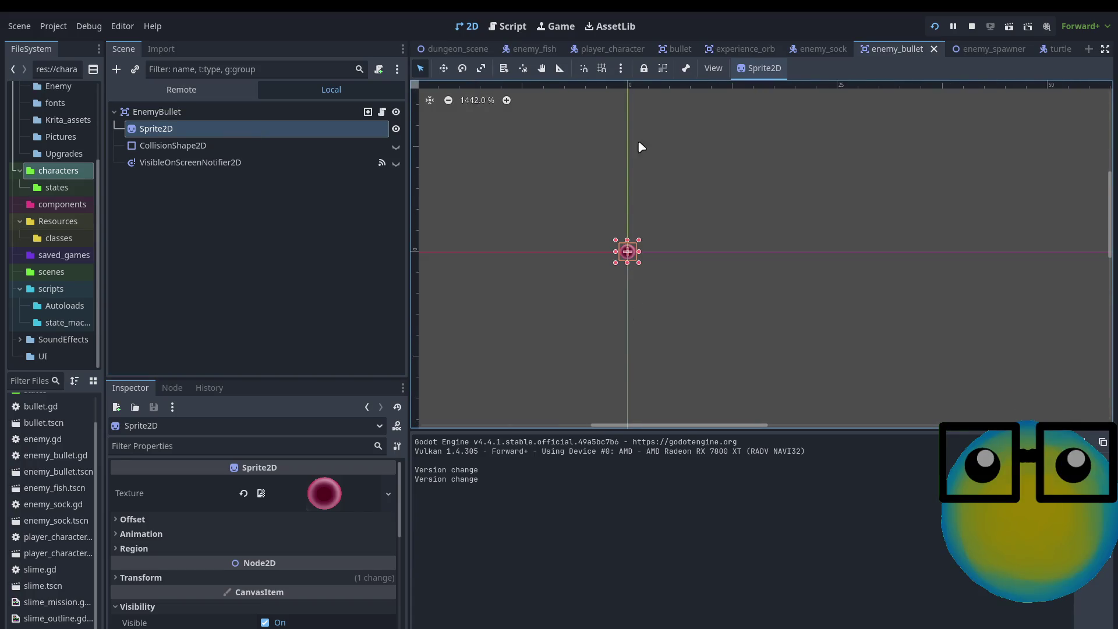
{"action": "scroll", "coordinate": [628, 224], "scroll_direction": "up", "scroll_amount": 1}
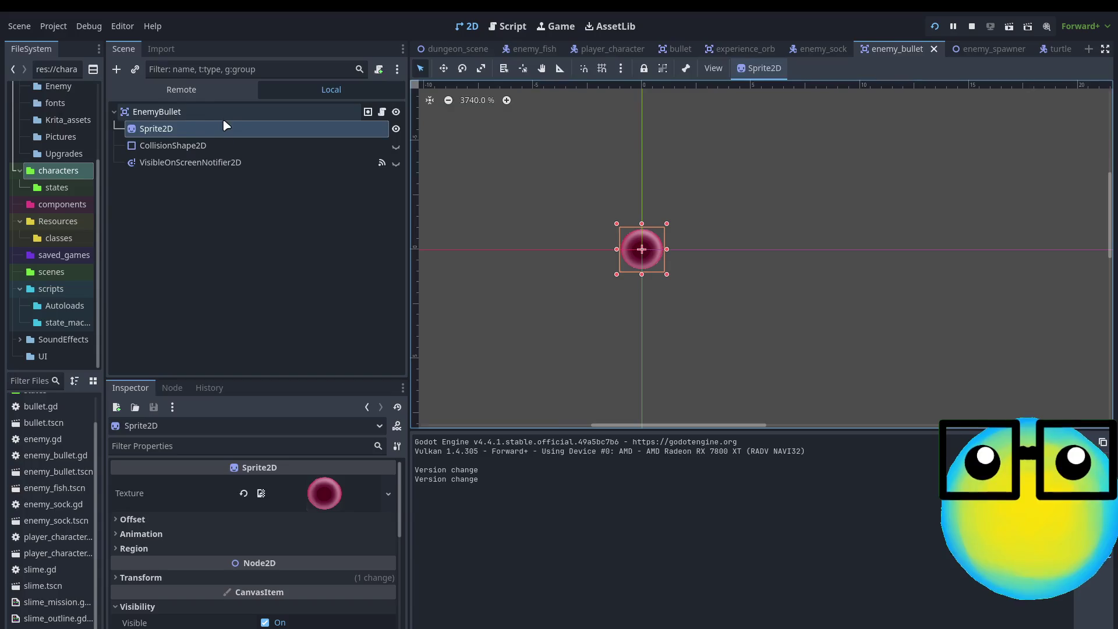
{"action": "left_click", "coordinate": [227, 116]}
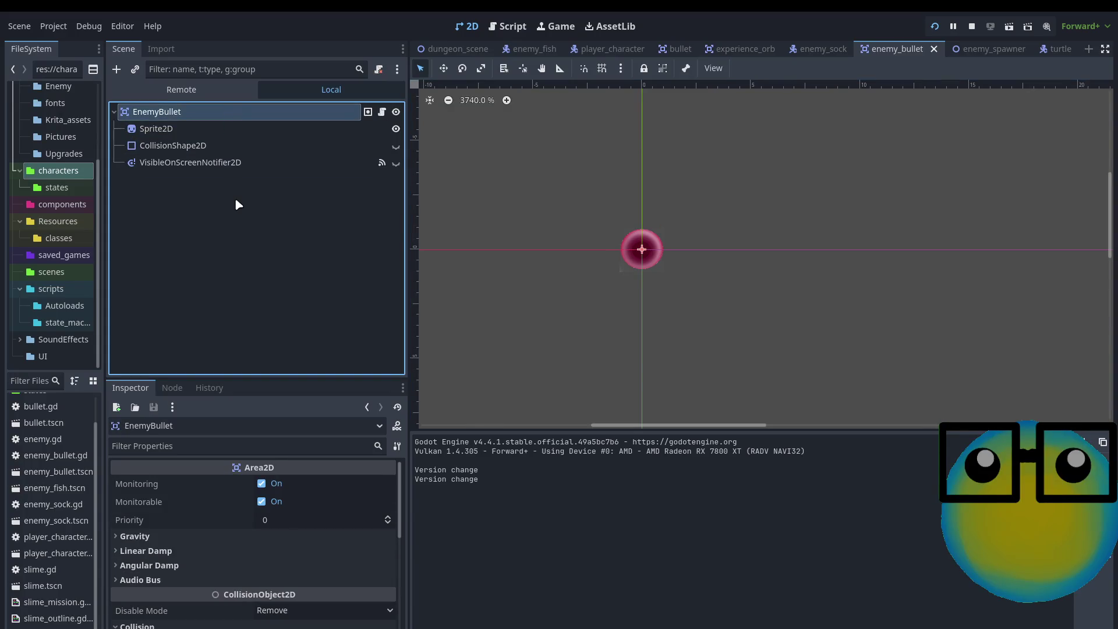
{"action": "scroll", "coordinate": [267, 581], "scroll_direction": "down", "scroll_amount": 3}
{"action": "scroll", "coordinate": [267, 581], "scroll_direction": "up", "scroll_amount": 3}
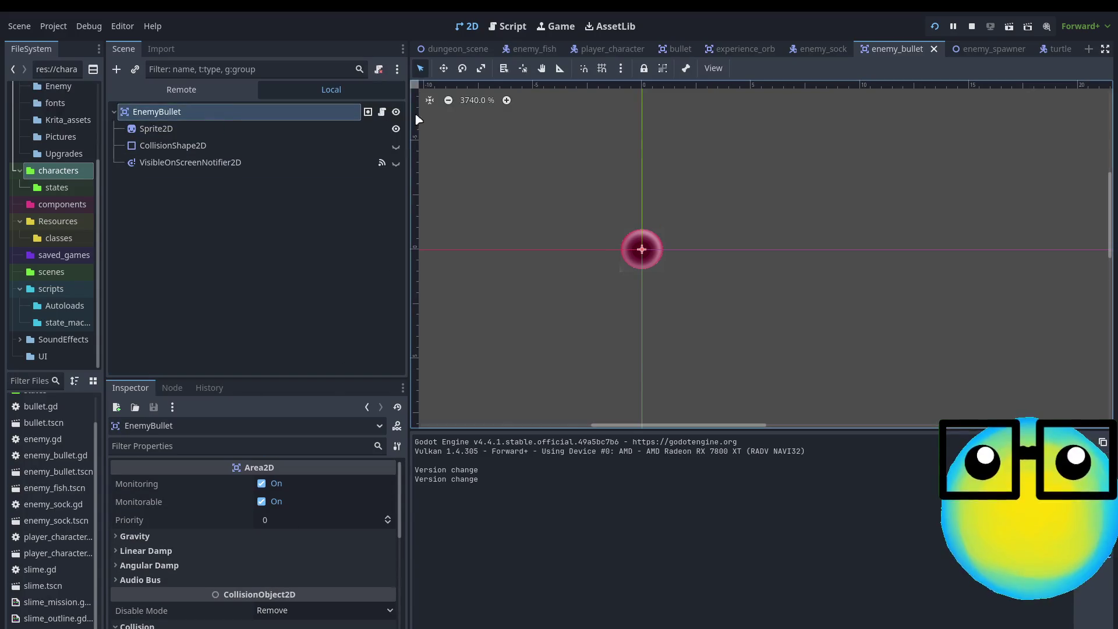
Open EnemyBullet's script bullet.gd and change level = 12 back to 1.
{"action": "left_click", "coordinate": [382, 114]}
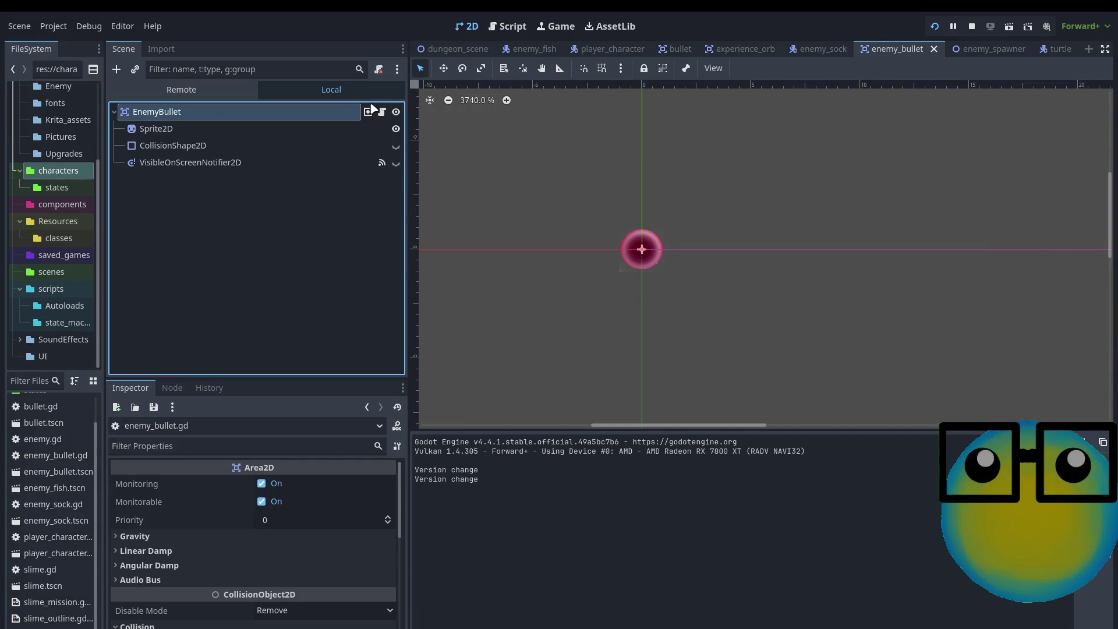
{"action": "left_click_drag", "start_coordinate": [926, 49], "coordinate": [484, 58]}
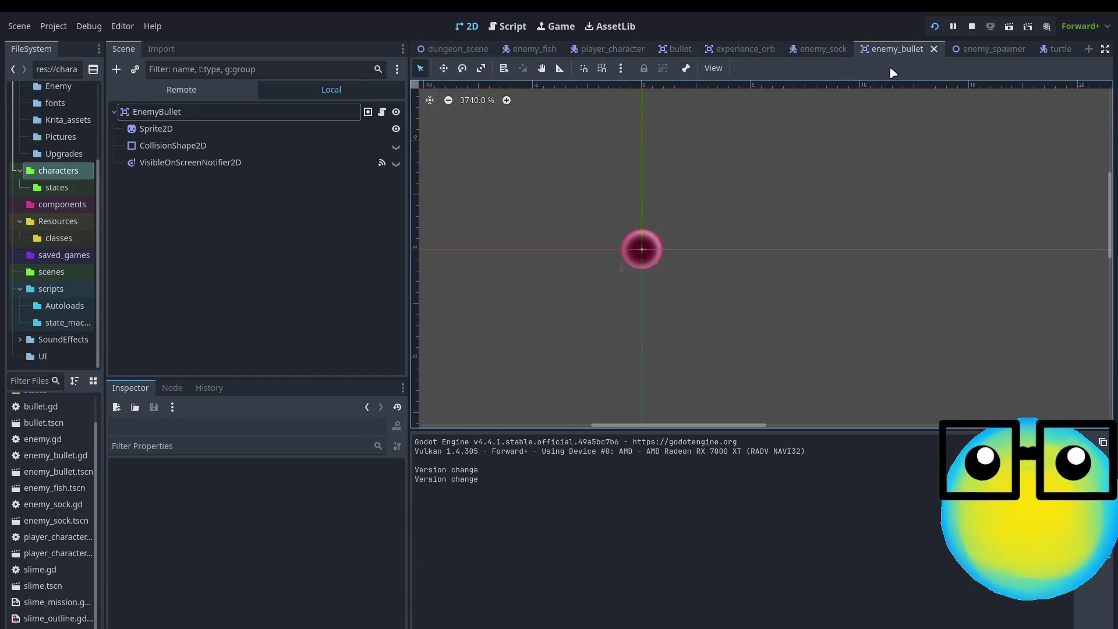
{"action": "left_click", "coordinate": [386, 115]}
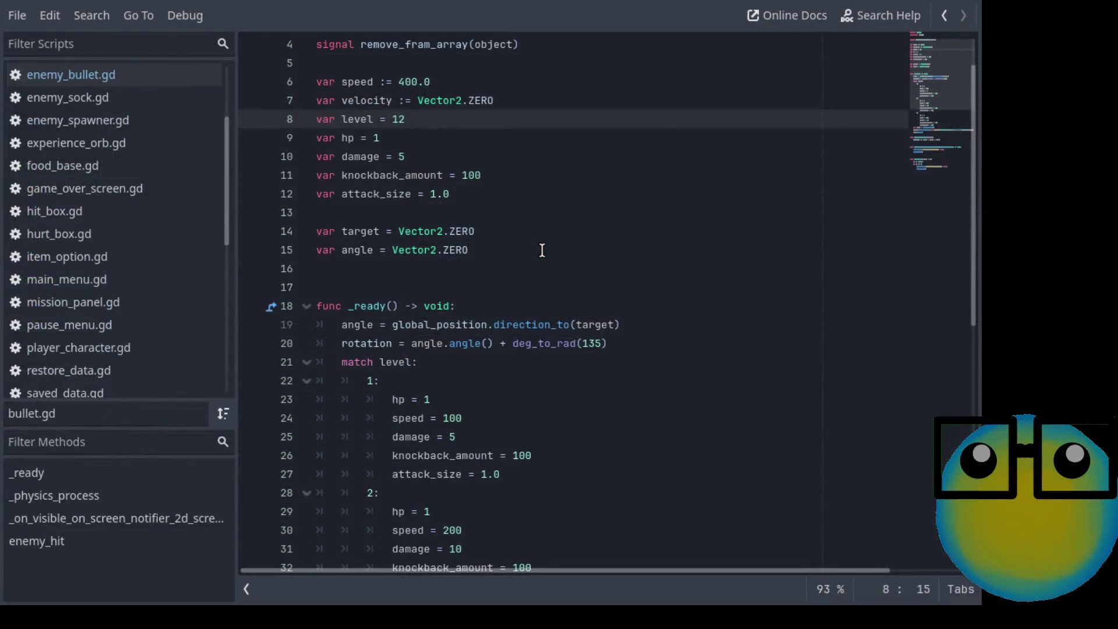
{"action": "key", "text": "BackSpace"}
Look over bullet.gd's angle line and tween code in _ready, then switch to enemy_bullet.gd.
{"action": "left_click", "coordinate": [501, 100]}
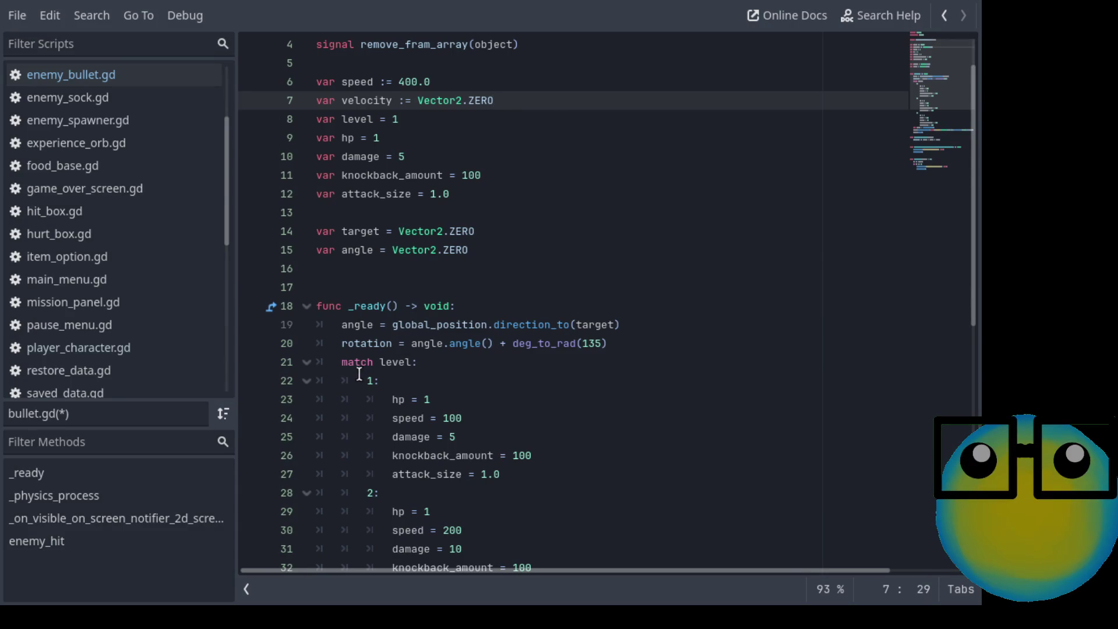
{"action": "left_click_drag", "start_coordinate": [343, 326], "coordinate": [670, 331]}
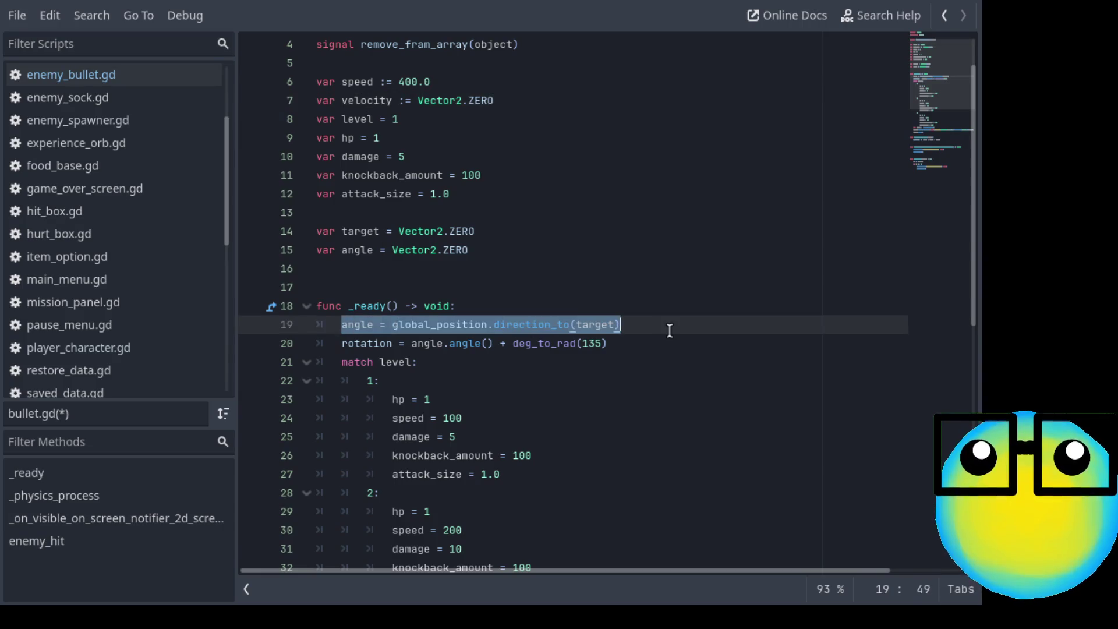
{"action": "left_click", "coordinate": [670, 330]}
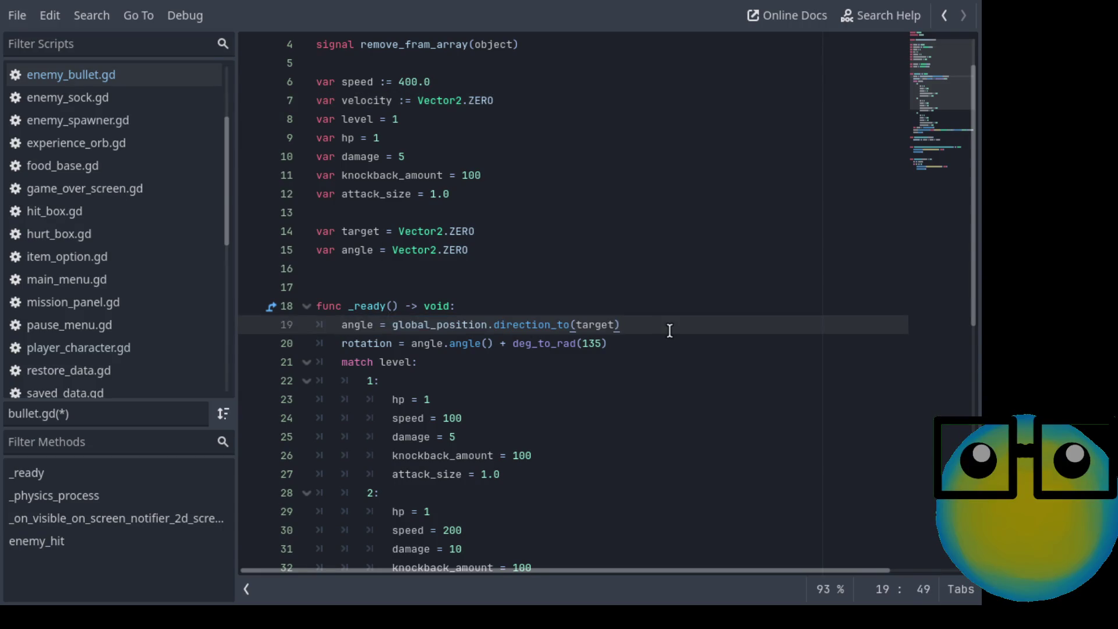
{"action": "scroll", "coordinate": [670, 330], "scroll_direction": "down", "scroll_amount": 1}
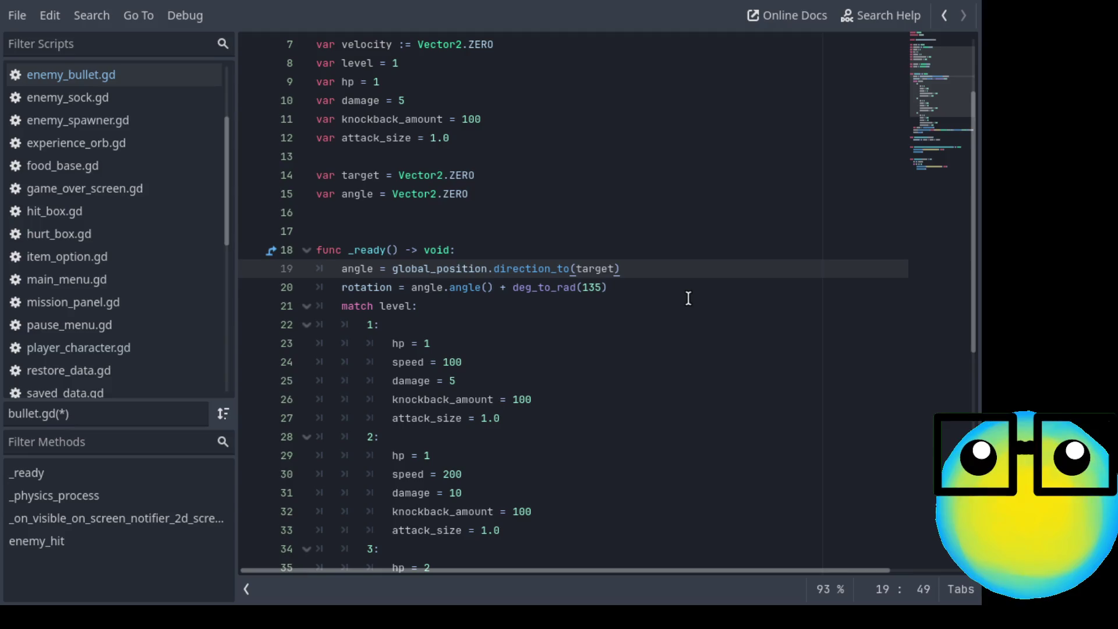
{"action": "scroll", "coordinate": [688, 298], "scroll_direction": "up", "scroll_amount": 2}
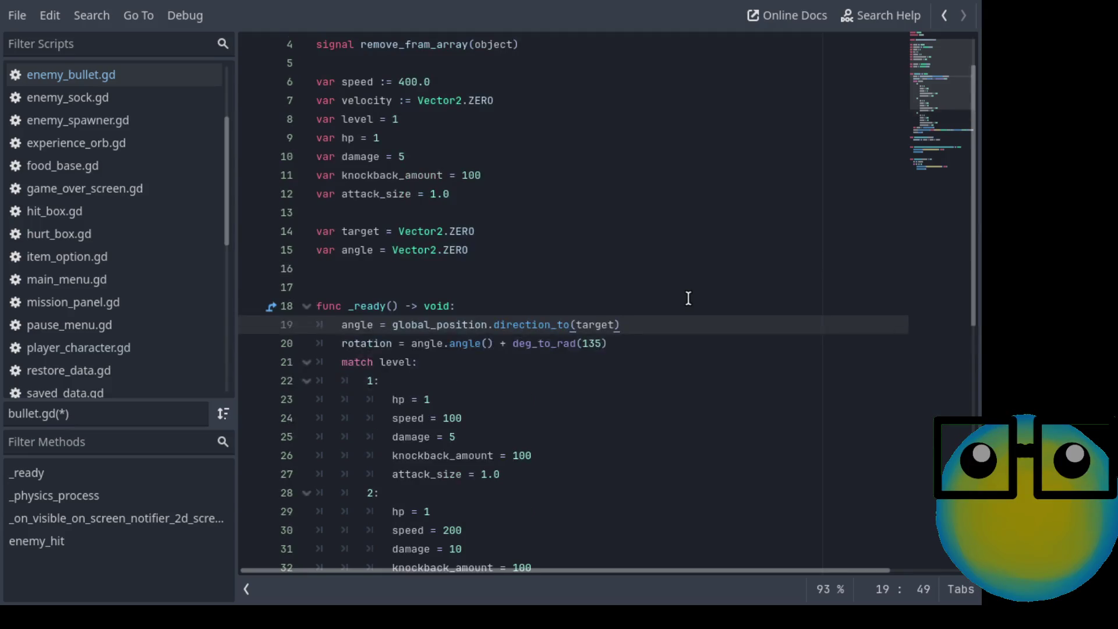
{"action": "scroll", "coordinate": [689, 298], "scroll_direction": "down", "scroll_amount": 3}
{"action": "scroll", "coordinate": [688, 298], "scroll_direction": "up", "scroll_amount": 2}
{"action": "scroll", "coordinate": [688, 298], "scroll_direction": "down", "scroll_amount": 7}
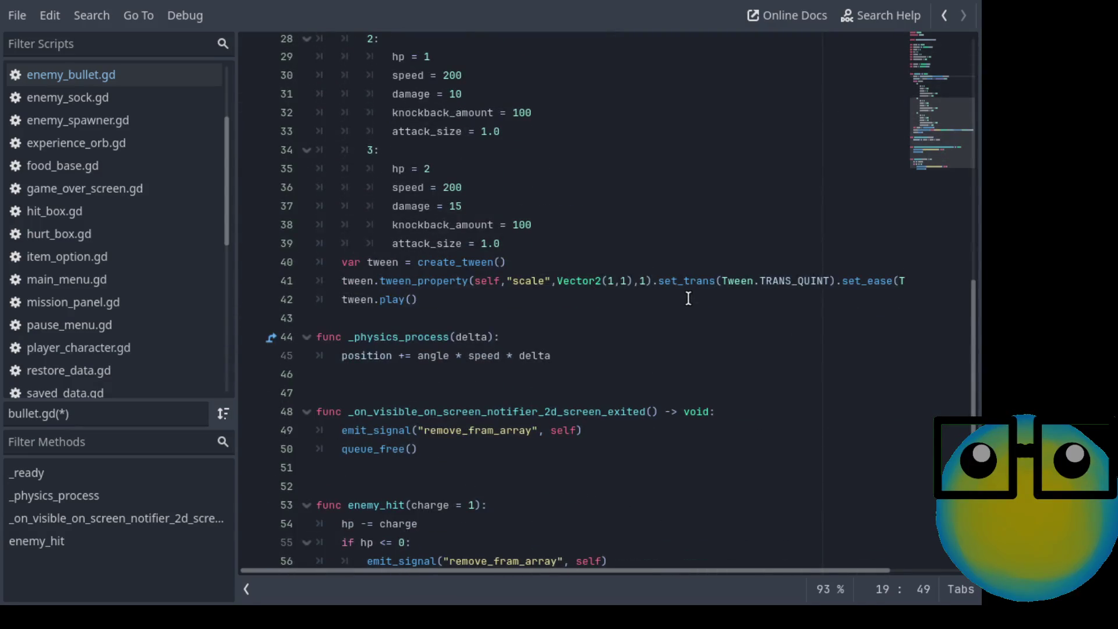
{"action": "scroll", "coordinate": [688, 298], "scroll_direction": "up", "scroll_amount": 6}
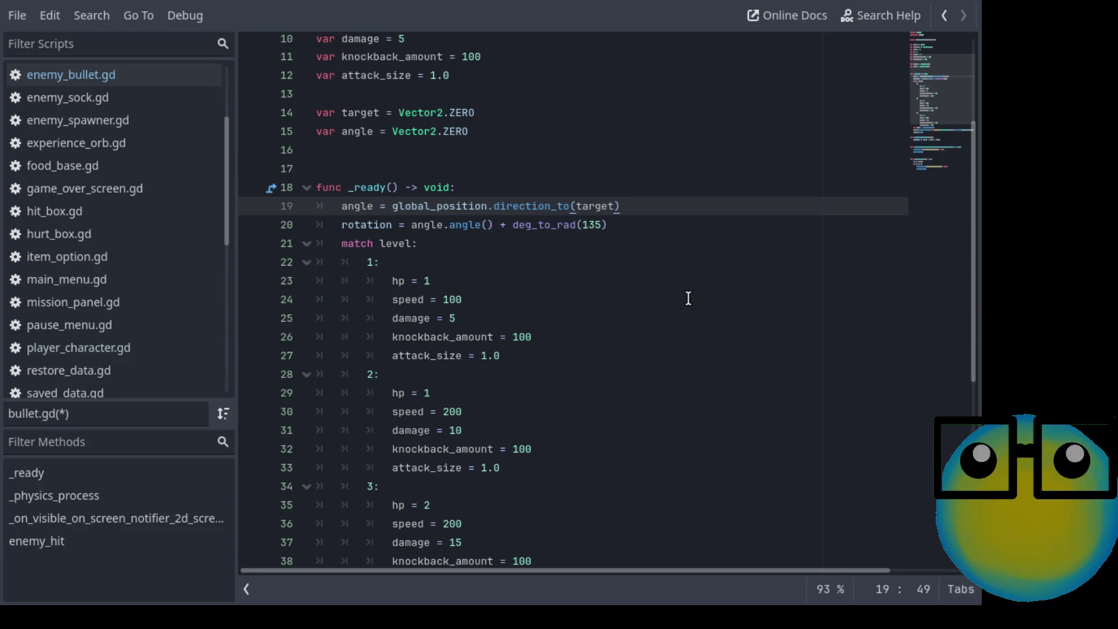
{"action": "scroll", "coordinate": [688, 298], "scroll_direction": "up", "scroll_amount": 1}
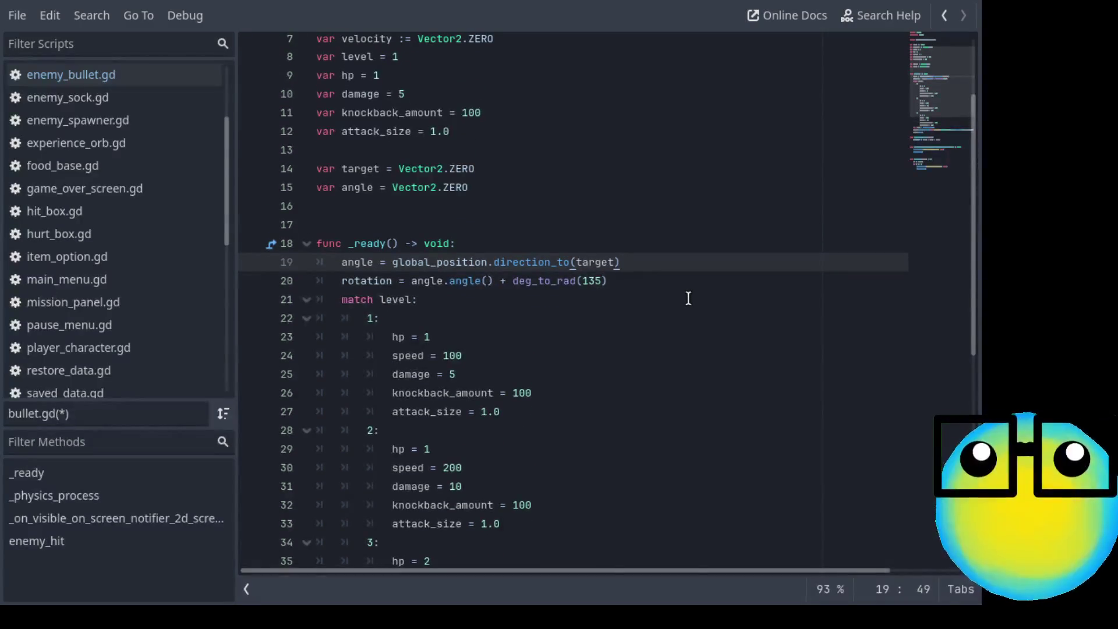
{"action": "left_click", "coordinate": [79, 78]}
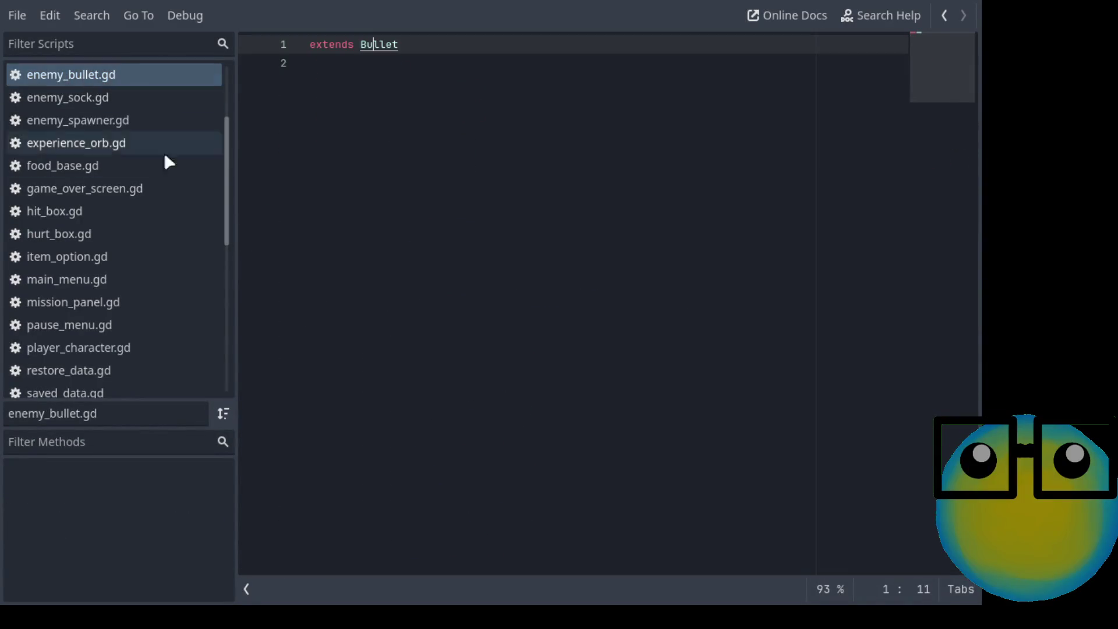
Add a _ready function below extends Bullet in enemy_bullet.gd.
{"action": "left_click", "coordinate": [364, 76]}
{"action": "key", "text": "Return"}
{"action": "key", "text": "Return"}
{"action": "type", "text": "func _rea"}
{"action": "key", "text": "Return"}
{"action": "key", "text": "Return"}
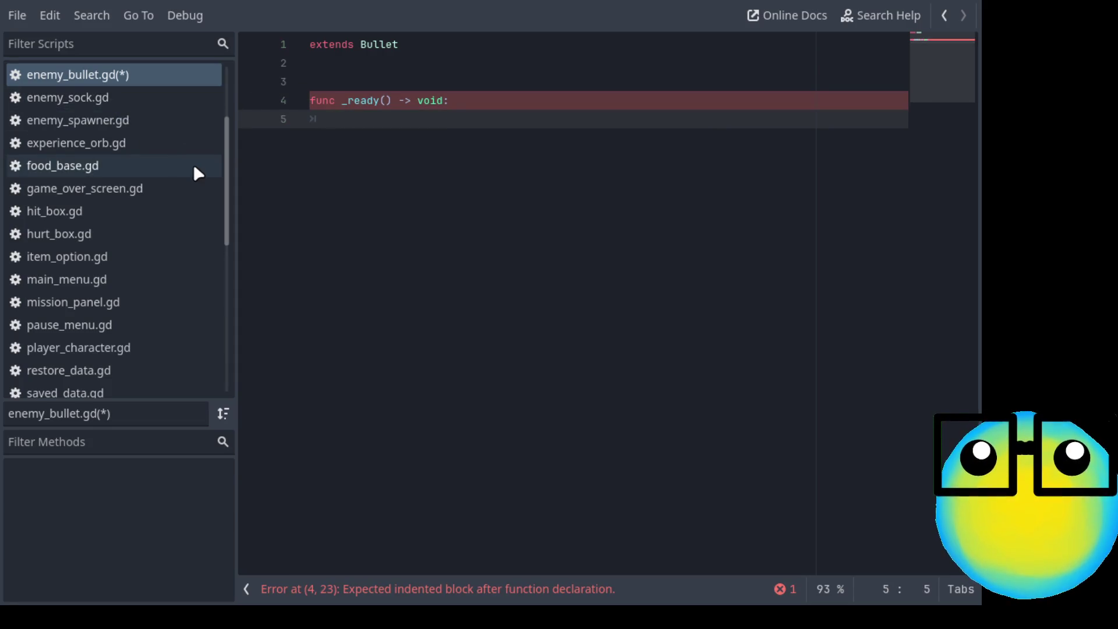
Open bullet.gd and scroll through it to compare with enemy_bullet.gd.
{"action": "scroll", "coordinate": [181, 203], "scroll_direction": "up", "scroll_amount": 3}
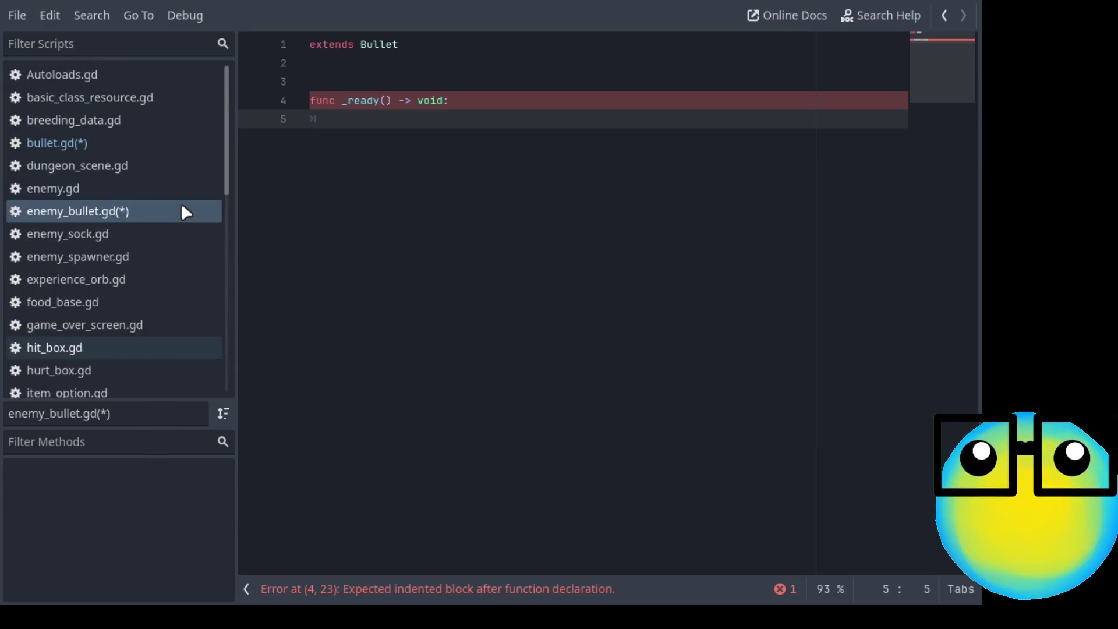
{"action": "left_click", "coordinate": [132, 146]}
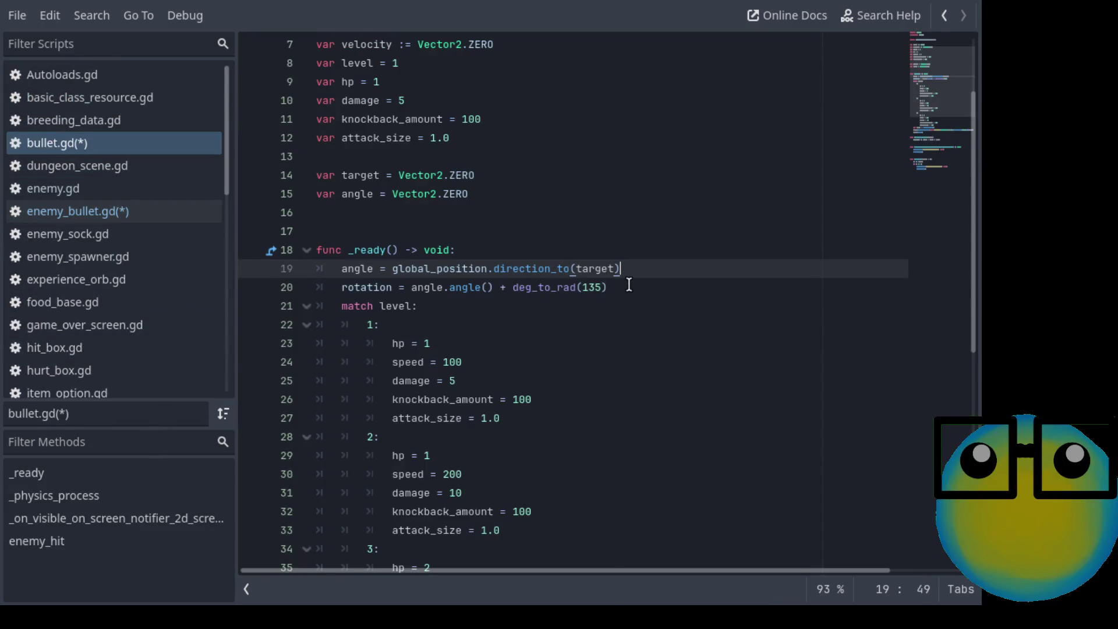
{"action": "scroll", "coordinate": [629, 284], "scroll_direction": "down", "scroll_amount": 6}
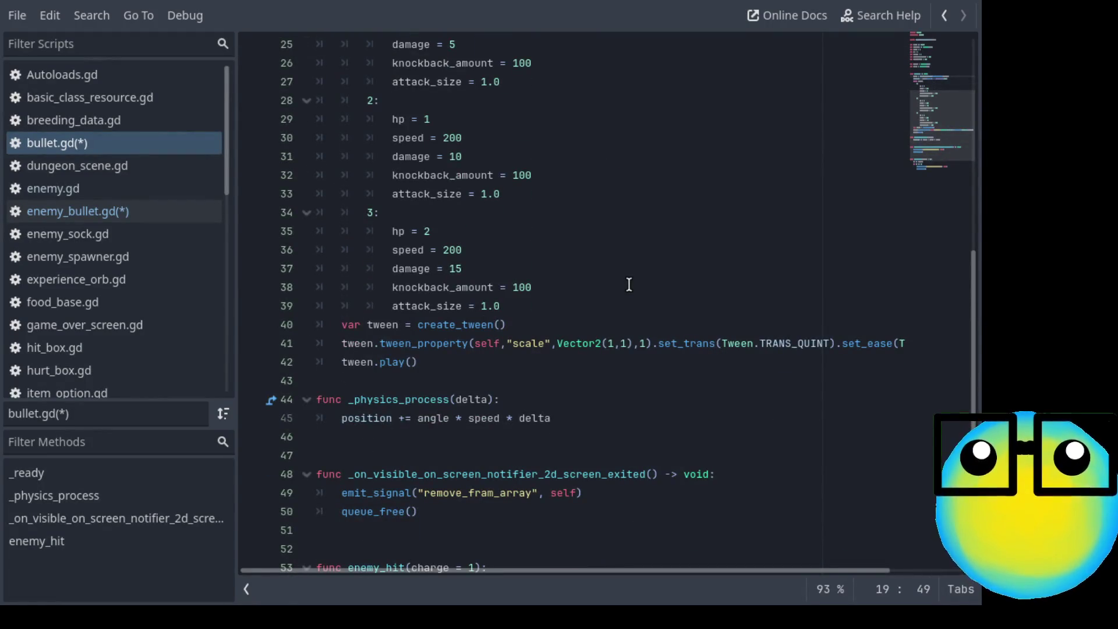
{"action": "scroll", "coordinate": [629, 284], "scroll_direction": "up", "scroll_amount": 1}
{"action": "scroll", "coordinate": [629, 284], "scroll_direction": "up", "scroll_amount": 2}
{"action": "scroll", "coordinate": [629, 284], "scroll_direction": "up", "scroll_amount": 1}
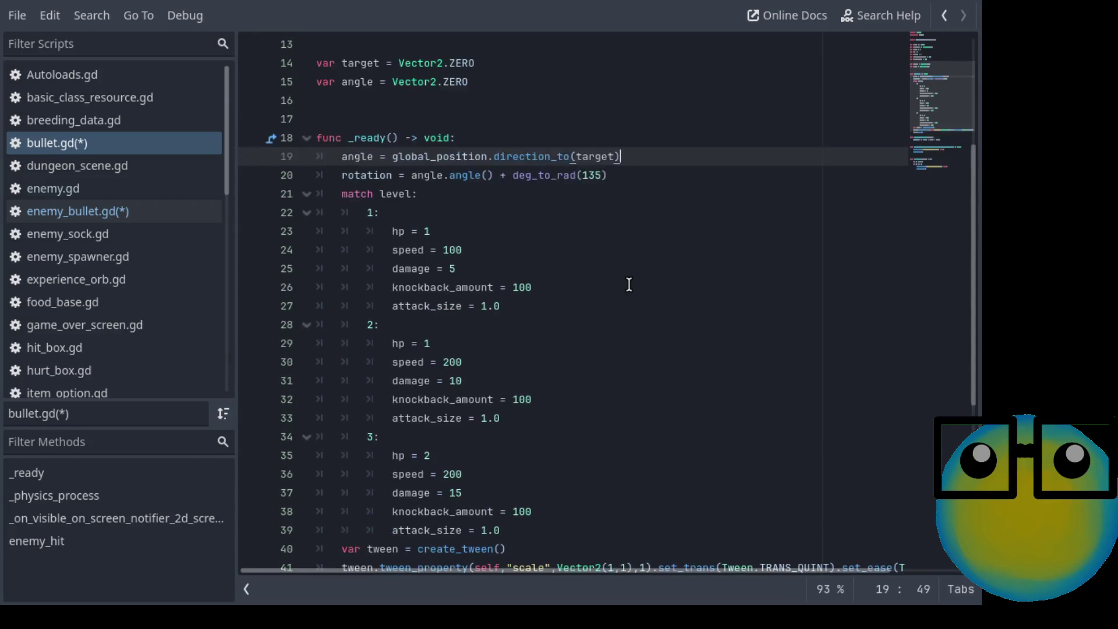
{"action": "scroll", "coordinate": [629, 284], "scroll_direction": "down", "scroll_amount": 2}
{"action": "scroll", "coordinate": [629, 285], "scroll_direction": "up", "scroll_amount": 1}
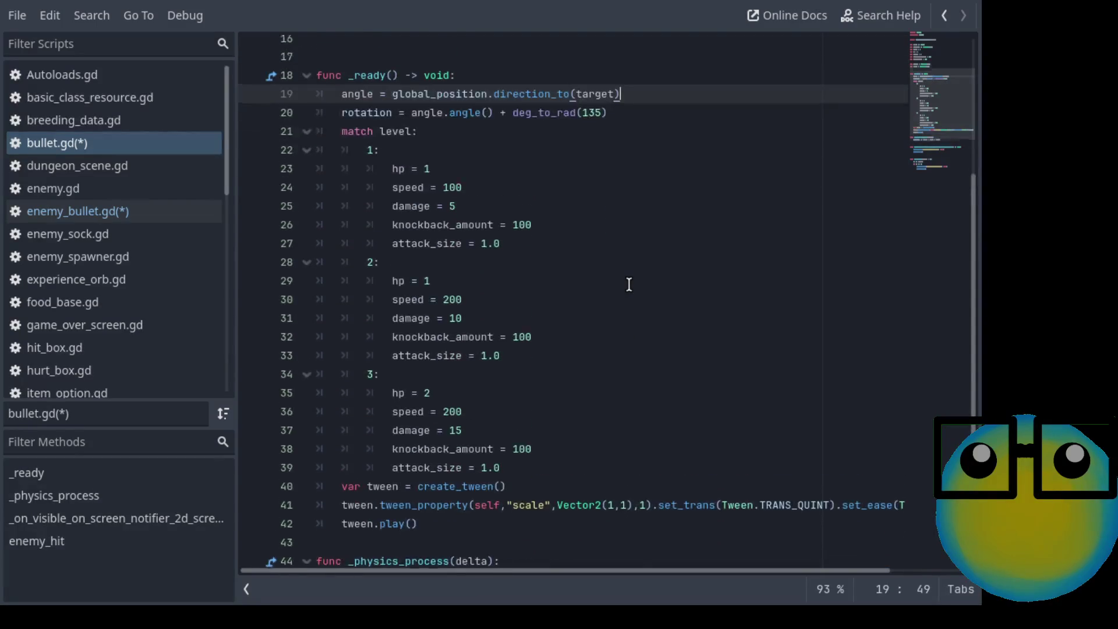
{"action": "left_click", "coordinate": [37, 140]}
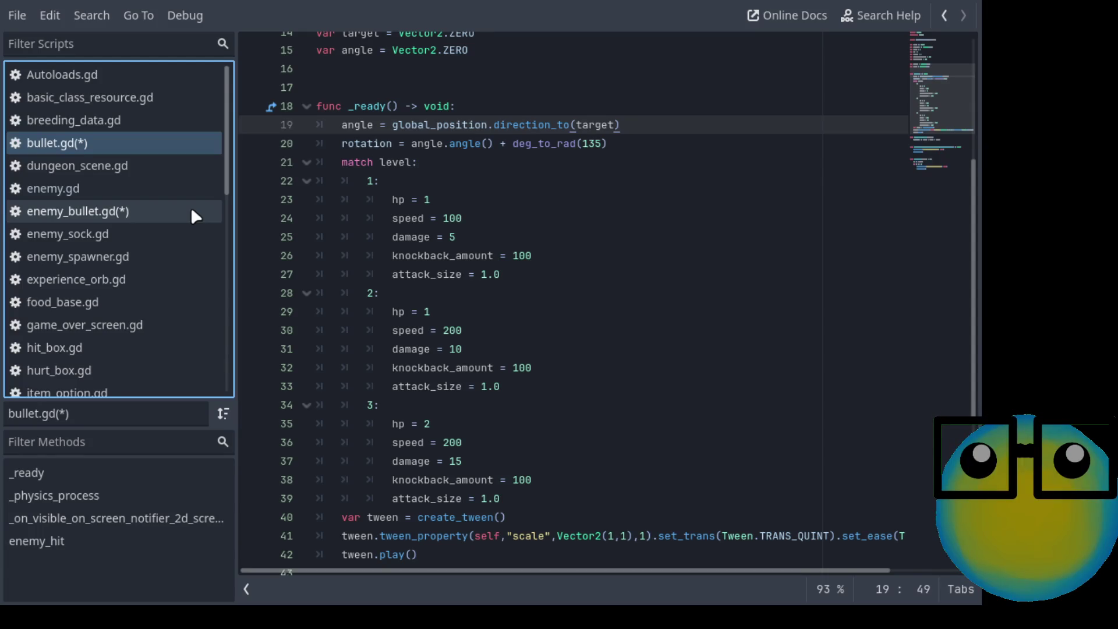
Point out bullet.gd's angle and rotation lines in _ready, then save and run with F5.
{"action": "left_click", "coordinate": [639, 126]}
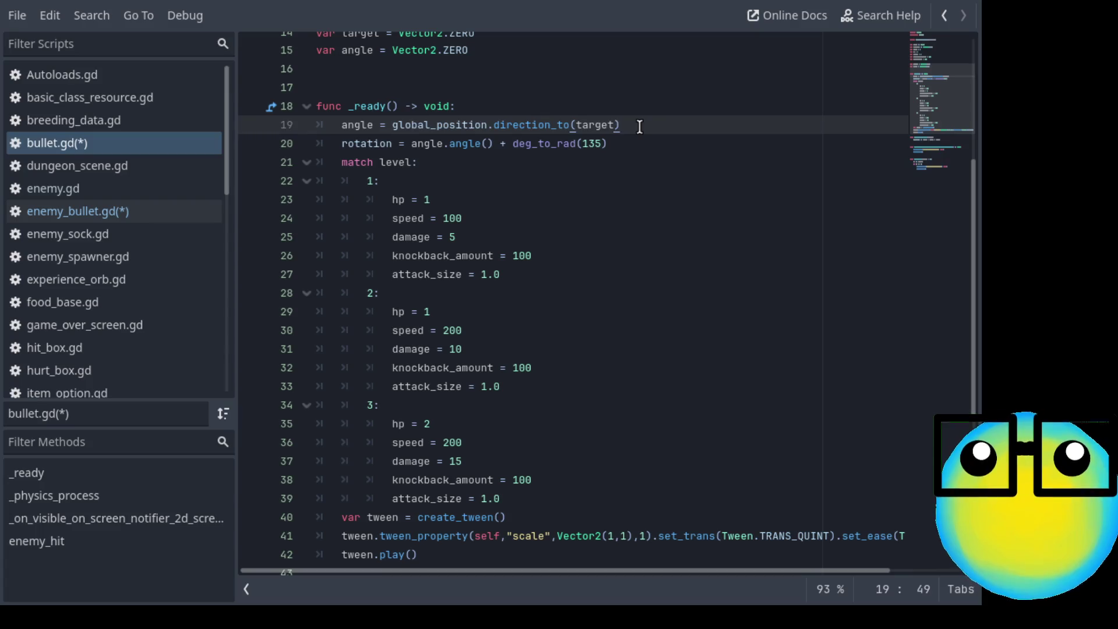
{"action": "left_click", "coordinate": [624, 147]}
{"action": "left_click", "coordinate": [640, 124]}
{"action": "left_click", "coordinate": [633, 143]}
{"action": "left_click", "coordinate": [641, 125]}
{"action": "left_click", "coordinate": [635, 143]}
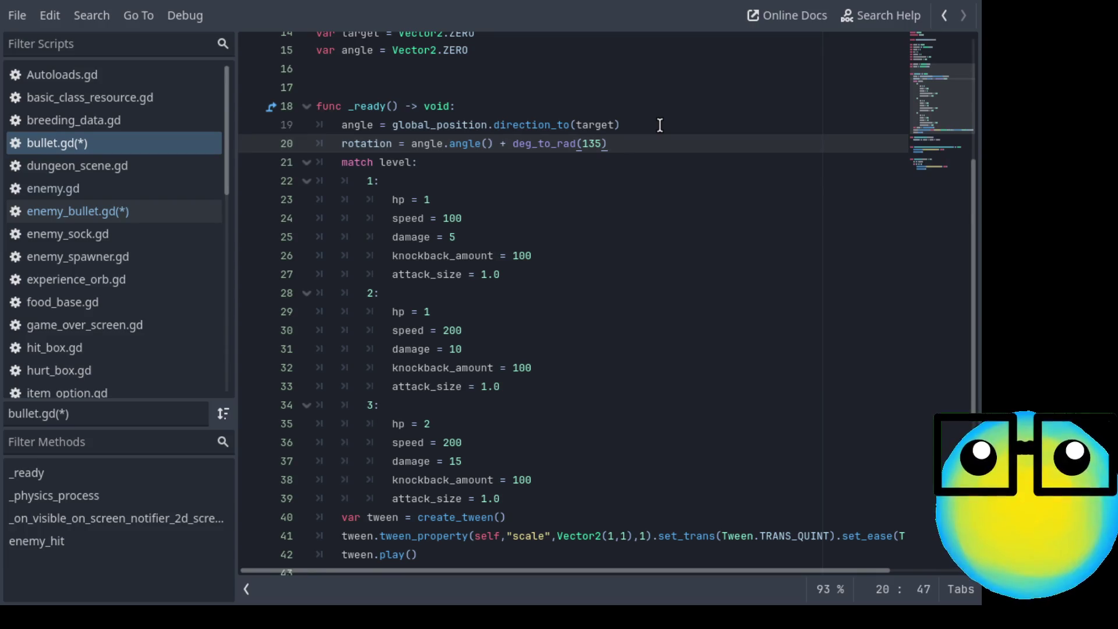
{"action": "left_click", "coordinate": [659, 126]}
{"action": "left_click", "coordinate": [644, 145]}
{"action": "left_click", "coordinate": [658, 125]}
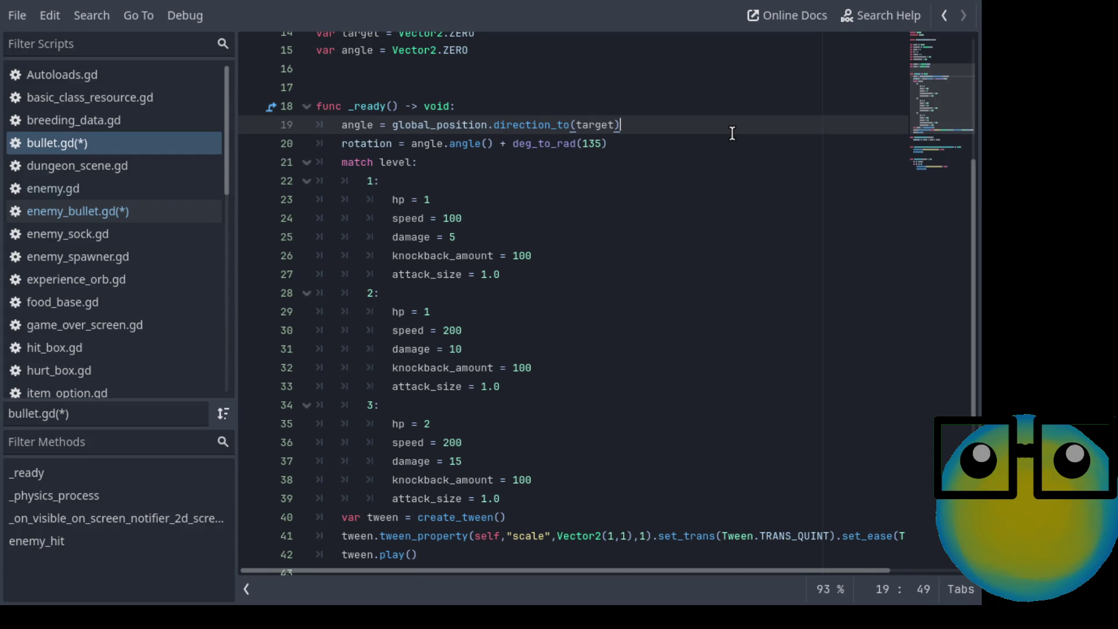
{"action": "key", "text": "F5"}
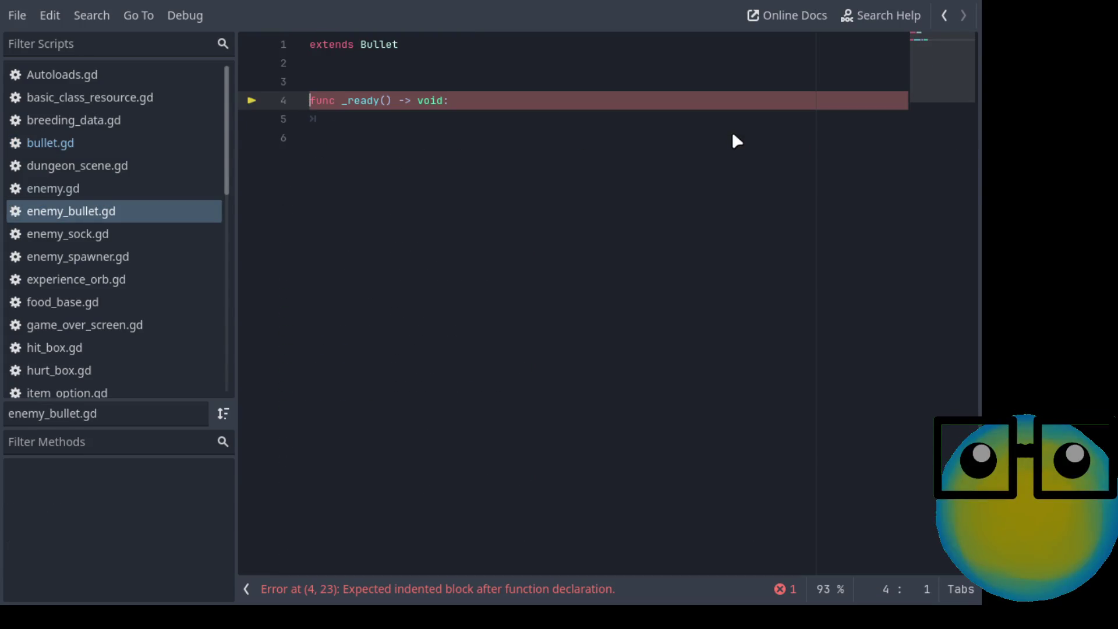
Put pass in enemy_bullet.gd's empty _ready body, save it, and open turtle.gd.
{"action": "left_click", "coordinate": [373, 121]}
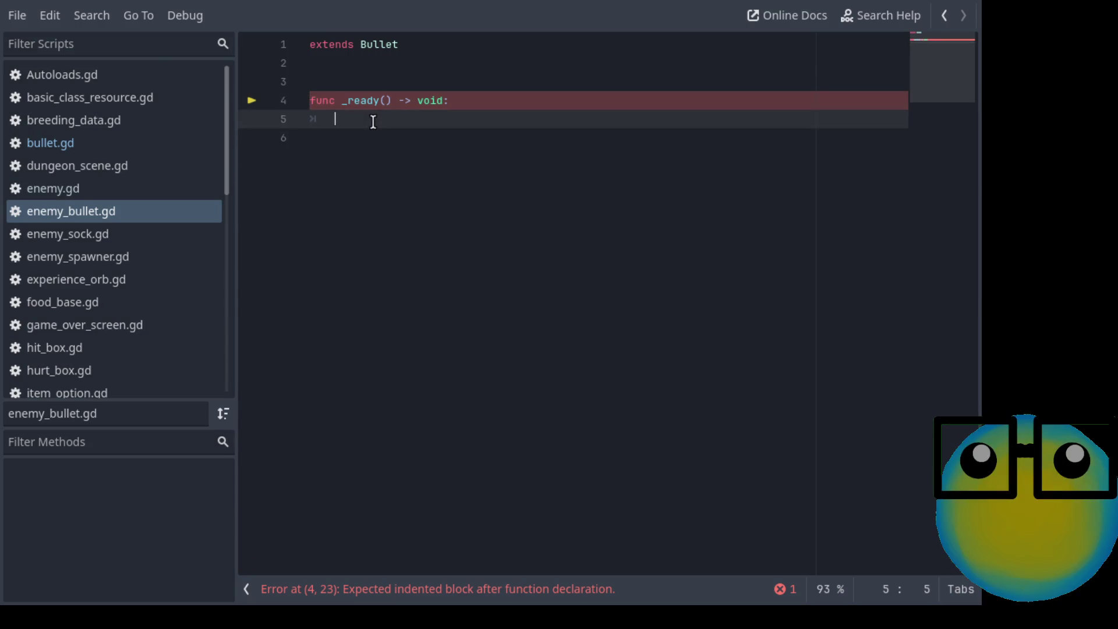
{"action": "type", "text": "pass"}
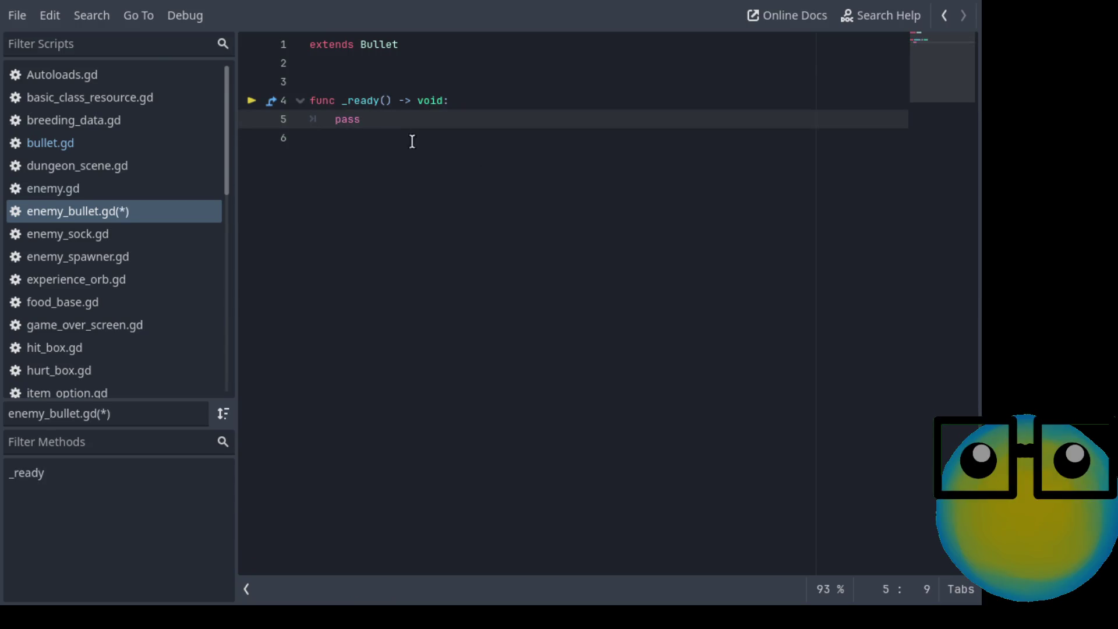
{"action": "key", "text": "ctrl+s"}
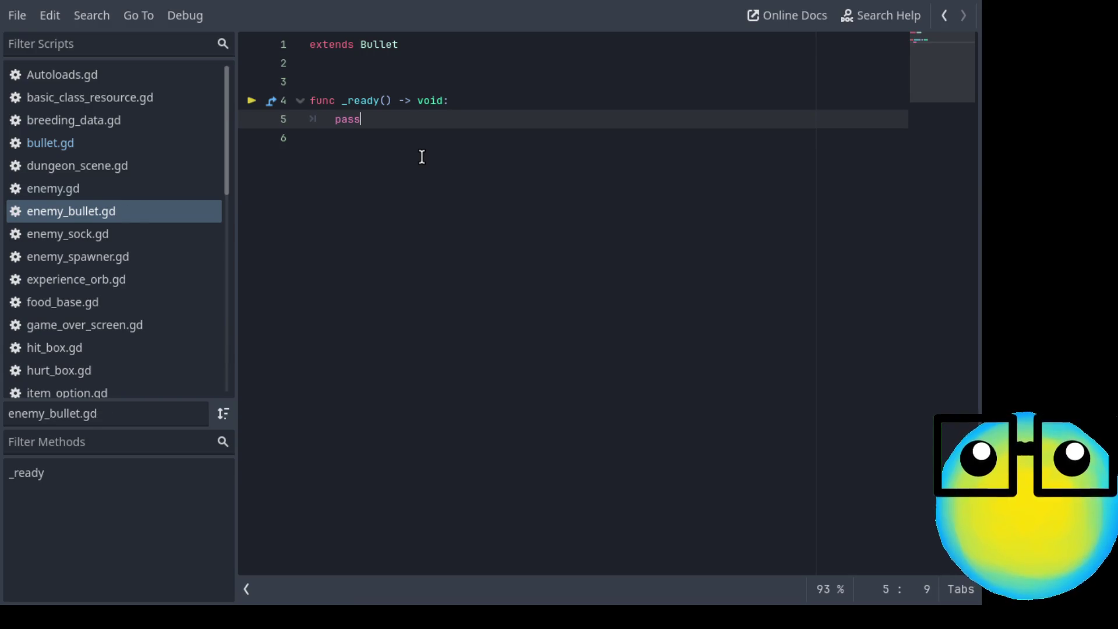
{"action": "scroll", "coordinate": [139, 287], "scroll_direction": "down", "scroll_amount": 4}
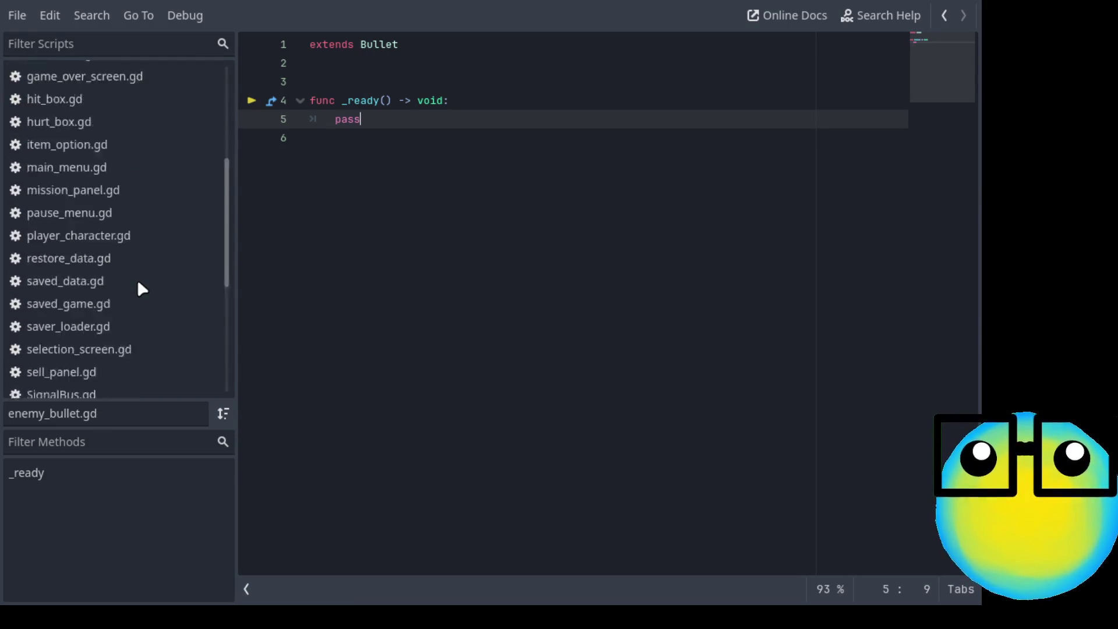
{"action": "scroll", "coordinate": [137, 278], "scroll_direction": "down", "scroll_amount": 4}
{"action": "left_click", "coordinate": [109, 237]}
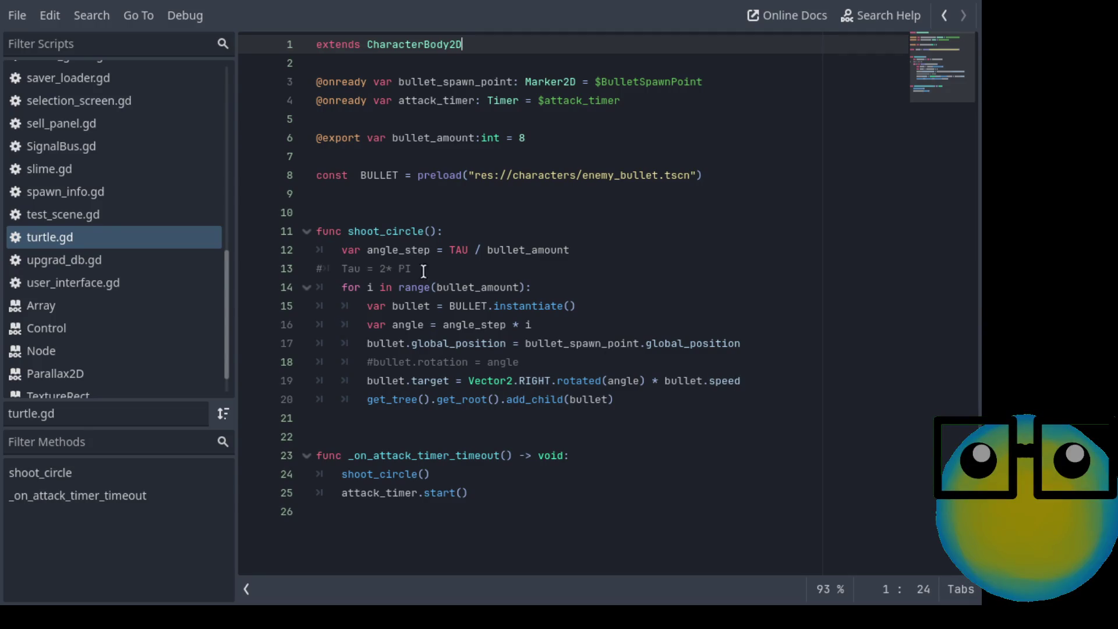
Switch back and forth between enemy_bullet.gd and bullet.gd to compare them.
{"action": "scroll", "coordinate": [175, 192], "scroll_direction": "up", "scroll_amount": 10}
{"action": "scroll", "coordinate": [169, 191], "scroll_direction": "up", "scroll_amount": 5}
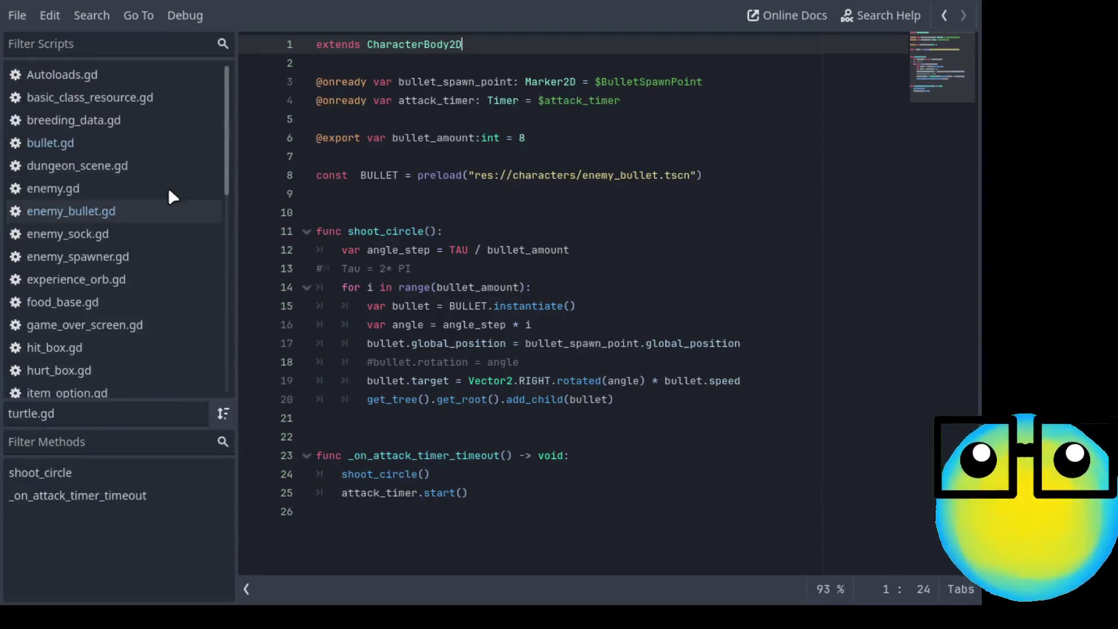
{"action": "left_click", "coordinate": [113, 211]}
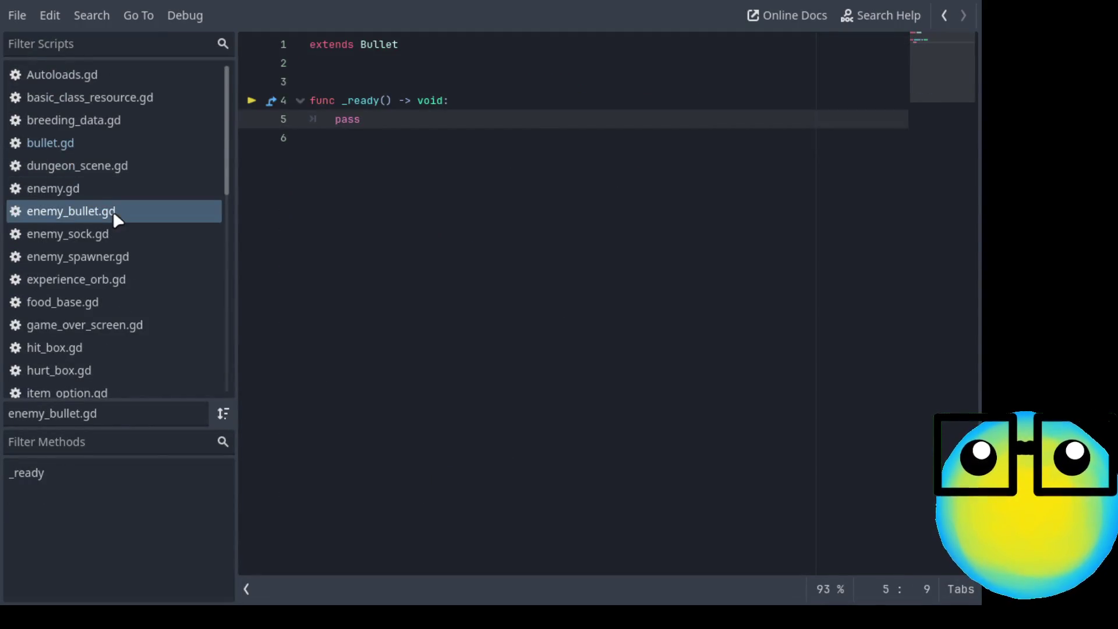
{"action": "left_click", "coordinate": [102, 143]}
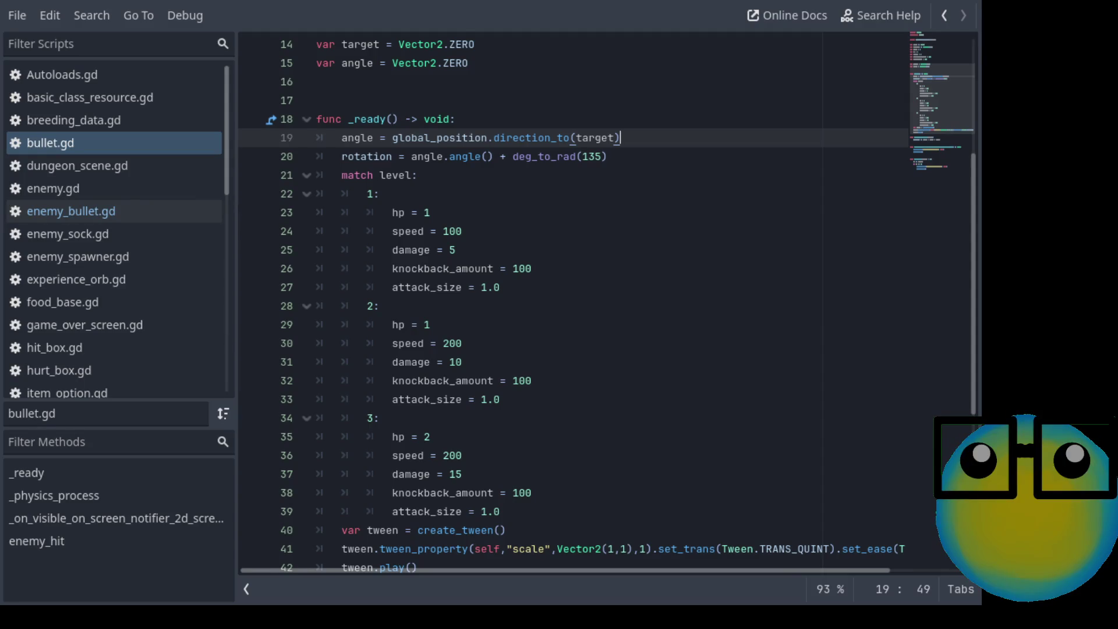
{"action": "left_click", "coordinate": [76, 216]}
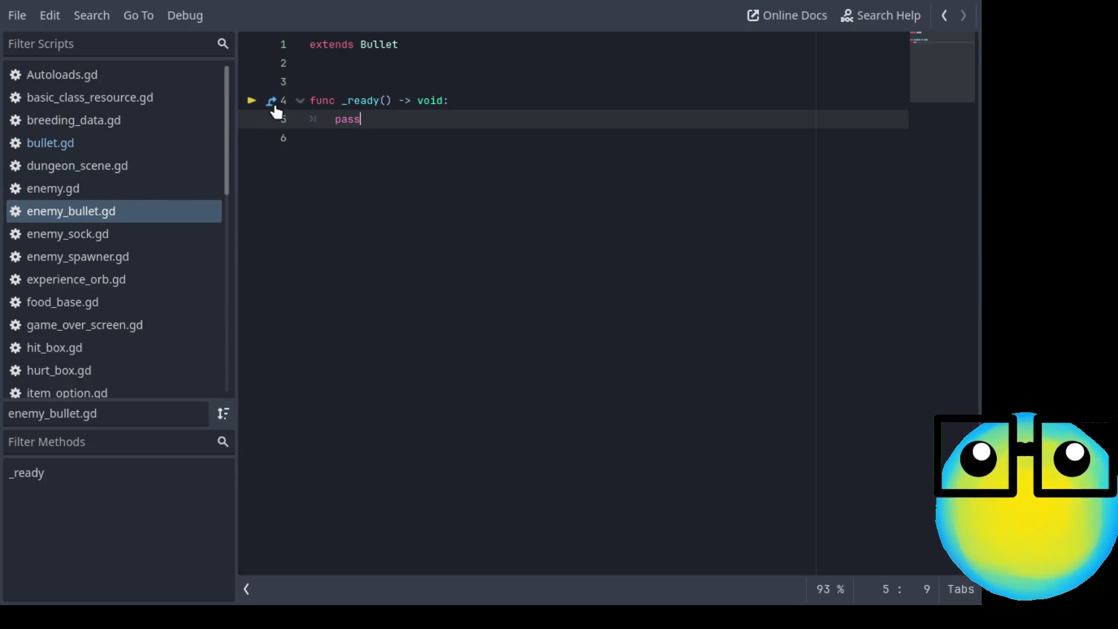
{"action": "left_click", "coordinate": [136, 141]}
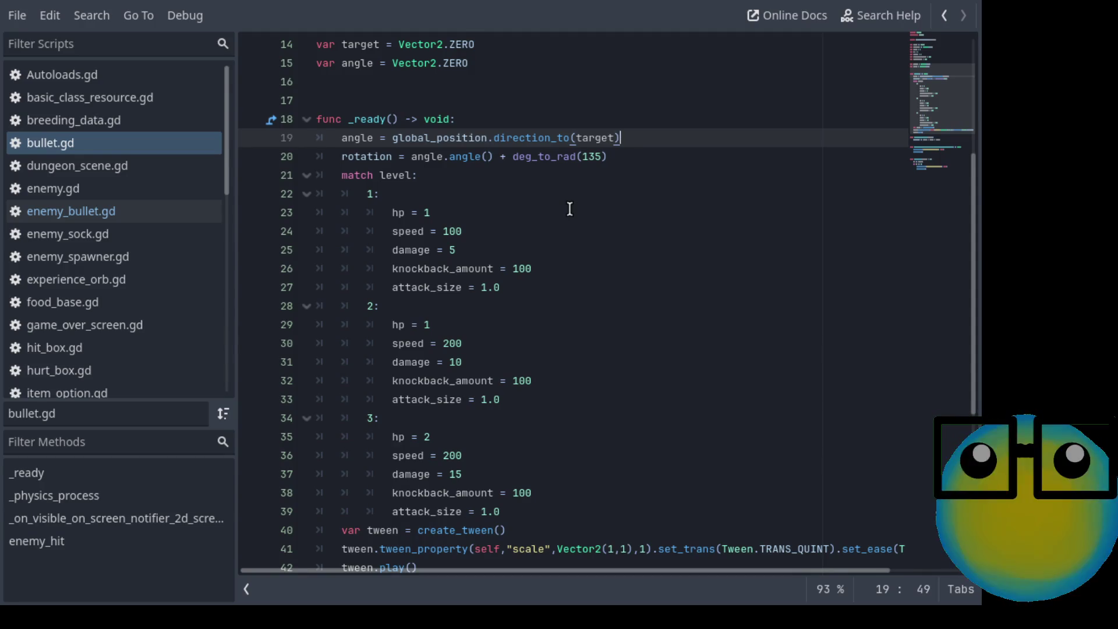
Highlight bullet.gd's match block and tween code on lines 21–40, then scroll back to the top.
{"action": "scroll", "coordinate": [569, 210], "scroll_direction": "down", "scroll_amount": 3}
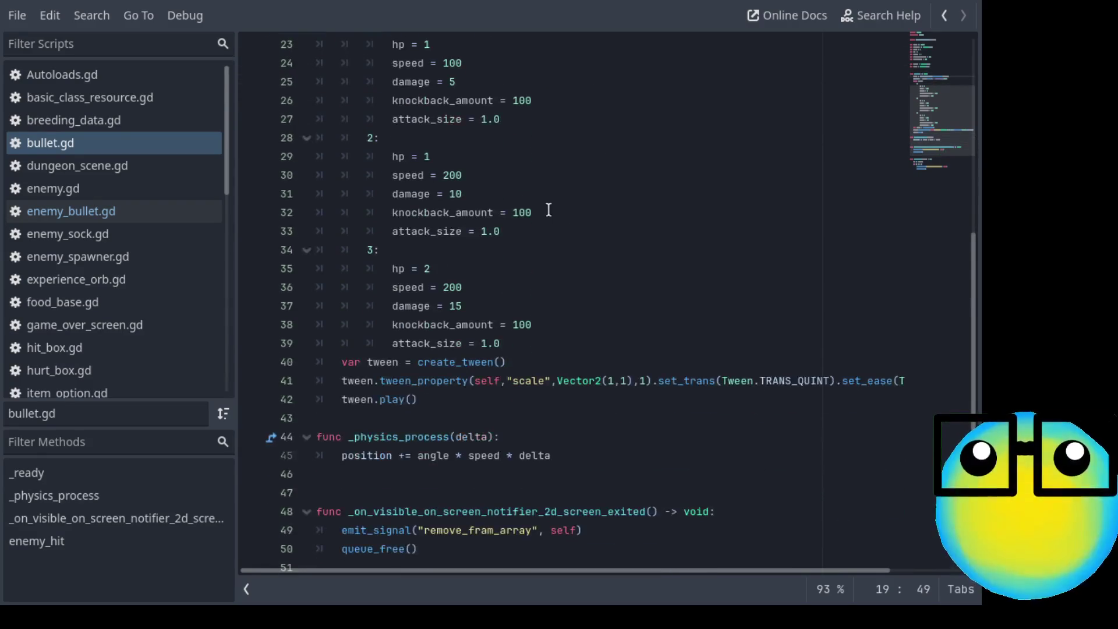
{"action": "scroll", "coordinate": [327, 127], "scroll_direction": "up", "scroll_amount": 2}
{"action": "mouse_move", "coordinate": [342, 119]}
{"action": "left_mouse_down"}
{"action": "mouse_move", "coordinate": [644, 400]}
{"action": "mouse_move", "coordinate": [638, 470]}
{"action": "left_mouse_up"}
{"action": "left_click", "coordinate": [638, 443]}
{"action": "left_click", "coordinate": [560, 462]}
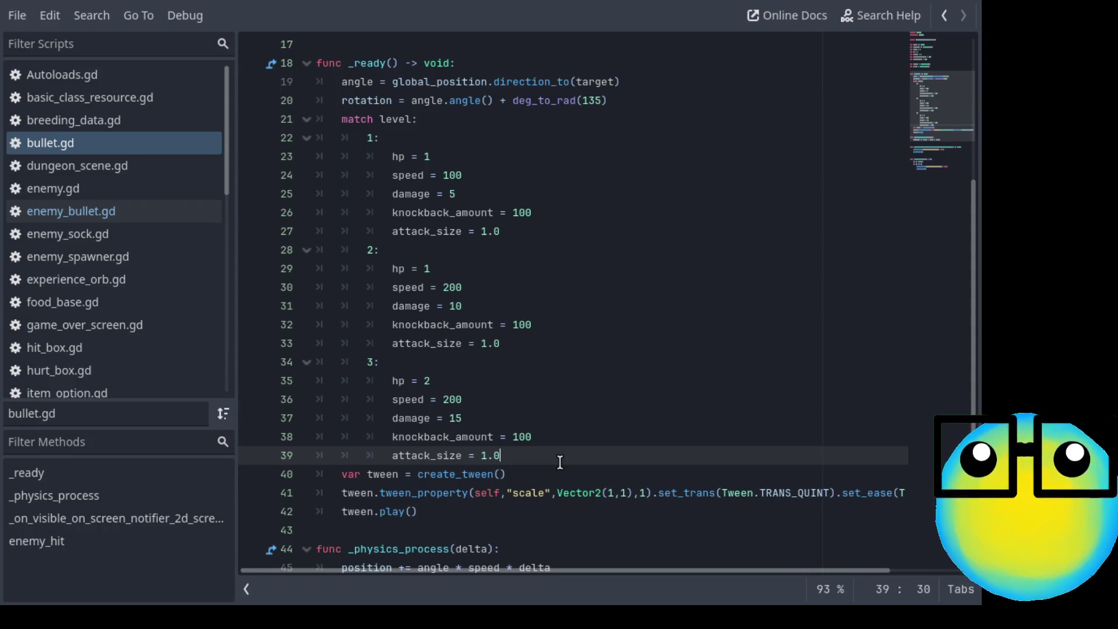
{"action": "scroll", "coordinate": [560, 462], "scroll_direction": "down", "scroll_amount": 5}
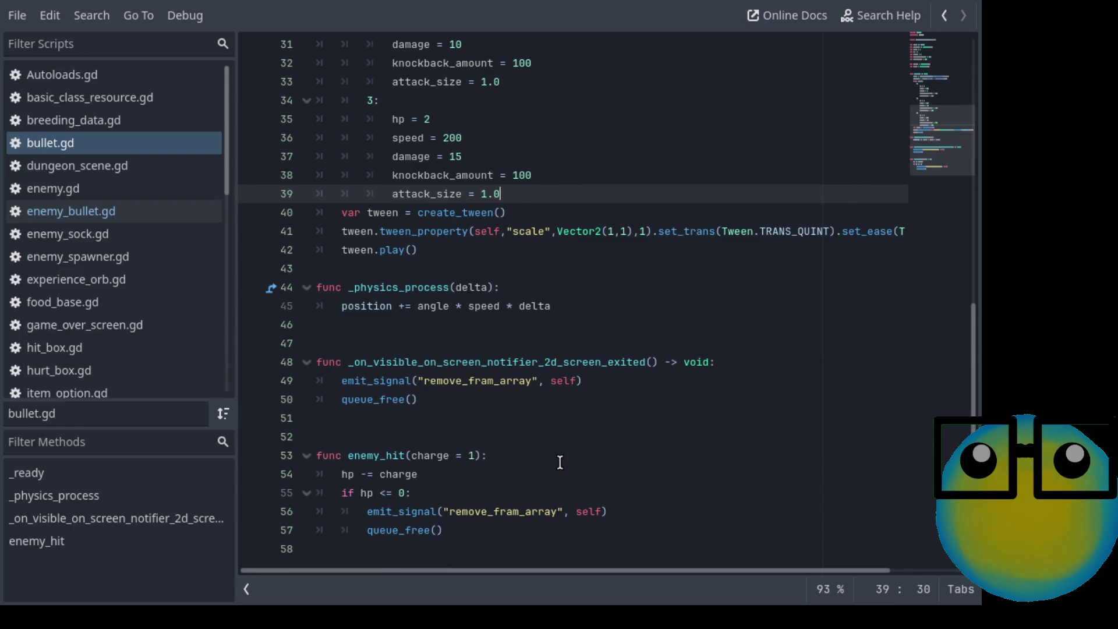
{"action": "scroll", "coordinate": [560, 463], "scroll_direction": "up", "scroll_amount": 5}
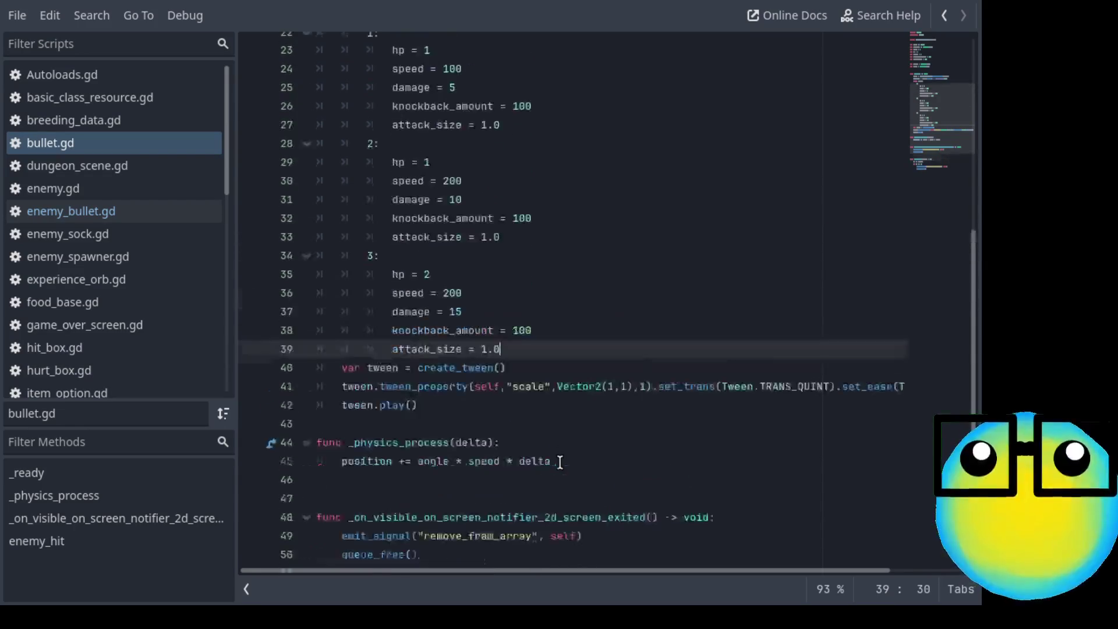
{"action": "scroll", "coordinate": [560, 463], "scroll_direction": "up", "scroll_amount": 2}
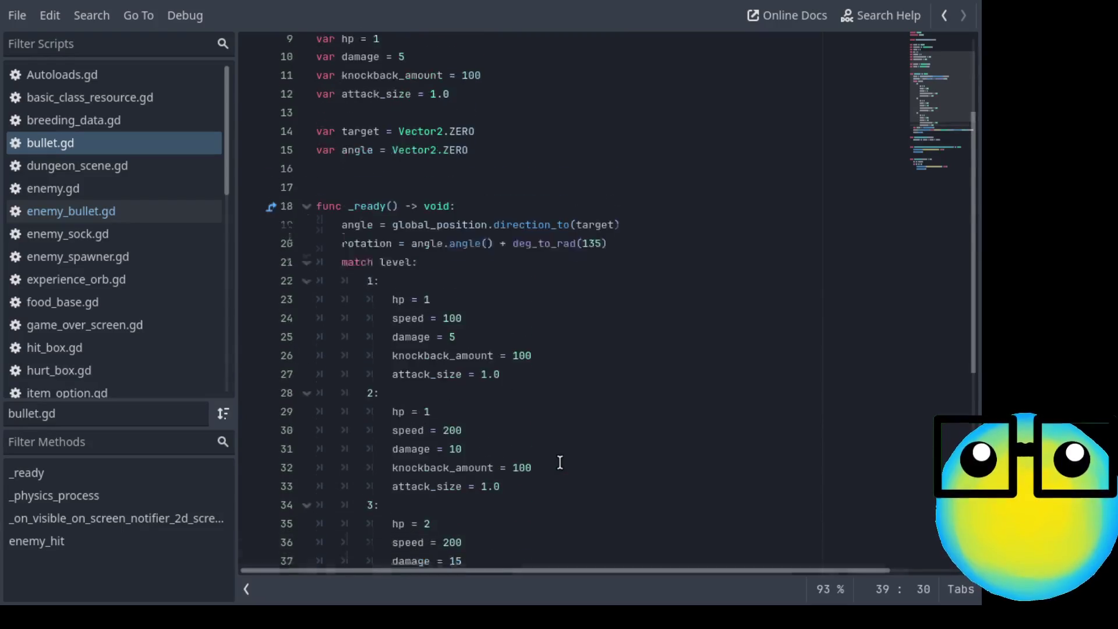
{"action": "scroll", "coordinate": [559, 463], "scroll_direction": "up", "scroll_amount": 1}
{"action": "scroll", "coordinate": [559, 463], "scroll_direction": "down", "scroll_amount": 2}
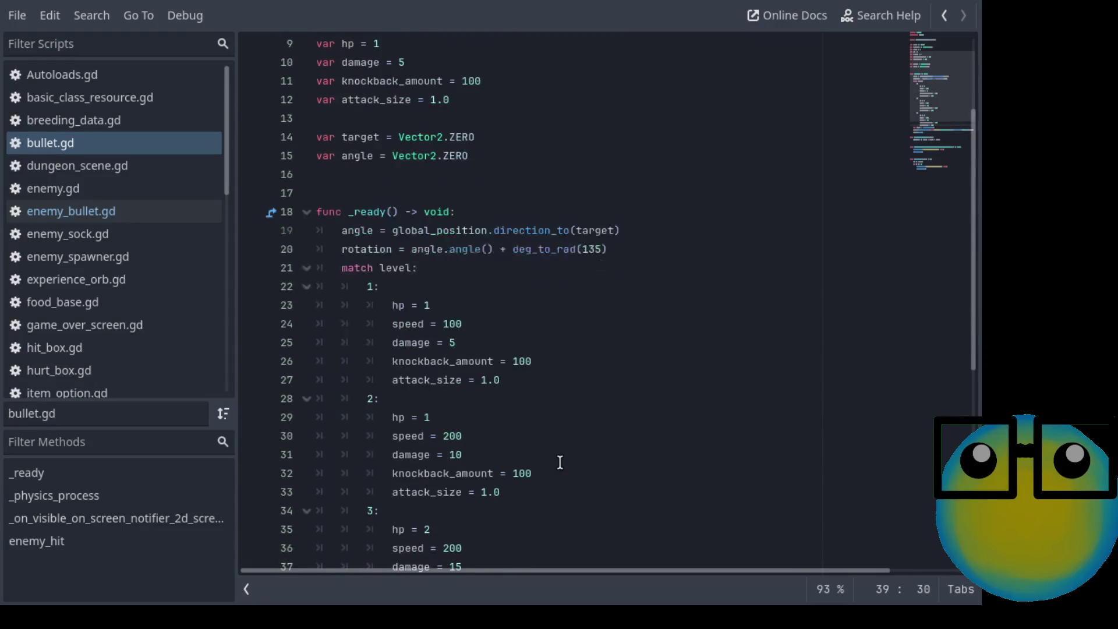
{"action": "scroll", "coordinate": [559, 463], "scroll_direction": "up", "scroll_amount": 1}
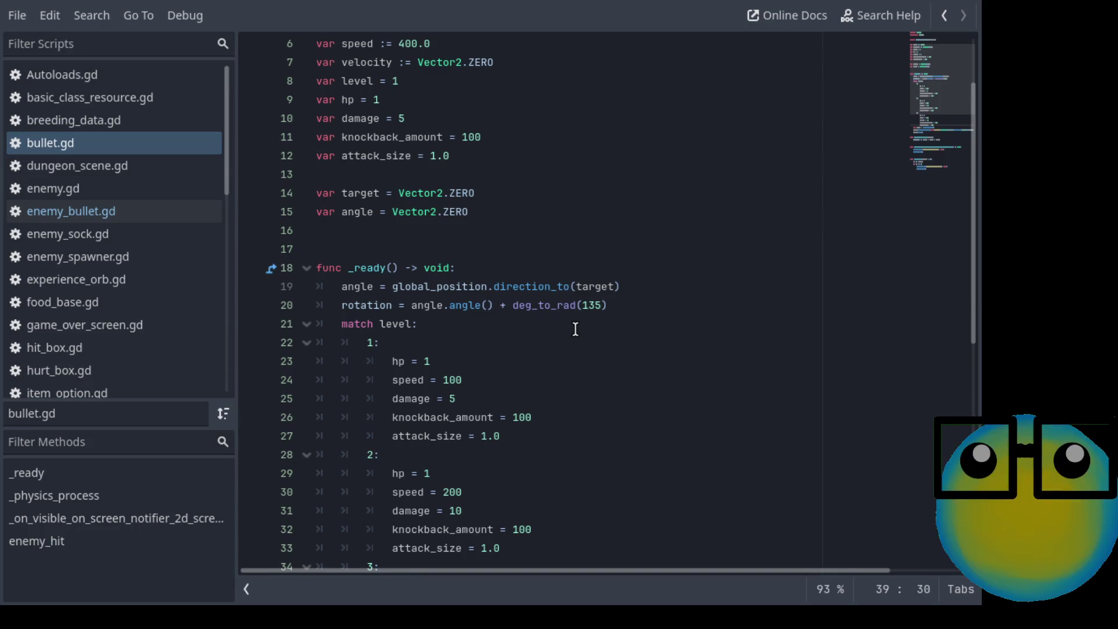
{"action": "scroll", "coordinate": [576, 329], "scroll_direction": "up", "scroll_amount": 2}
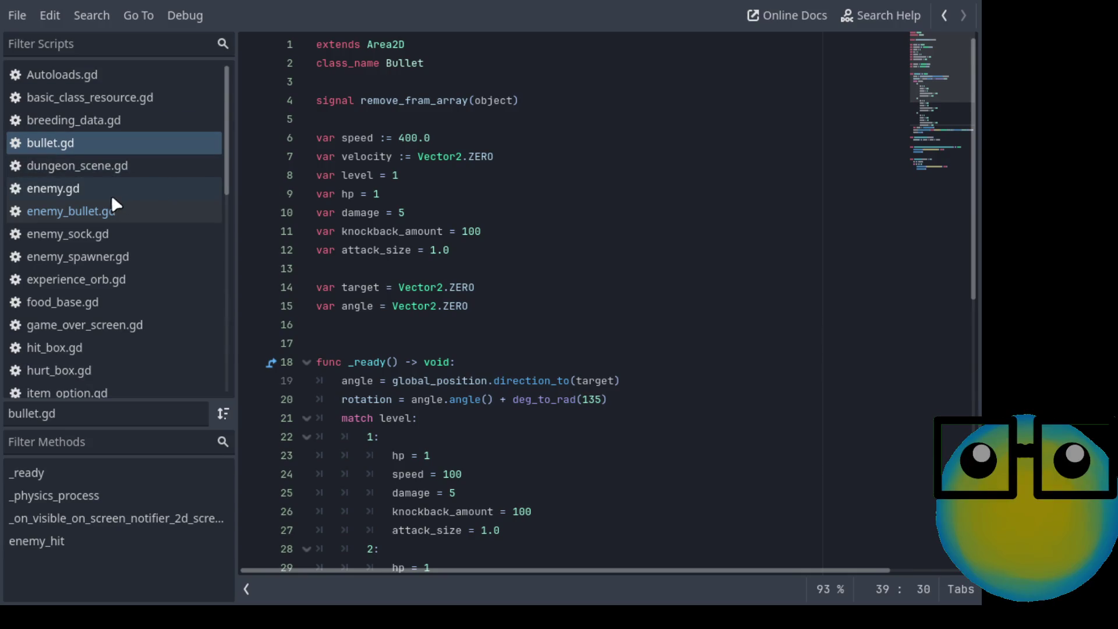
Review the code of enemy_sock.gd and bullet.gd.
{"action": "left_click", "coordinate": [124, 238]}
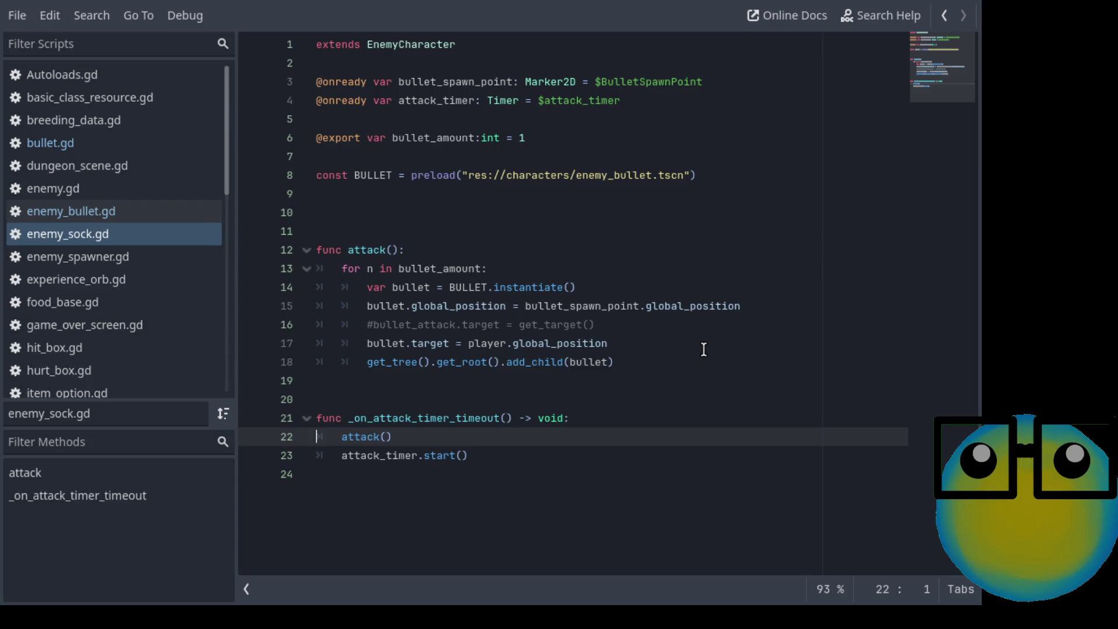
{"action": "left_click", "coordinate": [41, 143]}
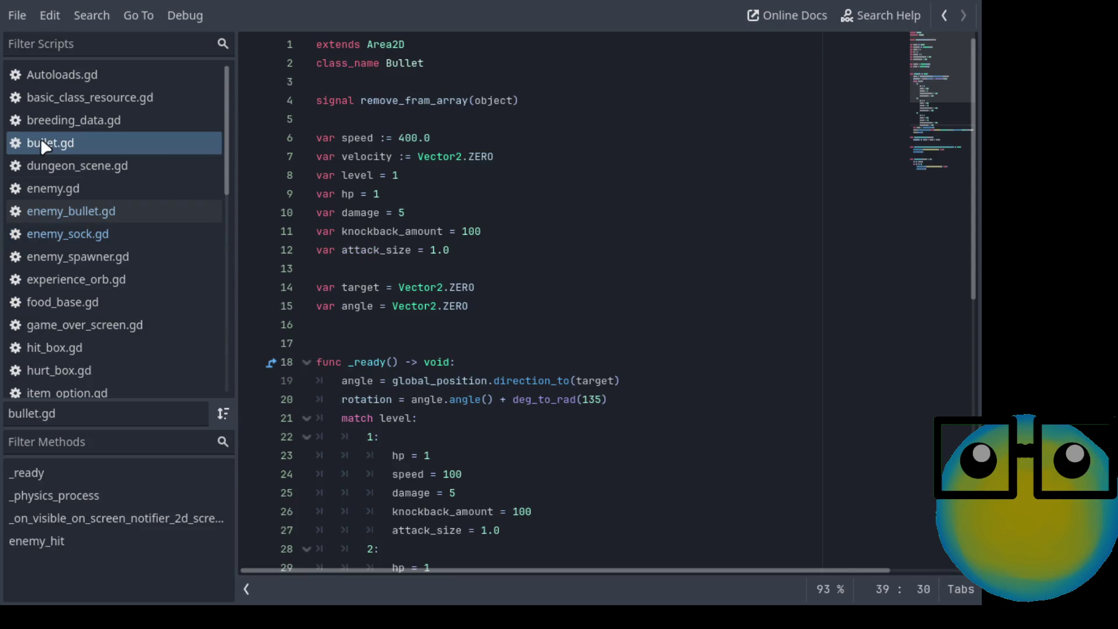
{"action": "scroll", "coordinate": [578, 324], "scroll_direction": "down", "scroll_amount": 2}
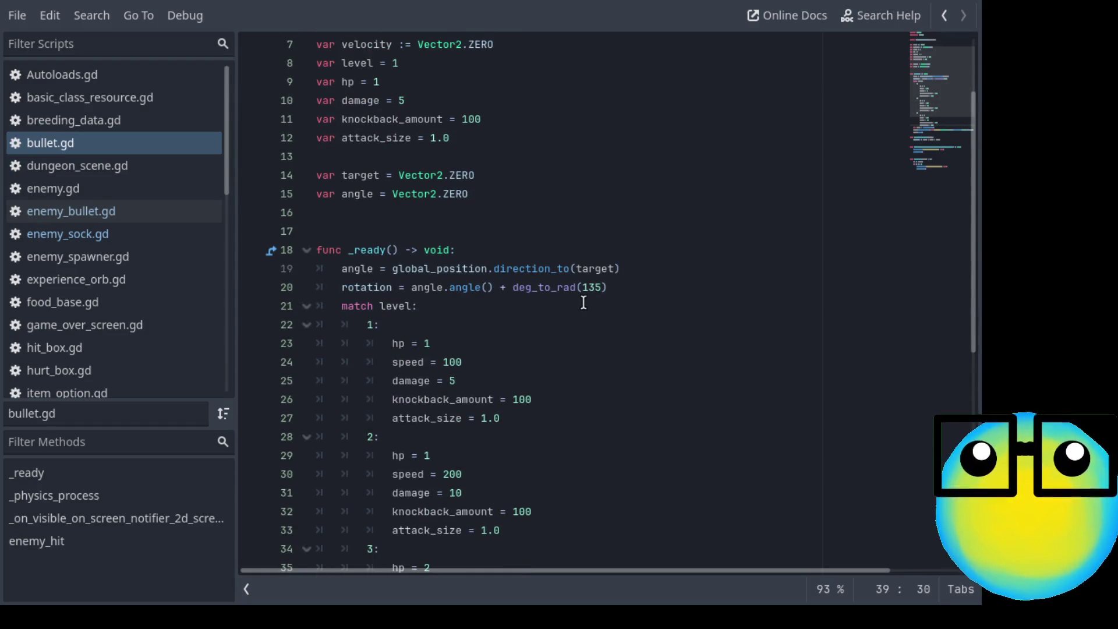
{"action": "scroll", "coordinate": [608, 333], "scroll_direction": "down", "scroll_amount": 3}
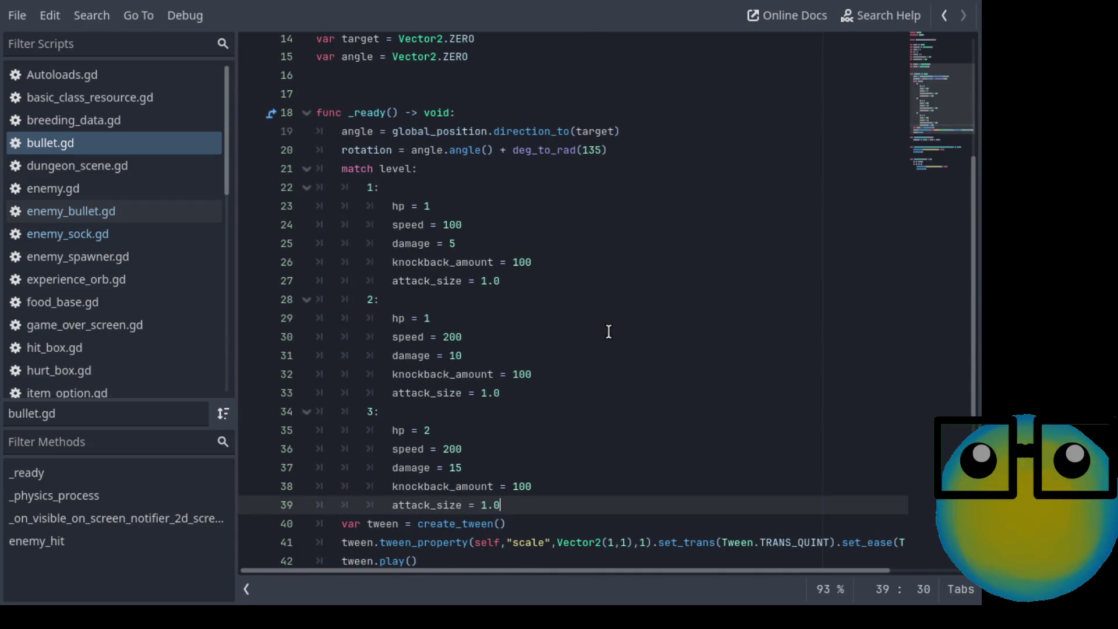
{"action": "scroll", "coordinate": [609, 331], "scroll_direction": "up", "scroll_amount": 1}
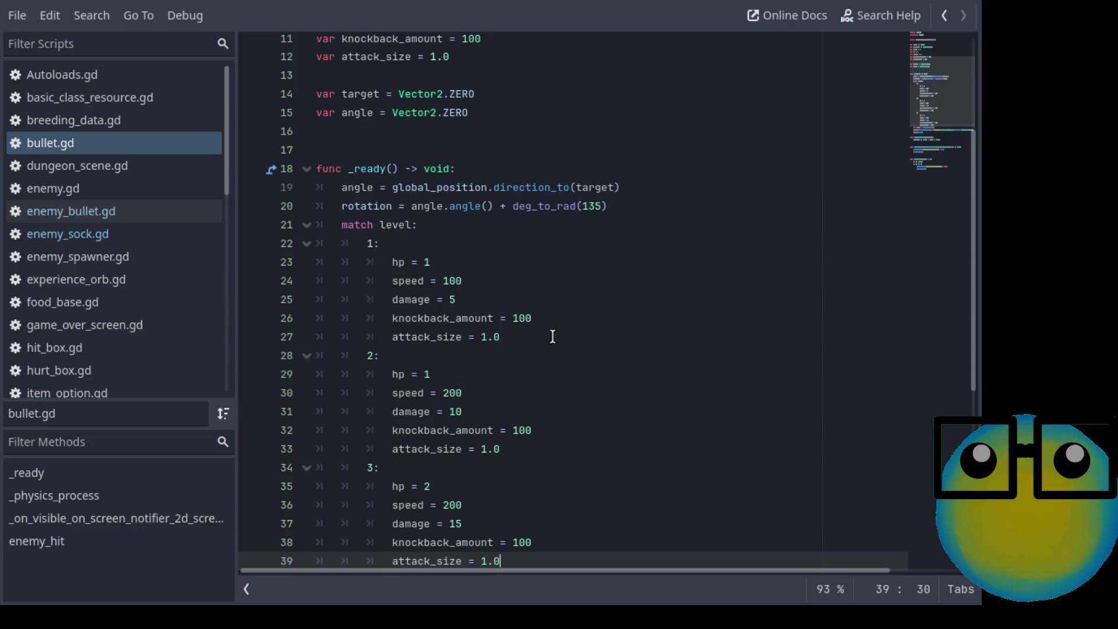
{"action": "left_click", "coordinate": [120, 243]}
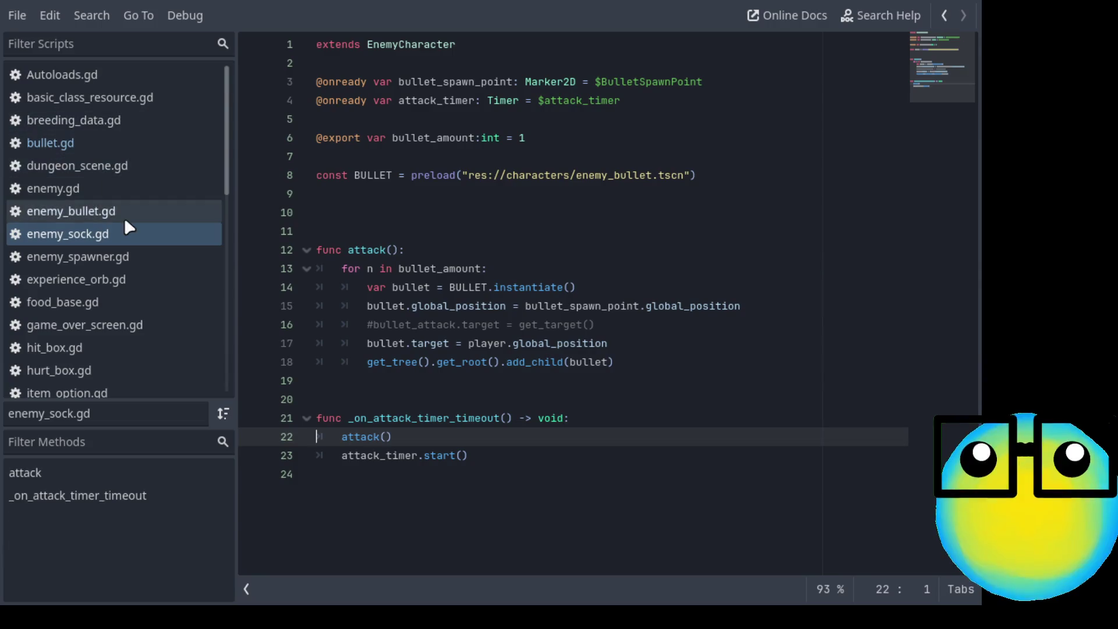
In enemy_bullet.gd, add blank lines after extends Bullet, trying and removing a var type line.
{"action": "left_click", "coordinate": [162, 217]}
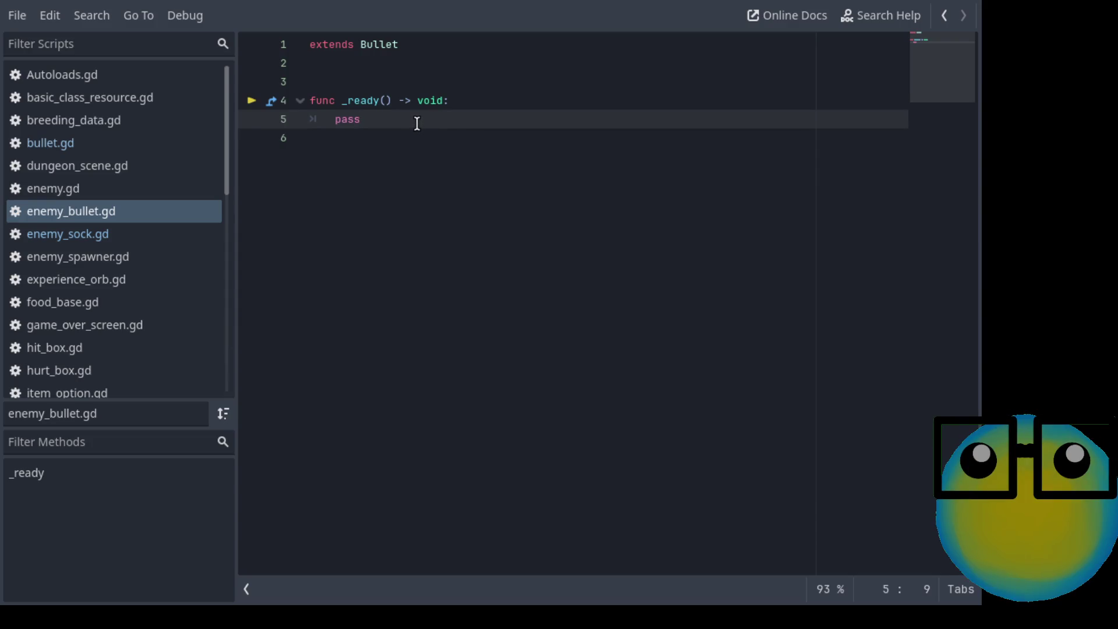
{"action": "left_click", "coordinate": [429, 44]}
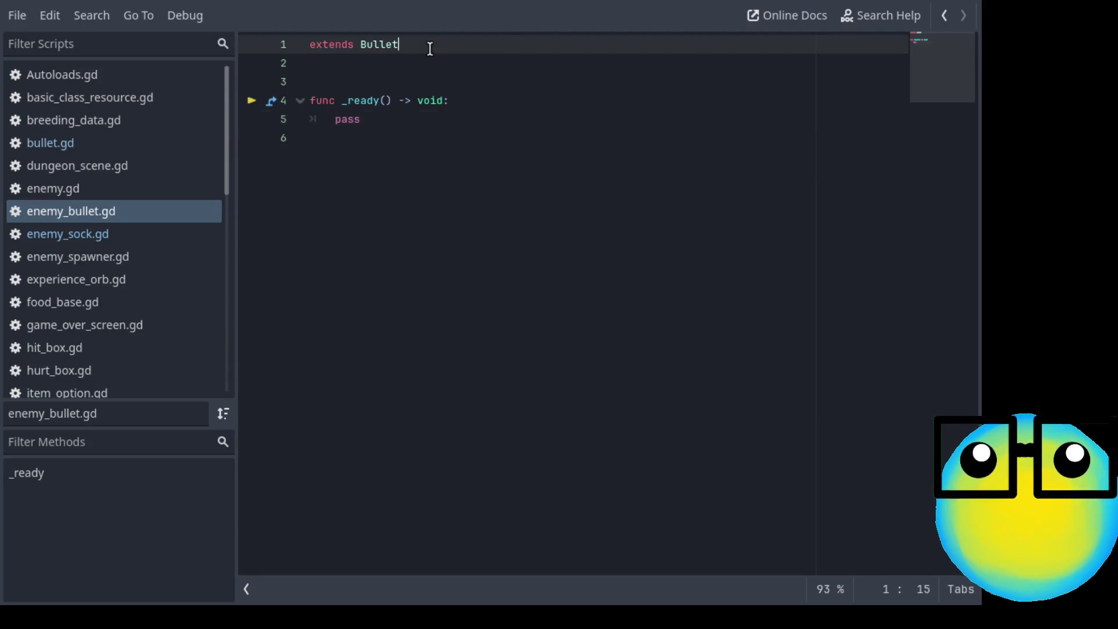
{"action": "key", "text": "Return"}
{"action": "key", "text": "Return"}
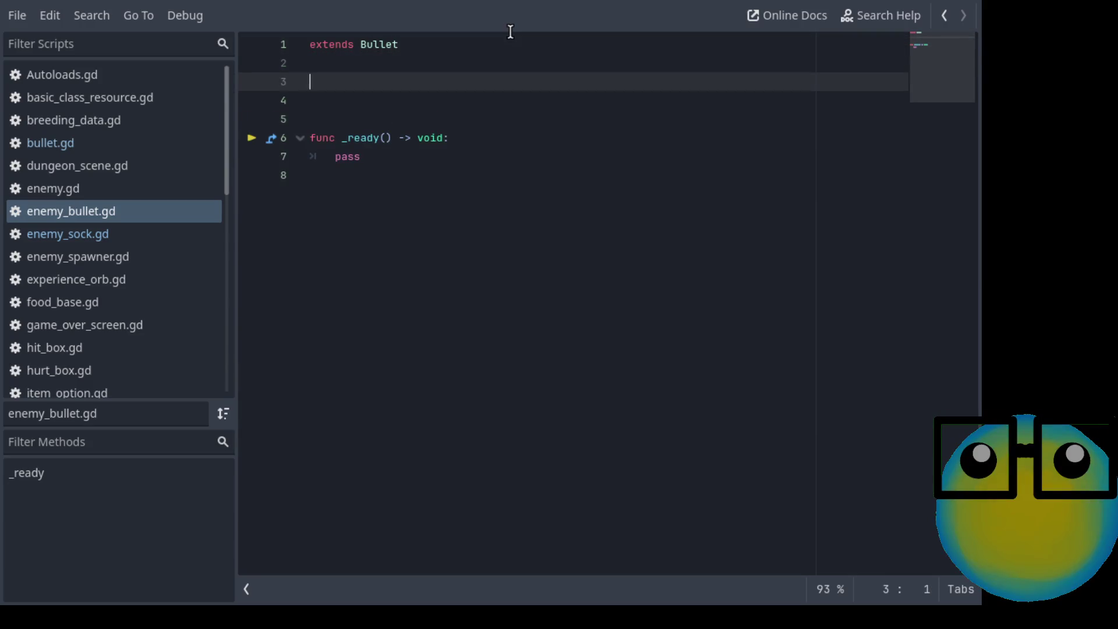
{"action": "left_click", "coordinate": [82, 140]}
{"action": "scroll", "coordinate": [465, 205], "scroll_direction": "up", "scroll_amount": 4}
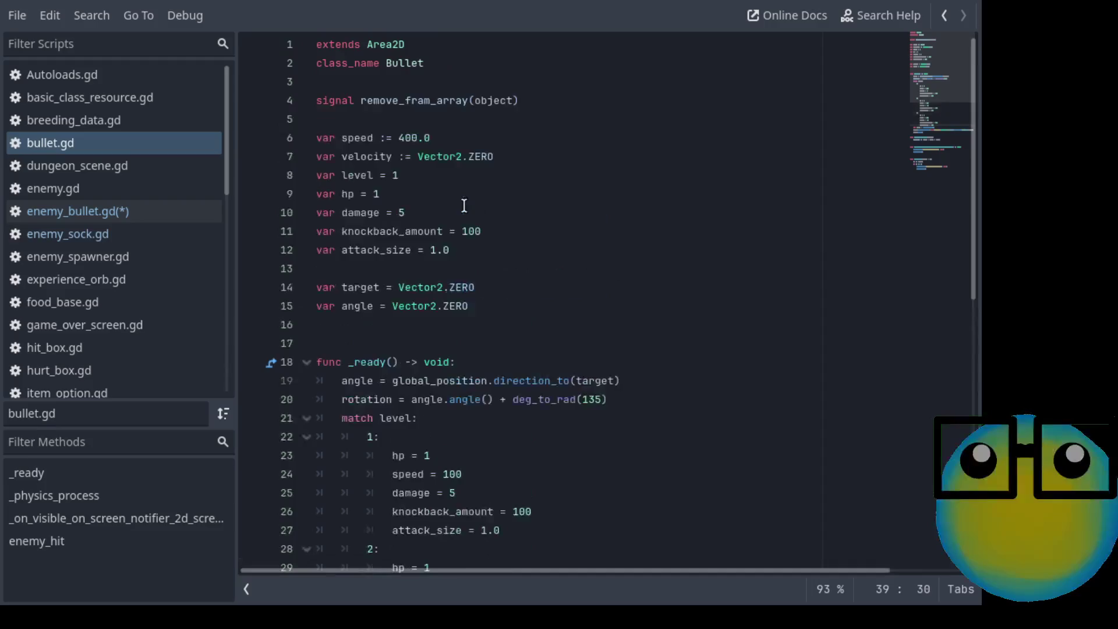
{"action": "left_click", "coordinate": [87, 213]}
{"action": "type", "text": "var type"}
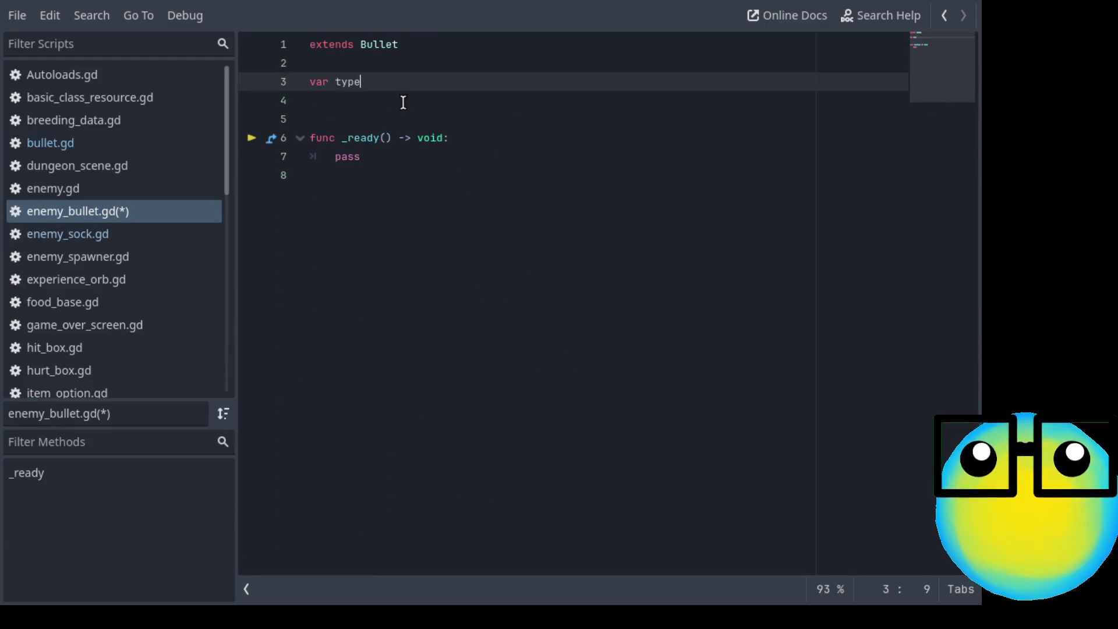
{"action": "key", "text": "BackSpace"}
{"action": "key", "text": "BackSpace"}
{"action": "key", "text": "BackSpace"}
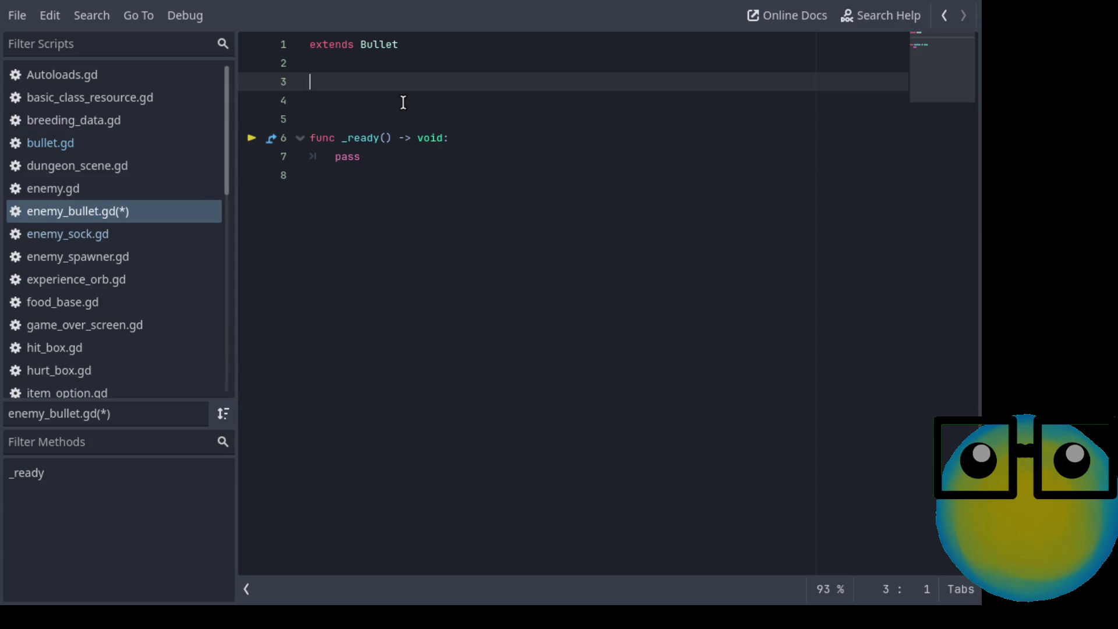
{"action": "type", "text": "En"}
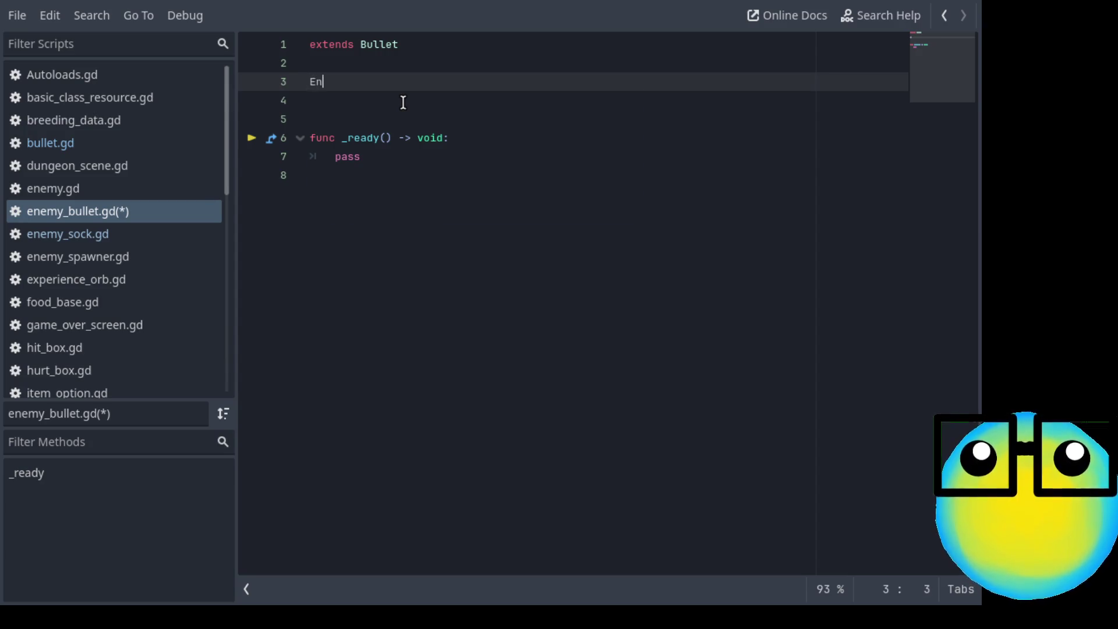
{"action": "key", "text": "BackSpace"}
{"action": "key", "text": "BackSpace"}
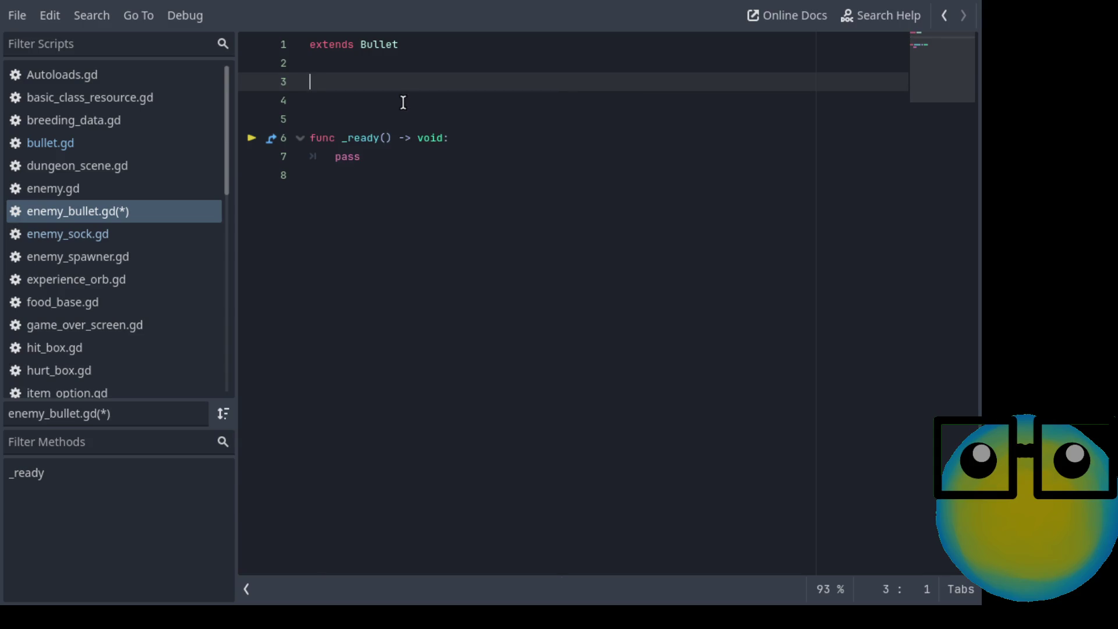
{"action": "type", "text": "@enu"}
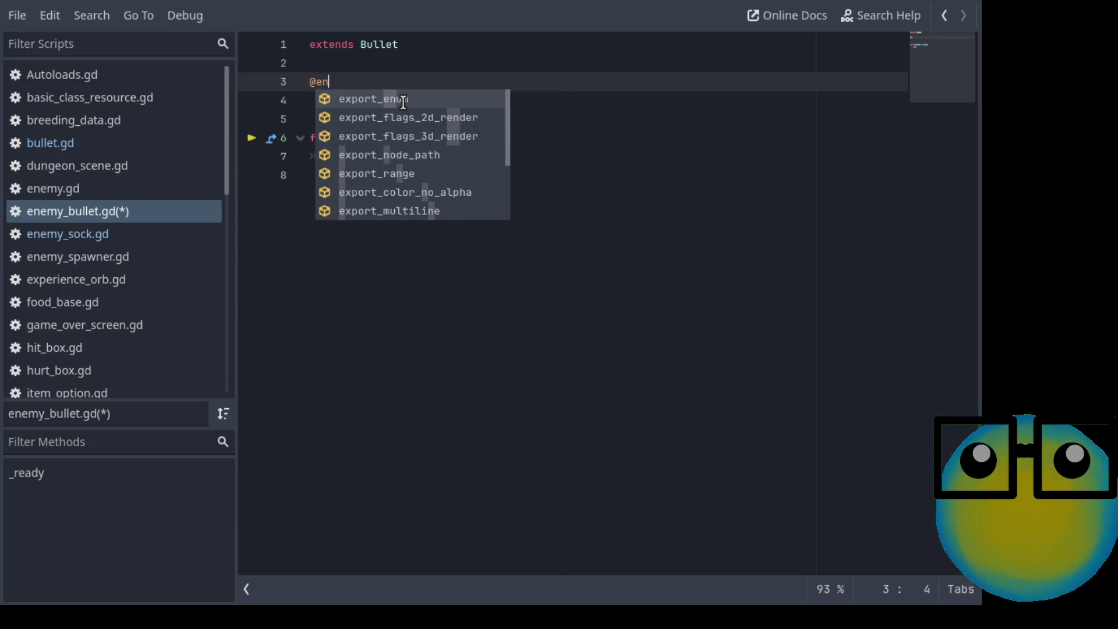
{"action": "key", "text": "Return"}
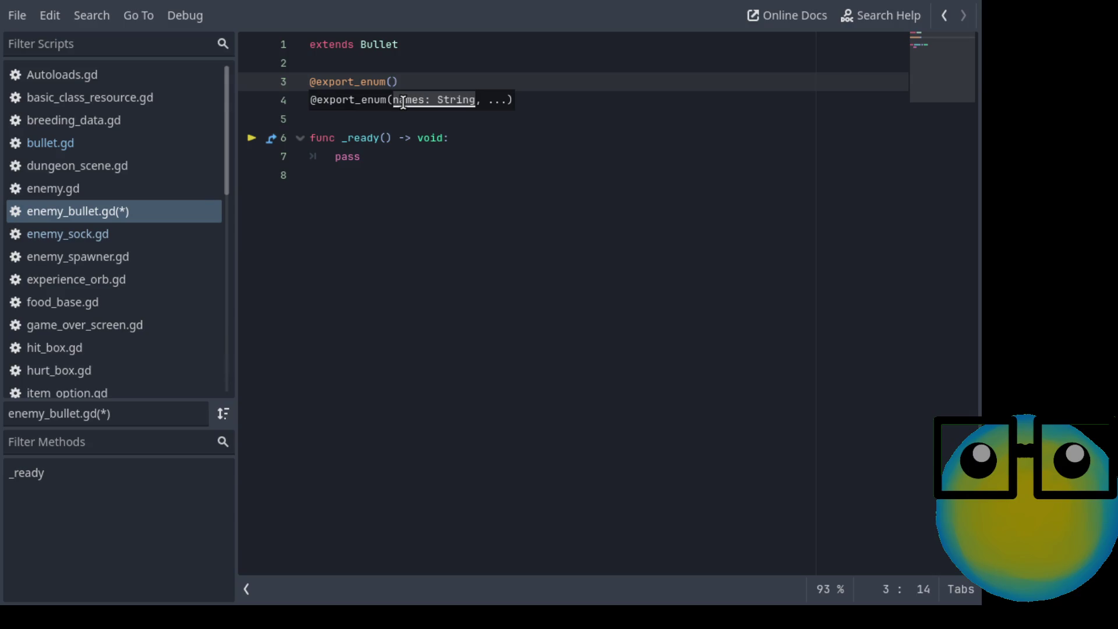
{"action": "type", "text": "\""}
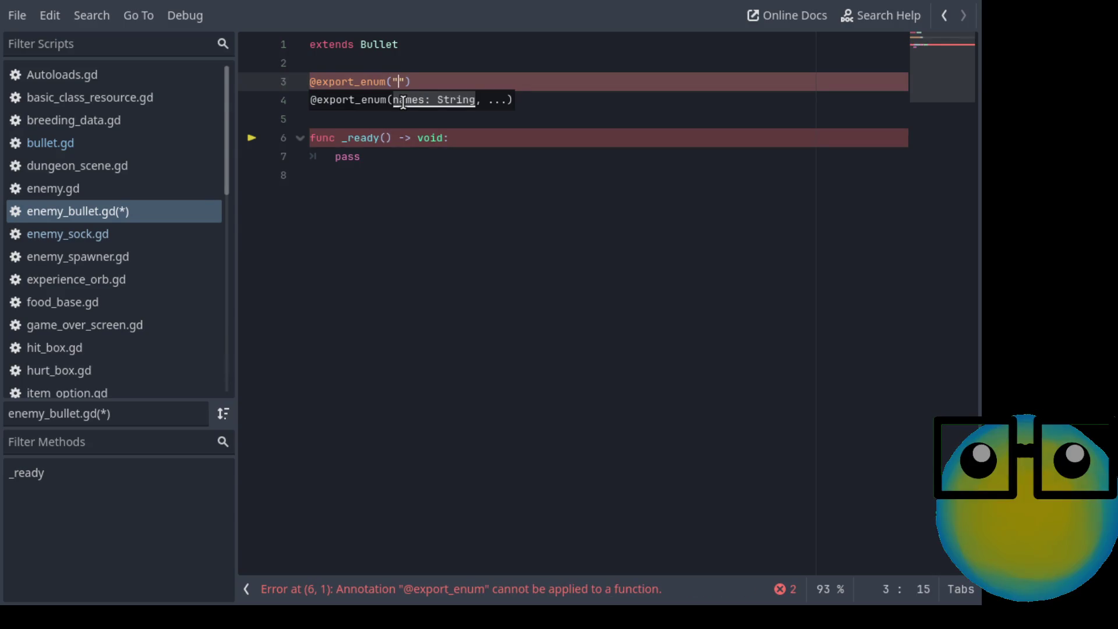
{"action": "type", "text": "sock\", "}
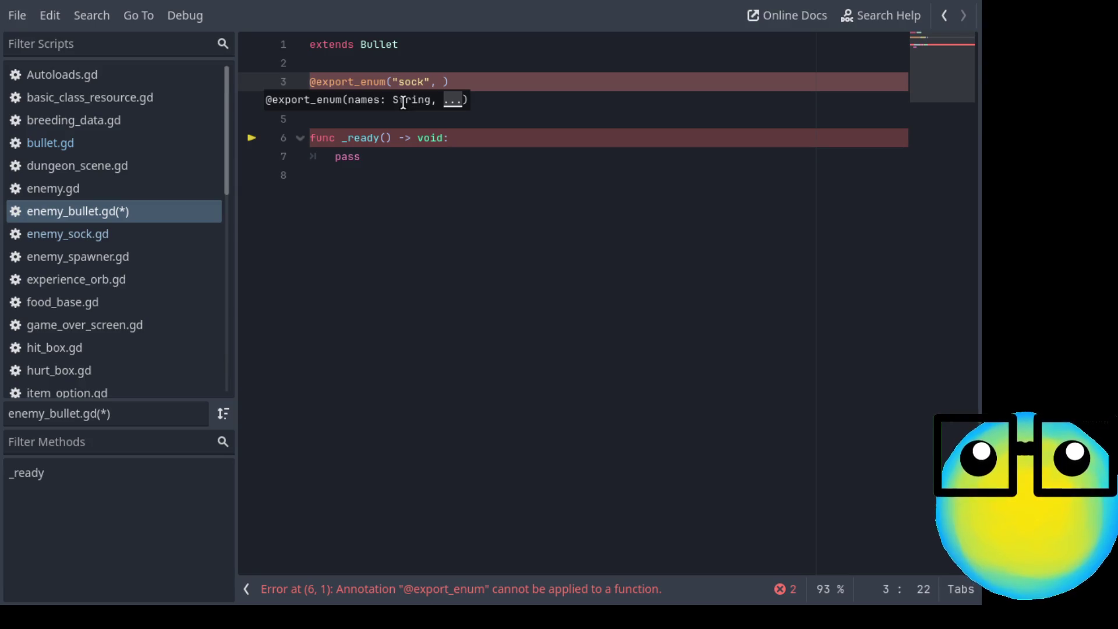
{"action": "type", "text": "\"turtle"}
{"action": "left_click", "coordinate": [510, 127]}
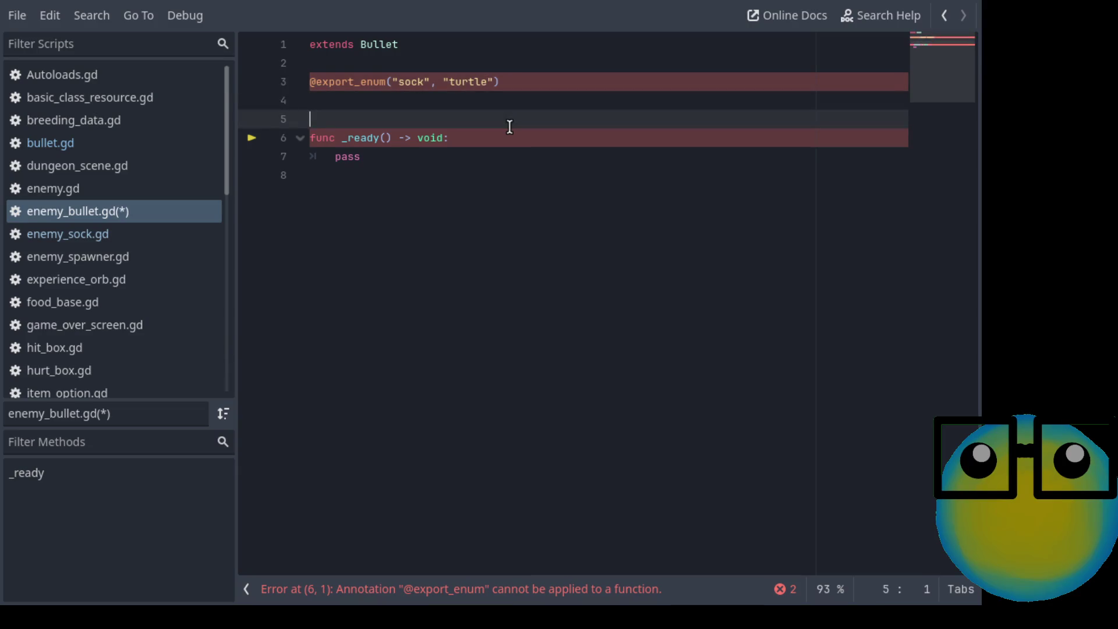
{"action": "left_click", "coordinate": [525, 83]}
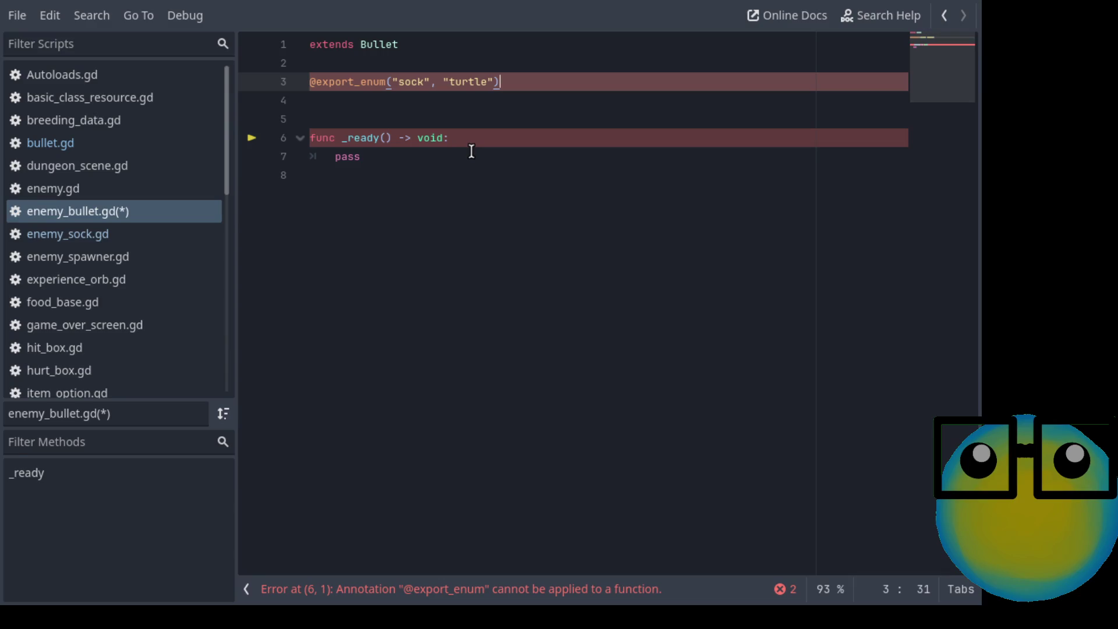
{"action": "left_click", "coordinate": [344, 83], "text": "ctrl"}
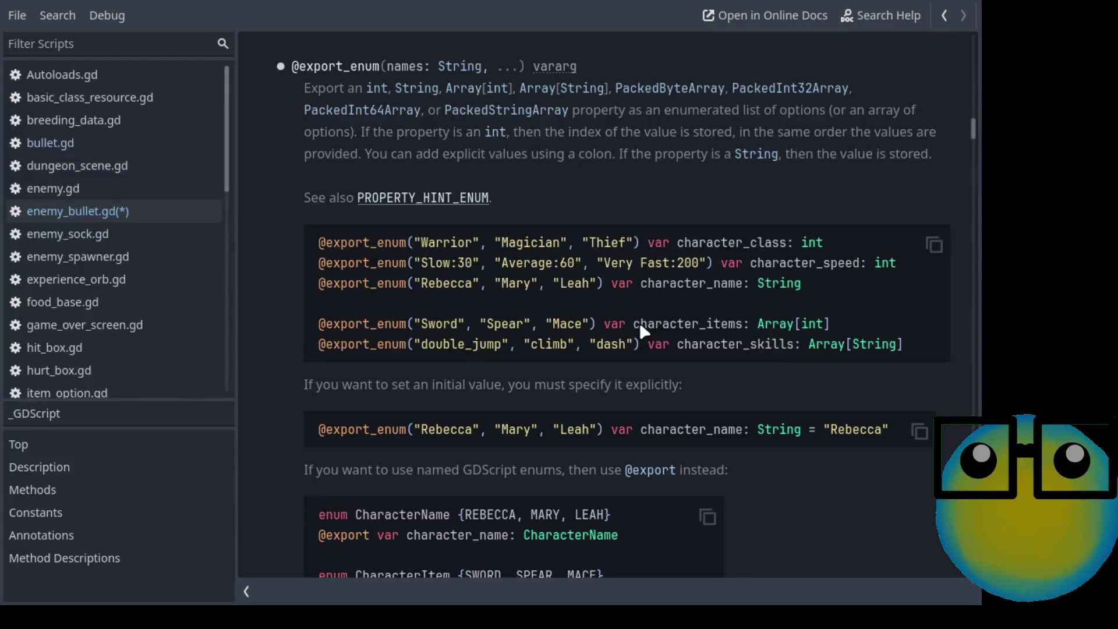
{"action": "key", "text": "alt+Left"}
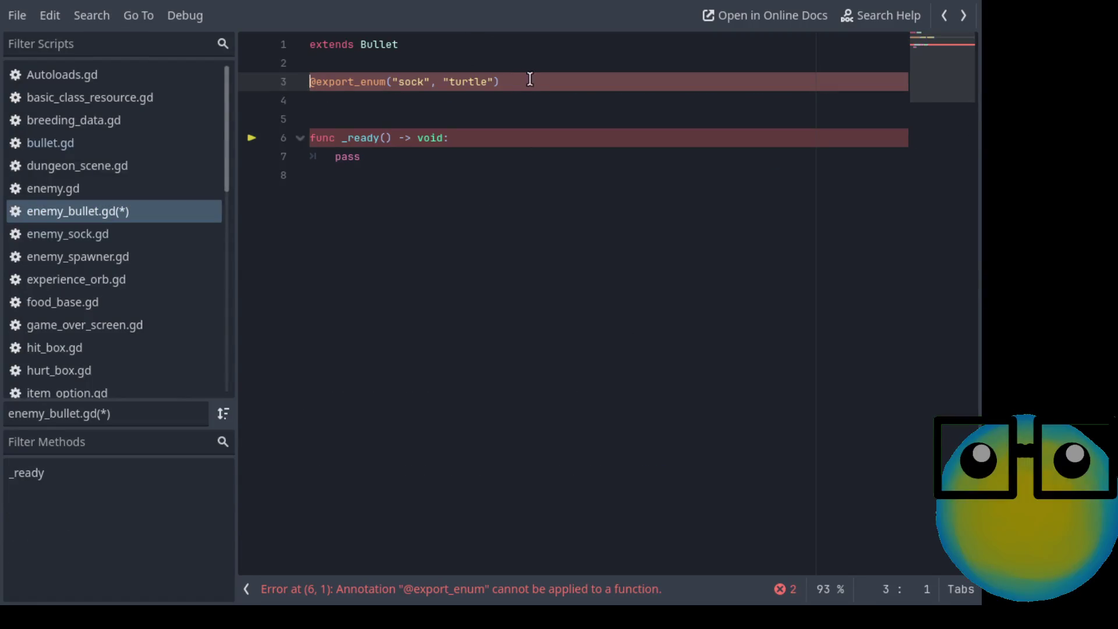
{"action": "type", "text": "var "}
{"action": "type", "text": "type"}
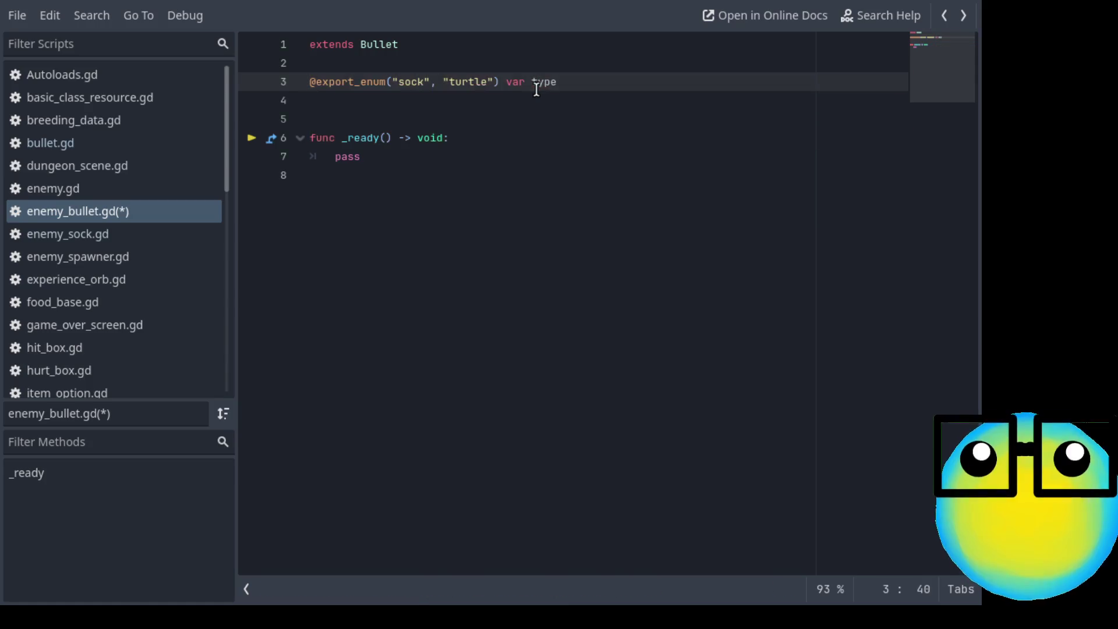
{"action": "left_click", "coordinate": [347, 83], "text": "ctrl"}
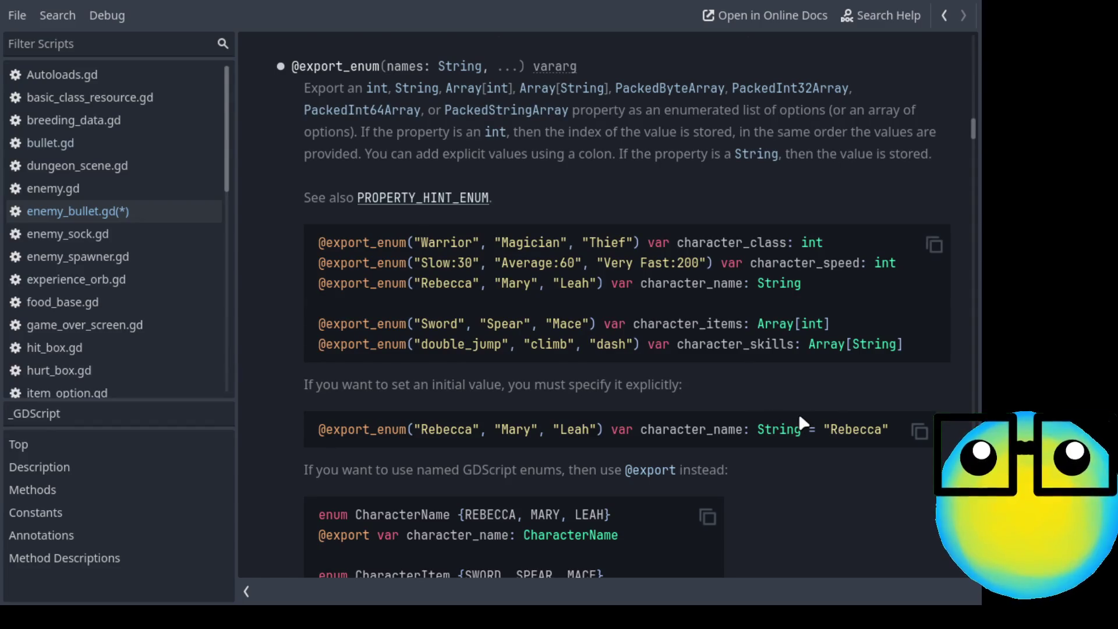
{"action": "scroll", "coordinate": [800, 419], "scroll_direction": "down", "scroll_amount": 3}
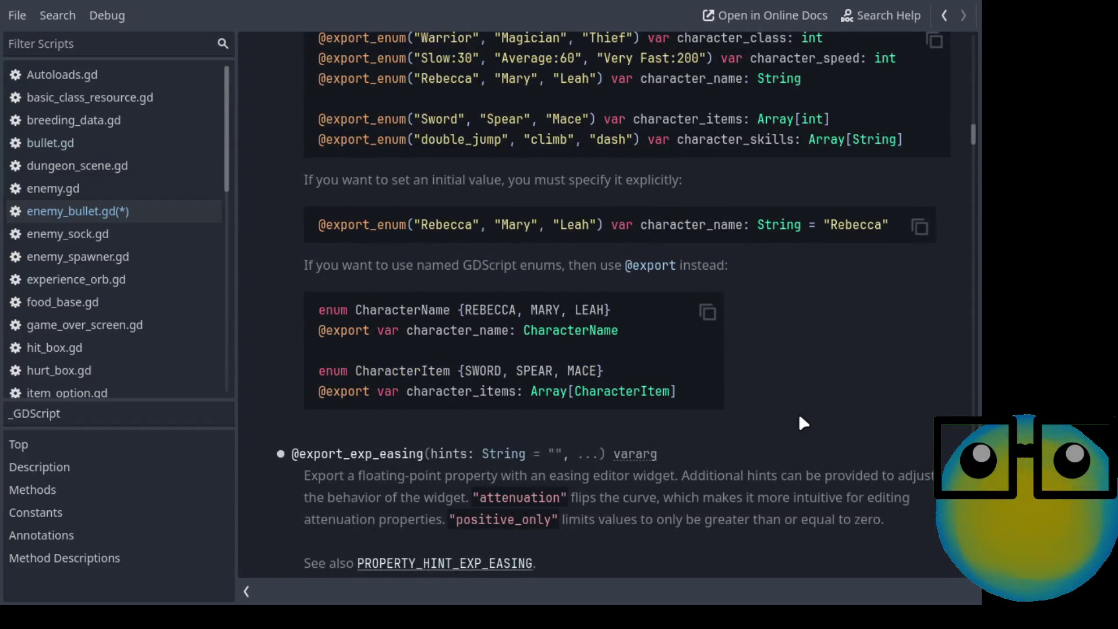
{"action": "scroll", "coordinate": [800, 417], "scroll_direction": "down", "scroll_amount": 1}
{"action": "scroll", "coordinate": [799, 417], "scroll_direction": "down", "scroll_amount": 2}
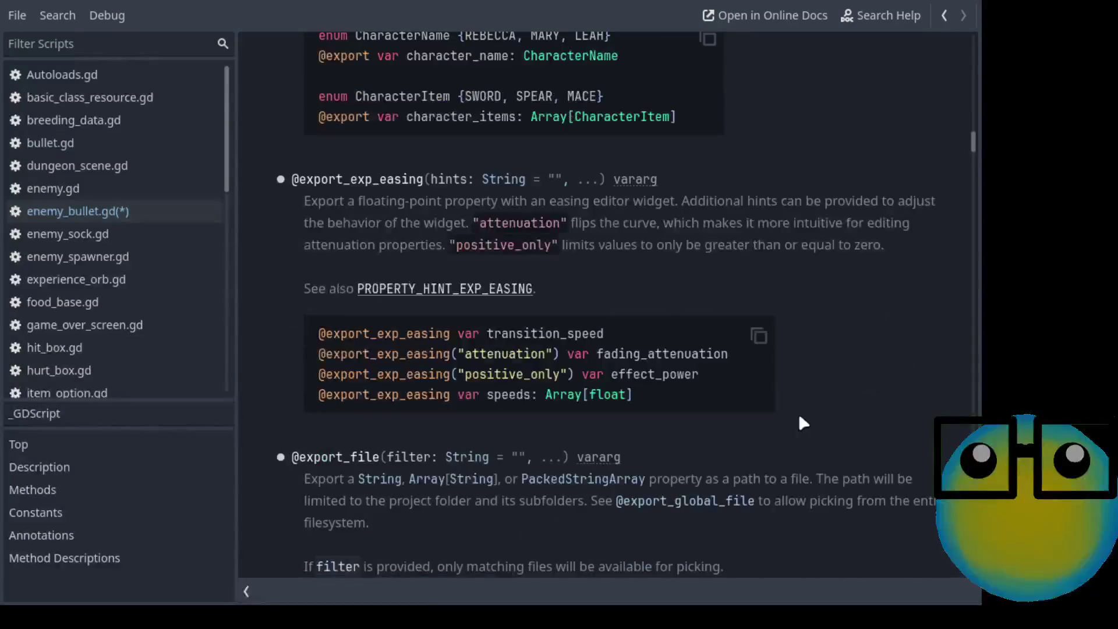
{"action": "key", "text": "alt+Left"}
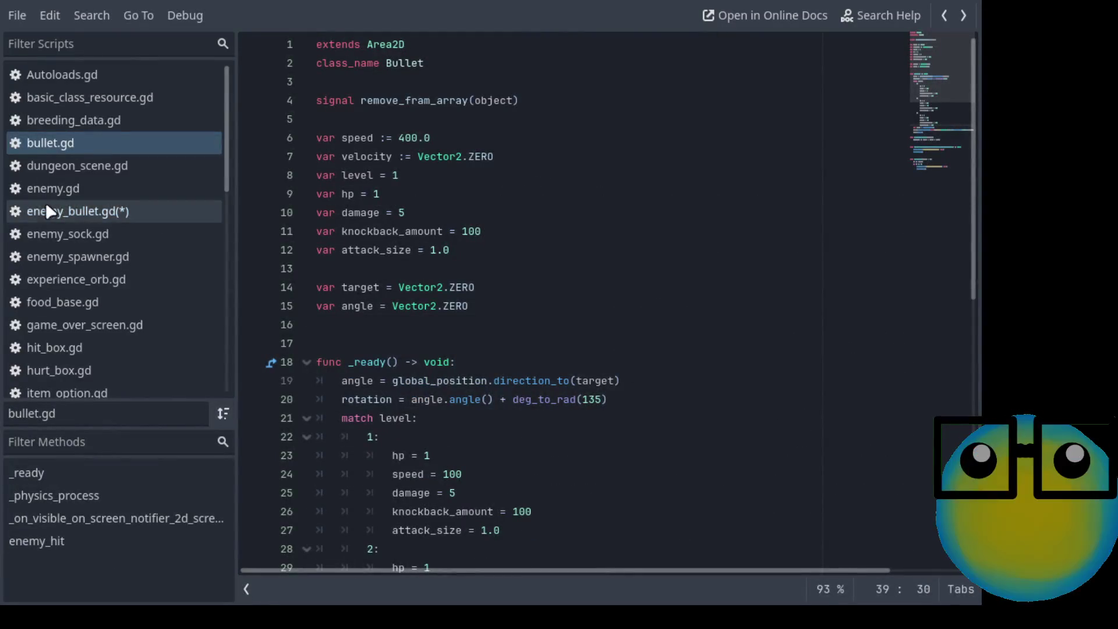
{"action": "left_click", "coordinate": [72, 209]}
{"action": "key", "text": "ctrl+s"}
Replace pass in _ready with an unfinished if type == check.
{"action": "left_click", "coordinate": [446, 155]}
{"action": "key", "text": "BackSpace"}
{"action": "key", "text": "BackSpace"}
{"action": "key", "text": "BackSpace"}
{"action": "key", "text": "BackSpace"}
{"action": "type", "text": "if"}
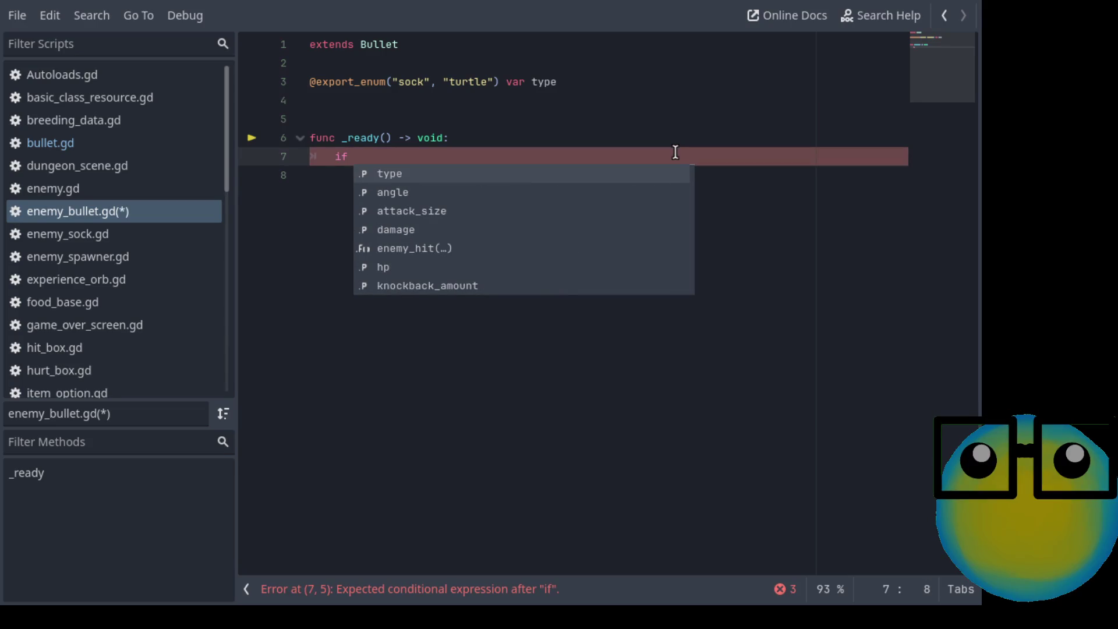
{"action": "type", "text": "type =="}
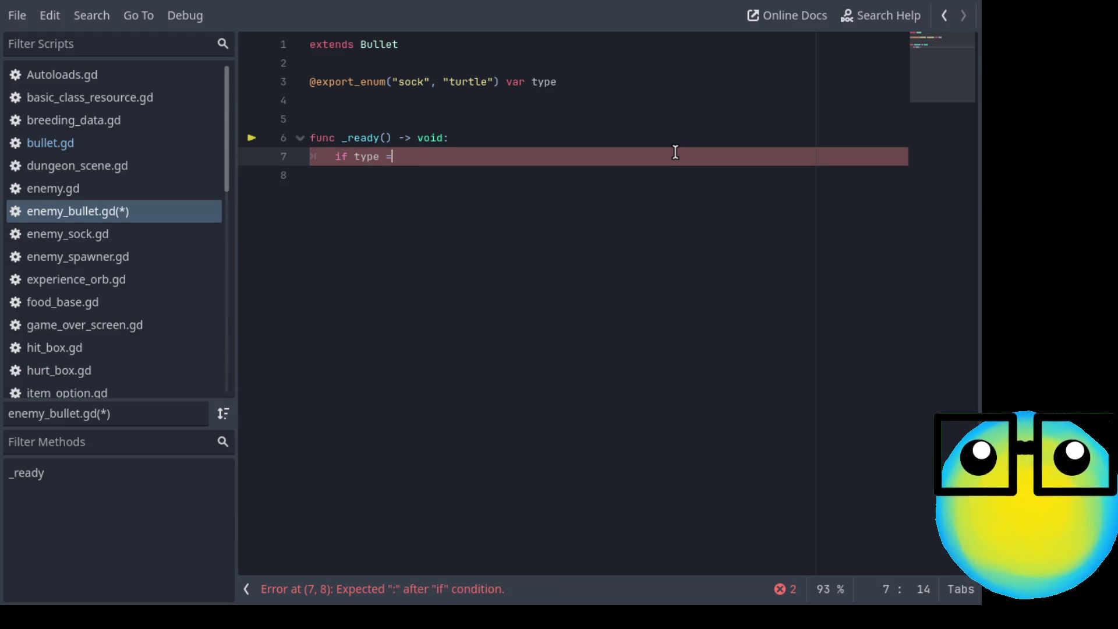
{"action": "type", "text": " type."}
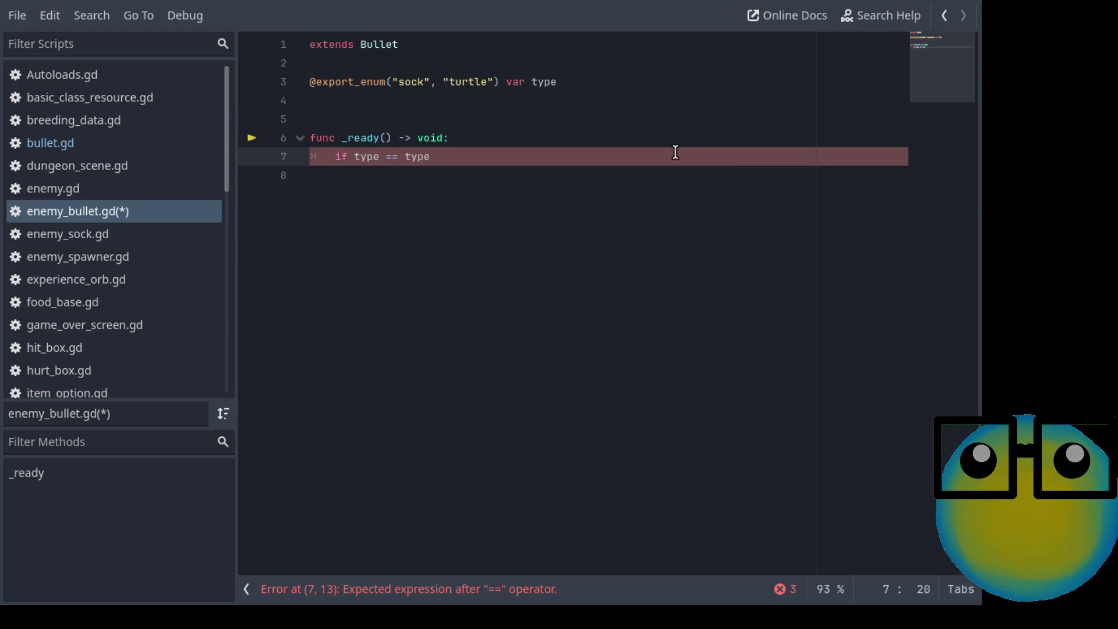
{"action": "key", "text": "BackSpace"}
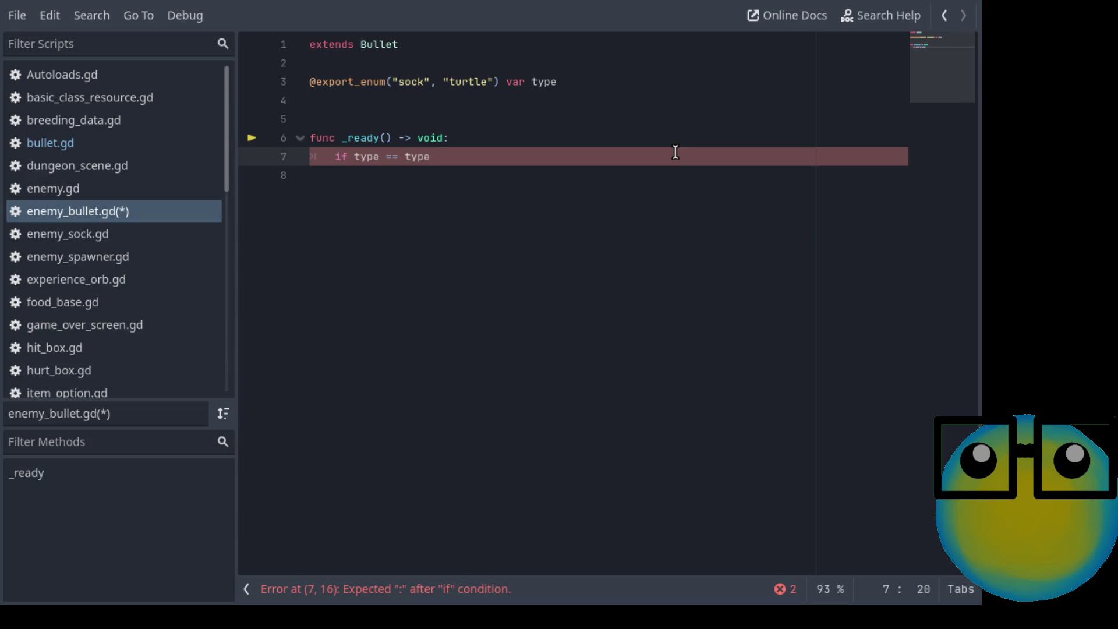
{"action": "key", "text": "BackSpace"}
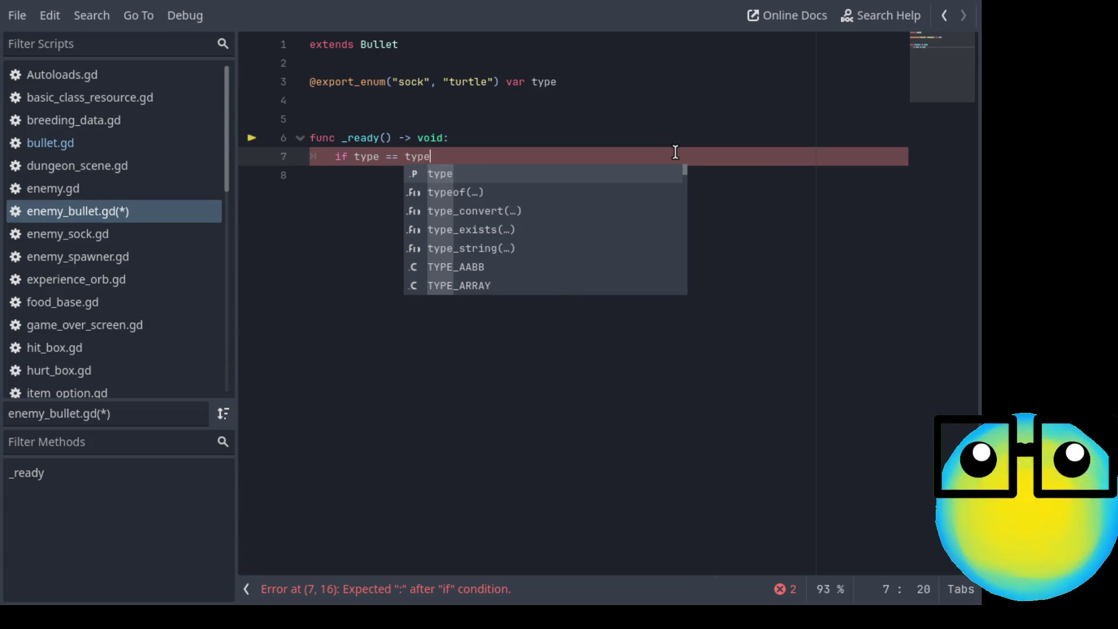
{"action": "left_click", "coordinate": [334, 82]}
{"action": "left_click", "coordinate": [334, 83], "text": "ctrl"}
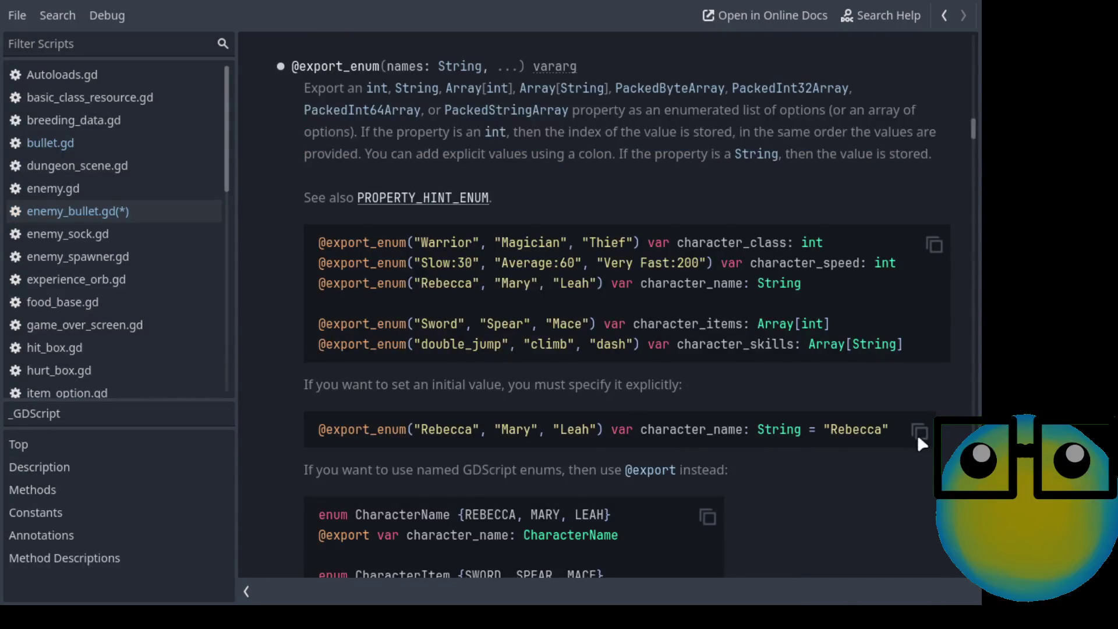
{"action": "scroll", "coordinate": [917, 434], "scroll_direction": "down", "scroll_amount": 5}
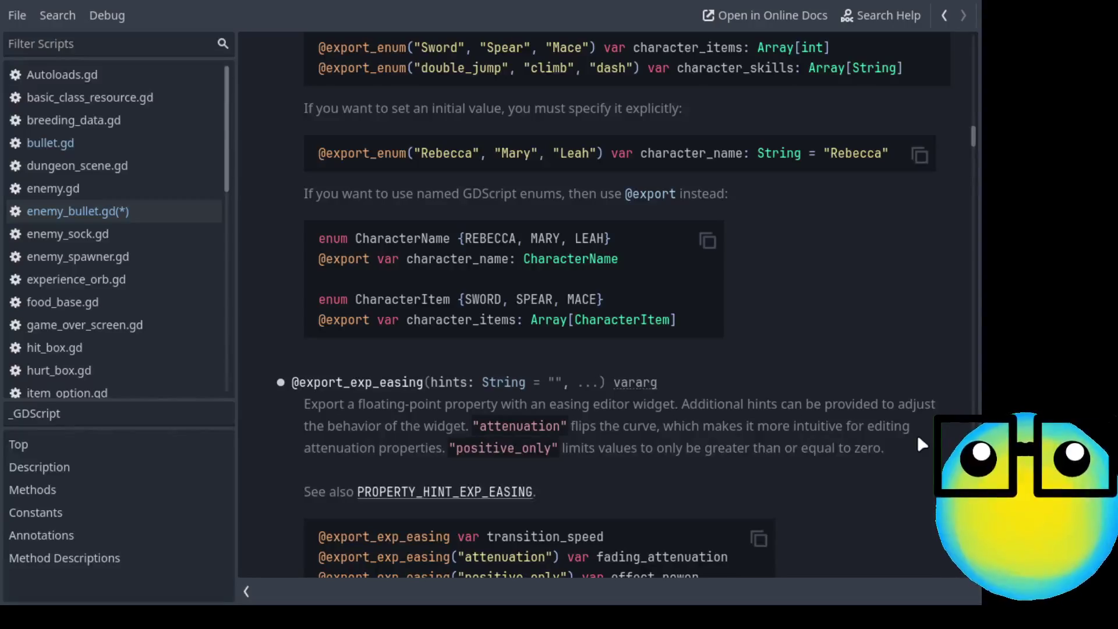
{"action": "scroll", "coordinate": [919, 438], "scroll_direction": "down", "scroll_amount": 5}
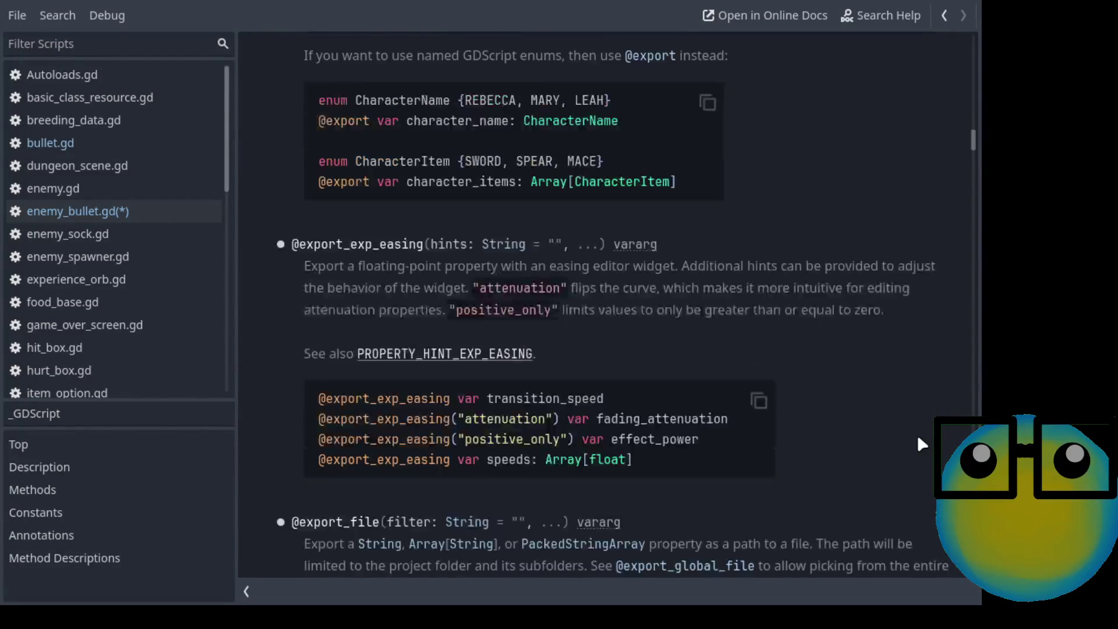
{"action": "scroll", "coordinate": [918, 438], "scroll_direction": "down", "scroll_amount": 12}
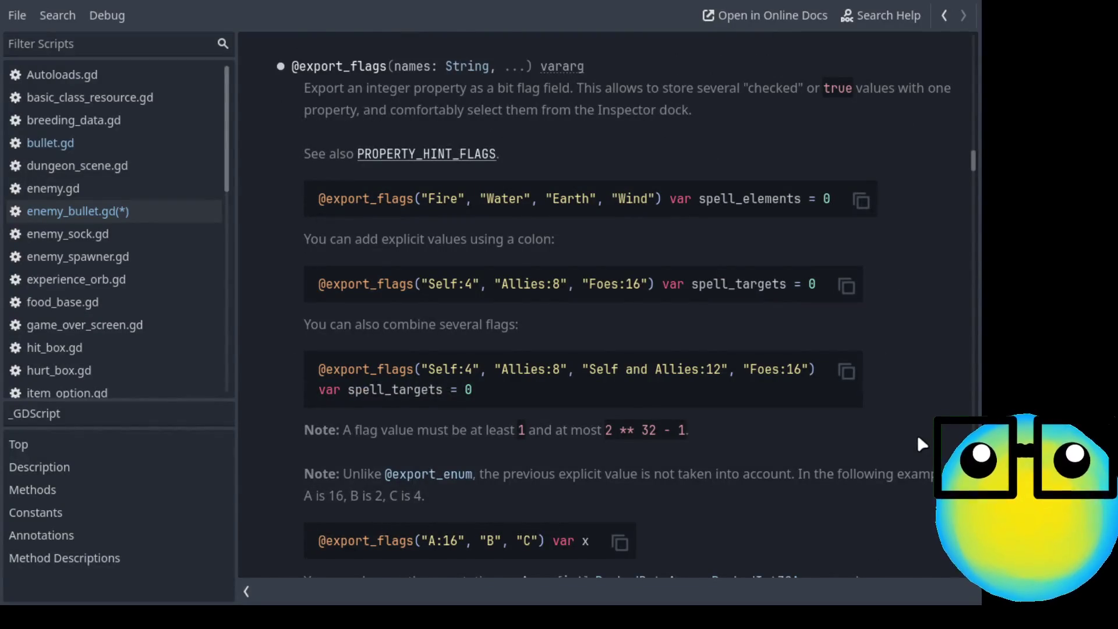
{"action": "scroll", "coordinate": [919, 438], "scroll_direction": "down", "scroll_amount": 1}
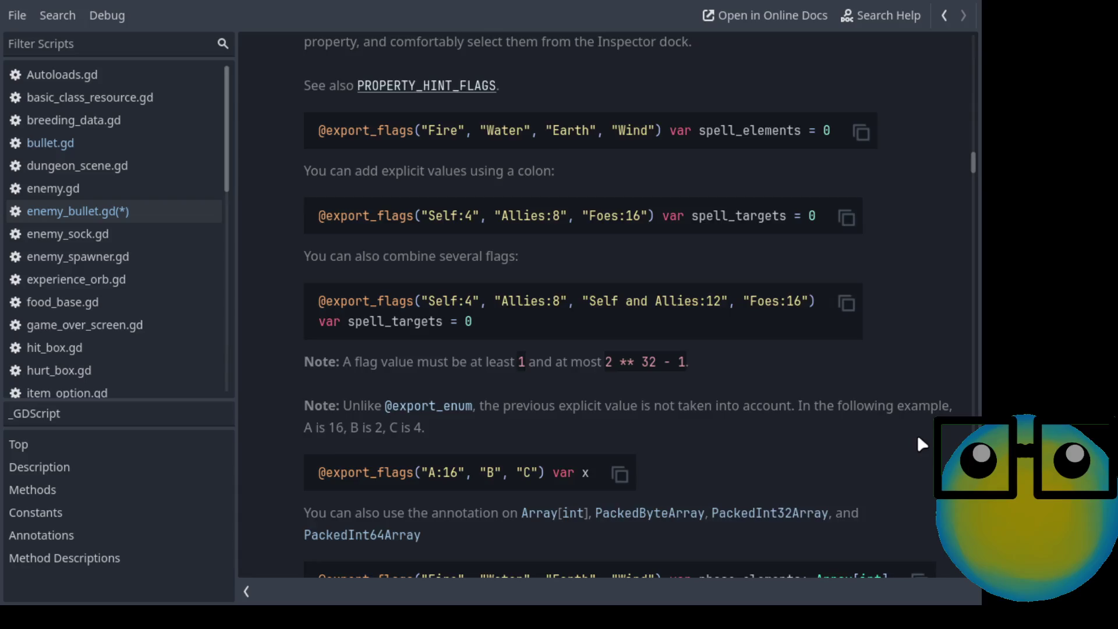
{"action": "scroll", "coordinate": [919, 438], "scroll_direction": "down", "scroll_amount": 3}
{"action": "scroll", "coordinate": [918, 438], "scroll_direction": "down", "scroll_amount": 5}
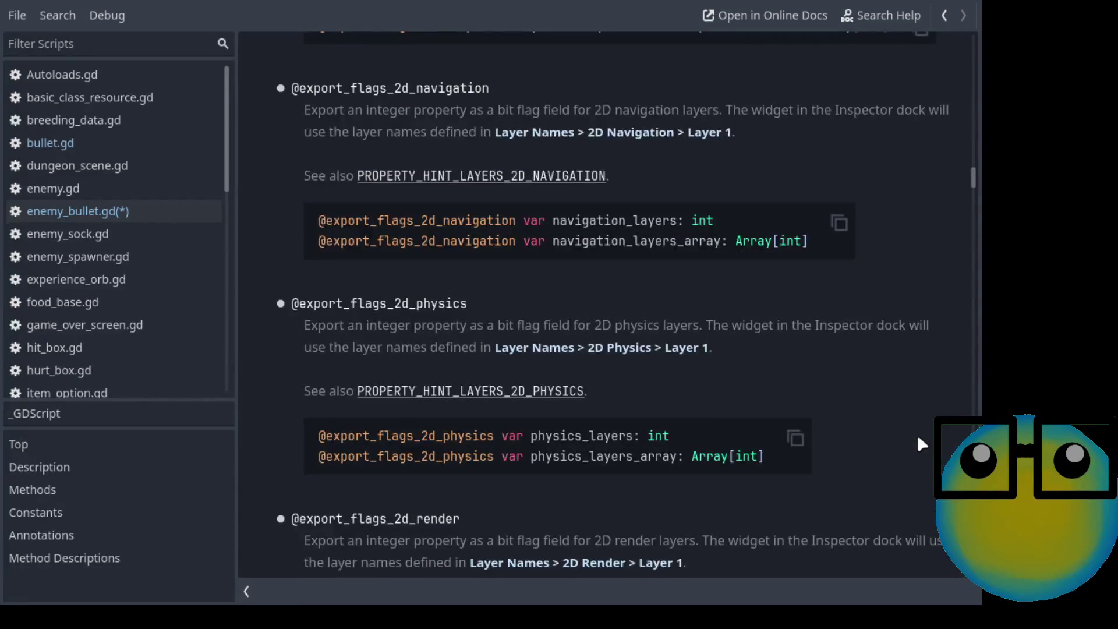
{"action": "scroll", "coordinate": [919, 438], "scroll_direction": "down", "scroll_amount": 2}
{"action": "scroll", "coordinate": [918, 438], "scroll_direction": "down", "scroll_amount": 10}
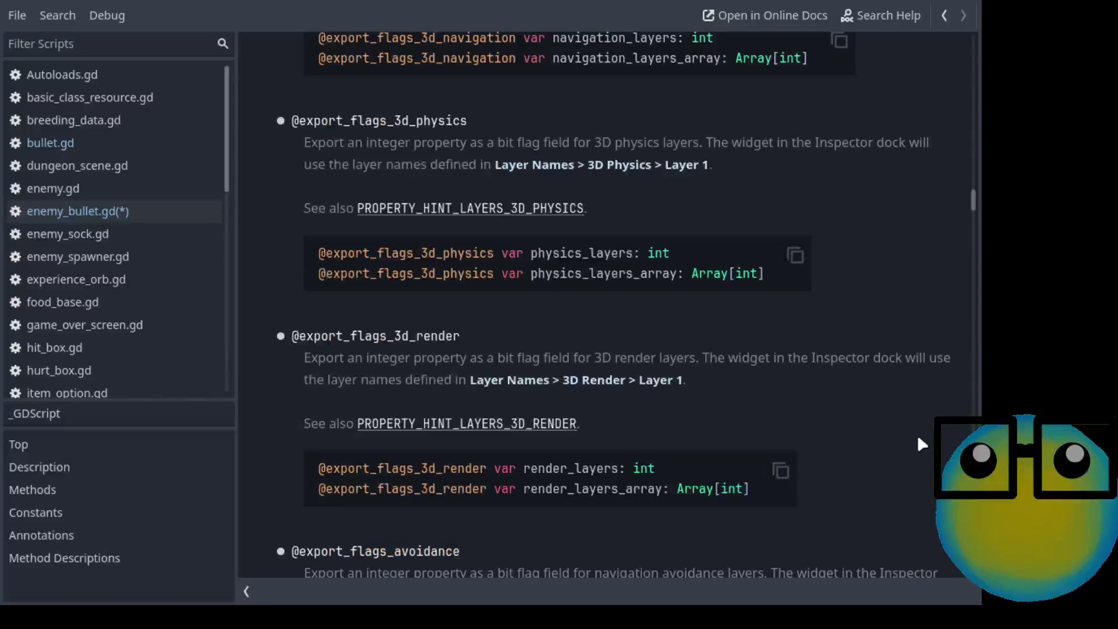
{"action": "scroll", "coordinate": [919, 440], "scroll_direction": "down", "scroll_amount": 10}
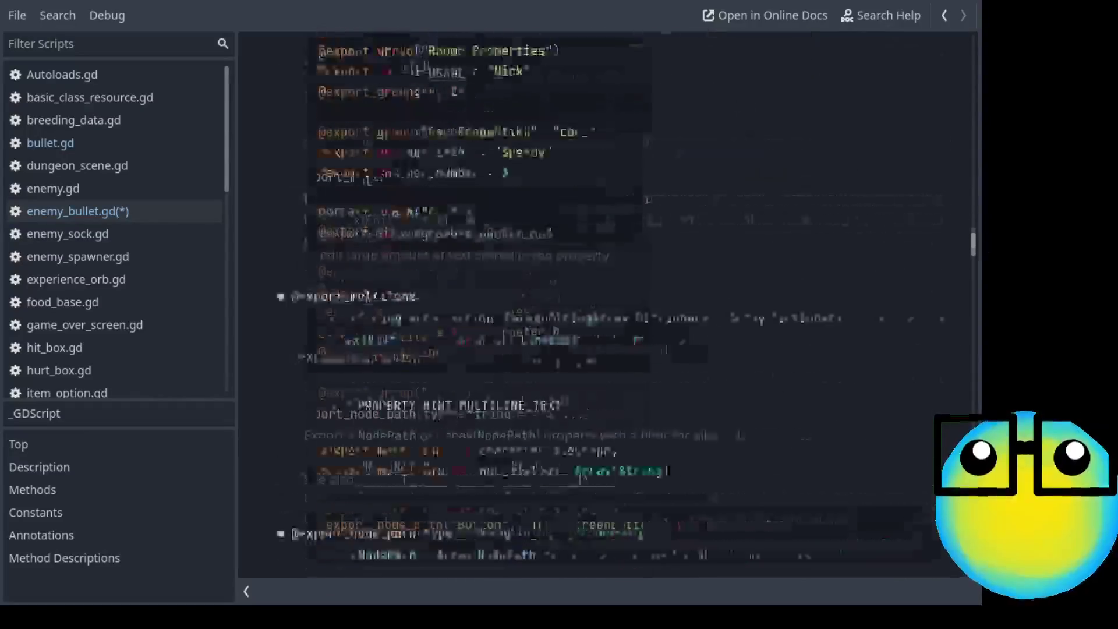
{"action": "scroll", "coordinate": [606, 303], "scroll_direction": "down", "scroll_amount": 10}
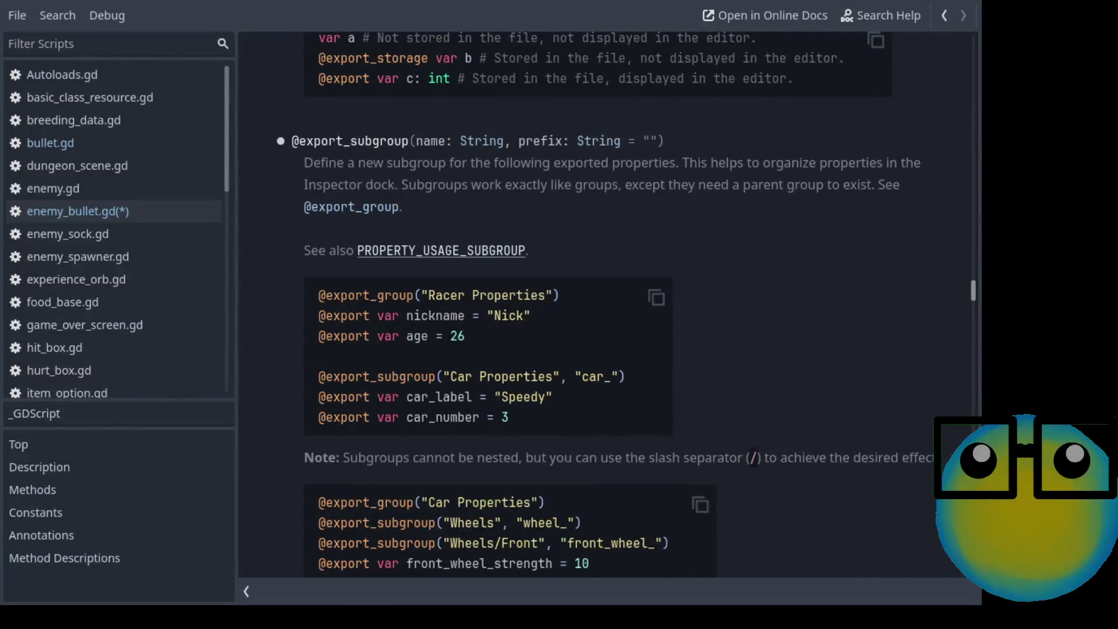
{"action": "scroll", "coordinate": [605, 303], "scroll_direction": "down", "scroll_amount": 2}
{"action": "scroll", "coordinate": [606, 302], "scroll_direction": "down", "scroll_amount": 10}
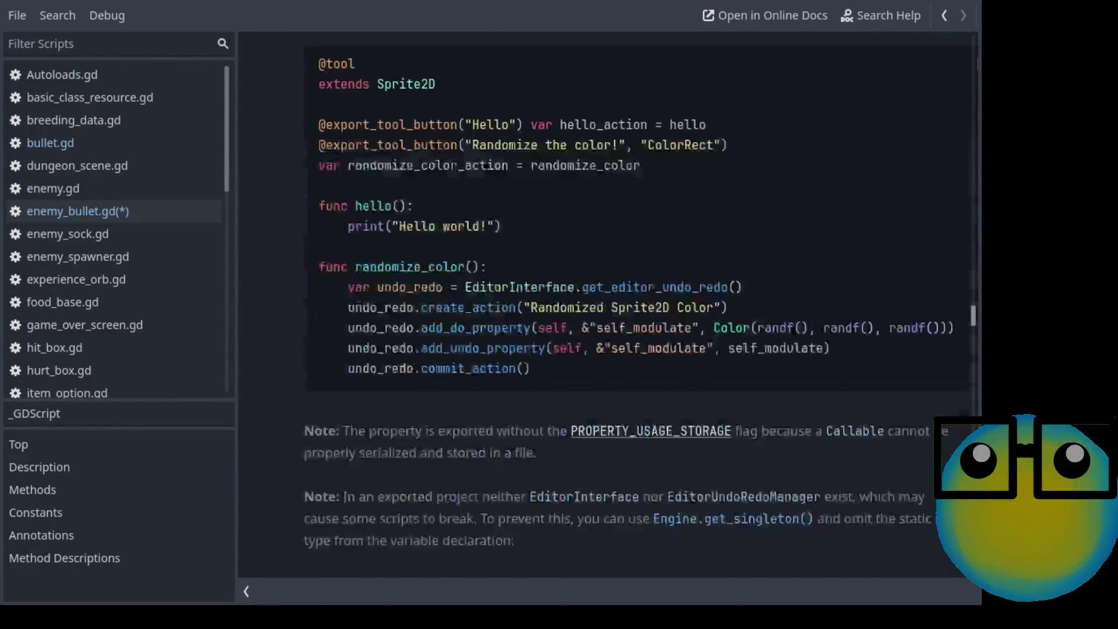
{"action": "scroll", "coordinate": [605, 303], "scroll_direction": "up", "scroll_amount": 4}
{"action": "scroll", "coordinate": [606, 303], "scroll_direction": "down", "scroll_amount": 10}
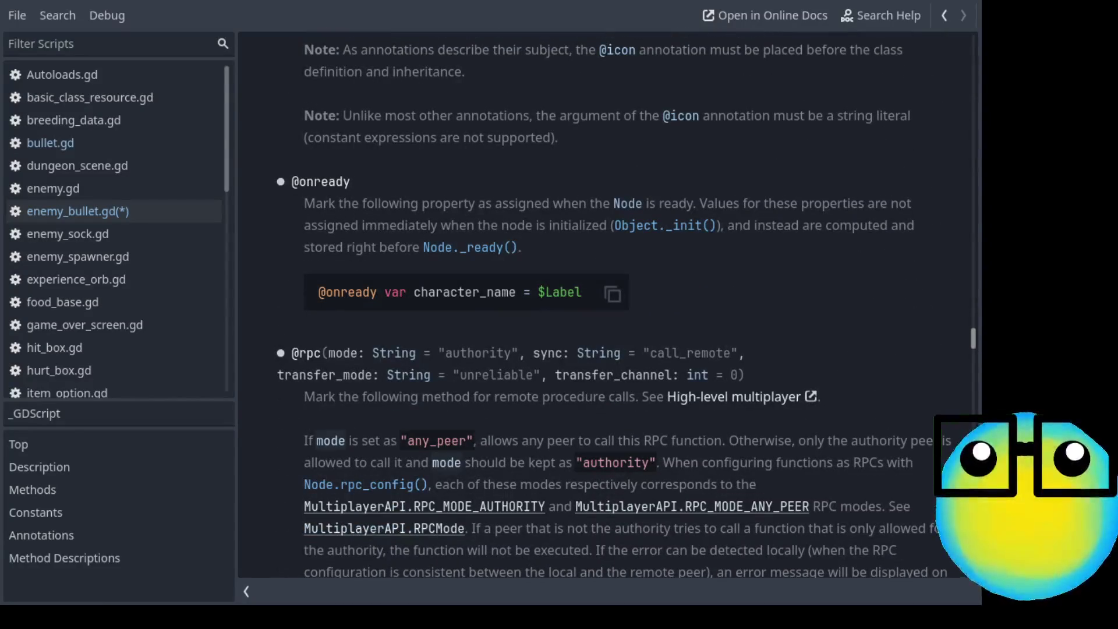
{"action": "scroll", "coordinate": [605, 303], "scroll_direction": "down", "scroll_amount": 15}
{"action": "scroll", "coordinate": [605, 303], "scroll_direction": "down", "scroll_amount": 8}
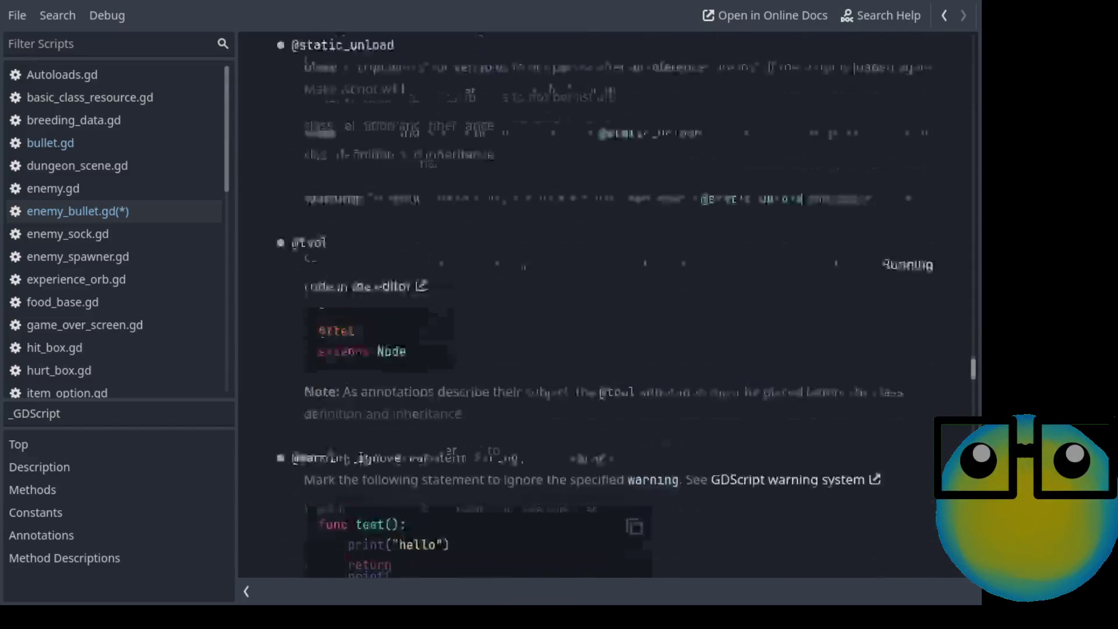
{"action": "scroll", "coordinate": [605, 303], "scroll_direction": "up", "scroll_amount": 20}
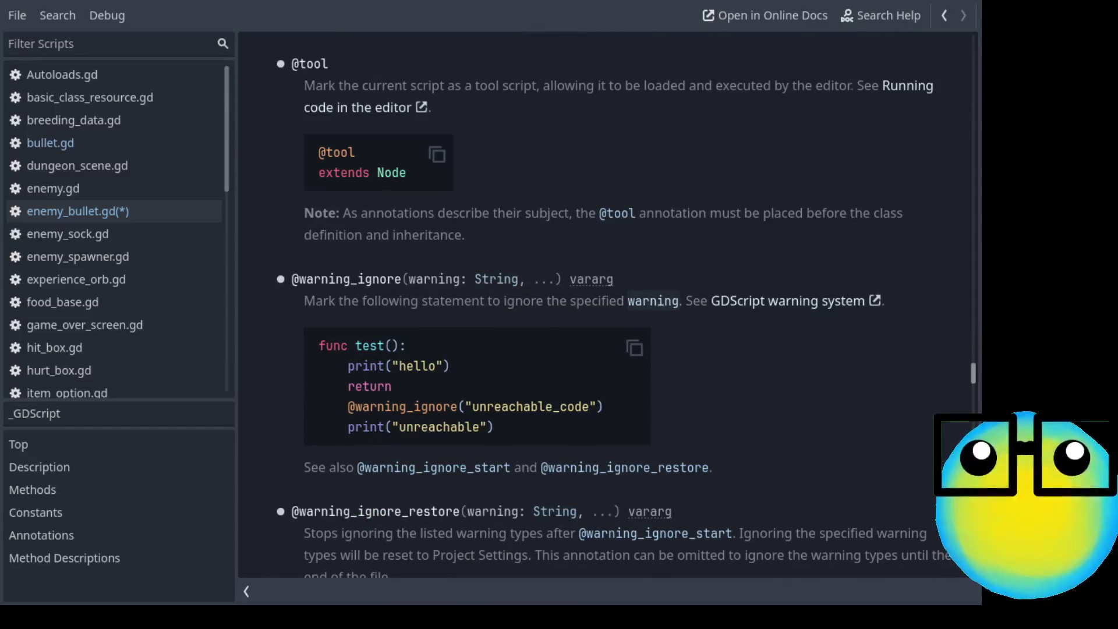
{"action": "scroll", "coordinate": [732, 382], "scroll_direction": "down", "scroll_amount": 6}
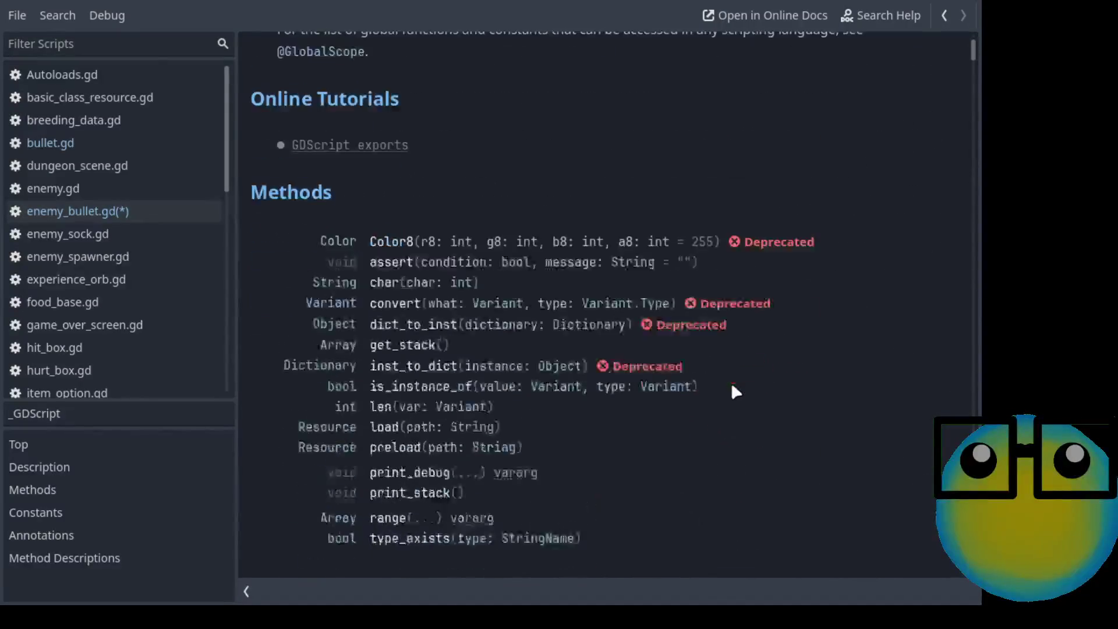
{"action": "scroll", "coordinate": [425, 281], "scroll_direction": "down", "scroll_amount": 18}
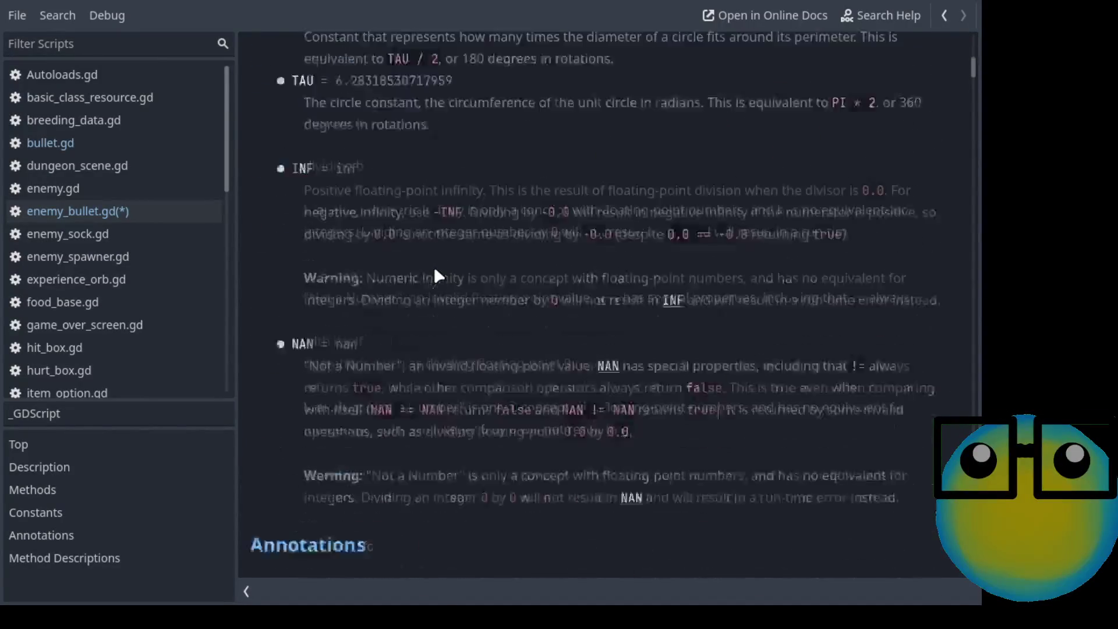
{"action": "scroll", "coordinate": [435, 271], "scroll_direction": "down", "scroll_amount": 17}
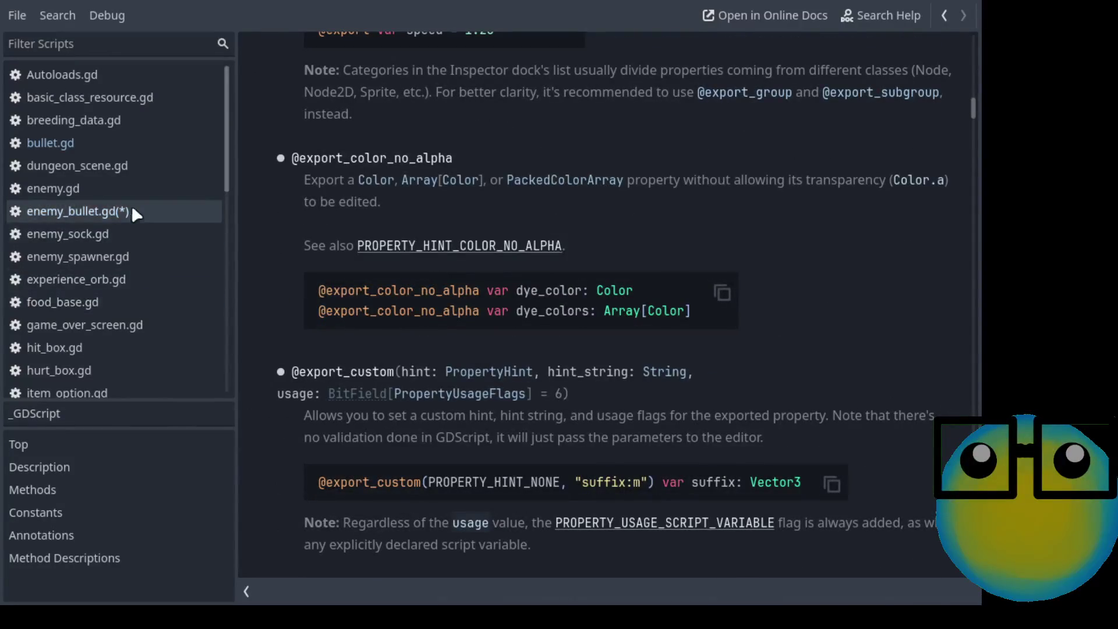
{"action": "scroll", "coordinate": [155, 250], "scroll_direction": "down", "scroll_amount": 3}
{"action": "scroll", "coordinate": [547, 349], "scroll_direction": "down", "scroll_amount": 2}
{"action": "scroll", "coordinate": [549, 351], "scroll_direction": "down", "scroll_amount": 7}
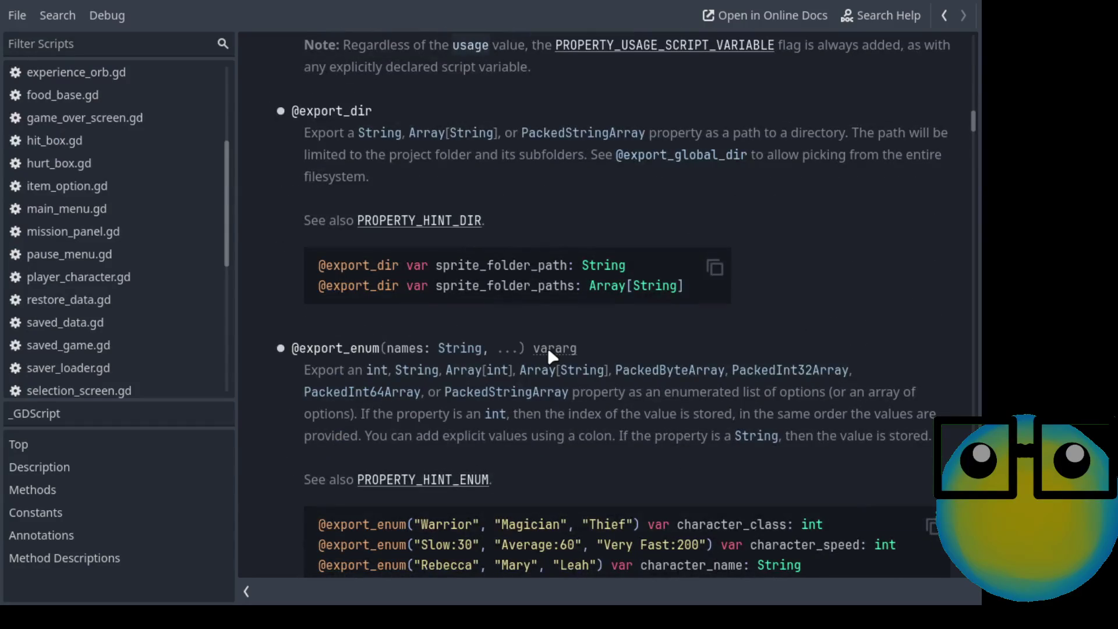
{"action": "scroll", "coordinate": [550, 351], "scroll_direction": "down", "scroll_amount": 4}
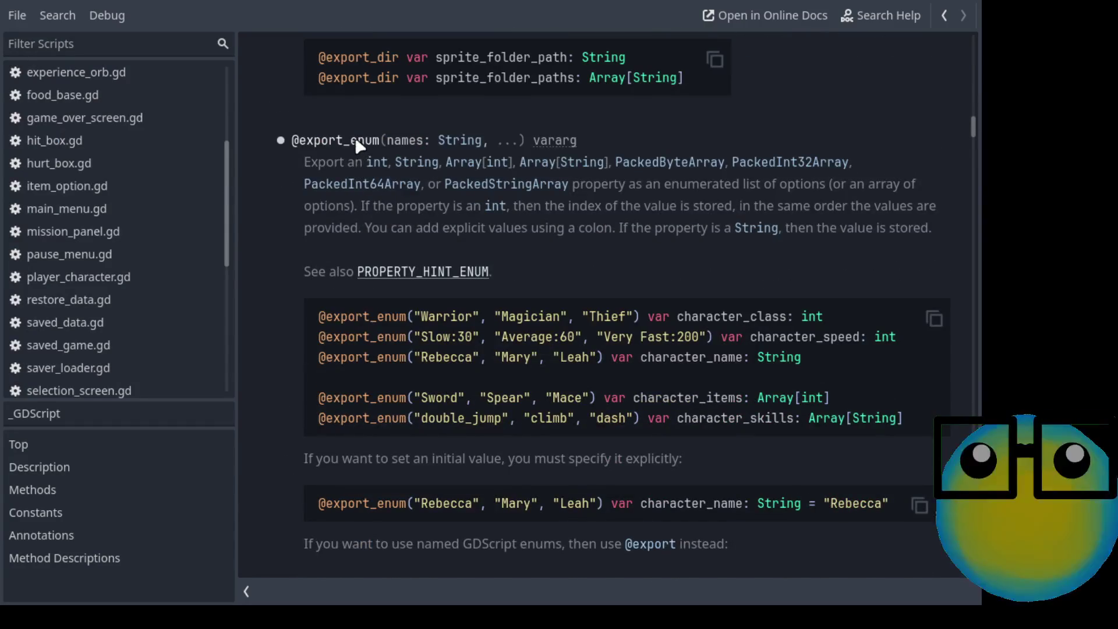
{"action": "scroll", "coordinate": [634, 227], "scroll_direction": "down", "scroll_amount": 1}
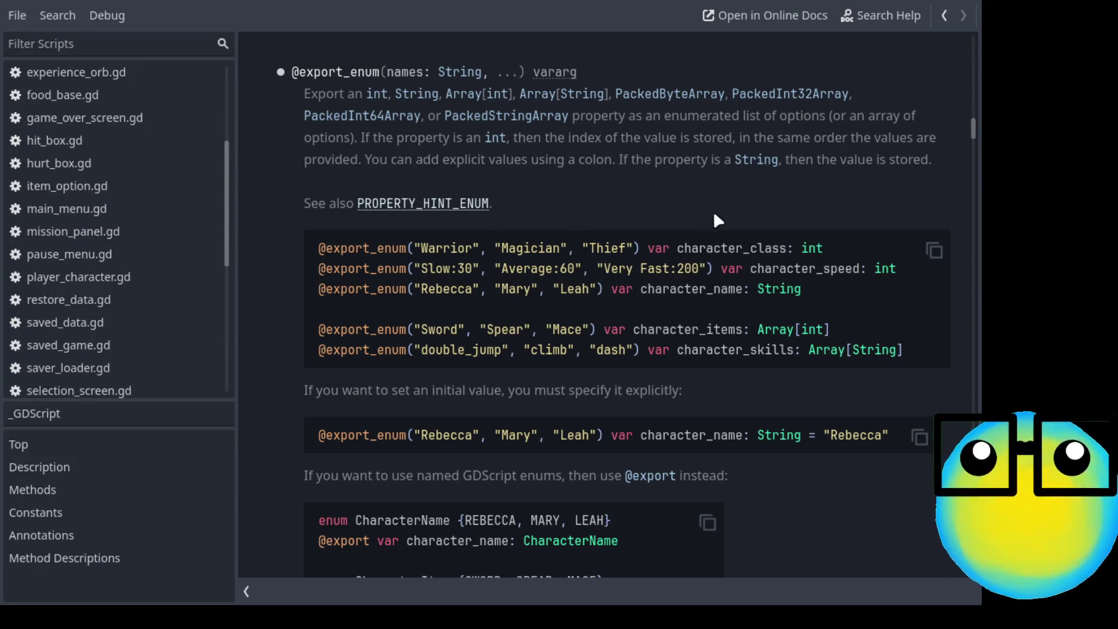
{"action": "scroll", "coordinate": [715, 212], "scroll_direction": "down", "scroll_amount": 1}
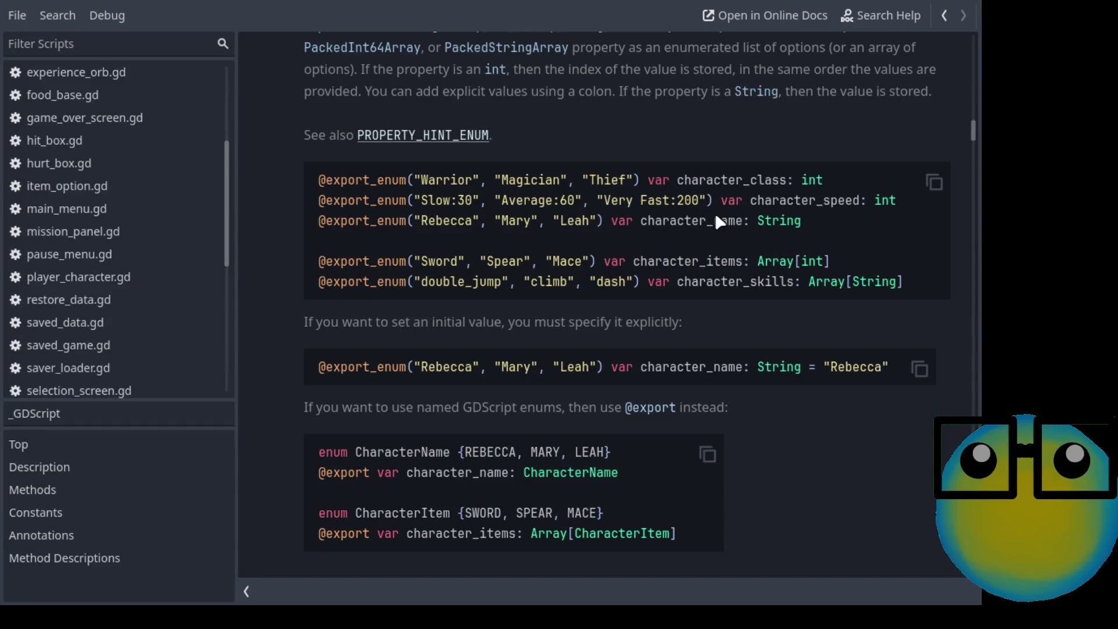
{"action": "scroll", "coordinate": [718, 221], "scroll_direction": "down", "scroll_amount": 3}
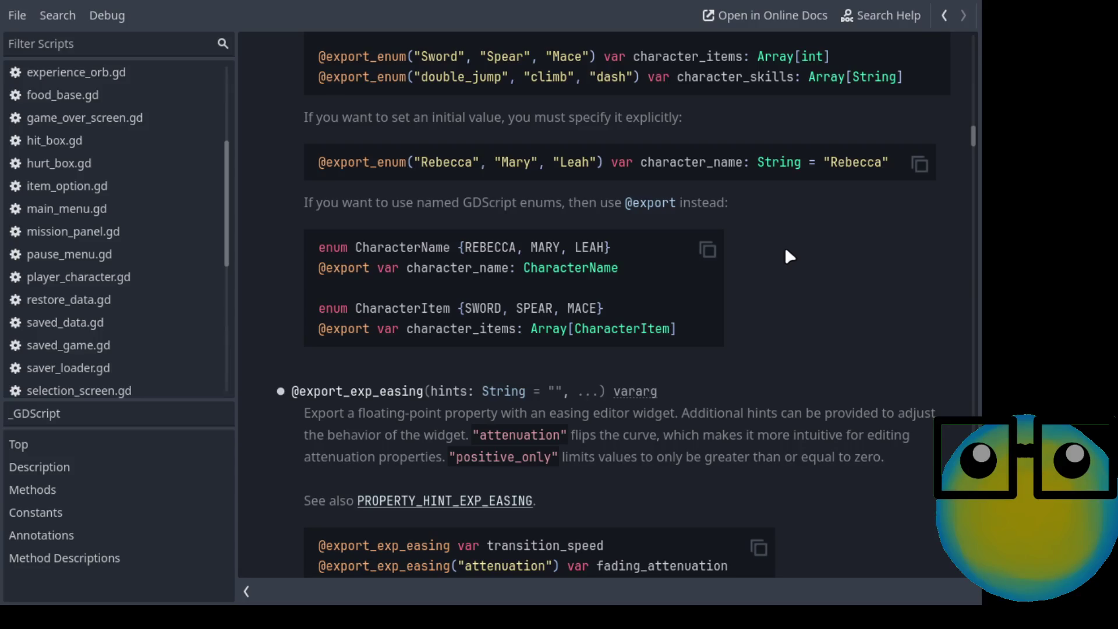
{"action": "scroll", "coordinate": [662, 222], "scroll_direction": "up", "scroll_amount": 3}
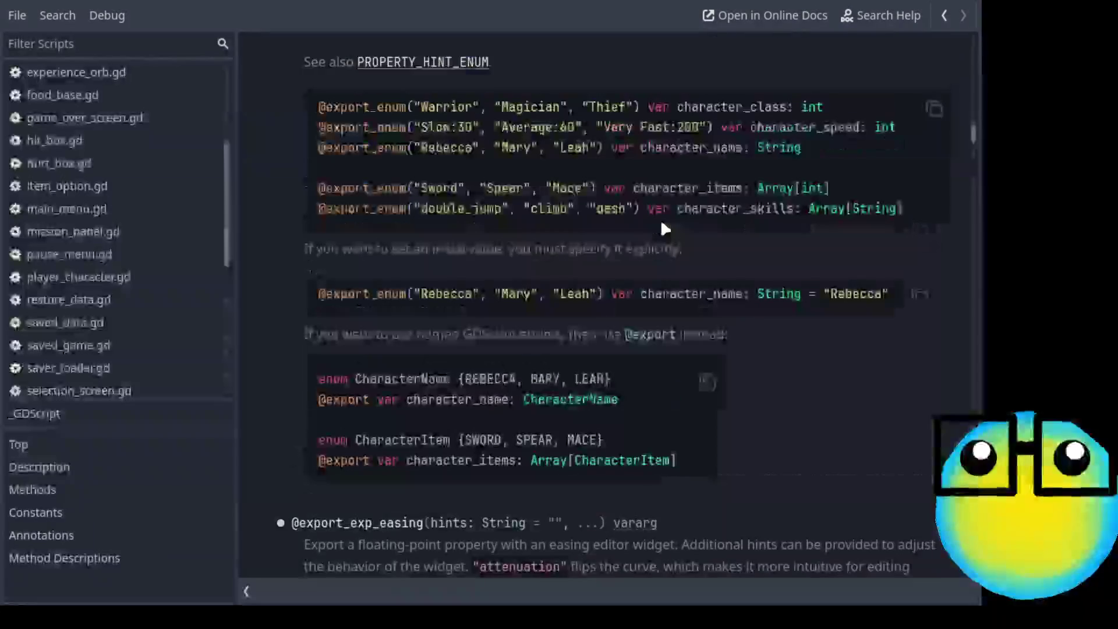
{"action": "scroll", "coordinate": [660, 219], "scroll_direction": "up", "scroll_amount": 1}
{"action": "scroll", "coordinate": [661, 219], "scroll_direction": "up", "scroll_amount": 2}
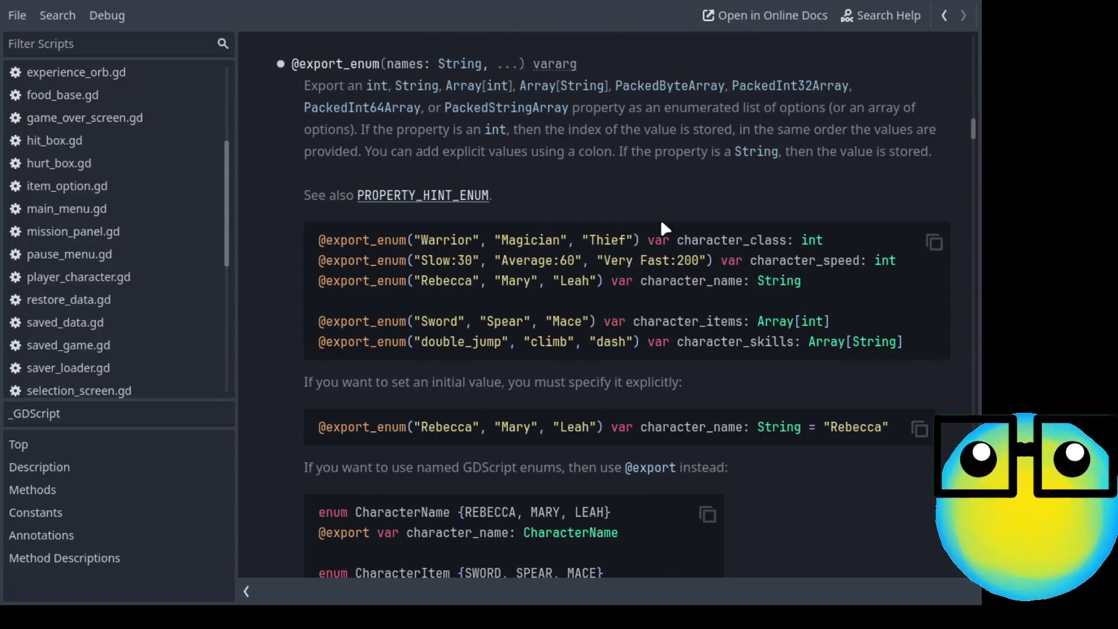
{"action": "scroll", "coordinate": [661, 219], "scroll_direction": "down", "scroll_amount": 2}
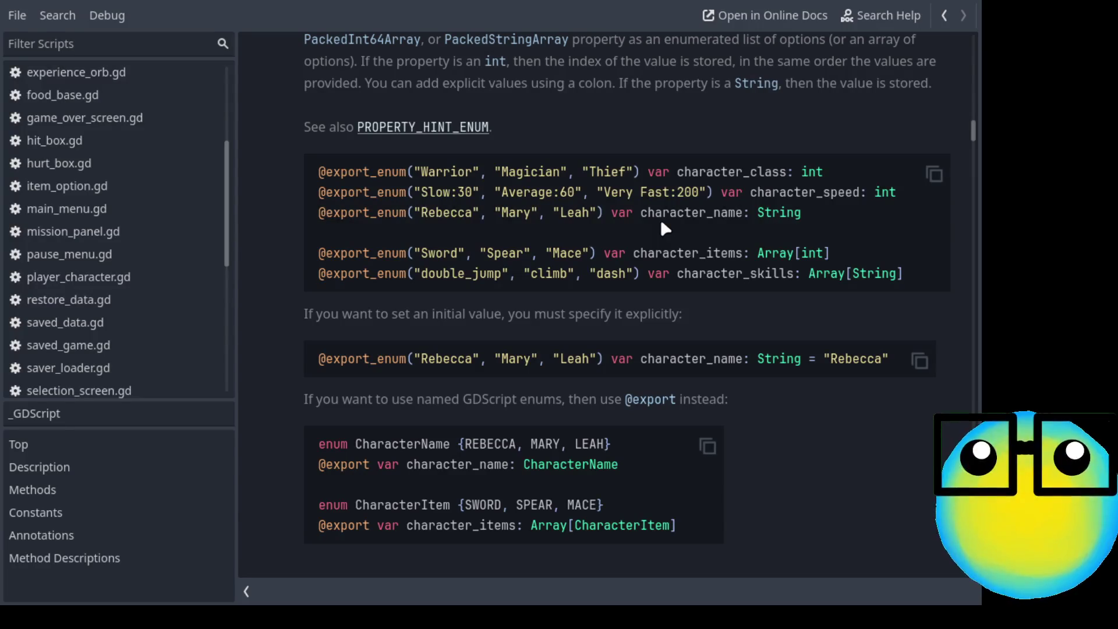
{"action": "scroll", "coordinate": [661, 222], "scroll_direction": "down", "scroll_amount": 2}
{"action": "scroll", "coordinate": [662, 223], "scroll_direction": "up", "scroll_amount": 2}
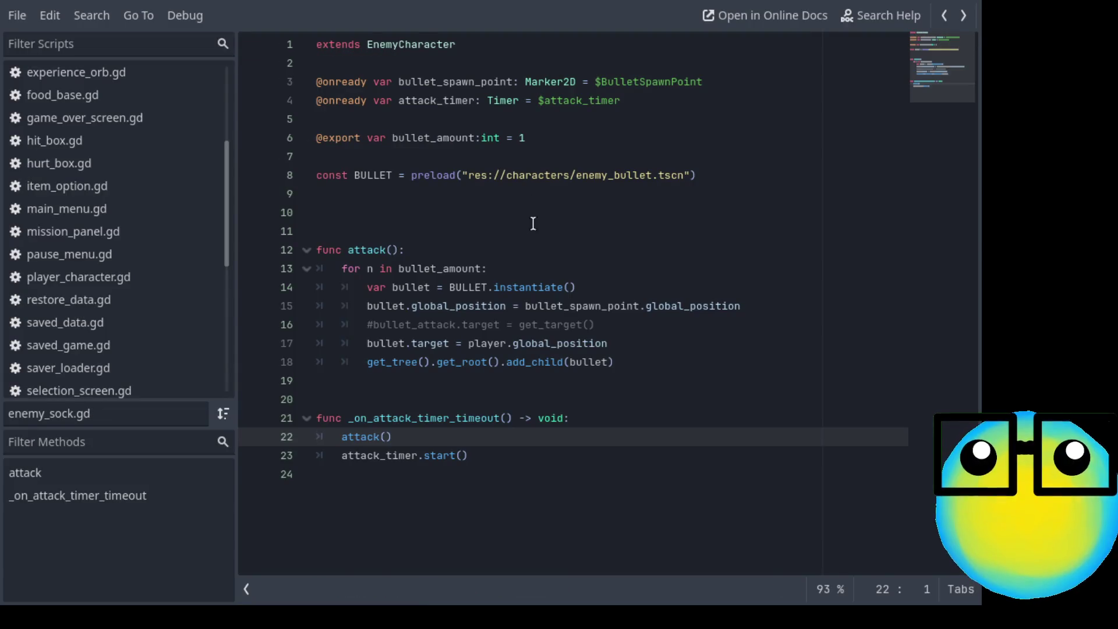
Return to enemy_bullet.gd and place the caret in the enum on line 3.
{"action": "key", "text": "alt+Left"}
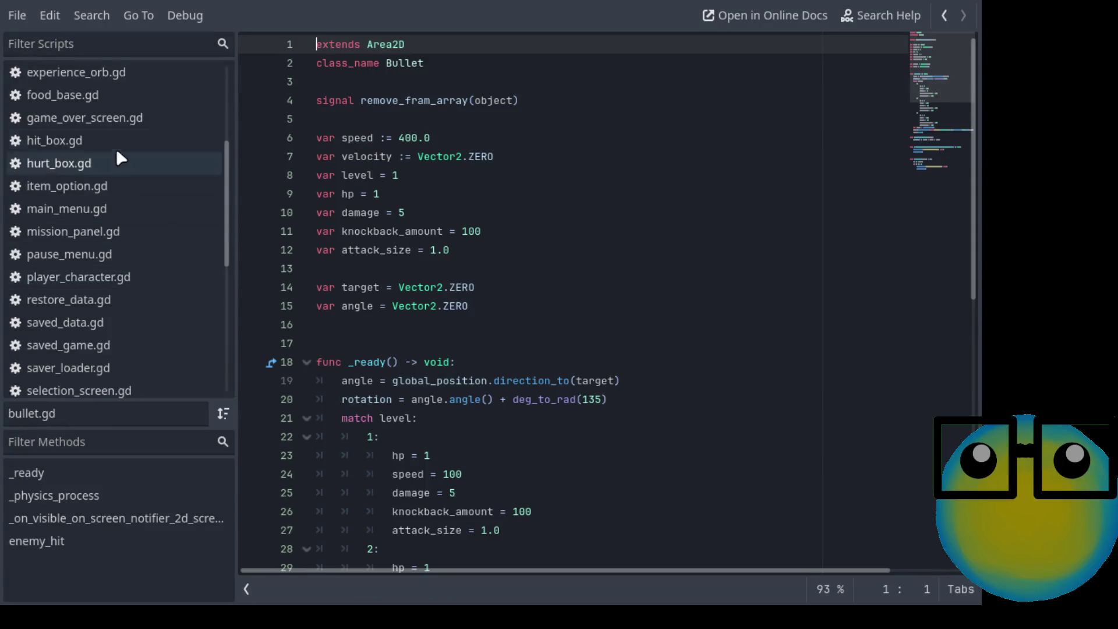
{"action": "scroll", "coordinate": [117, 146], "scroll_direction": "up", "scroll_amount": 2}
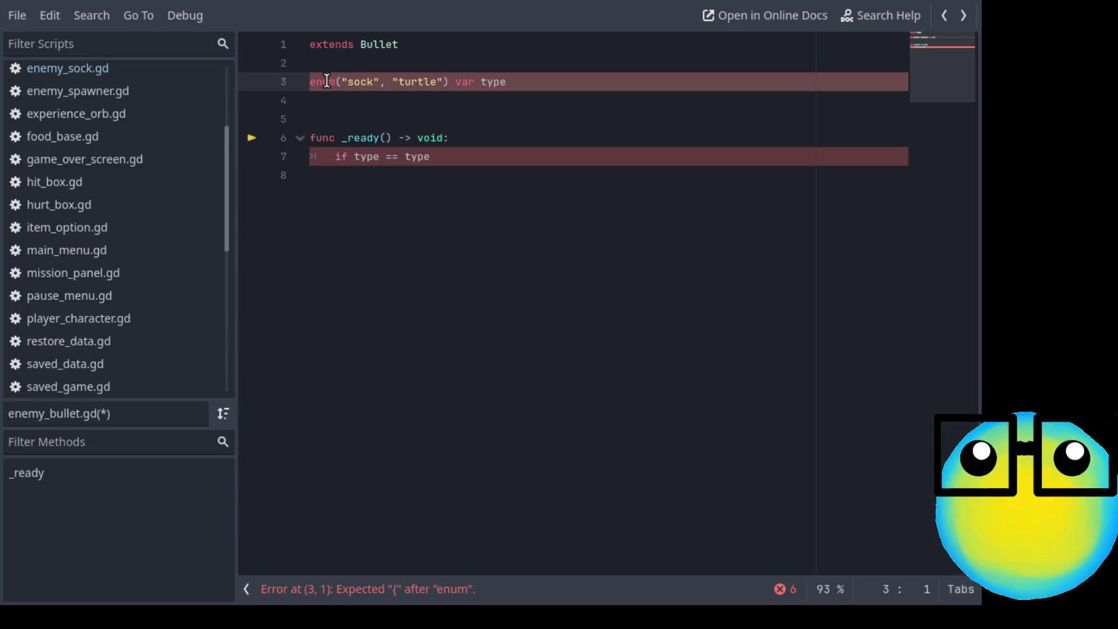
{"action": "left_click", "coordinate": [327, 81]}
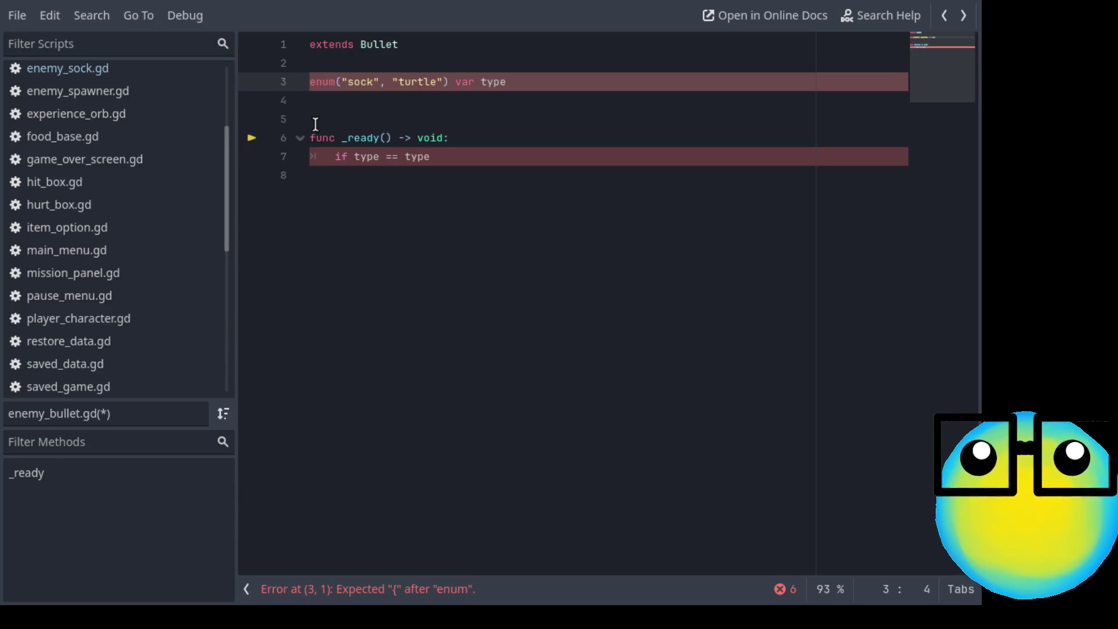
{"action": "scroll", "coordinate": [208, 274], "scroll_direction": "down", "scroll_amount": 8}
{"action": "scroll", "coordinate": [205, 272], "scroll_direction": "down", "scroll_amount": 1}
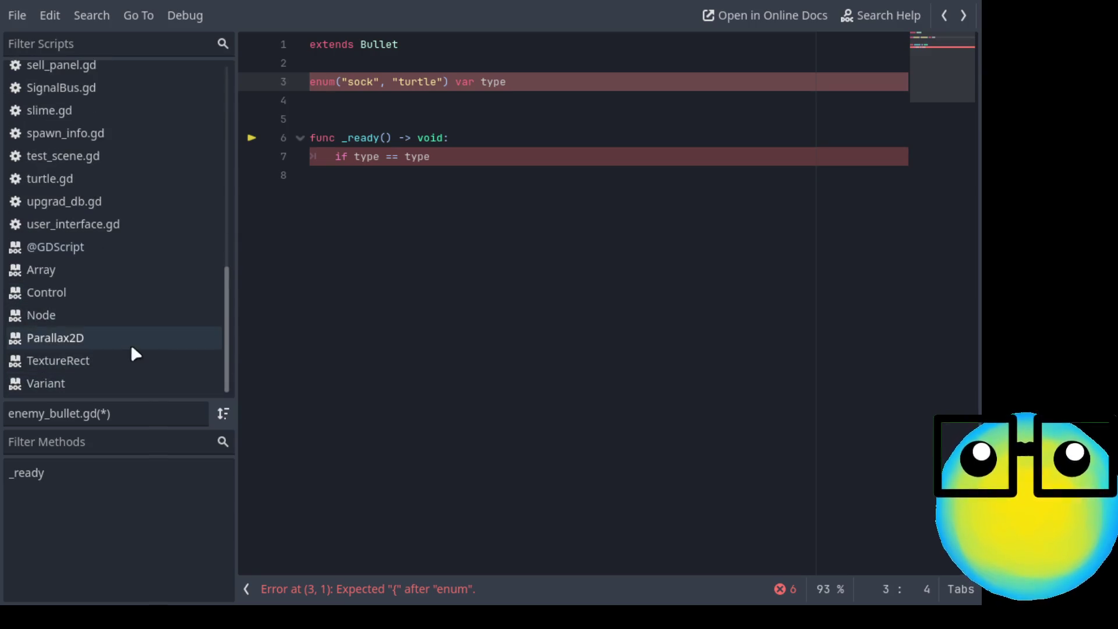
{"action": "left_click", "coordinate": [126, 266]}
{"action": "left_click", "coordinate": [127, 253]}
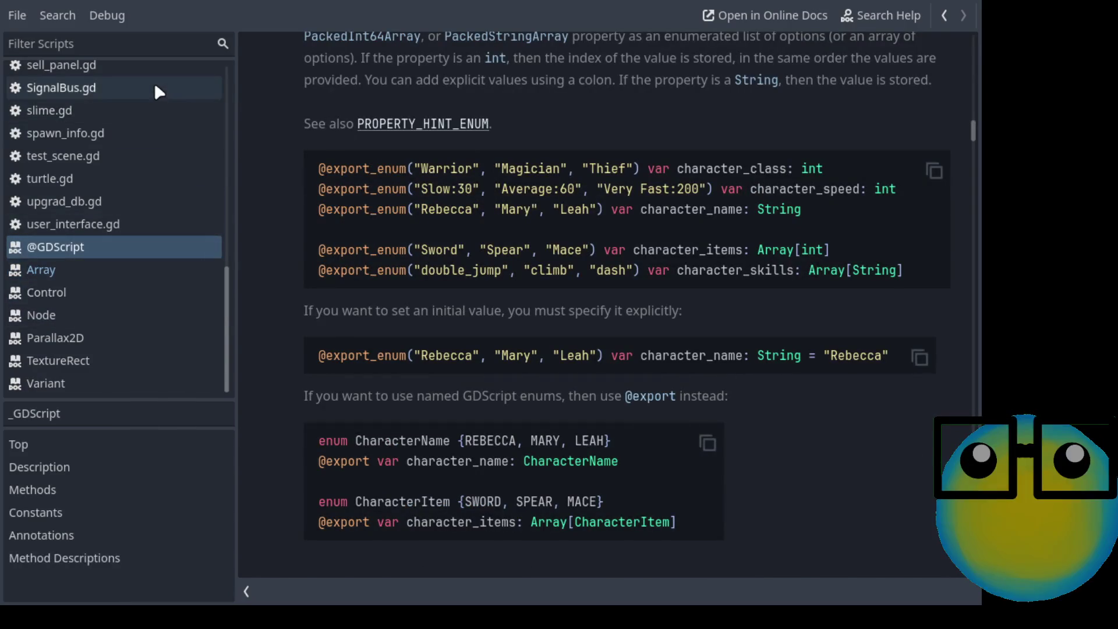
{"action": "scroll", "coordinate": [154, 82], "scroll_direction": "up", "scroll_amount": 5}
{"action": "scroll", "coordinate": [155, 82], "scroll_direction": "up", "scroll_amount": 10}
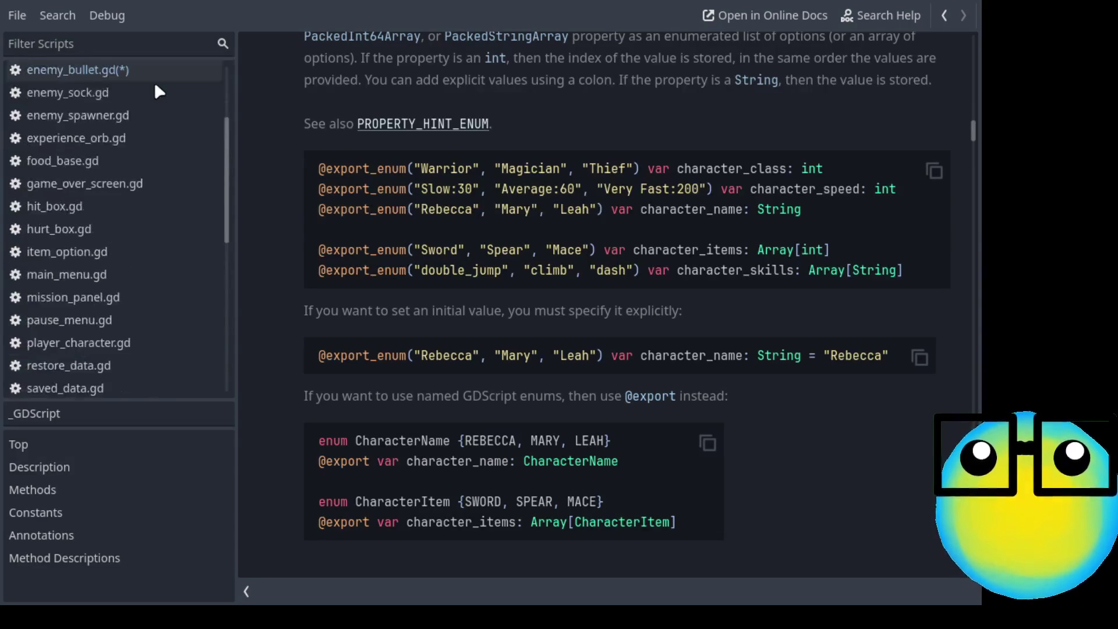
Glance at enemy_sock.gd, then select the old enum arguments on enemy_bullet.gd's line 3.
{"action": "left_click", "coordinate": [131, 175]}
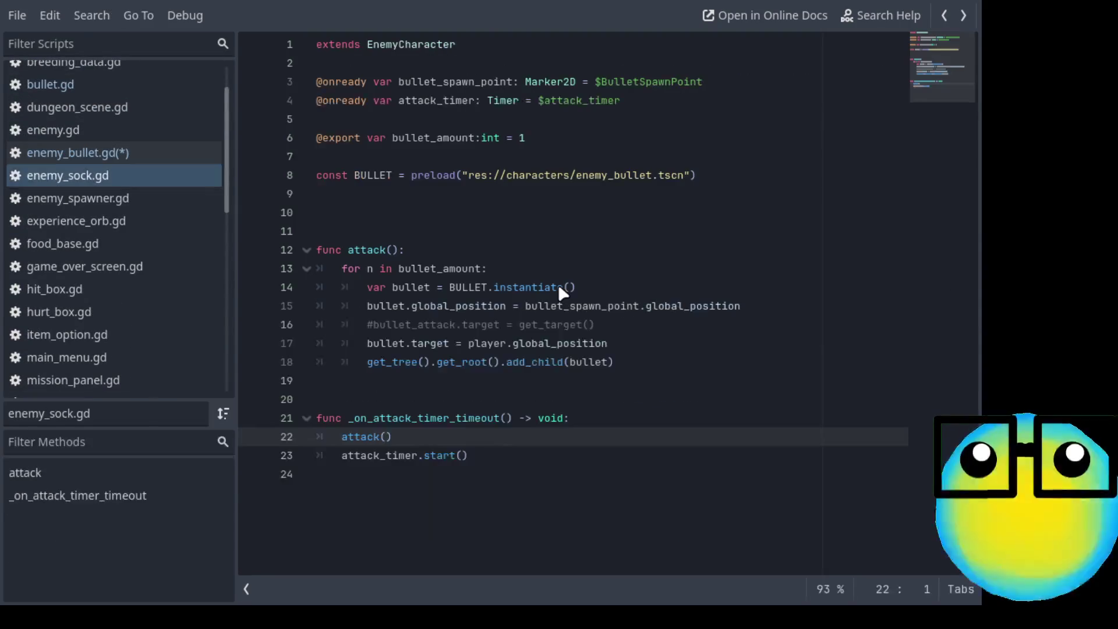
{"action": "key", "text": "ctrl+shift+bracketleft"}
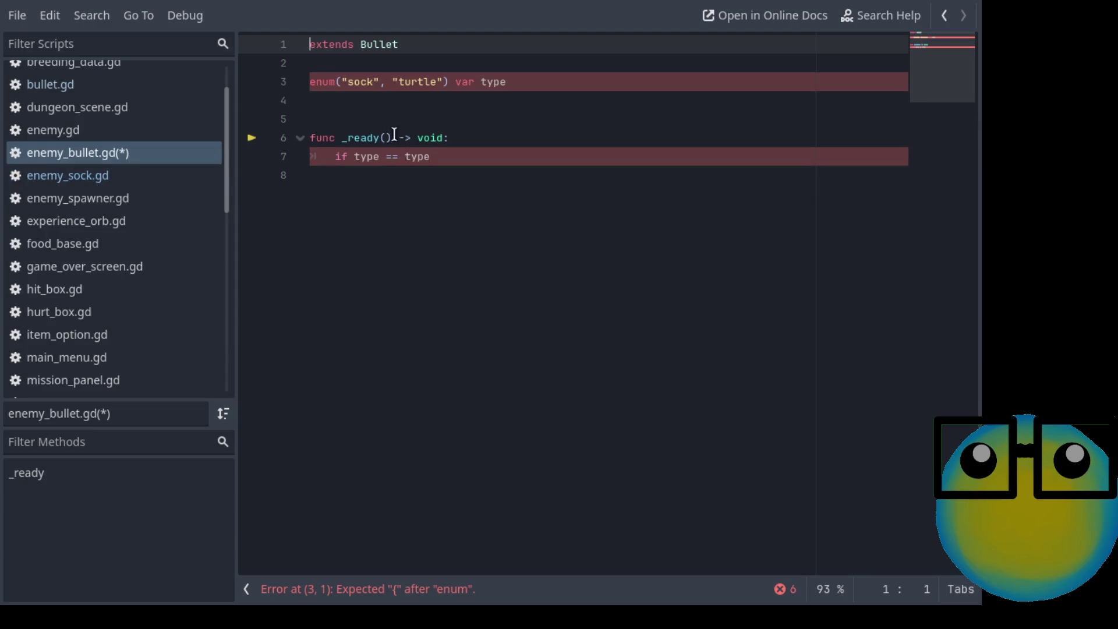
{"action": "mouse_move", "coordinate": [477, 86]}
{"action": "left_mouse_down"}
{"action": "mouse_move", "coordinate": [407, 69]}
{"action": "mouse_move", "coordinate": [340, 84]}
{"action": "left_mouse_up"}
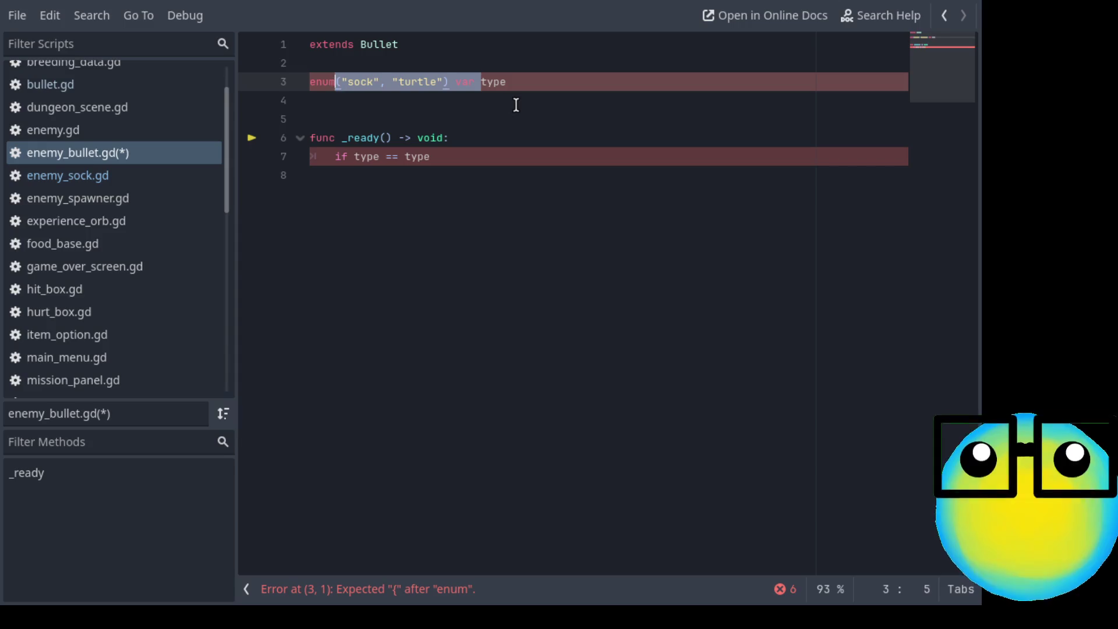
Replace line 3's enum arguments with the braced list {"sock","turtle"}.
{"action": "key", "text": "BackSpace"}
{"action": "left_click", "coordinate": [432, 83]}
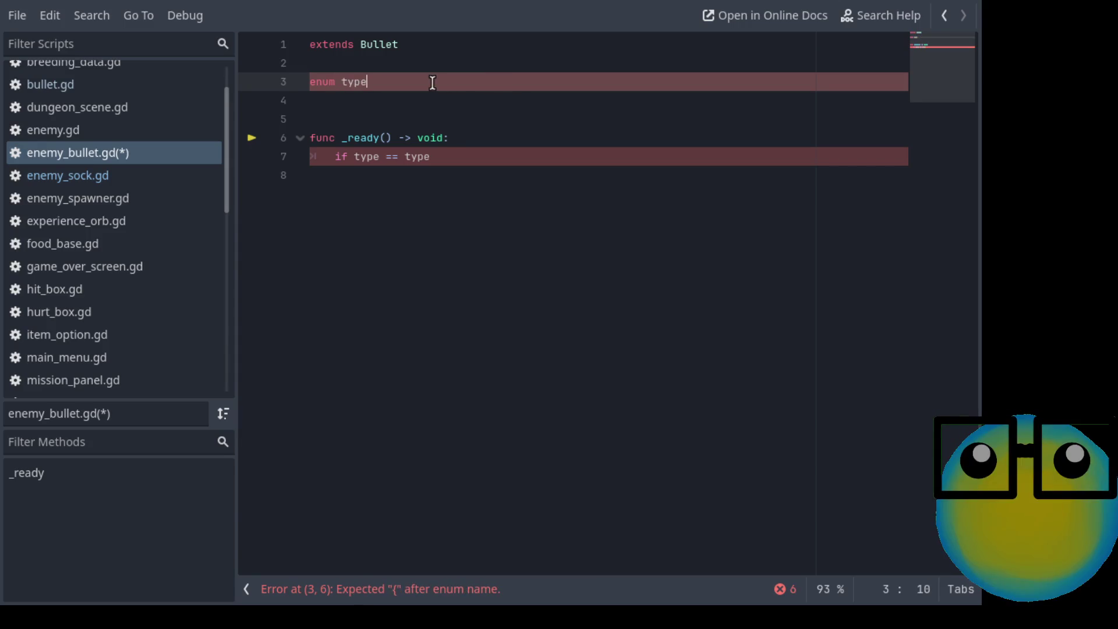
{"action": "type", "text": "{"}
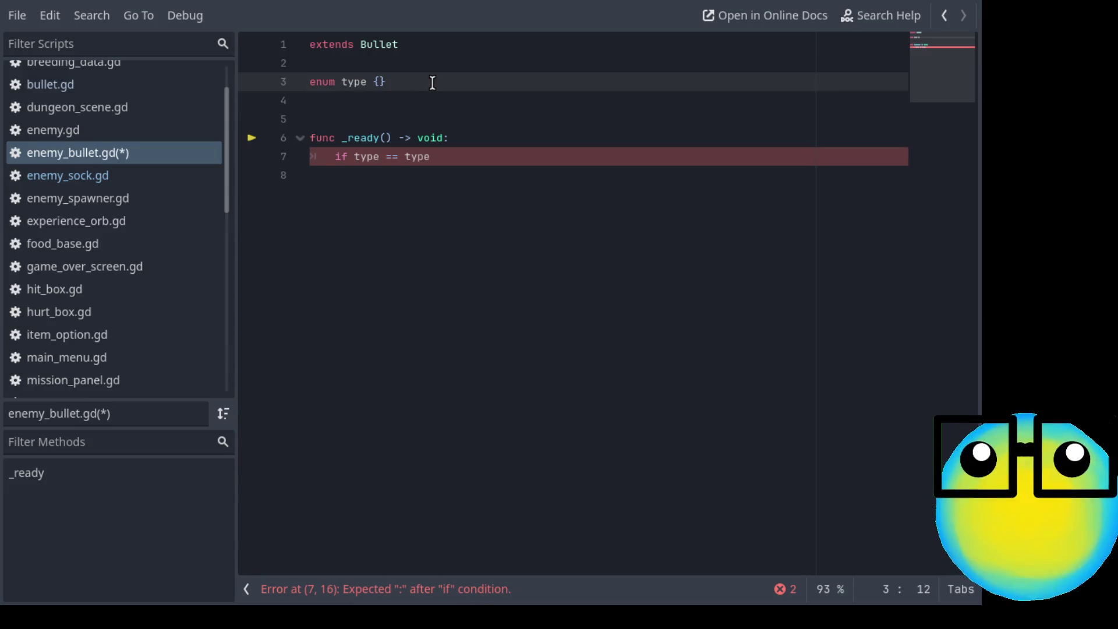
{"action": "type", "text": "\""}
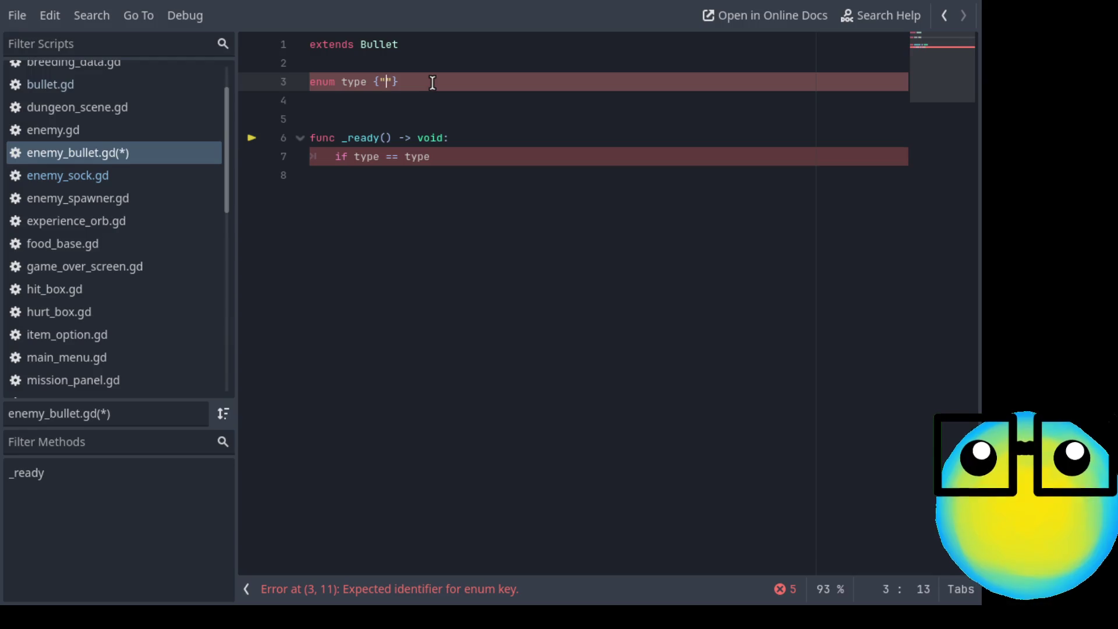
{"action": "type", "text": "sock\","}
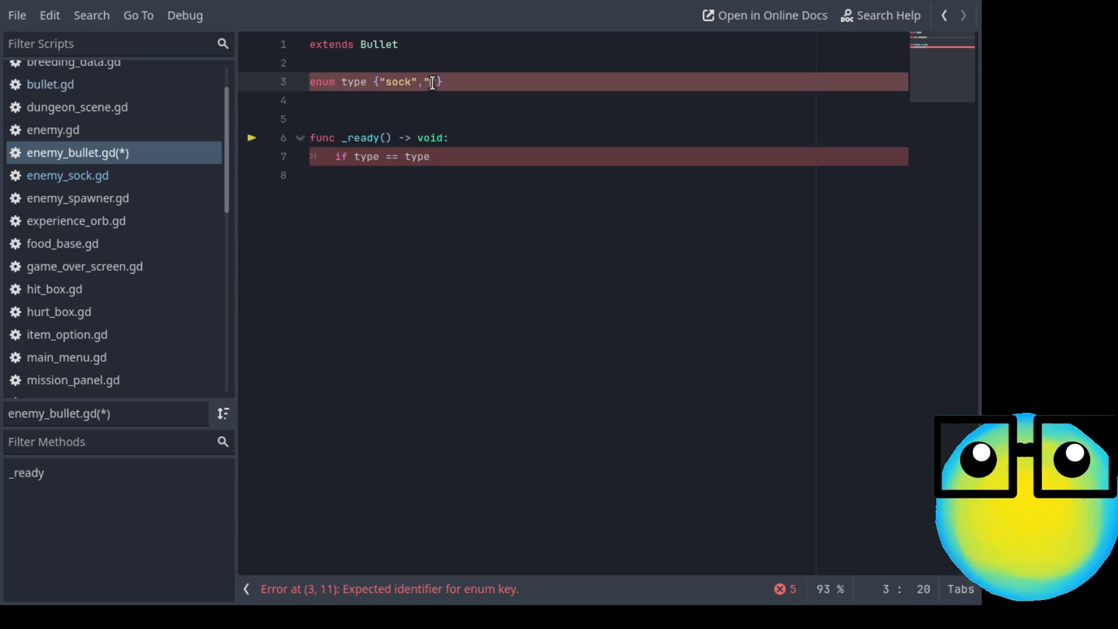
{"action": "type", "text": "turtle"}
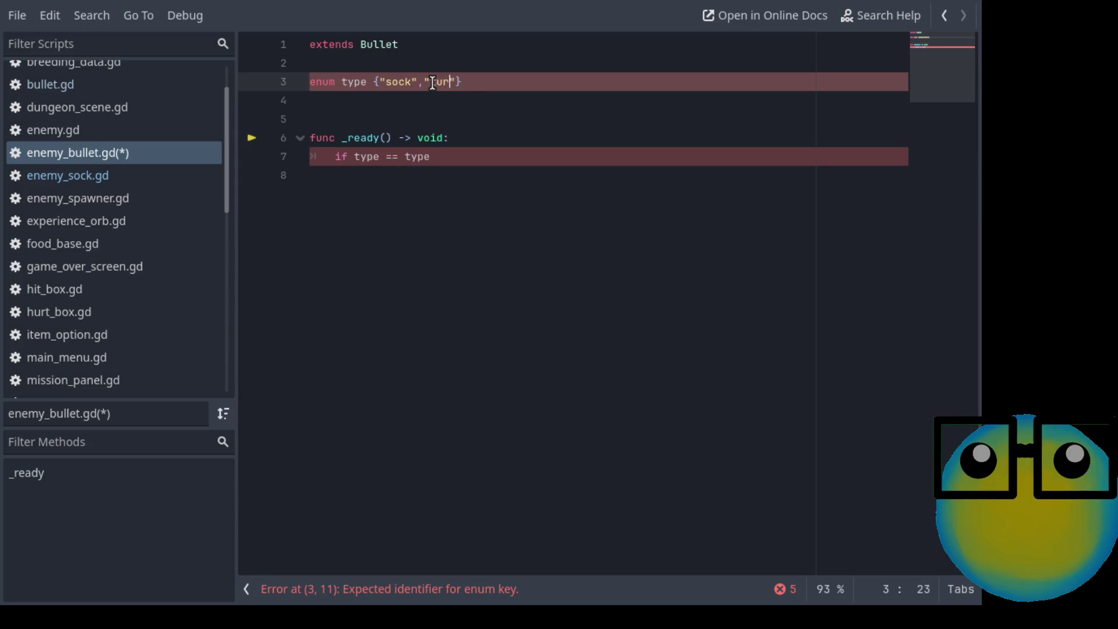
{"action": "left_click", "coordinate": [434, 155]}
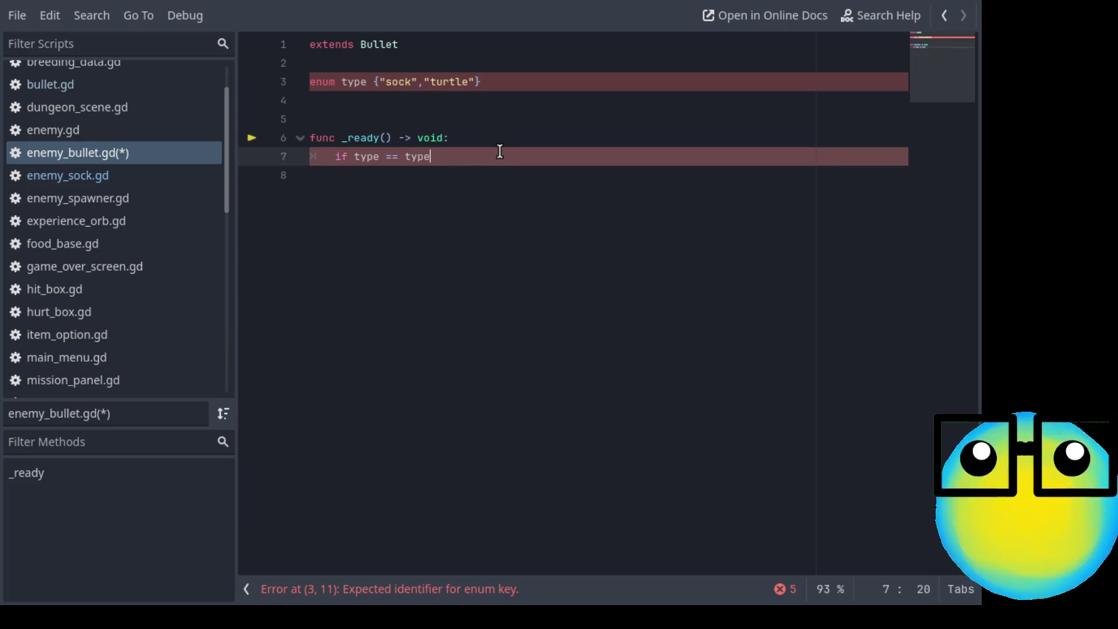
{"action": "key", "text": "alt+Left"}
{"action": "key", "text": "alt+Right"}
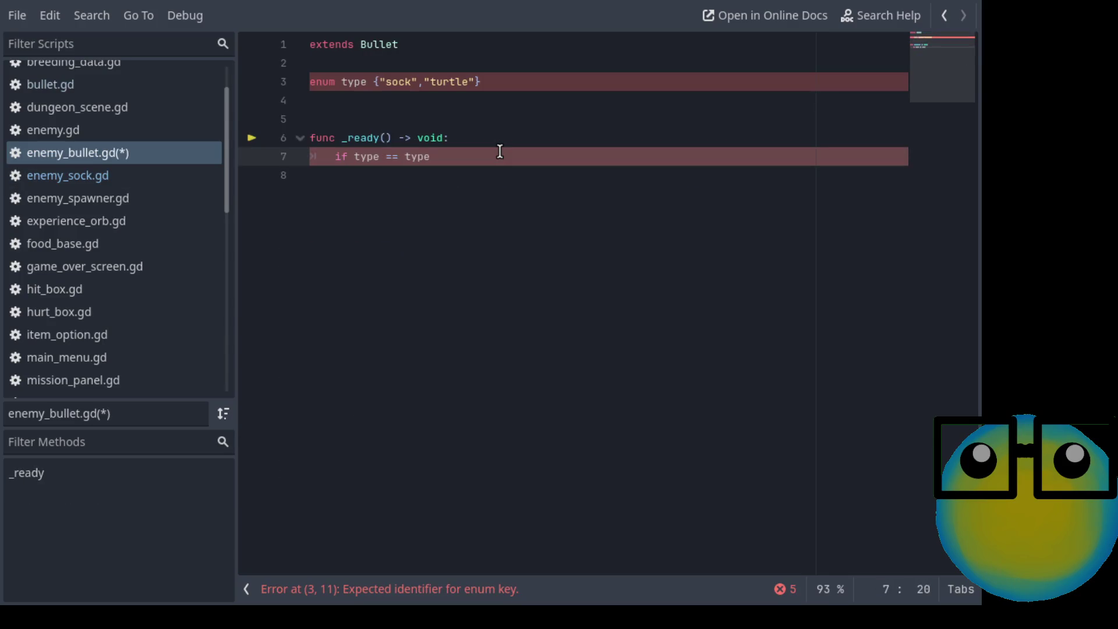
{"action": "scroll", "coordinate": [124, 271], "scroll_direction": "down", "scroll_amount": 10}
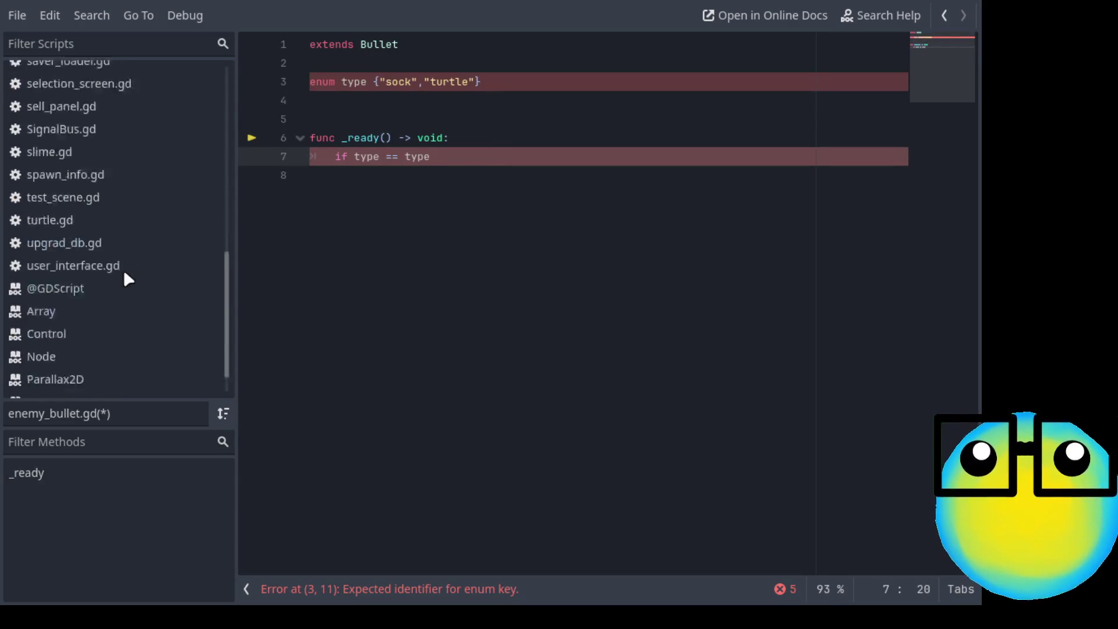
{"action": "scroll", "coordinate": [120, 262], "scroll_direction": "down", "scroll_amount": 1}
{"action": "left_click", "coordinate": [109, 251]}
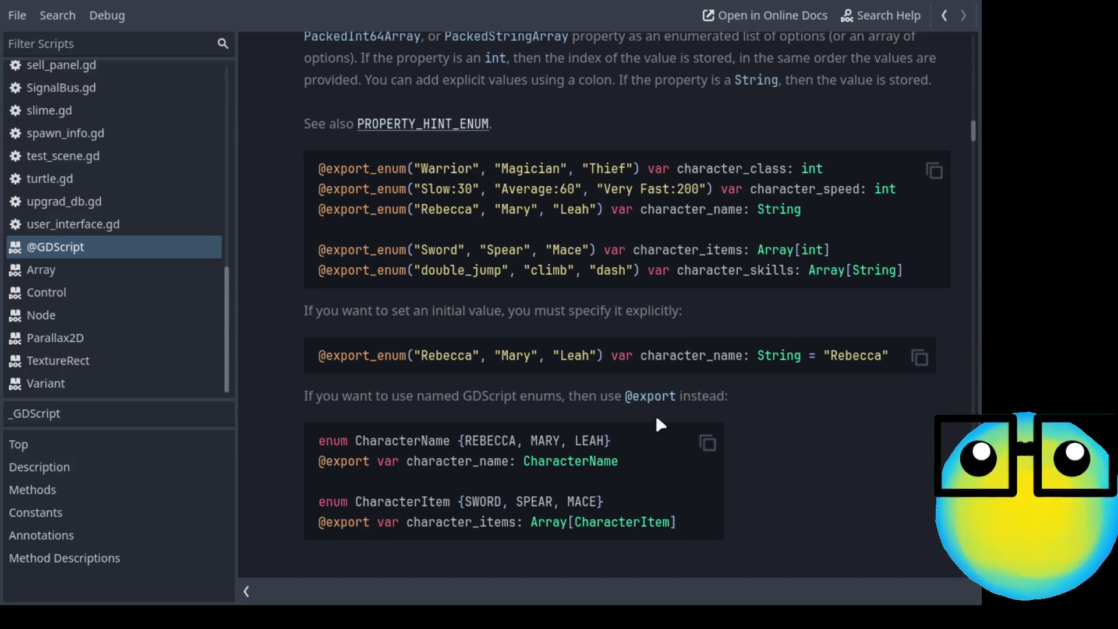
{"action": "scroll", "coordinate": [97, 234], "scroll_direction": "up", "scroll_amount": 9}
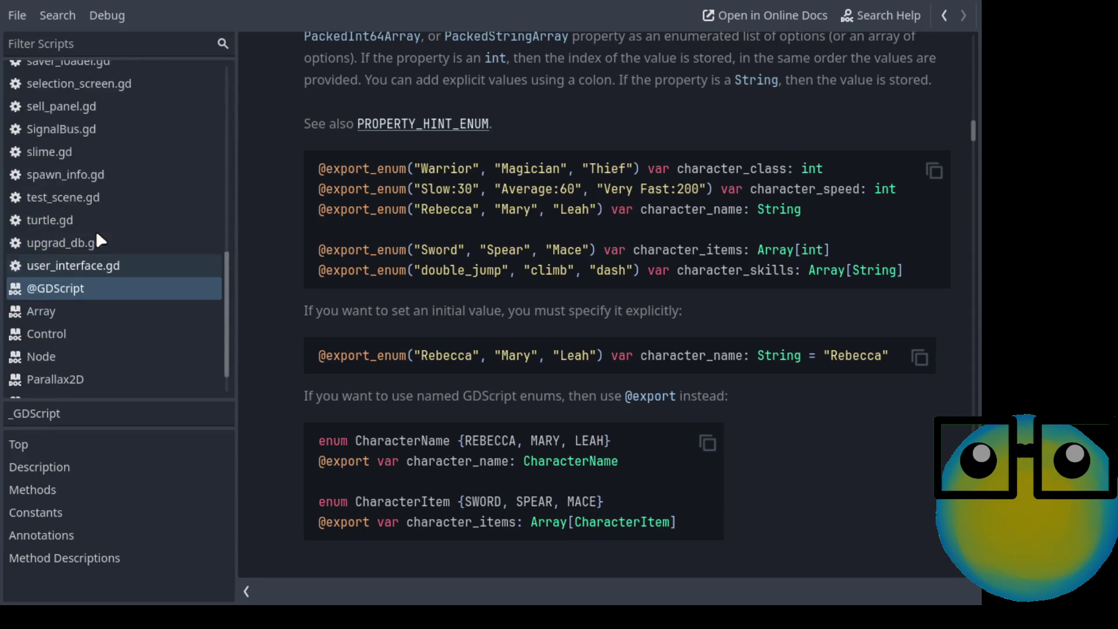
{"action": "scroll", "coordinate": [97, 233], "scroll_direction": "up", "scroll_amount": 4}
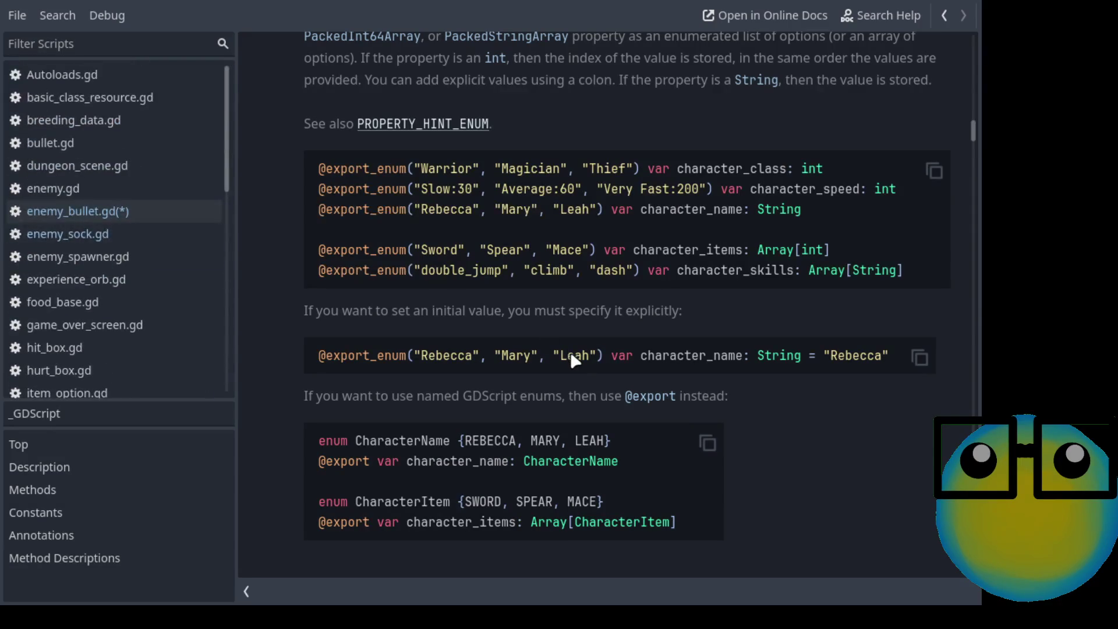
{"action": "left_click_drag", "start_coordinate": [619, 462], "coordinate": [312, 450]}
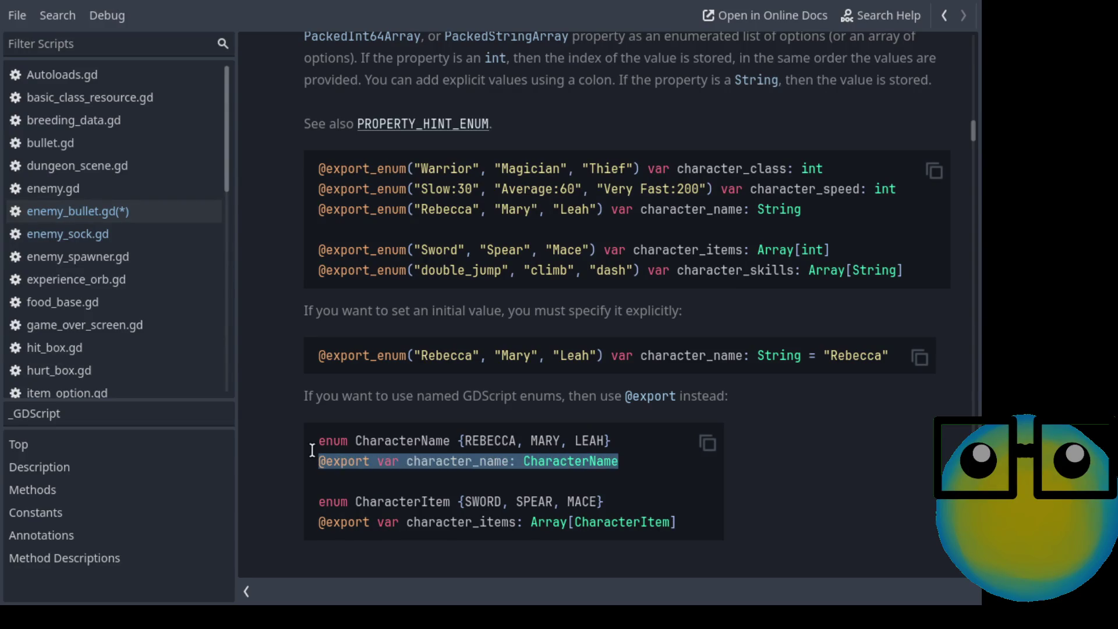
{"action": "key", "text": "alt+Left"}
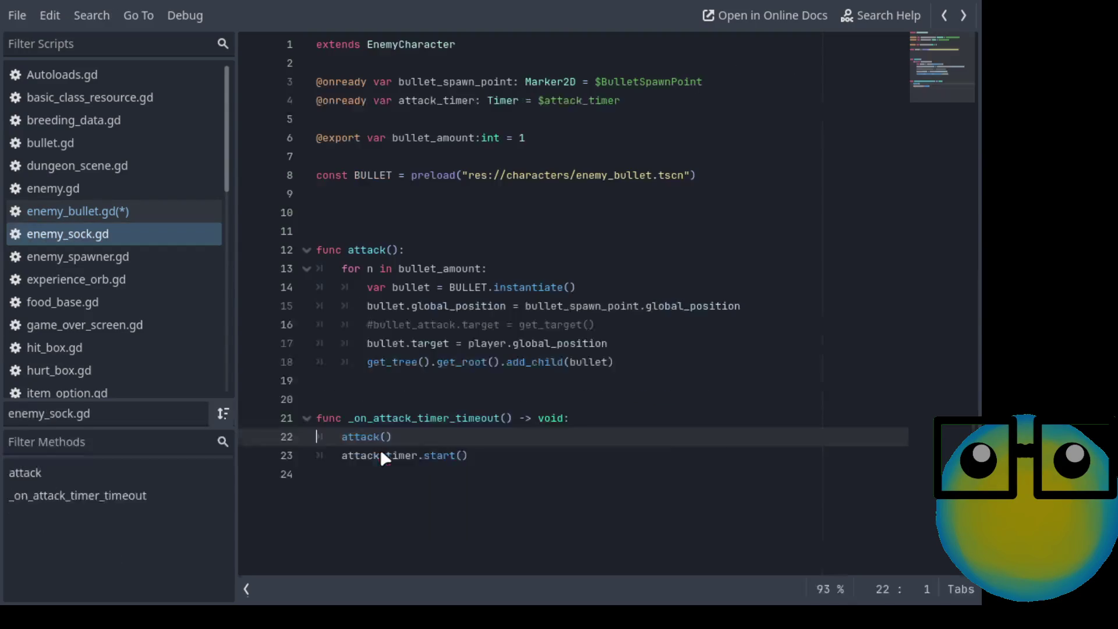
{"action": "key", "text": "alt+Left"}
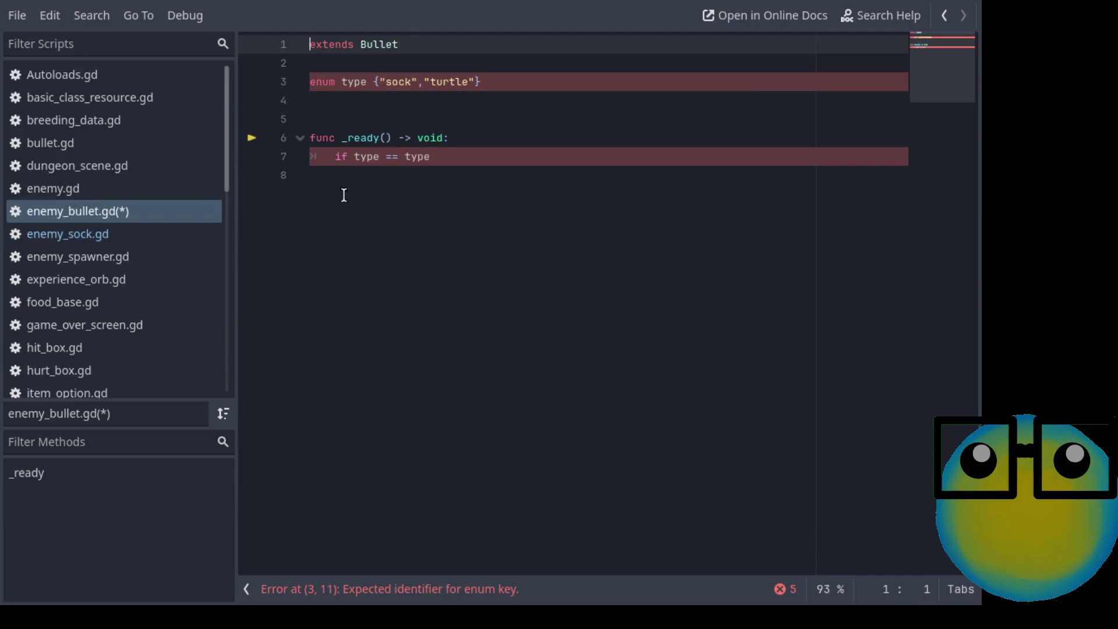
{"action": "left_click", "coordinate": [516, 85]}
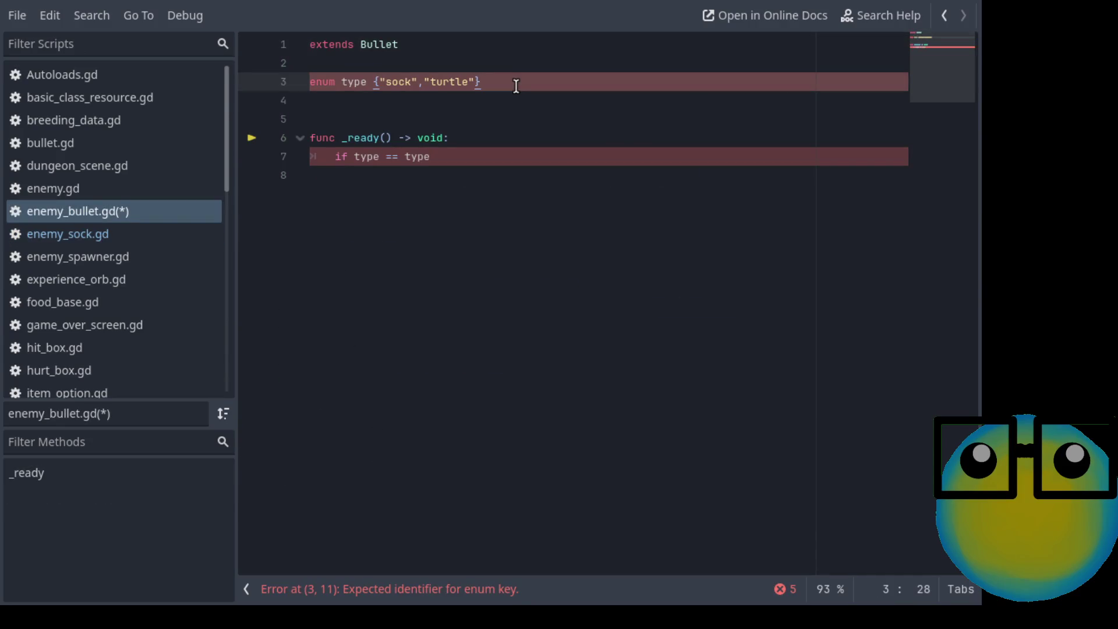
{"action": "key", "text": "Return"}
{"action": "type", "text": "e"}
{"action": "key", "text": "Return"}
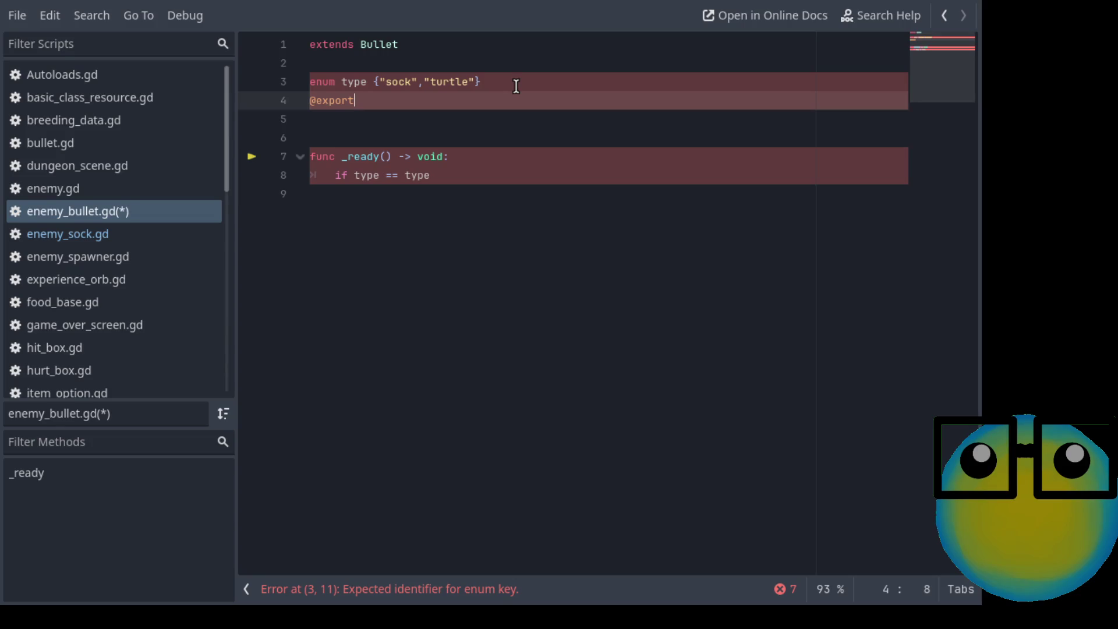
{"action": "type", "text": "t"}
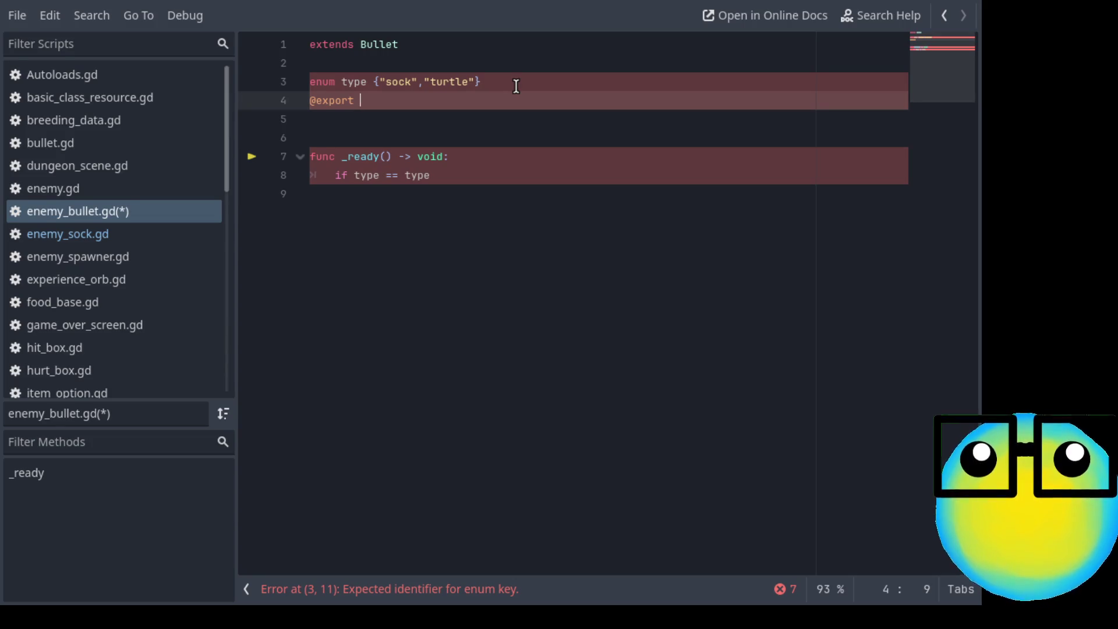
{"action": "type", "text": "ype"}
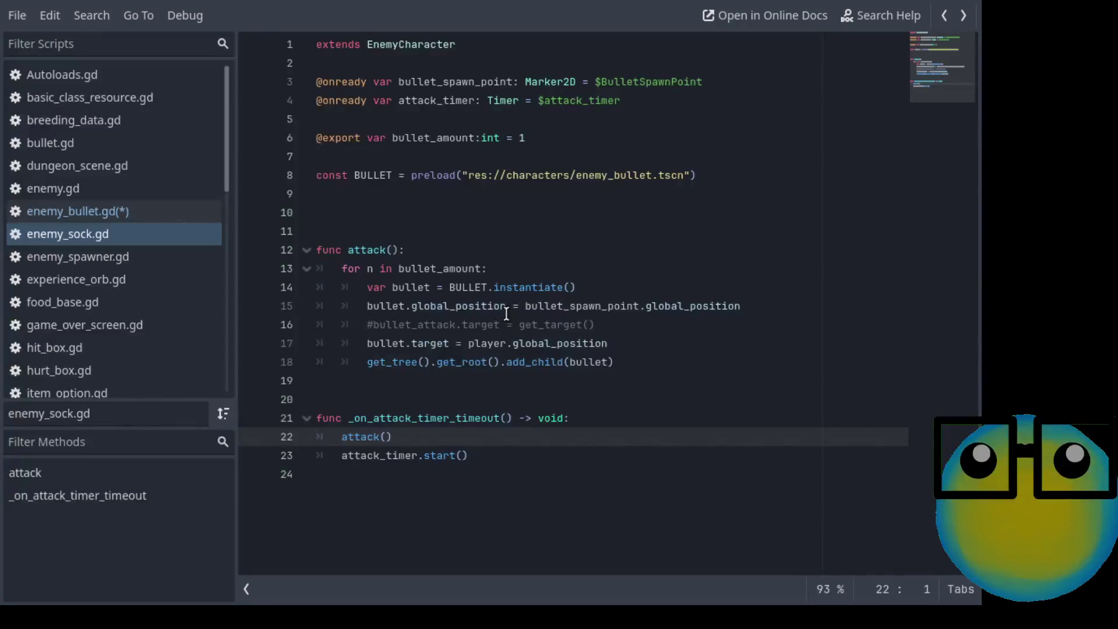
{"action": "scroll", "coordinate": [138, 324], "scroll_direction": "down", "scroll_amount": 5}
{"action": "scroll", "coordinate": [136, 323], "scroll_direction": "down", "scroll_amount": 4}
{"action": "left_click", "coordinate": [111, 249]}
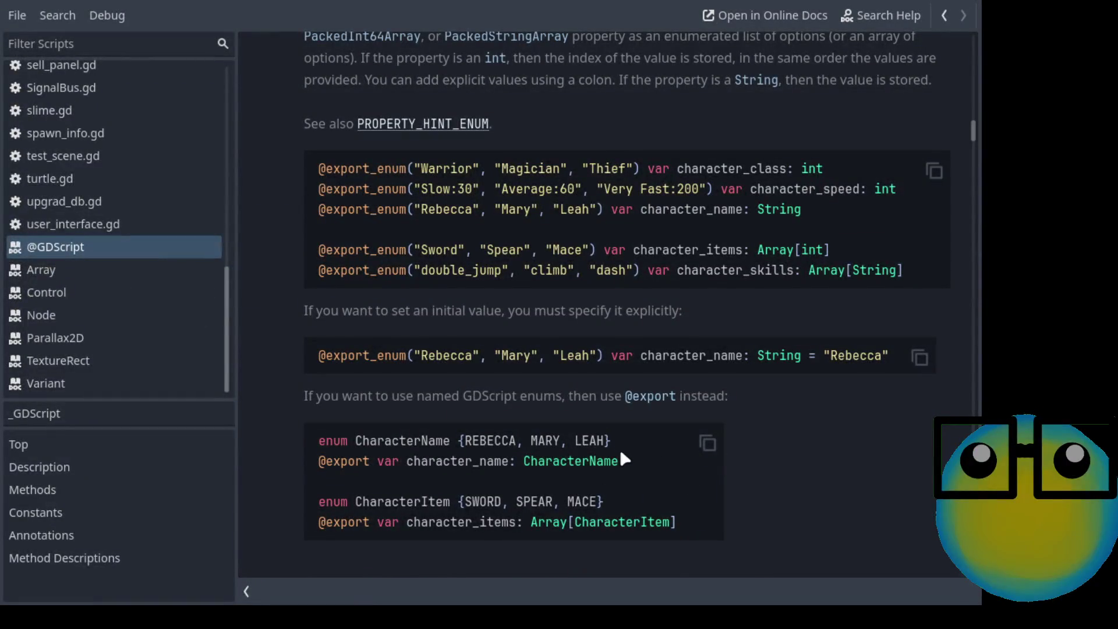
{"action": "key", "text": "alt+Left"}
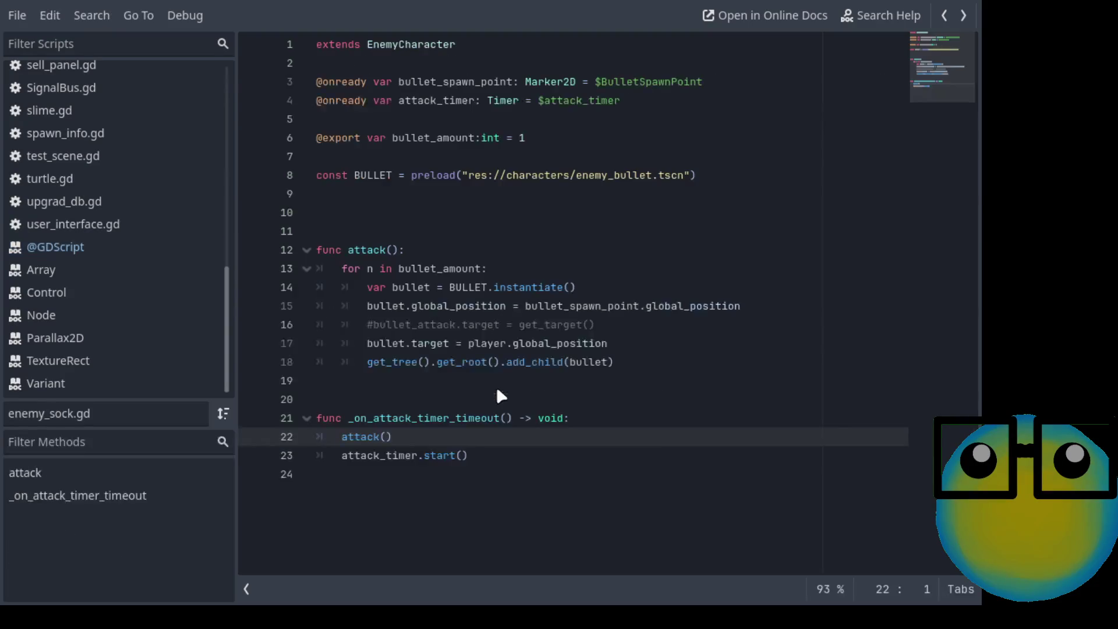
{"action": "key", "text": "alt+Left"}
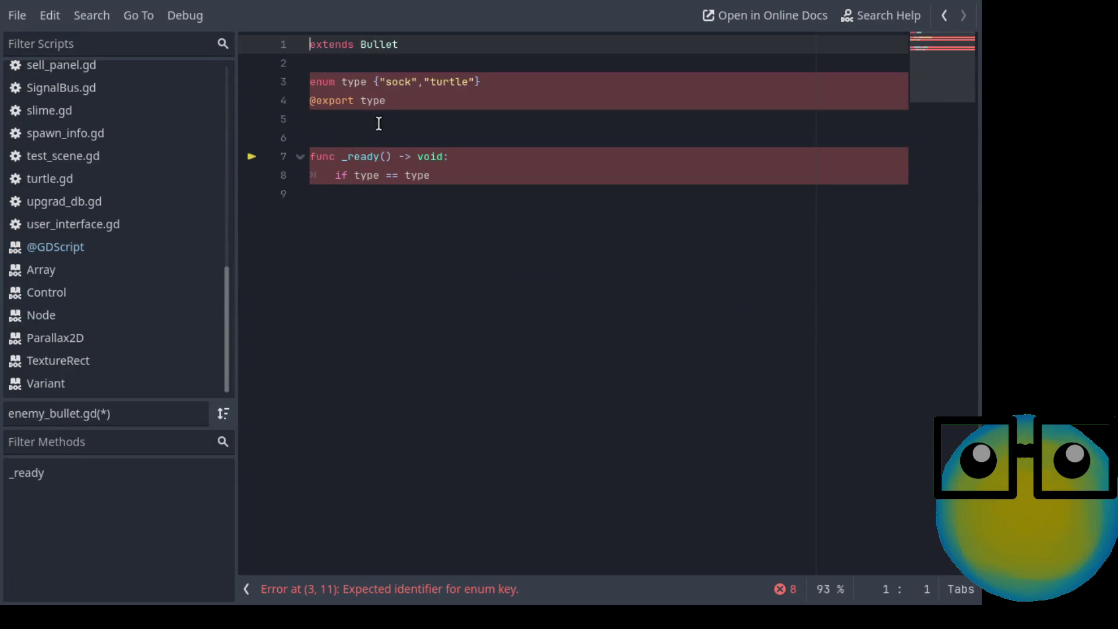
Rename the enum on line 3 from type to Type.
{"action": "double_click", "coordinate": [361, 81]}
{"action": "type", "text": "Typew"}
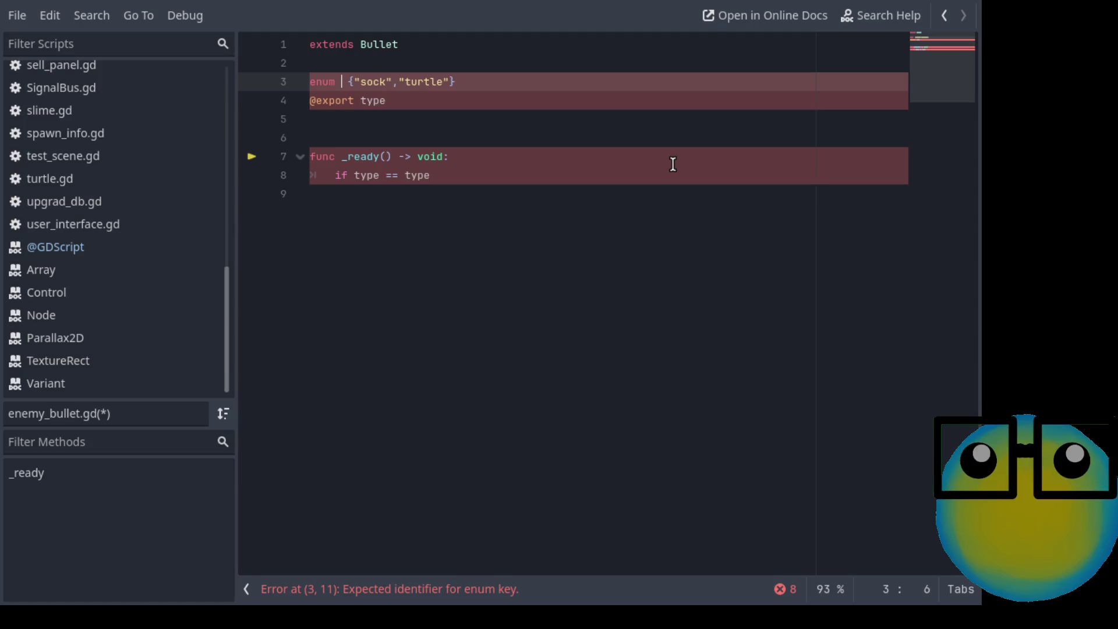
{"action": "key", "text": "BackSpace"}
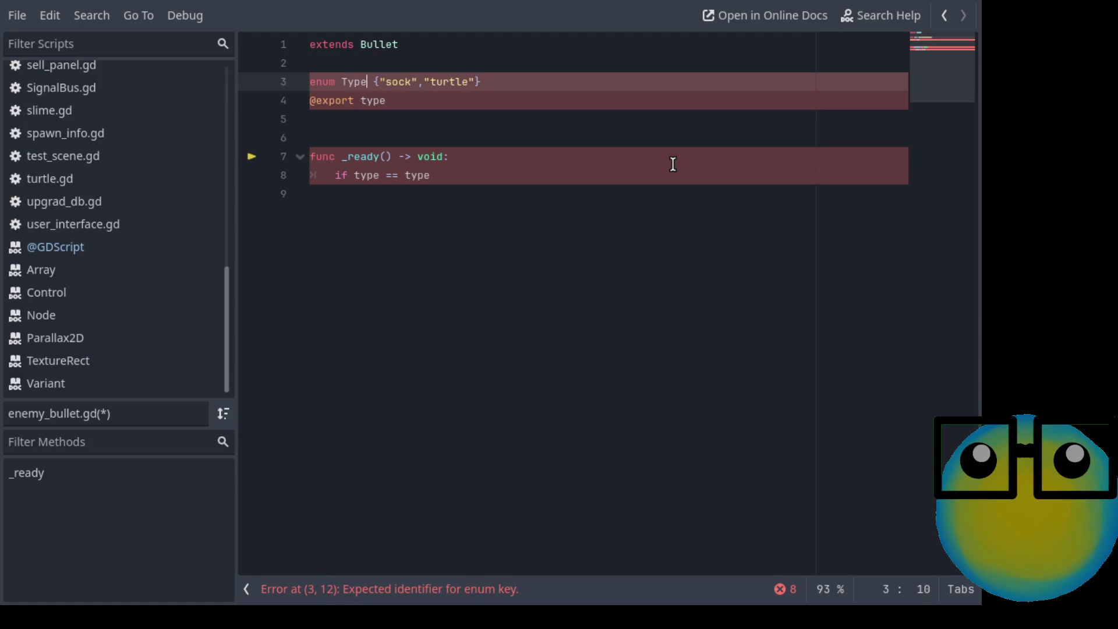
{"action": "left_click", "coordinate": [460, 100]}
{"action": "key", "text": "BackSpace"}
{"action": "key", "text": "BackSpace"}
{"action": "key", "text": "BackSpace"}
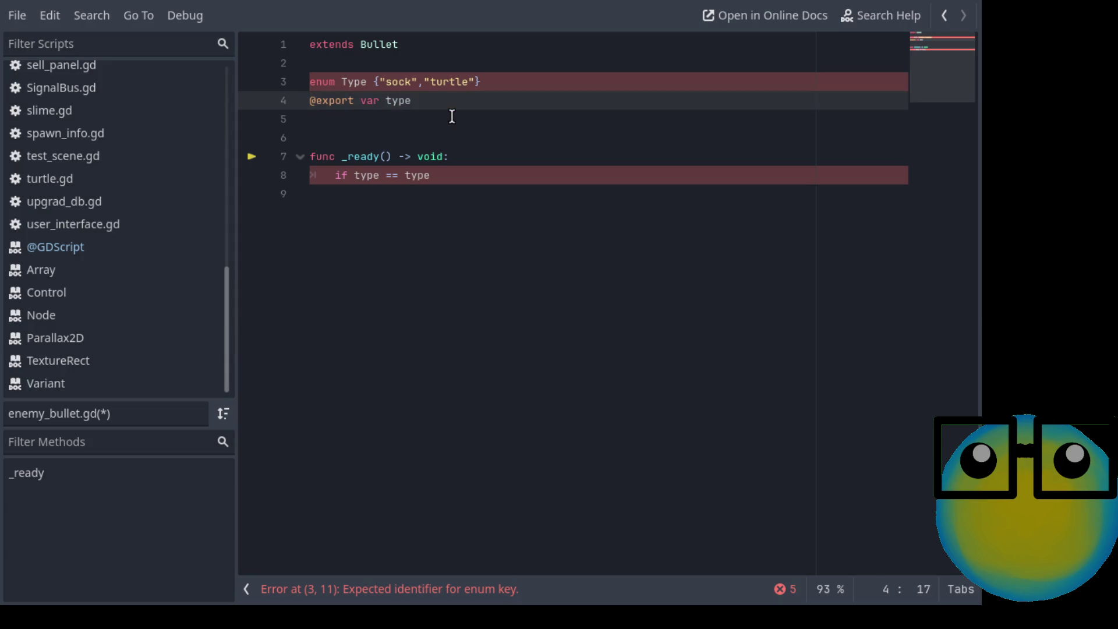
{"action": "type", "text": "="}
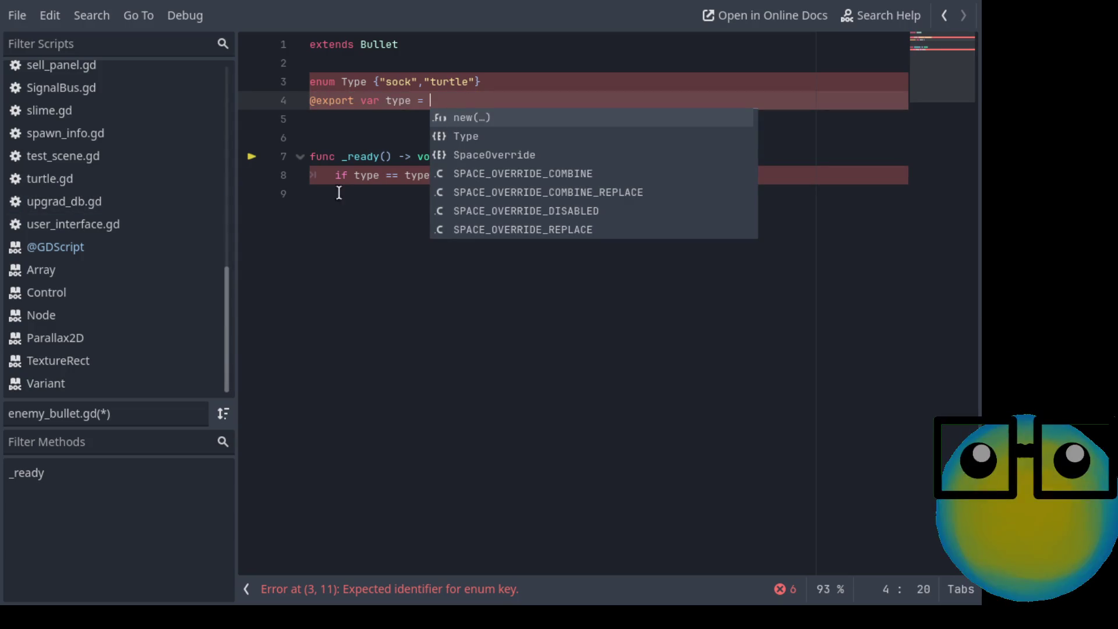
{"action": "left_click", "coordinate": [492, 135]}
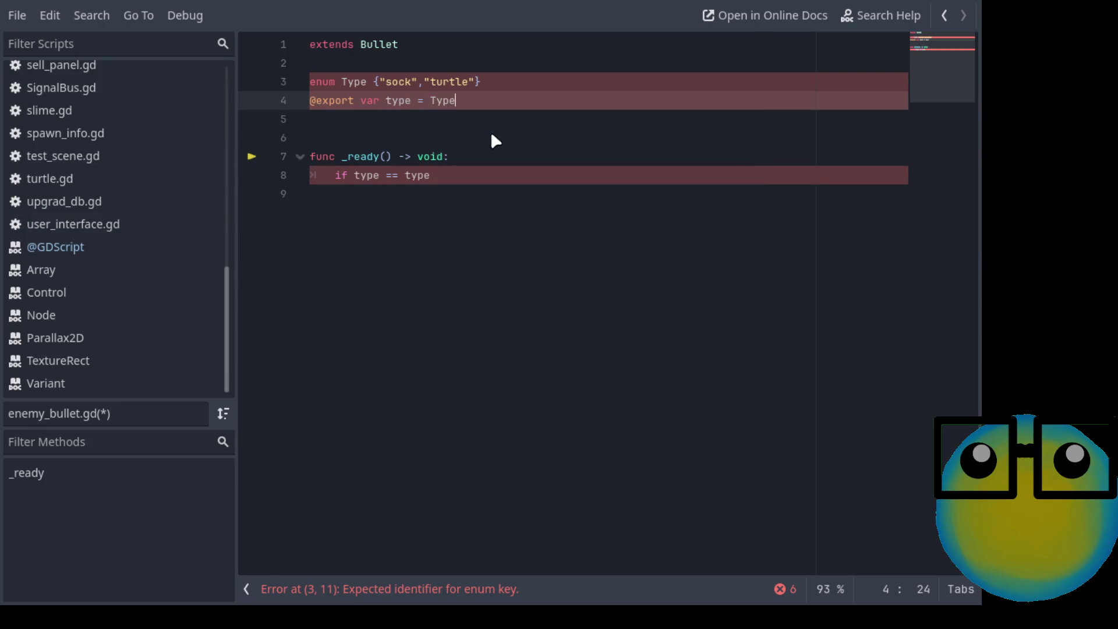
{"action": "left_click", "coordinate": [107, 246]}
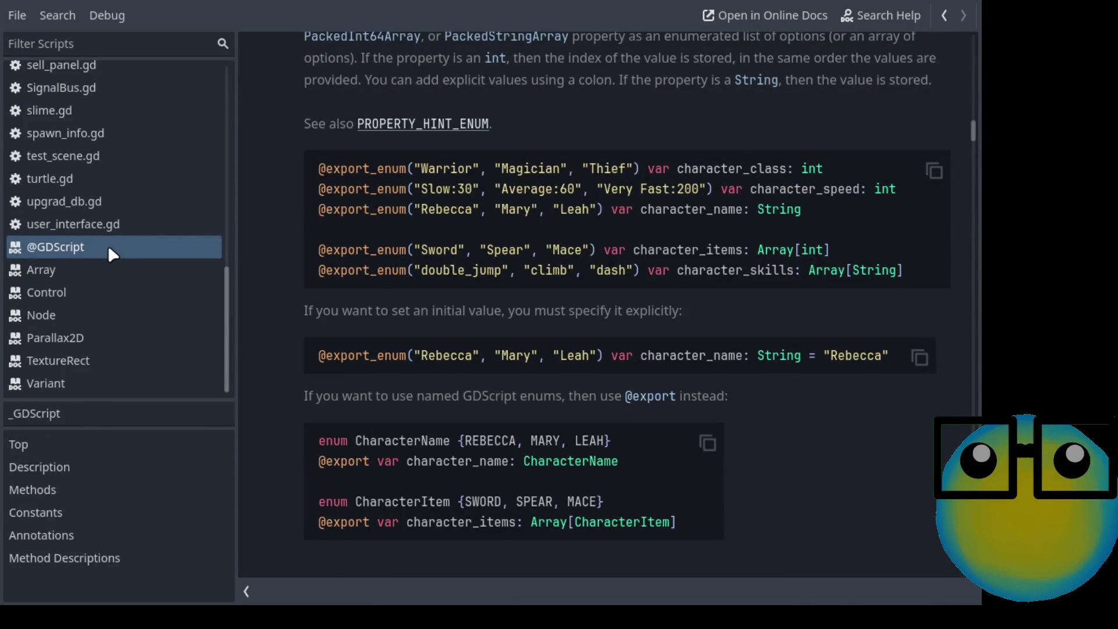
{"action": "scroll", "coordinate": [113, 227], "scroll_direction": "up", "scroll_amount": 5}
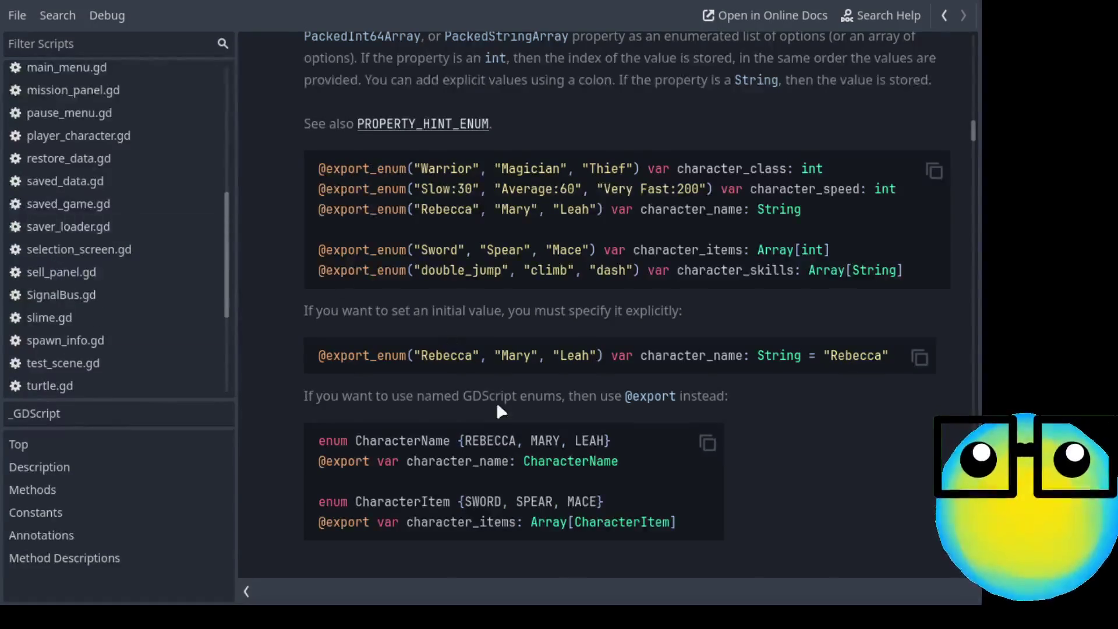
{"action": "scroll", "coordinate": [497, 402], "scroll_direction": "down", "scroll_amount": 3}
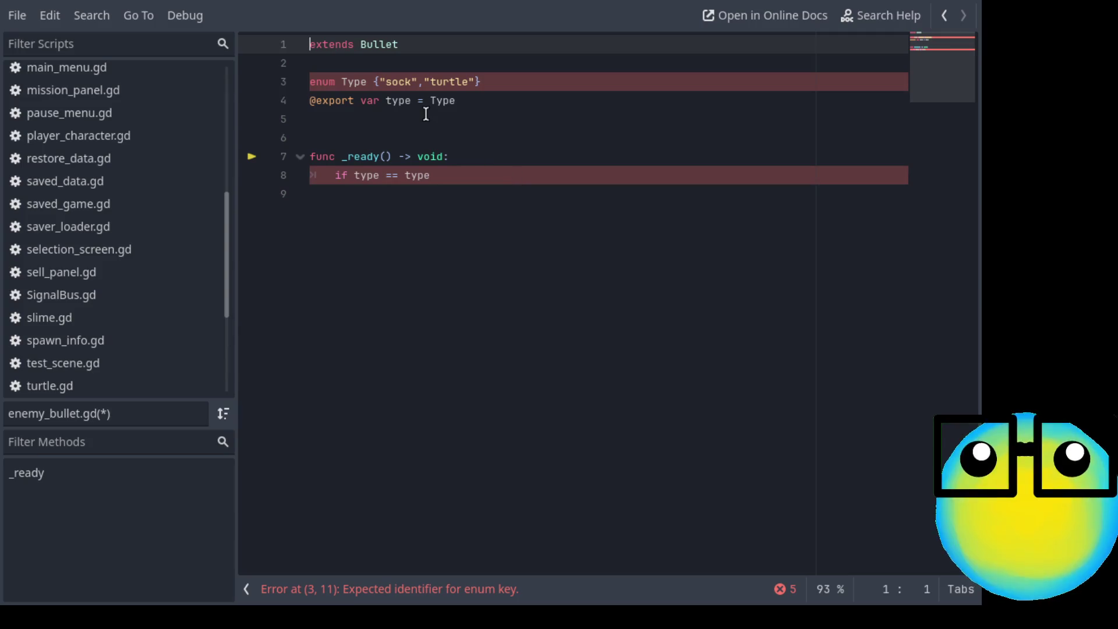
{"action": "left_click", "coordinate": [739, 103]}
{"action": "key", "text": "BackSpace"}
{"action": "type", "text": ": Type"}
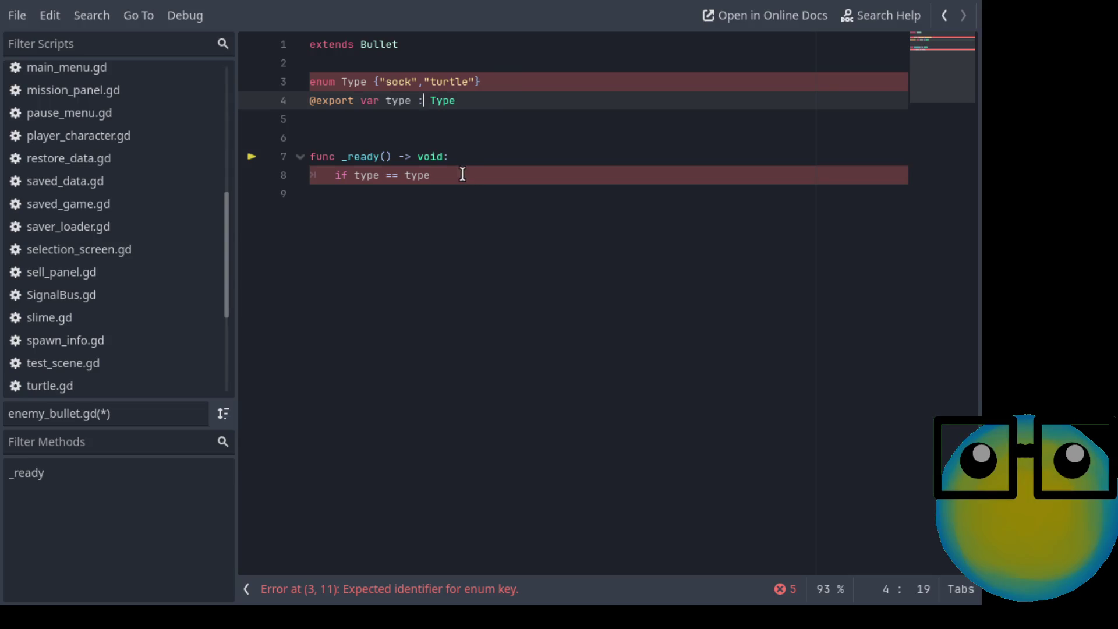
{"action": "left_click_drag", "start_coordinate": [462, 174], "coordinate": [312, 175]}
{"action": "key", "text": "BackSpace"}
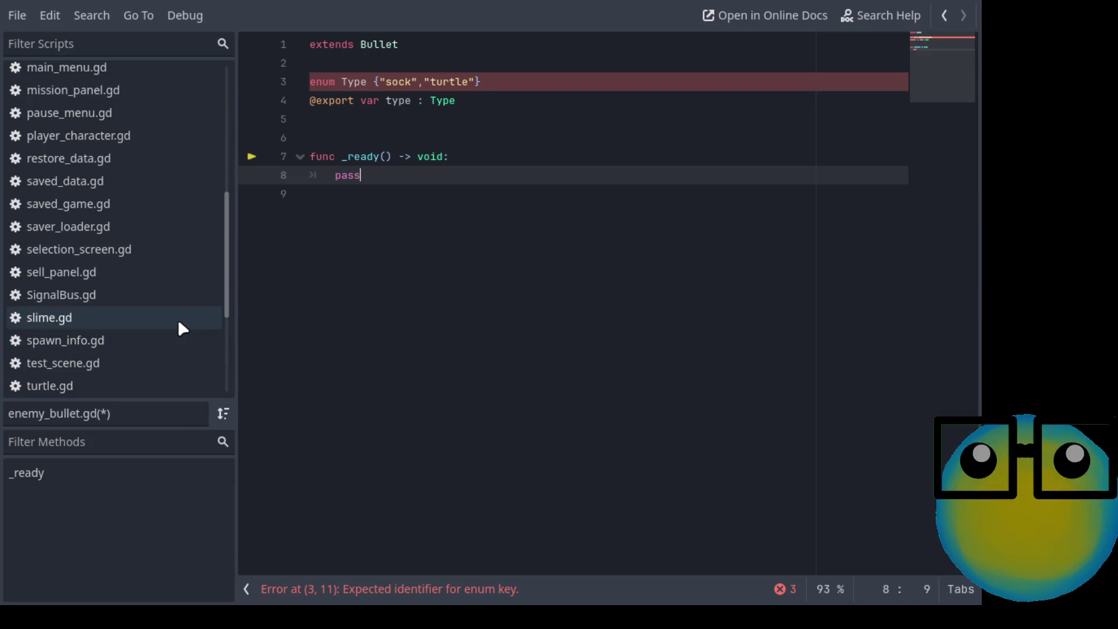
{"action": "scroll", "coordinate": [177, 320], "scroll_direction": "down", "scroll_amount": 3}
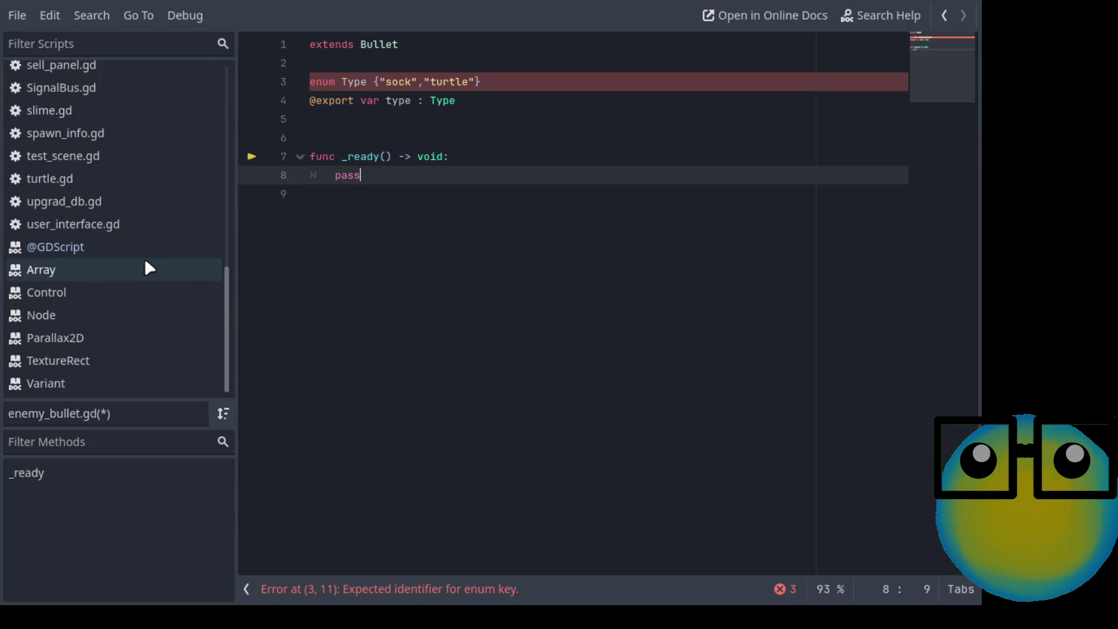
{"action": "left_click", "coordinate": [130, 247]}
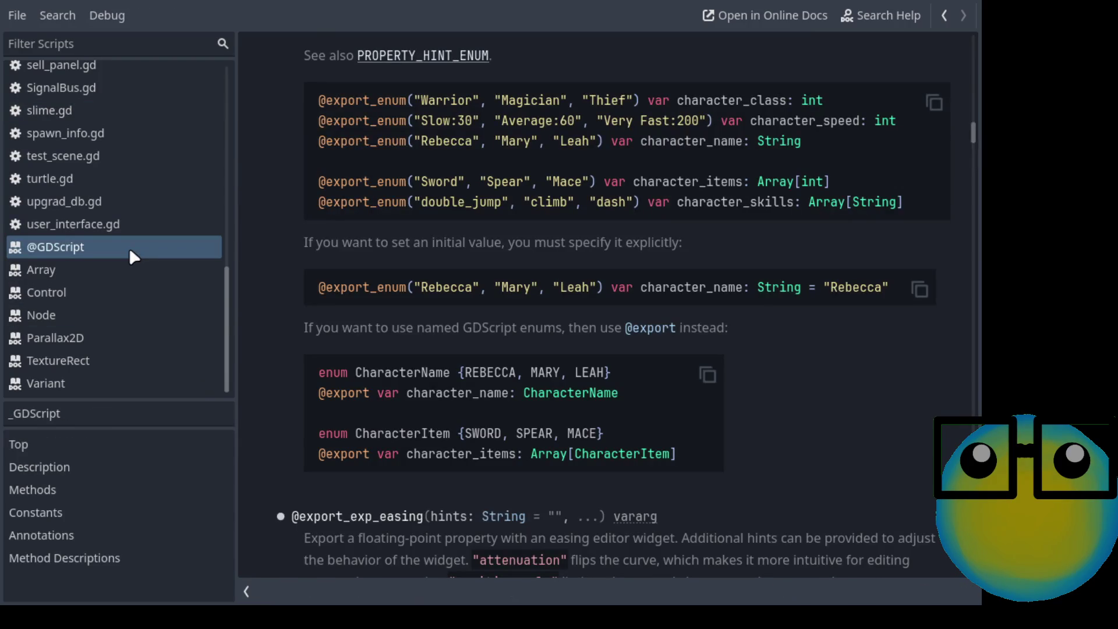
{"action": "scroll", "coordinate": [129, 249], "scroll_direction": "up", "scroll_amount": 10}
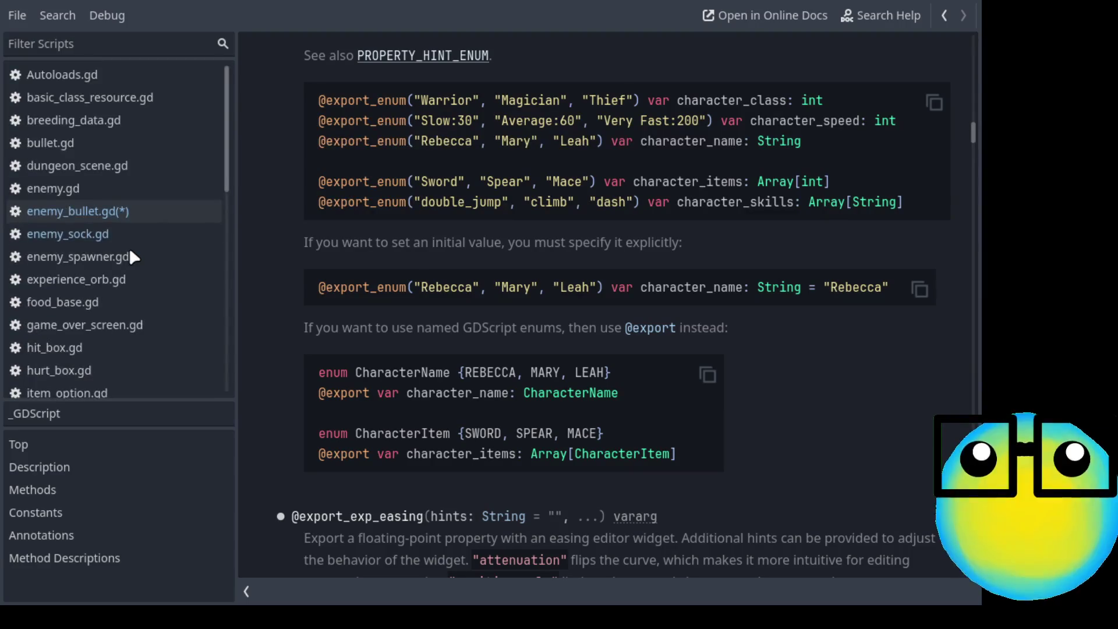
{"action": "left_click", "coordinate": [129, 215]}
{"action": "left_click", "coordinate": [389, 81]}
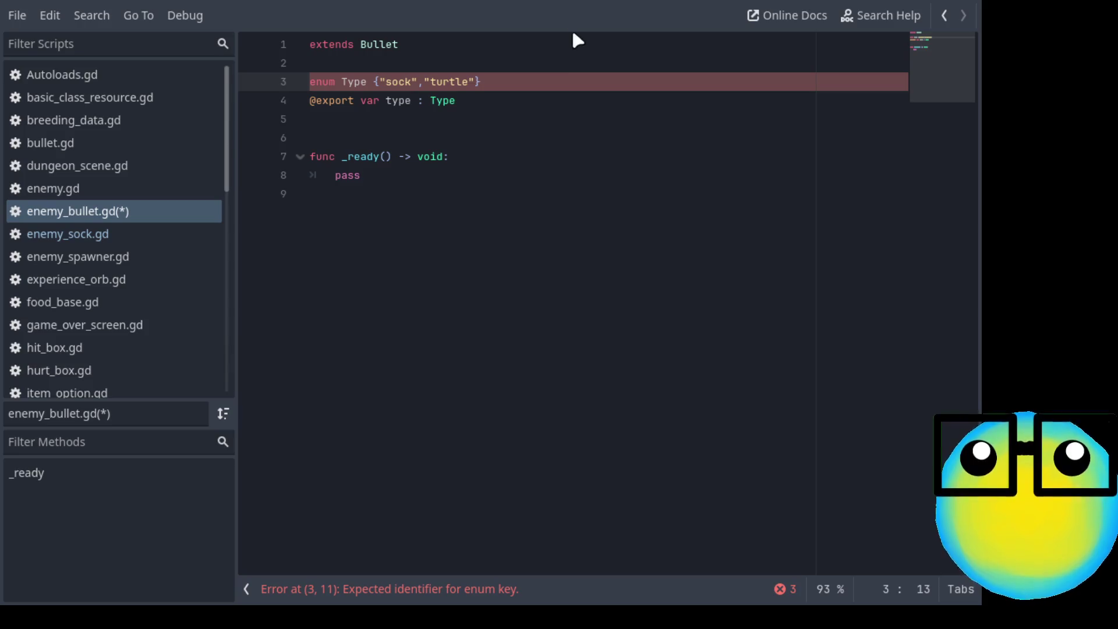
Strip the quotes so line 3 reads enum Type {sock,turtle}, and save enemy_bullet.gd.
{"action": "key", "text": "BackSpace"}
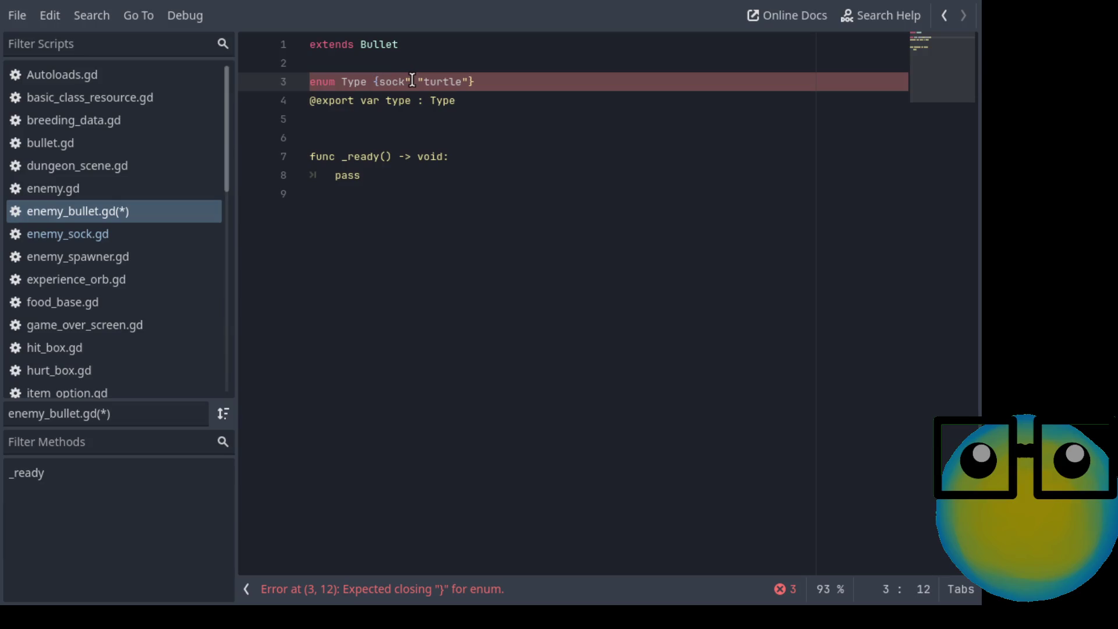
{"action": "key", "text": "BackSpace"}
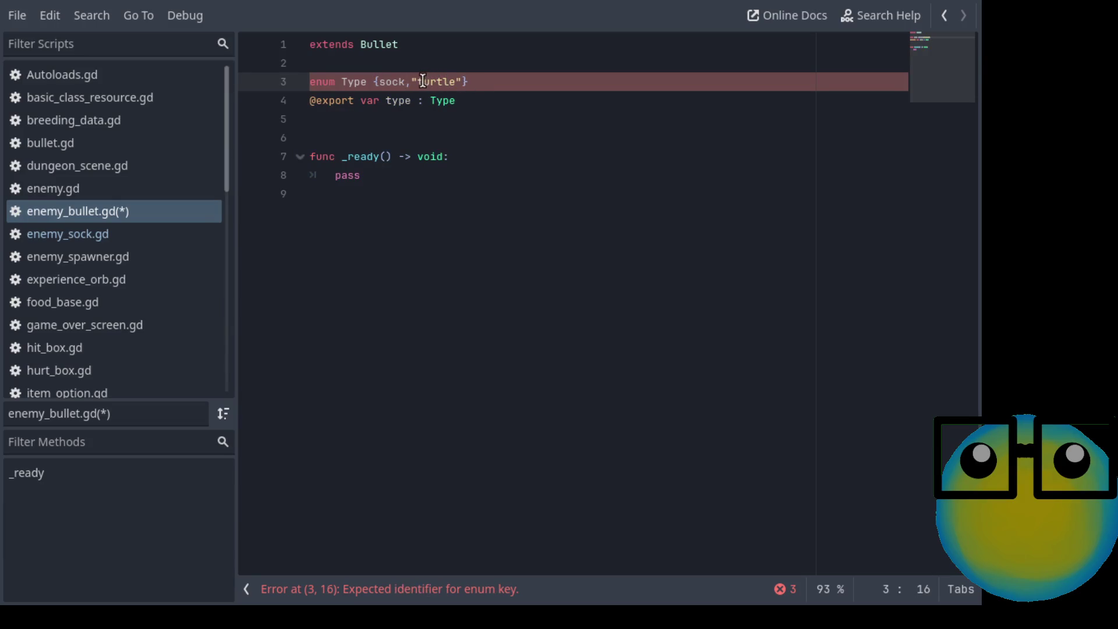
{"action": "key", "text": "BackSpace"}
{"action": "left_click", "coordinate": [460, 83]}
{"action": "key", "text": "BackSpace"}
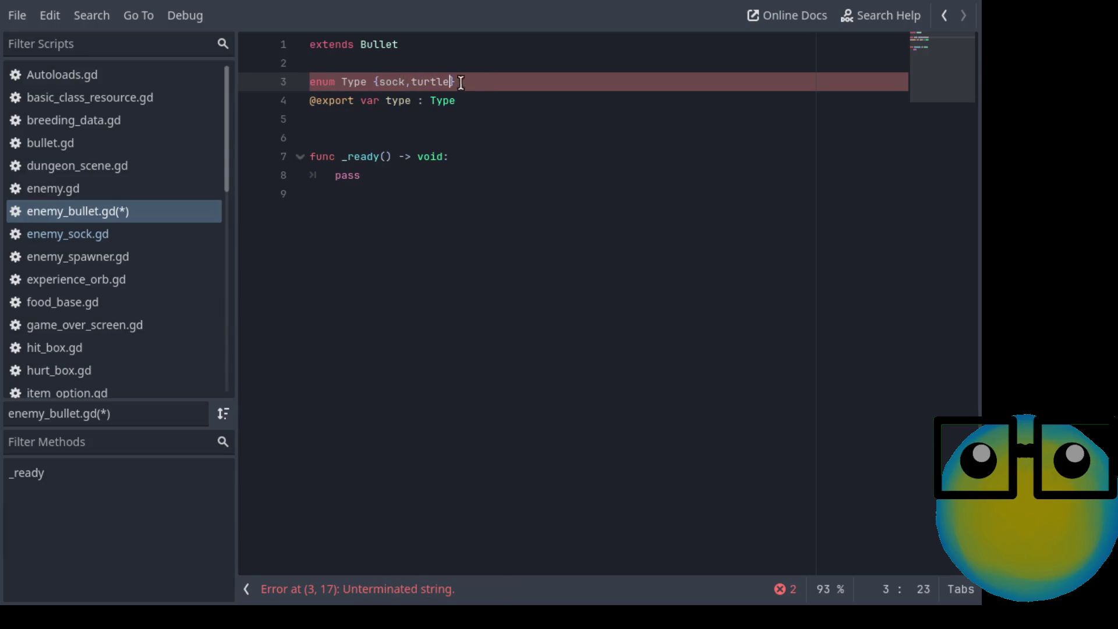
{"action": "left_click", "coordinate": [512, 104]}
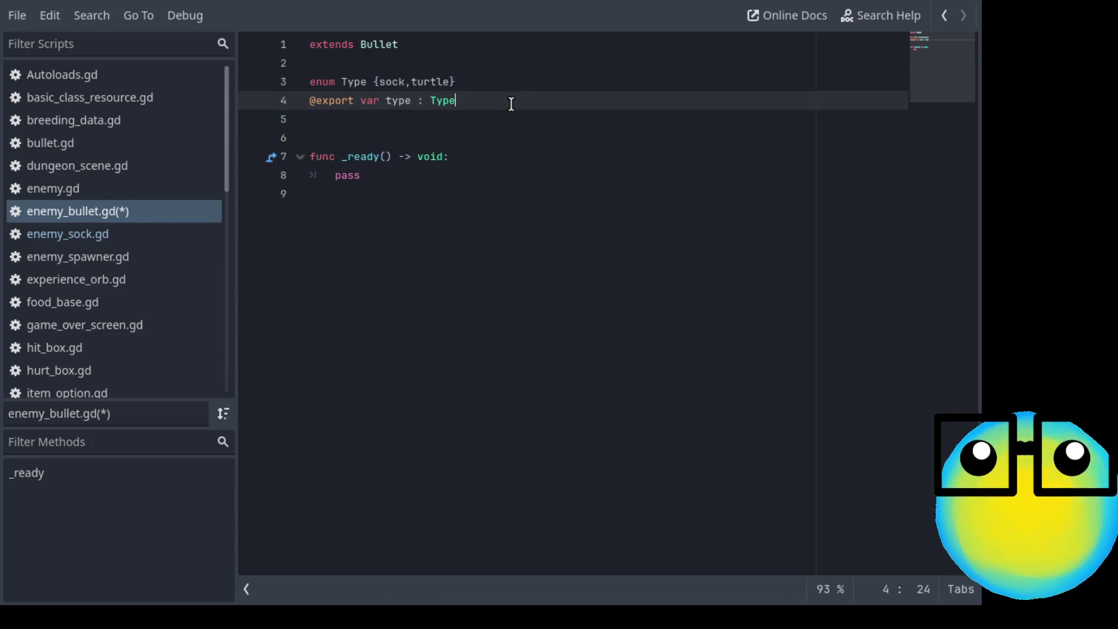
{"action": "key", "text": "ctrl+s"}
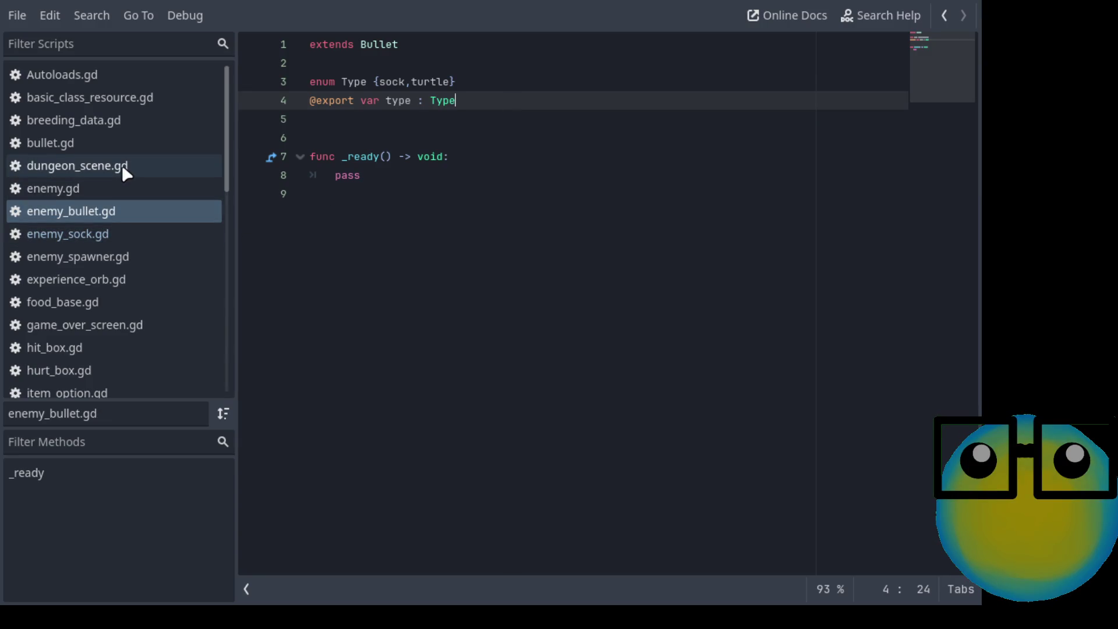
{"action": "left_click", "coordinate": [404, 190]}
Replace pass in _ready with an if type = Type.turtle: branch.
{"action": "left_click", "coordinate": [410, 174]}
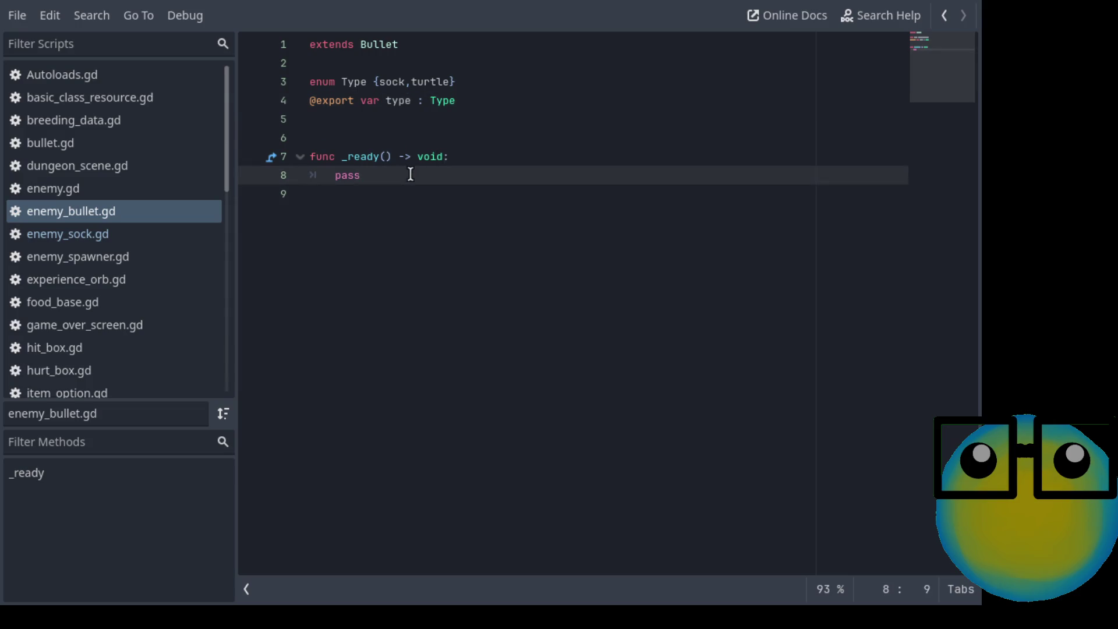
{"action": "type", "text": "if "}
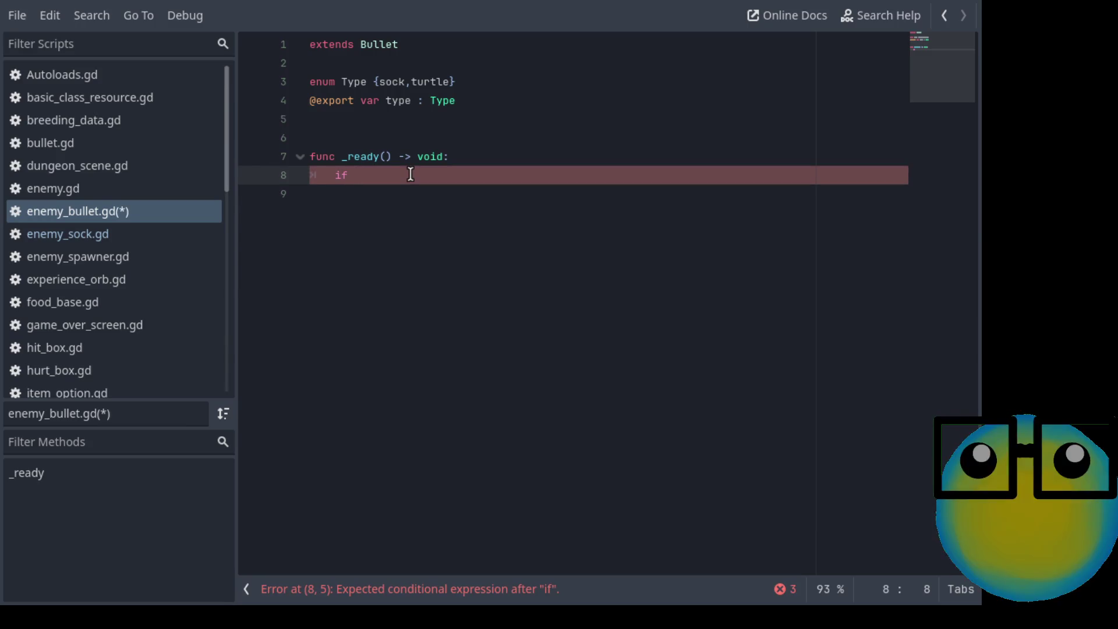
{"action": "type", "text": "type "}
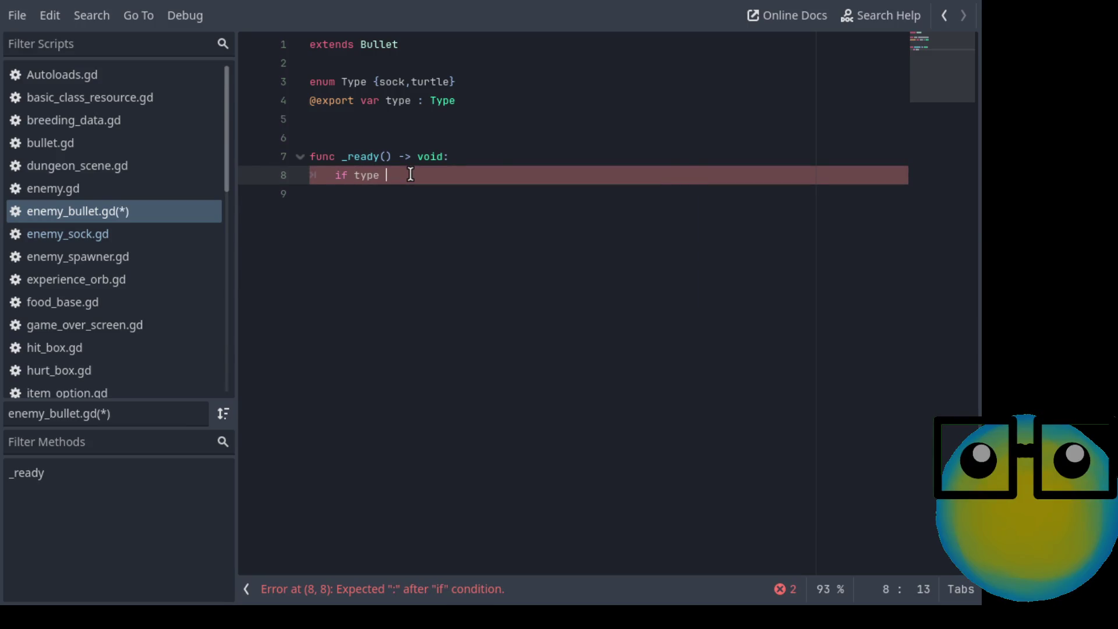
{"action": "type", "text": "= T"}
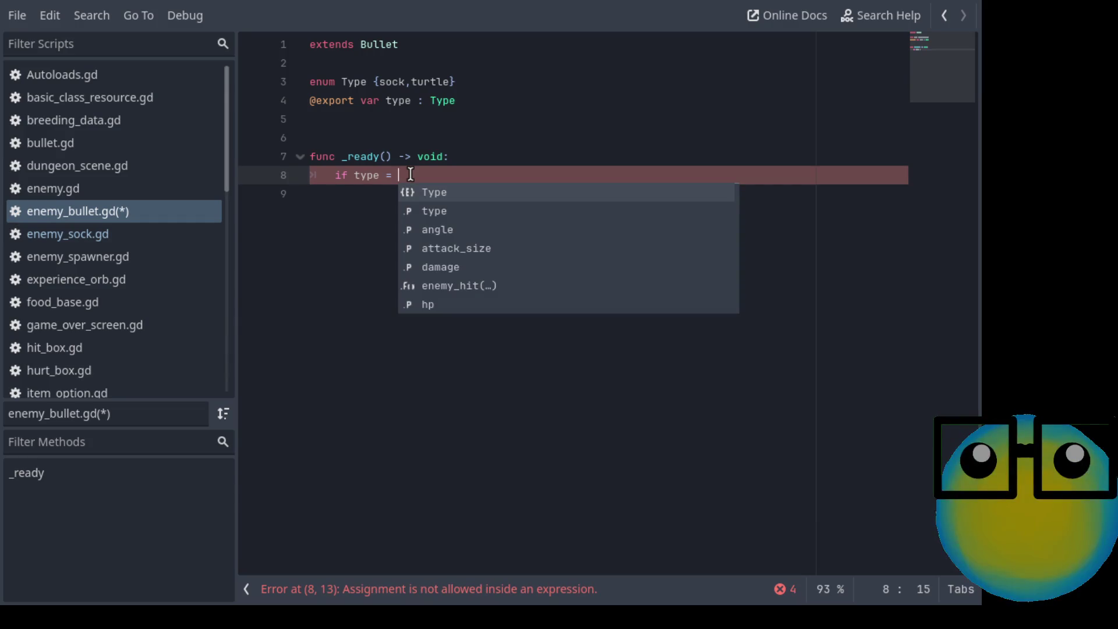
{"action": "key", "text": "Return"}
{"action": "type", "text": "."}
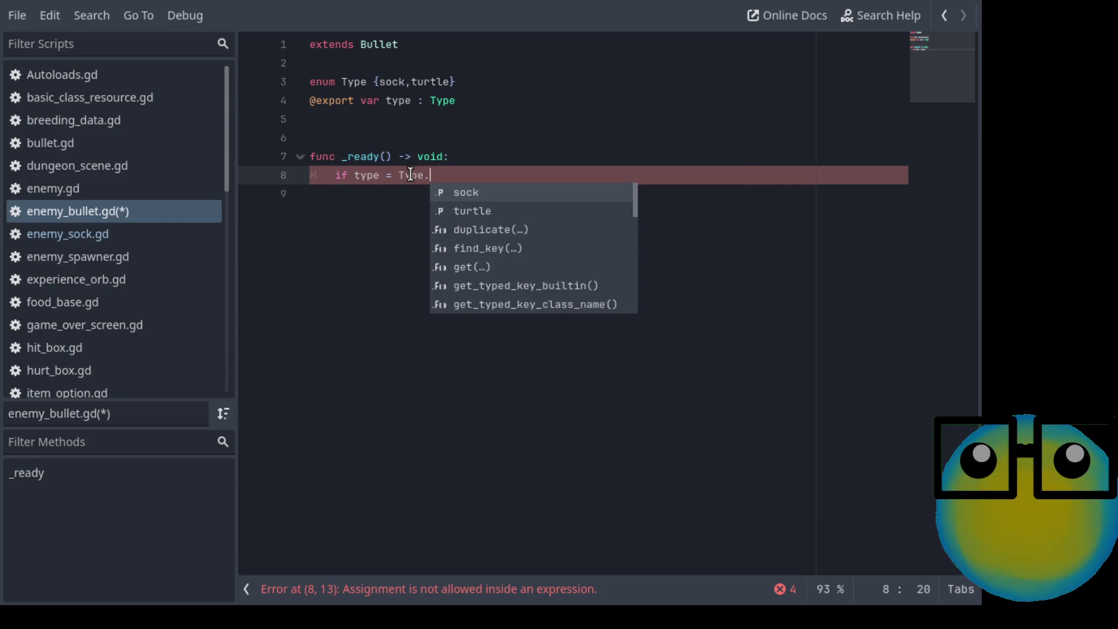
{"action": "key", "text": "Down"}
{"action": "key", "text": "Return"}
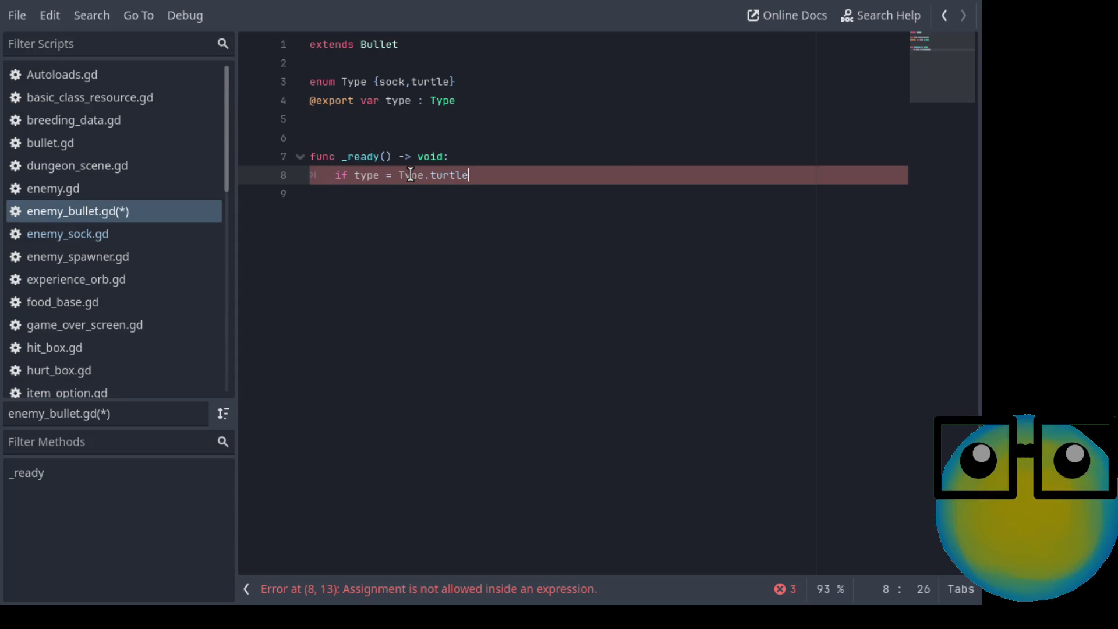
{"action": "key", "text": "Return"}
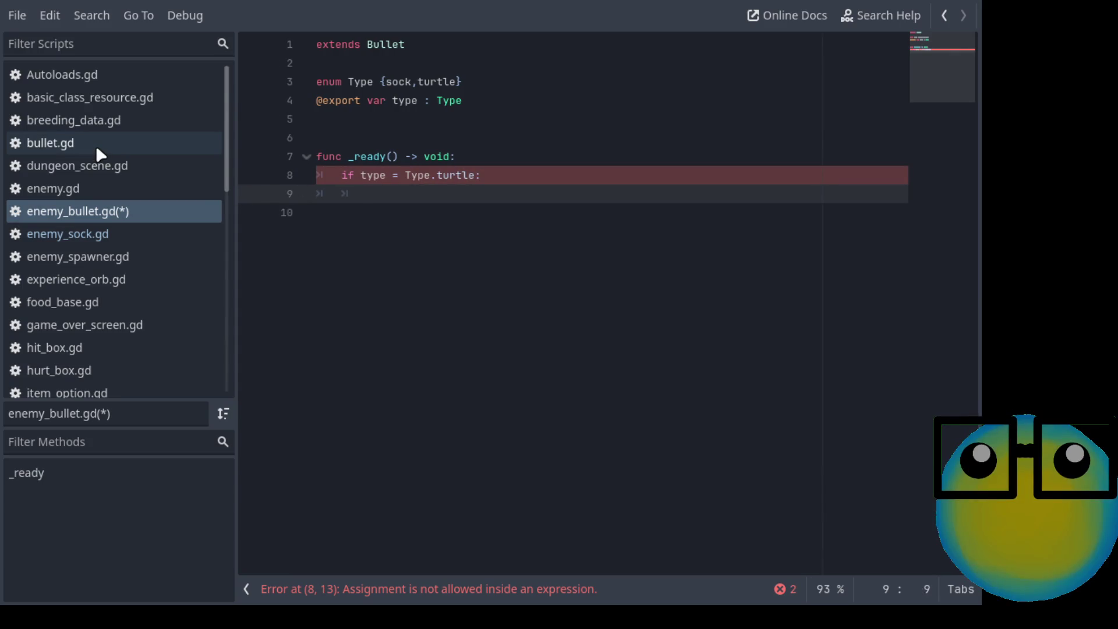
Compare bullet.gd's _ready code, then start an angle = line inside the branch.
{"action": "left_click", "coordinate": [96, 145]}
{"action": "scroll", "coordinate": [451, 353], "scroll_direction": "down", "scroll_amount": 2}
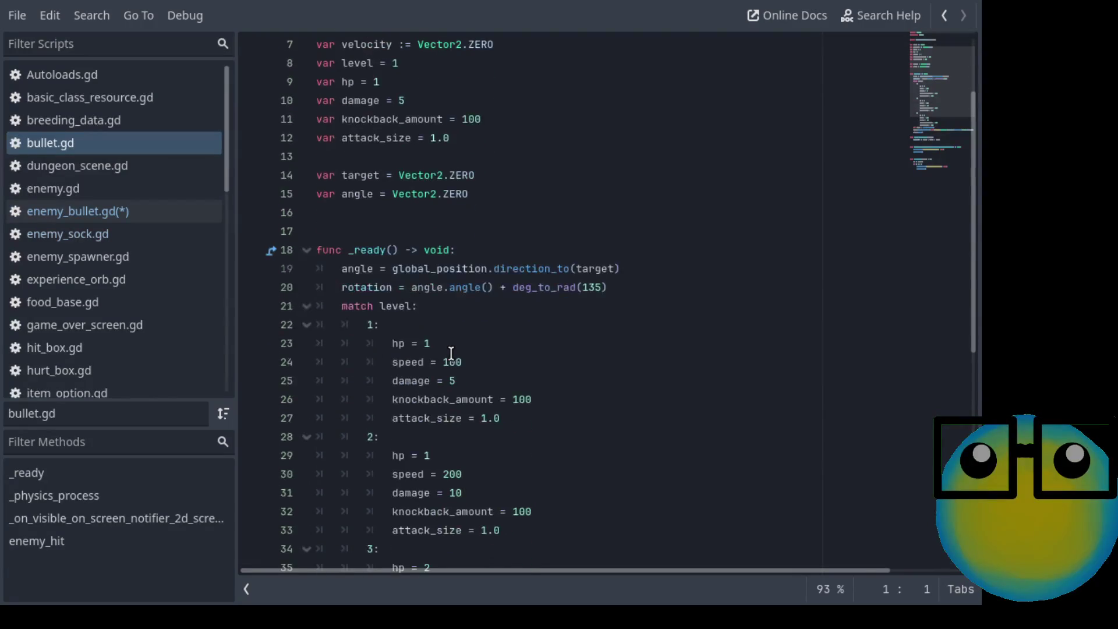
{"action": "scroll", "coordinate": [451, 353], "scroll_direction": "down", "scroll_amount": 3}
{"action": "scroll", "coordinate": [451, 353], "scroll_direction": "up", "scroll_amount": 2}
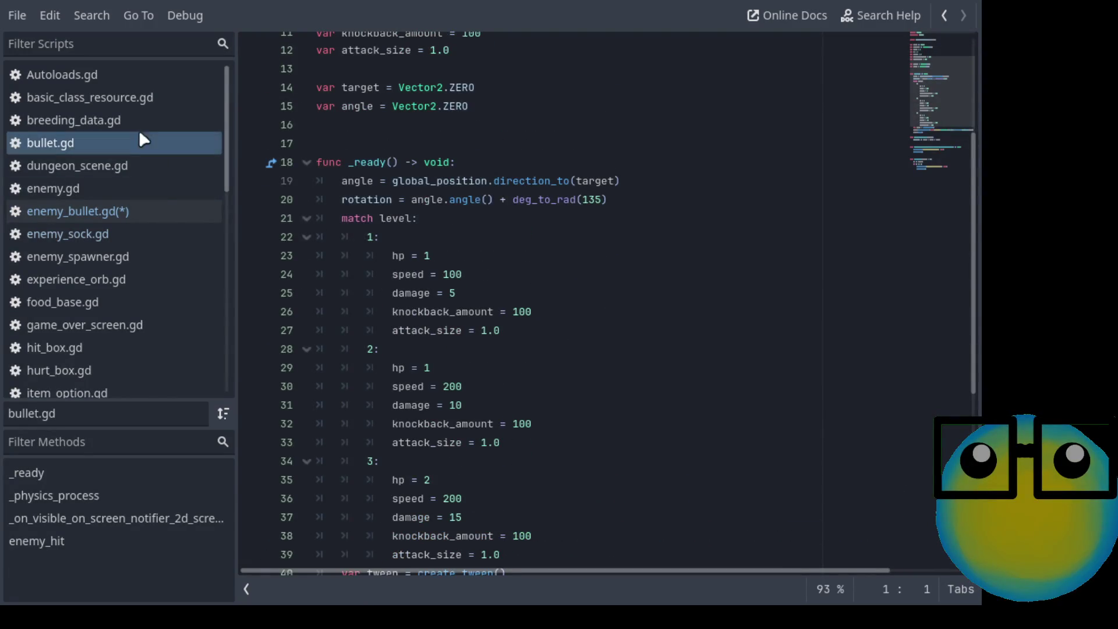
{"action": "left_click", "coordinate": [100, 211]}
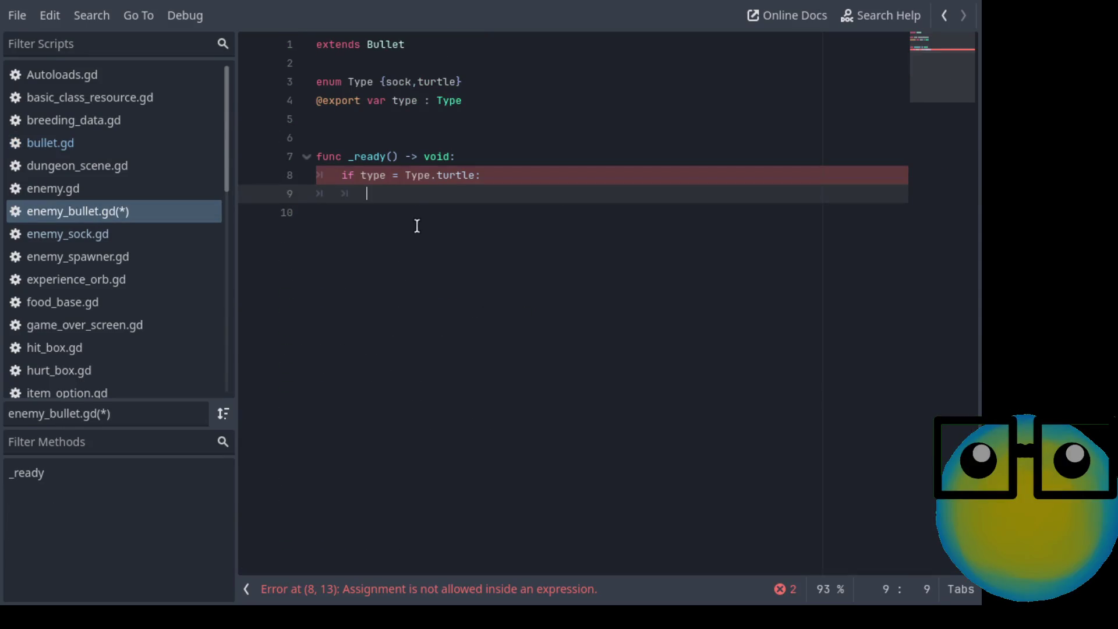
{"action": "type", "text": "ngle ="}
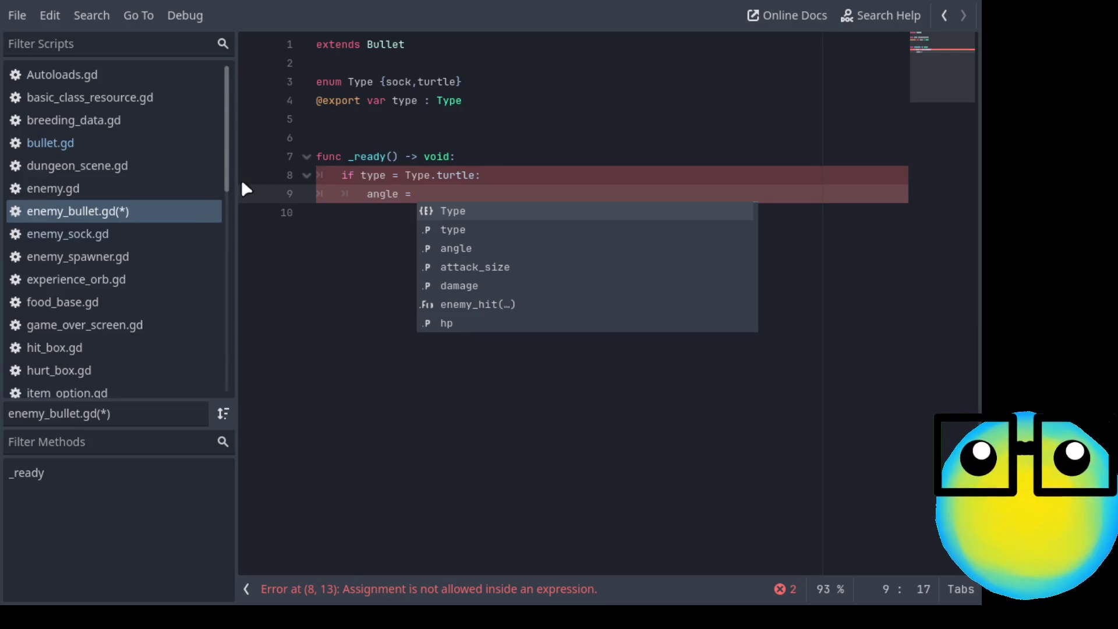
Recheck bullet.gd, then delete the if branch and angle line to start over.
{"action": "left_click", "coordinate": [110, 143]}
{"action": "scroll", "coordinate": [429, 182], "scroll_direction": "up", "scroll_amount": 3}
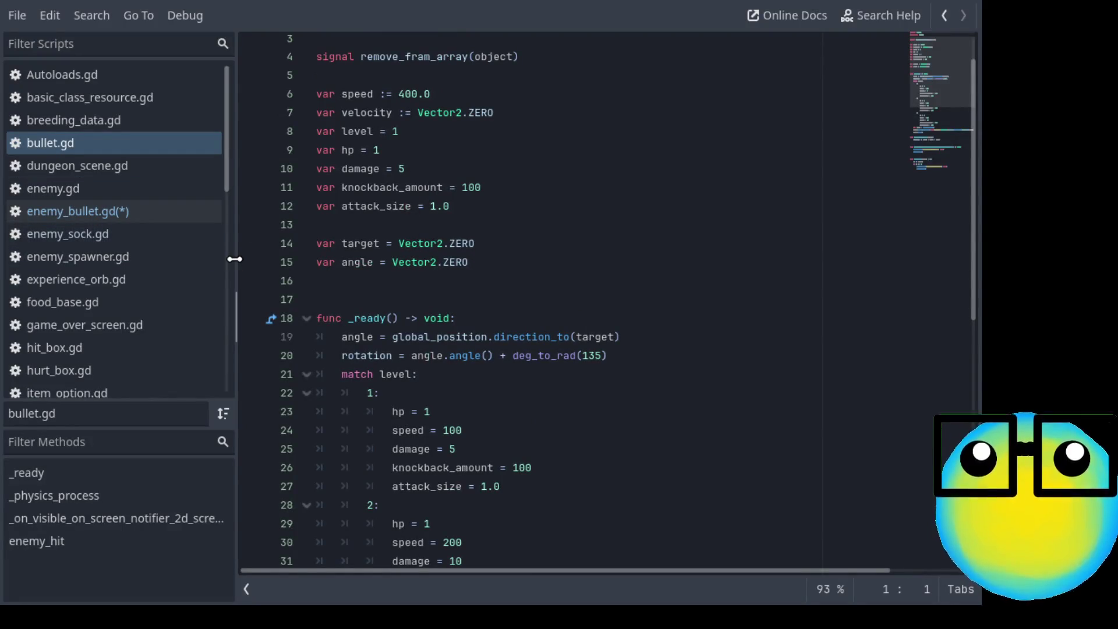
{"action": "left_click", "coordinate": [139, 212]}
{"action": "left_click_drag", "start_coordinate": [461, 195], "coordinate": [338, 179]}
{"action": "key", "text": "BackSpace"}
In _ready, add a match on type with a turtle case setting angle = Vector2.ZERO.
{"action": "type", "text": "match"}
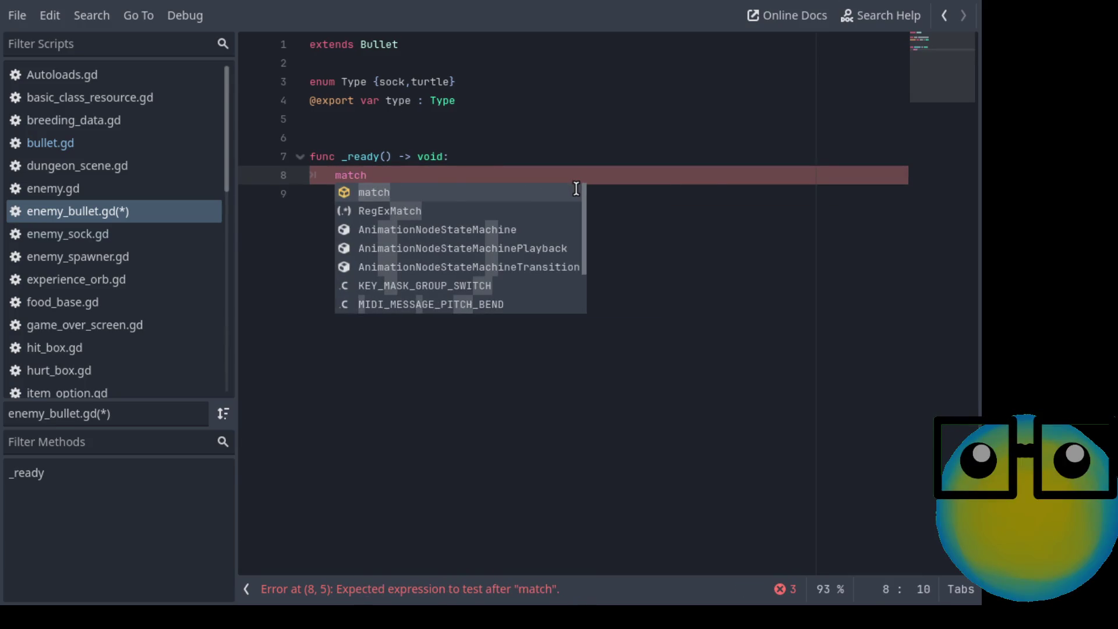
{"action": "type", "text": " t"}
{"action": "key", "text": "Return"}
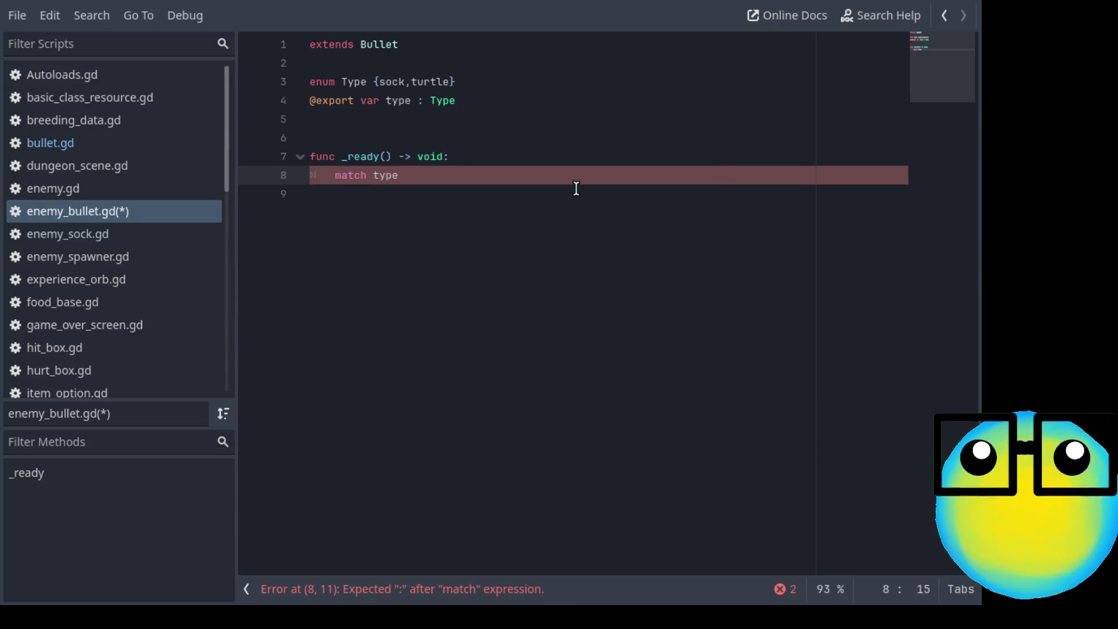
{"action": "type", "text": ":"}
{"action": "key", "text": "Return"}
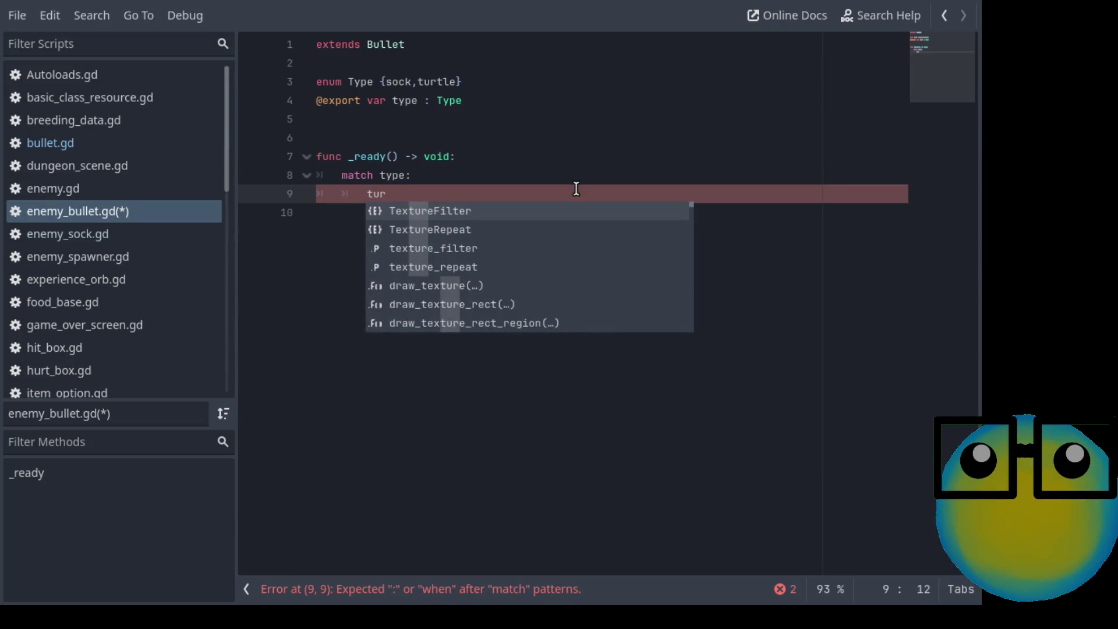
{"action": "type", "text": "tle:"}
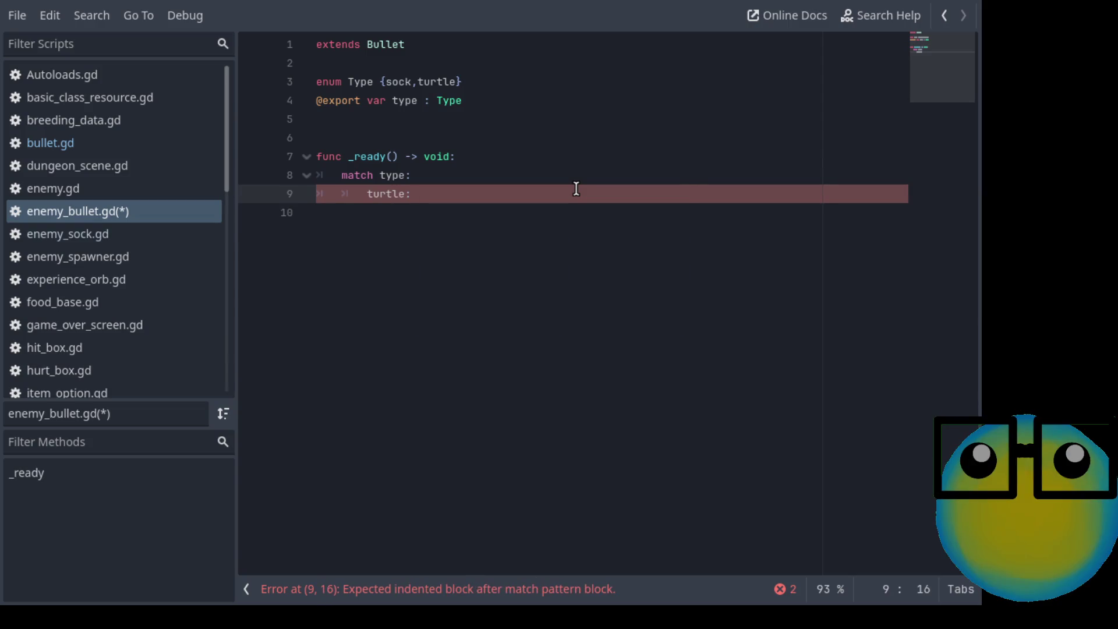
{"action": "key", "text": "Return"}
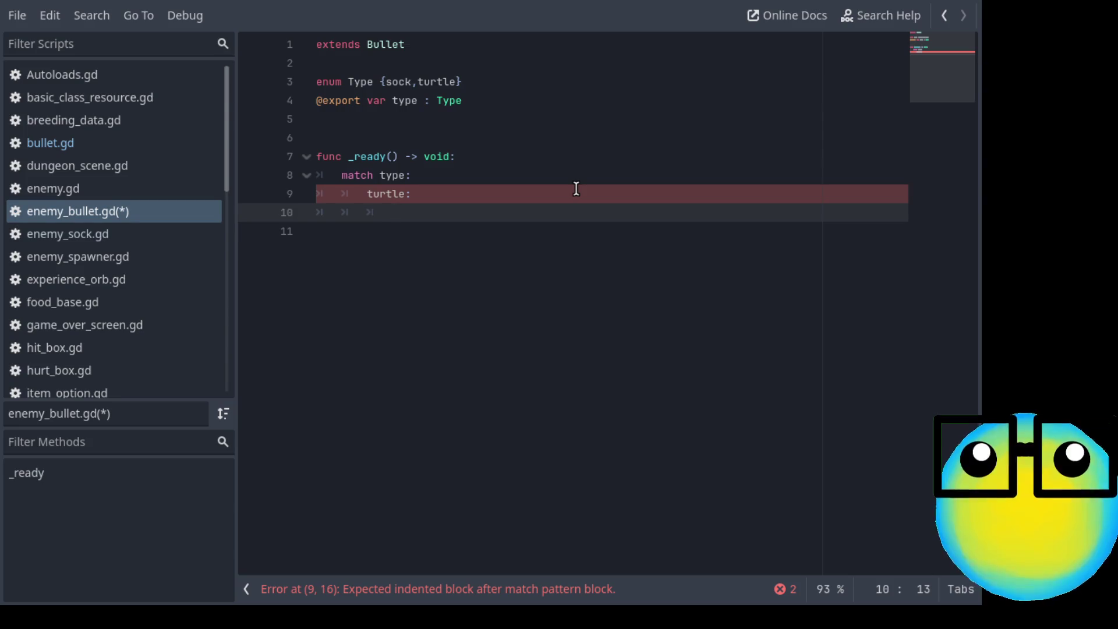
{"action": "type", "text": "sn"}
{"action": "key", "text": "BackSpace"}
{"action": "key", "text": "BackSpace"}
{"action": "type", "text": "angle"}
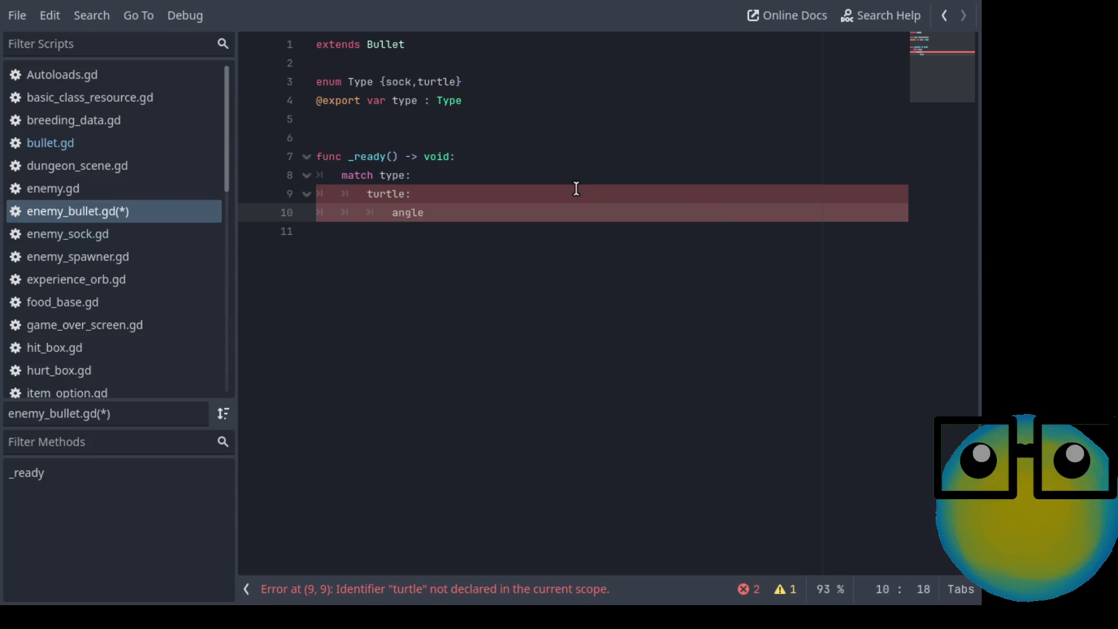
{"action": "type", "text": " = "}
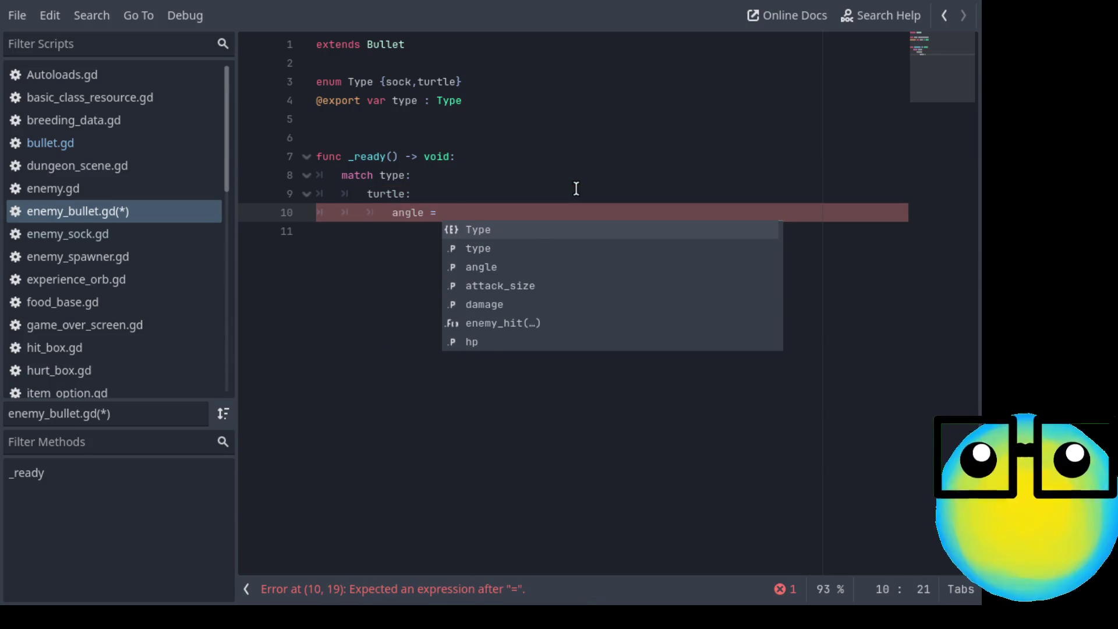
{"action": "type", "text": "ve"}
{"action": "key", "text": "Return"}
{"action": "type", "text": ".ZERO"}
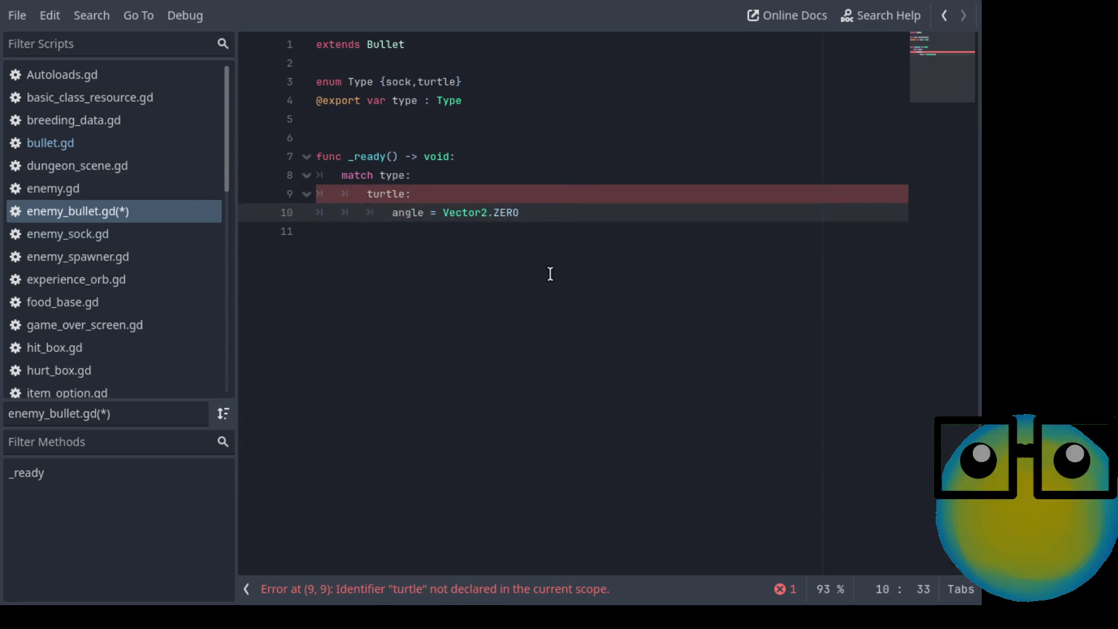
{"action": "key", "text": "Down"}
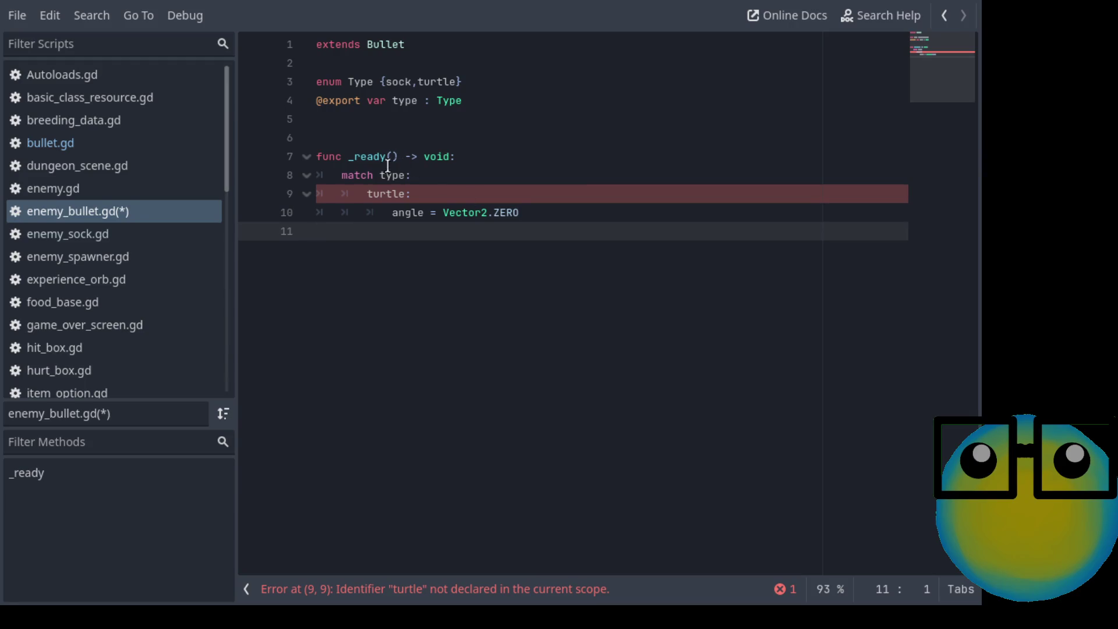
Correct the case label to Type.turtle.
{"action": "left_click", "coordinate": [367, 196]}
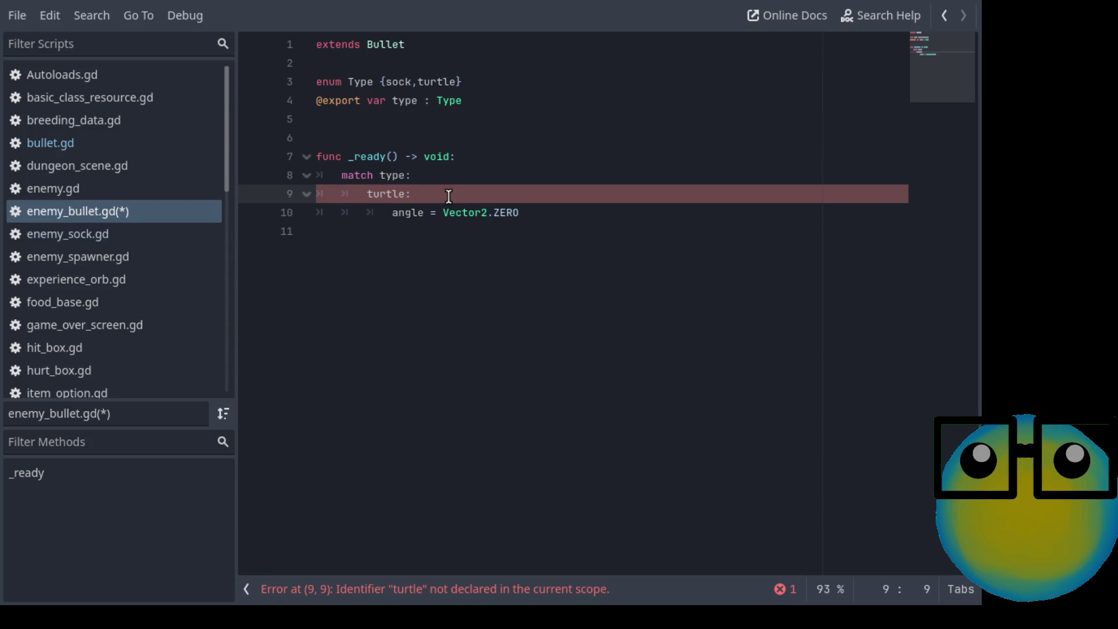
{"action": "type", "text": "Type."}
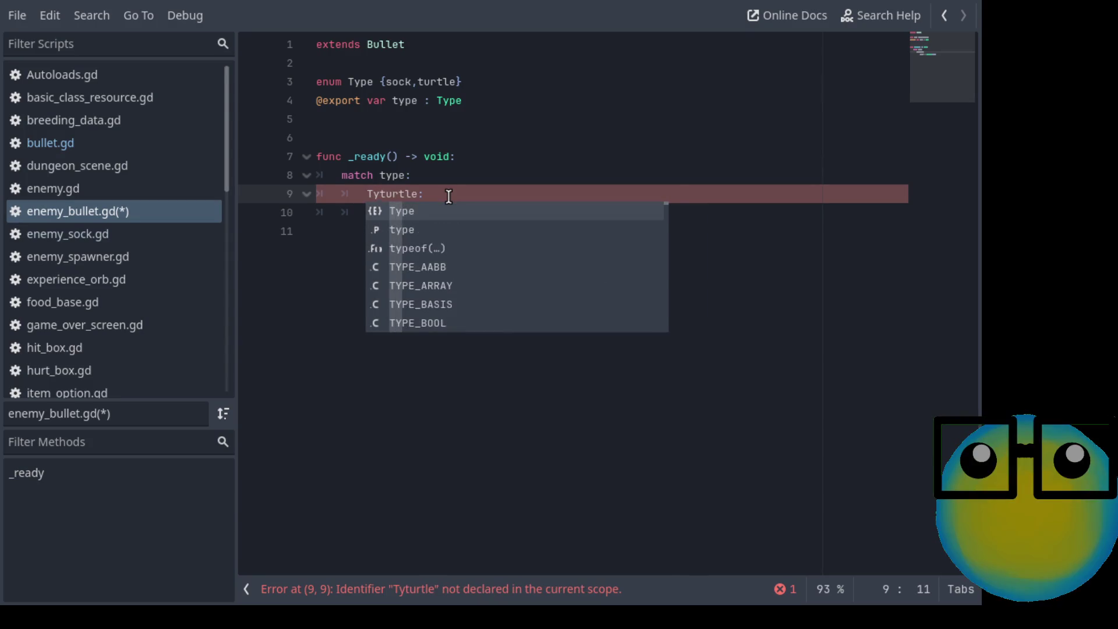
{"action": "key", "text": "Tab"}
{"action": "type", "text": ".tur"}
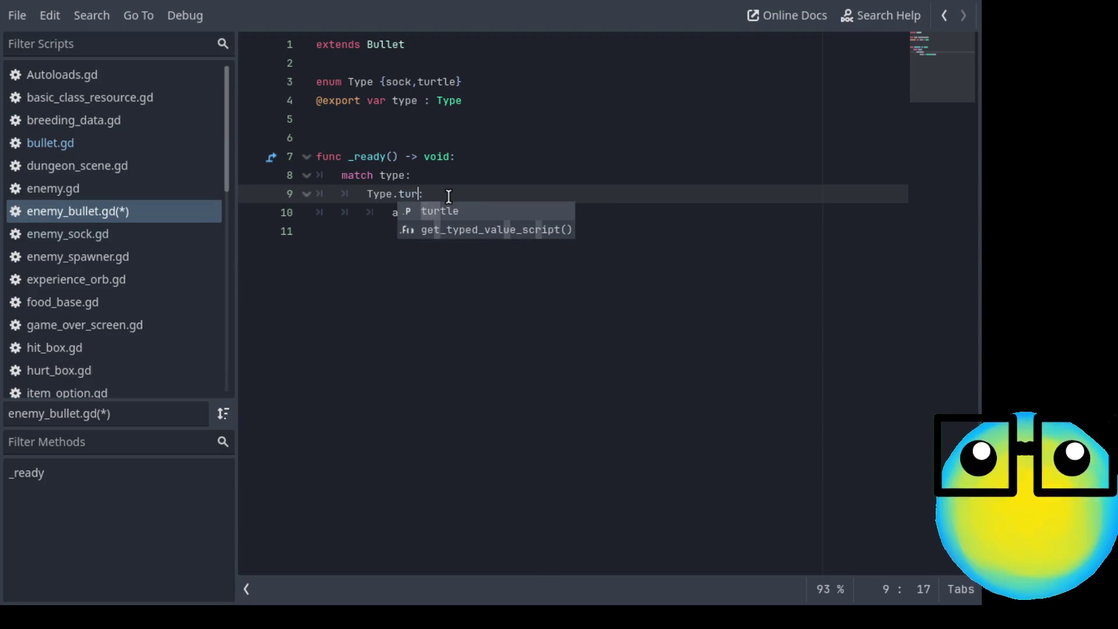
{"action": "key", "text": "Tab"}
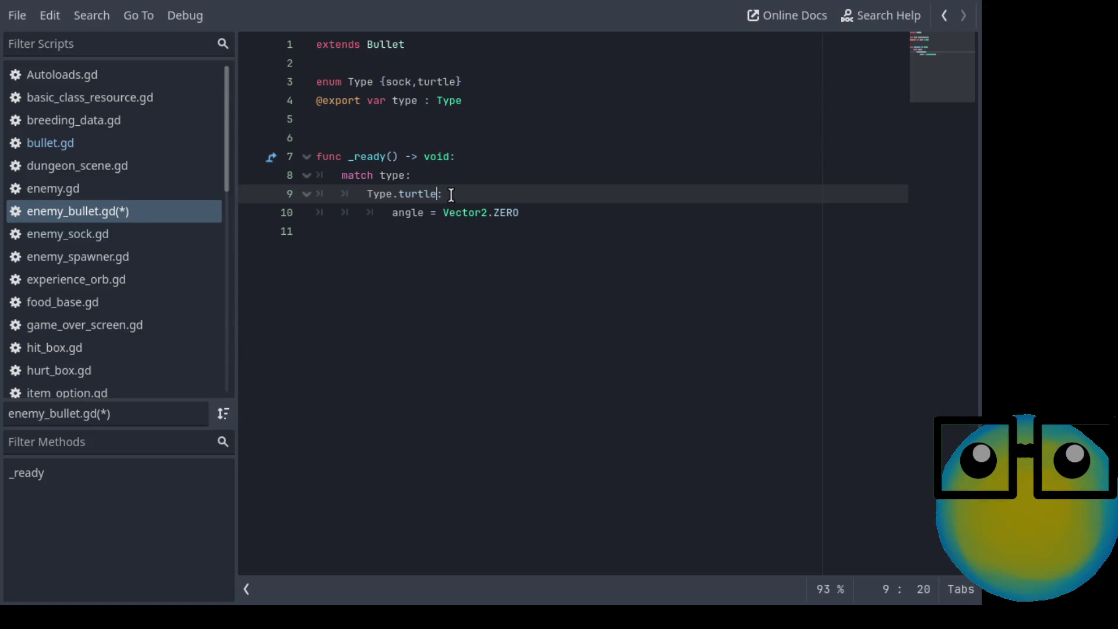
Add target = Vector2.ZERO under the angle line and save enemy_bullet.gd.
{"action": "left_click", "coordinate": [559, 213]}
{"action": "key", "text": "Return"}
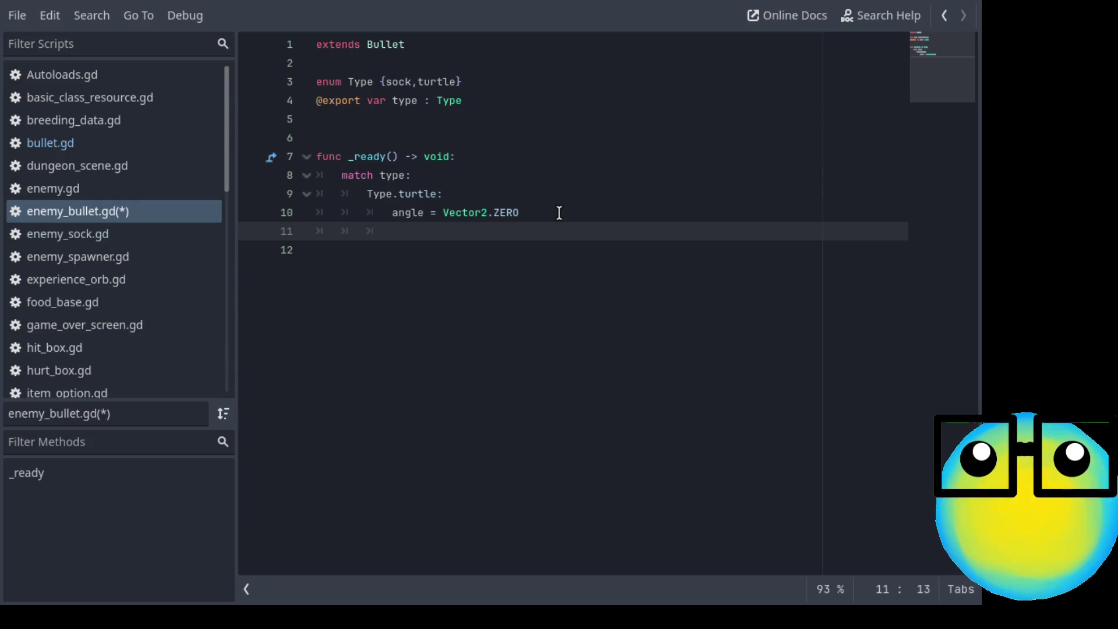
{"action": "key", "text": "Return"}
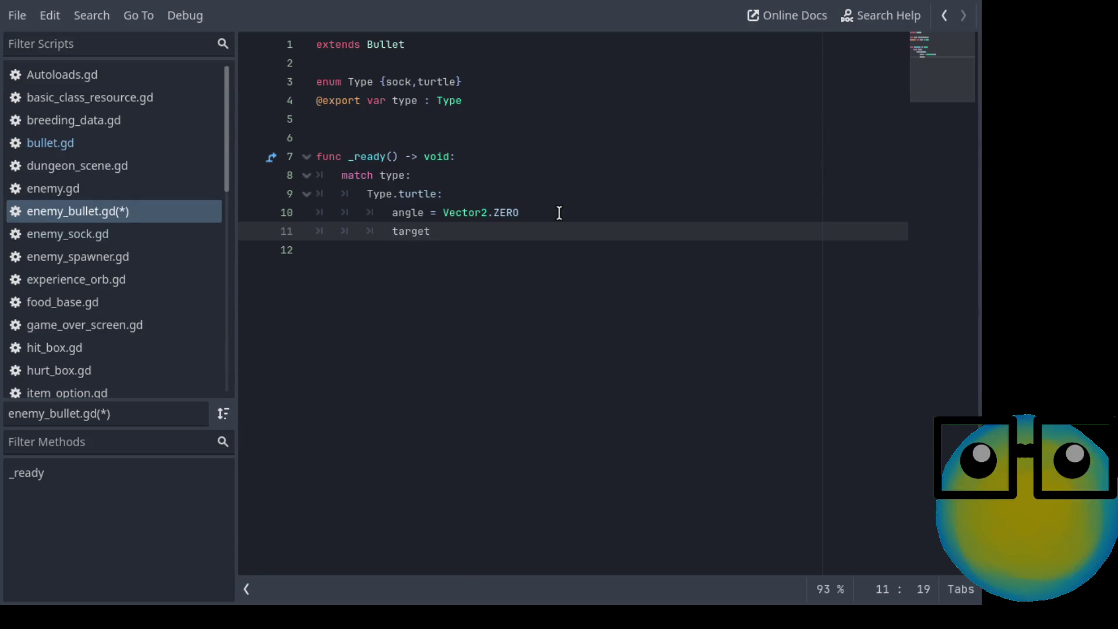
{"action": "type", "text": "Ve"}
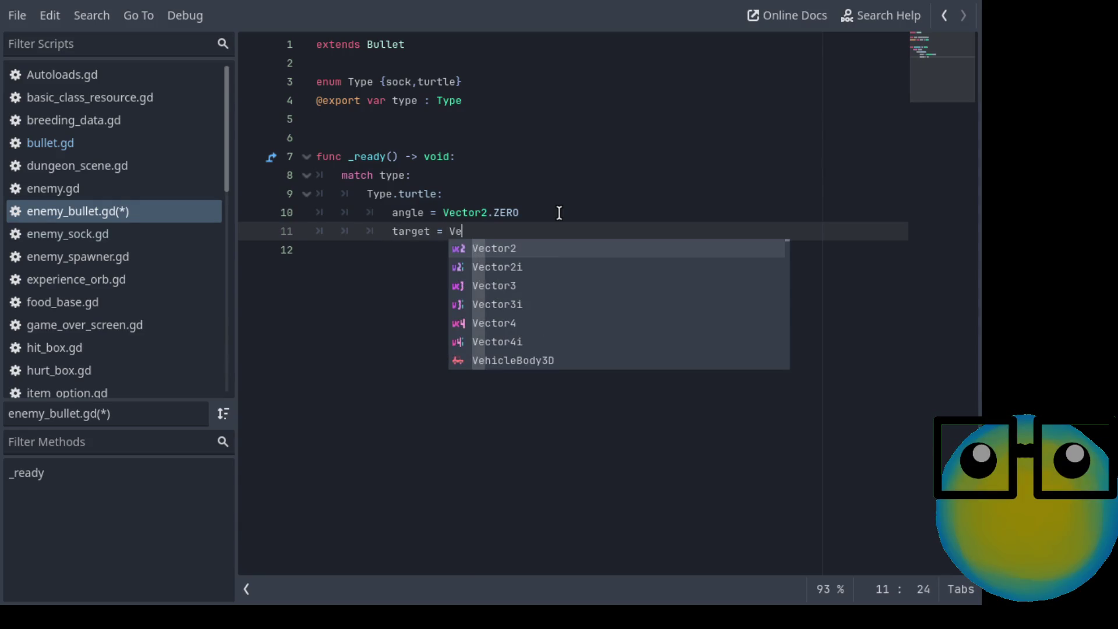
{"action": "key", "text": "Return"}
{"action": "type", "text": ".Zer"}
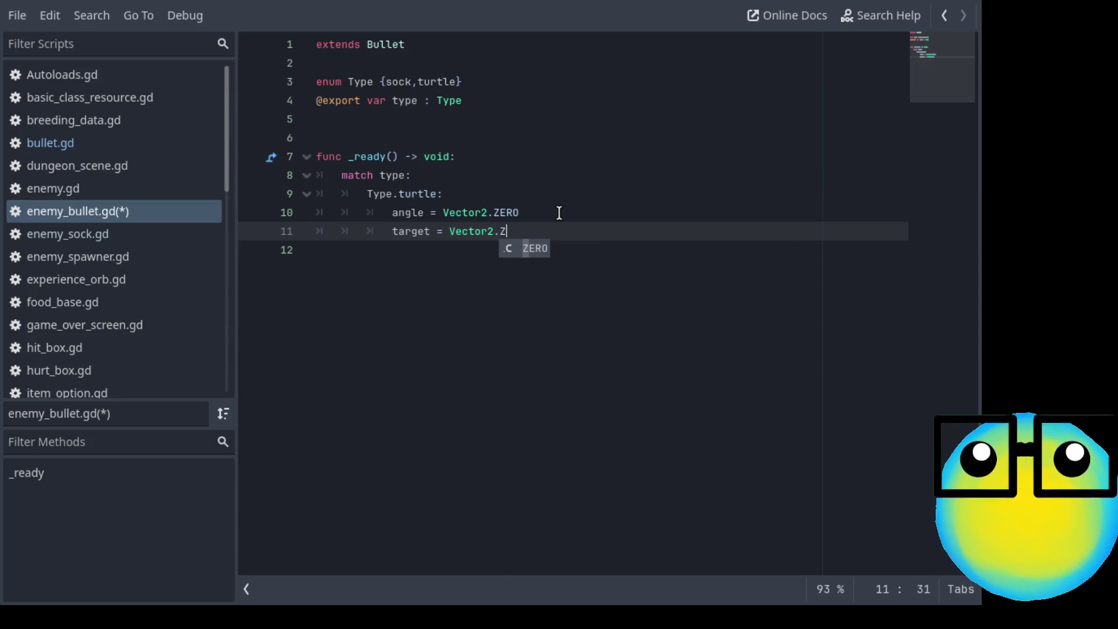
{"action": "key", "text": "Return"}
{"action": "left_click", "coordinate": [600, 263]}
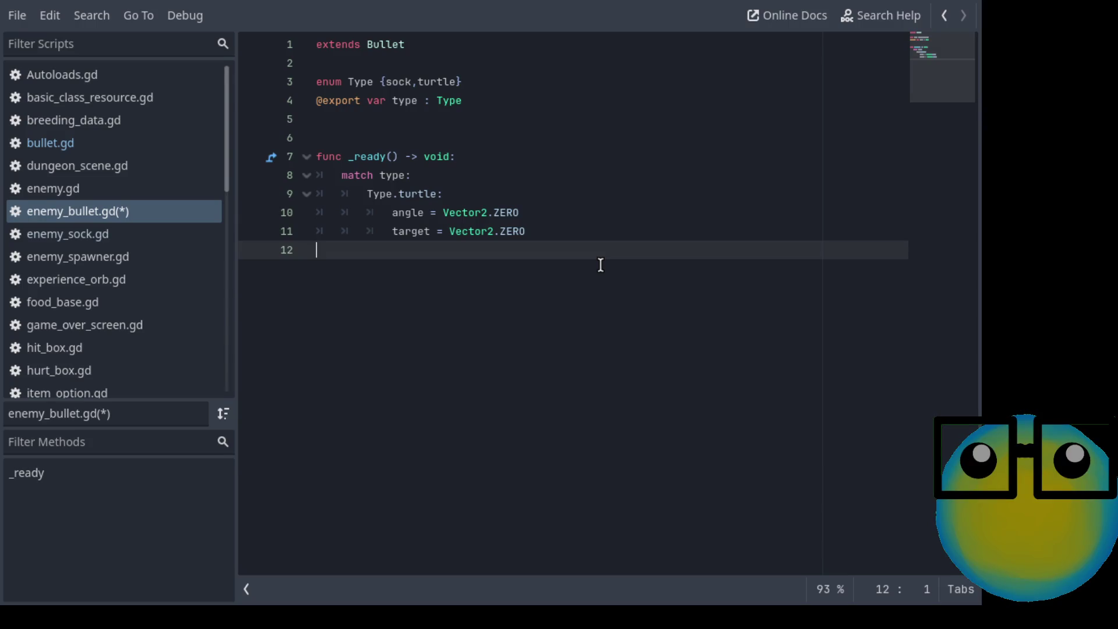
{"action": "key", "text": "ctrl+s"}
Review bullet.gd's variables and _ready level settings, then run the game with F5.
{"action": "left_click", "coordinate": [127, 152]}
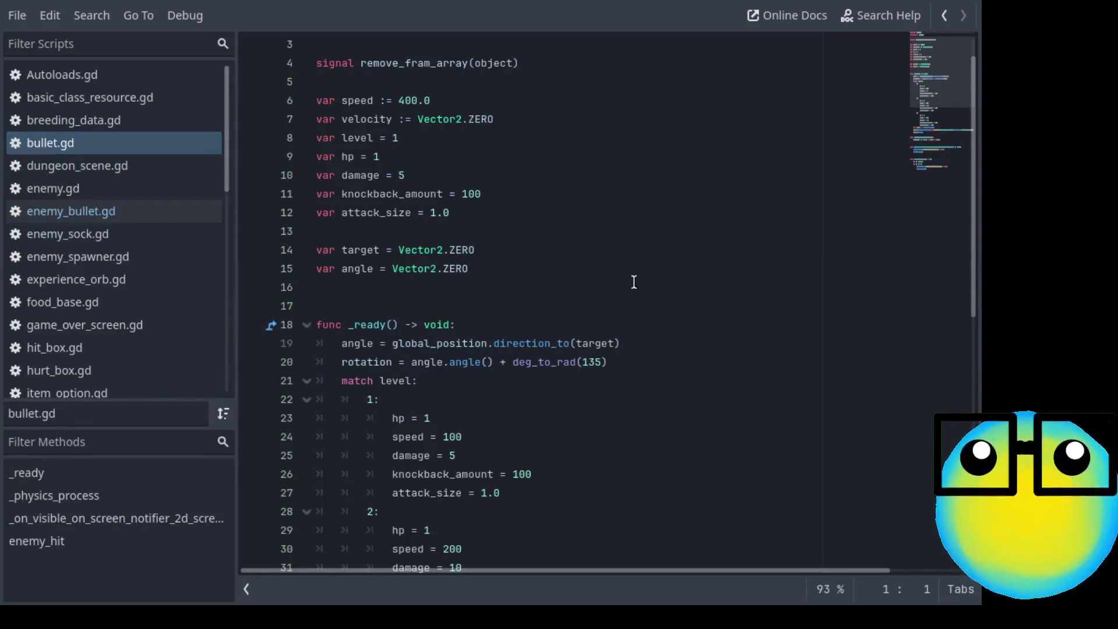
{"action": "scroll", "coordinate": [744, 323], "scroll_direction": "down", "scroll_amount": 3}
{"action": "scroll", "coordinate": [744, 323], "scroll_direction": "down", "scroll_amount": 3}
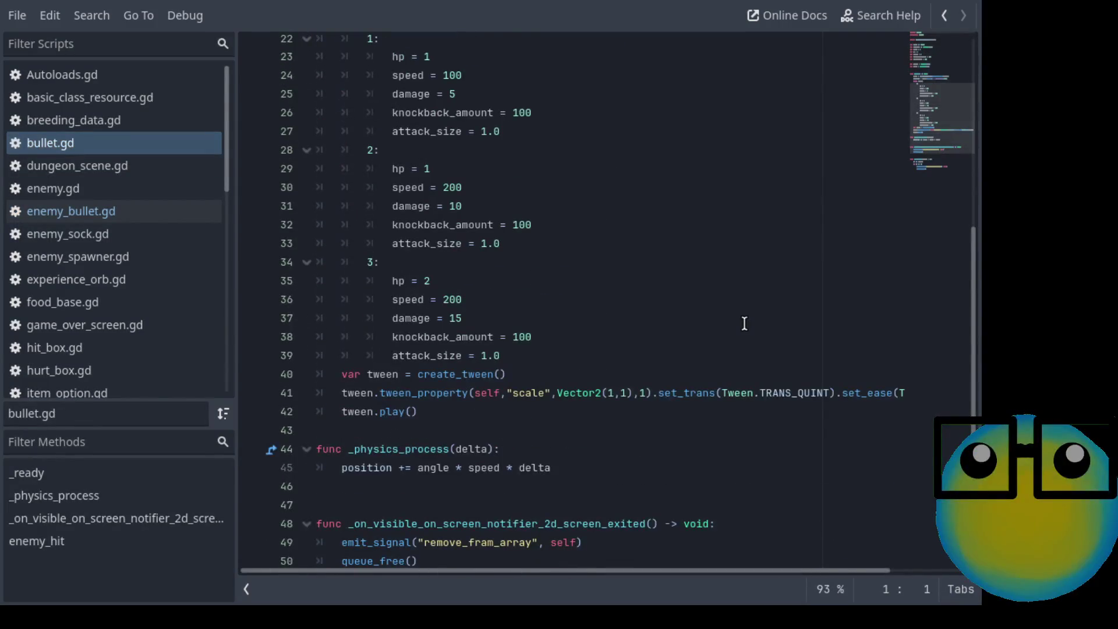
{"action": "scroll", "coordinate": [744, 323], "scroll_direction": "up", "scroll_amount": 1}
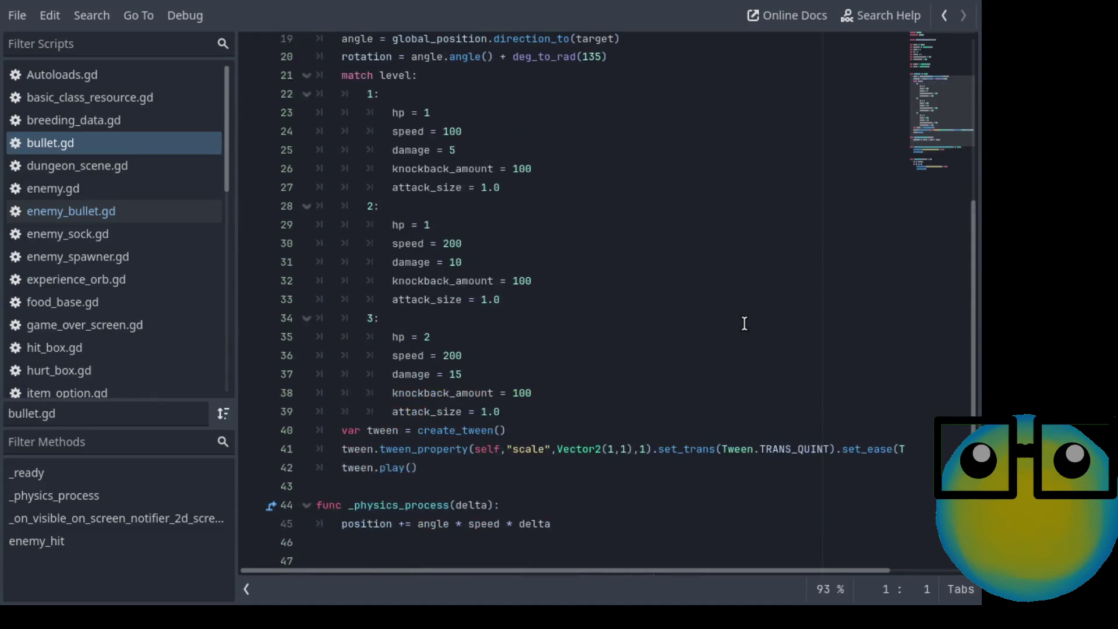
{"action": "scroll", "coordinate": [743, 323], "scroll_direction": "up", "scroll_amount": 1}
{"action": "scroll", "coordinate": [743, 323], "scroll_direction": "down", "scroll_amount": 1}
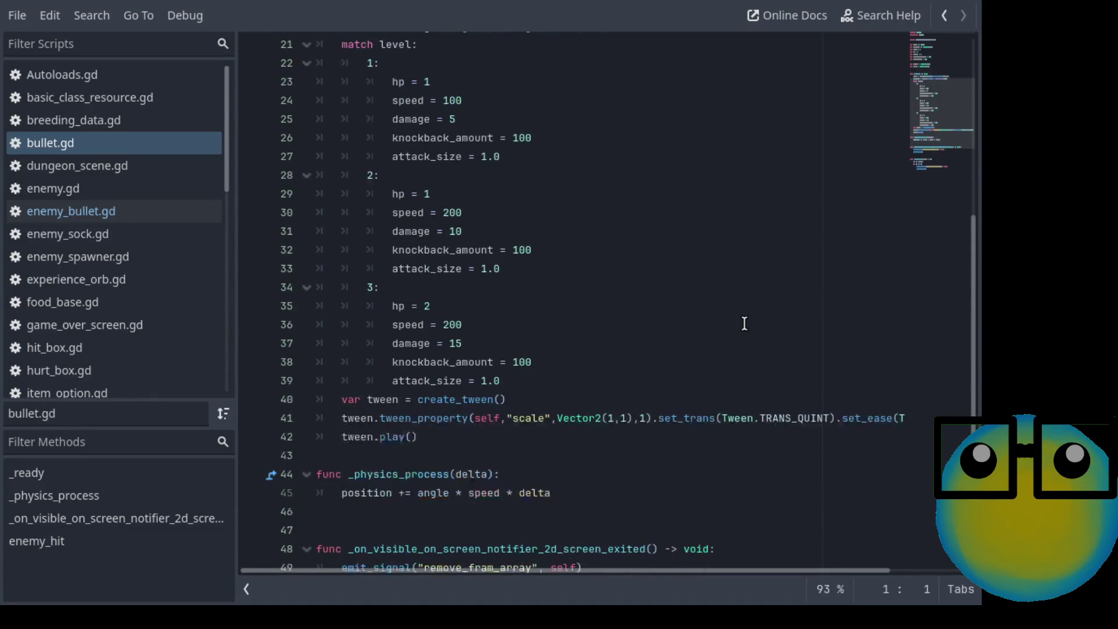
{"action": "scroll", "coordinate": [744, 324], "scroll_direction": "up", "scroll_amount": 5}
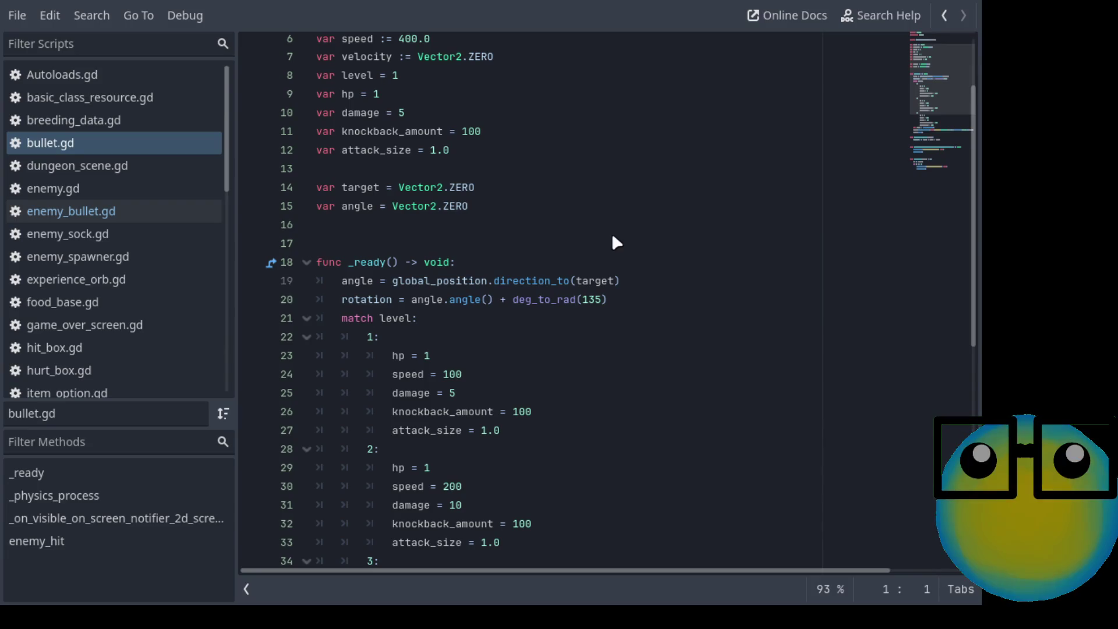
{"action": "key", "text": "F5"}
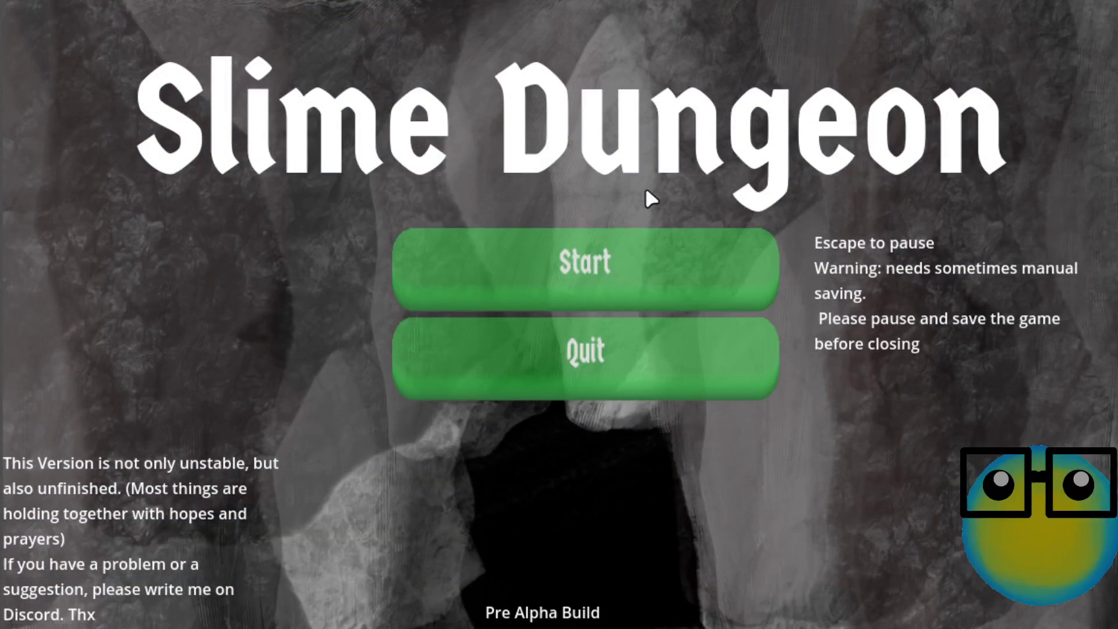
{"action": "left_click", "coordinate": [616, 252]}
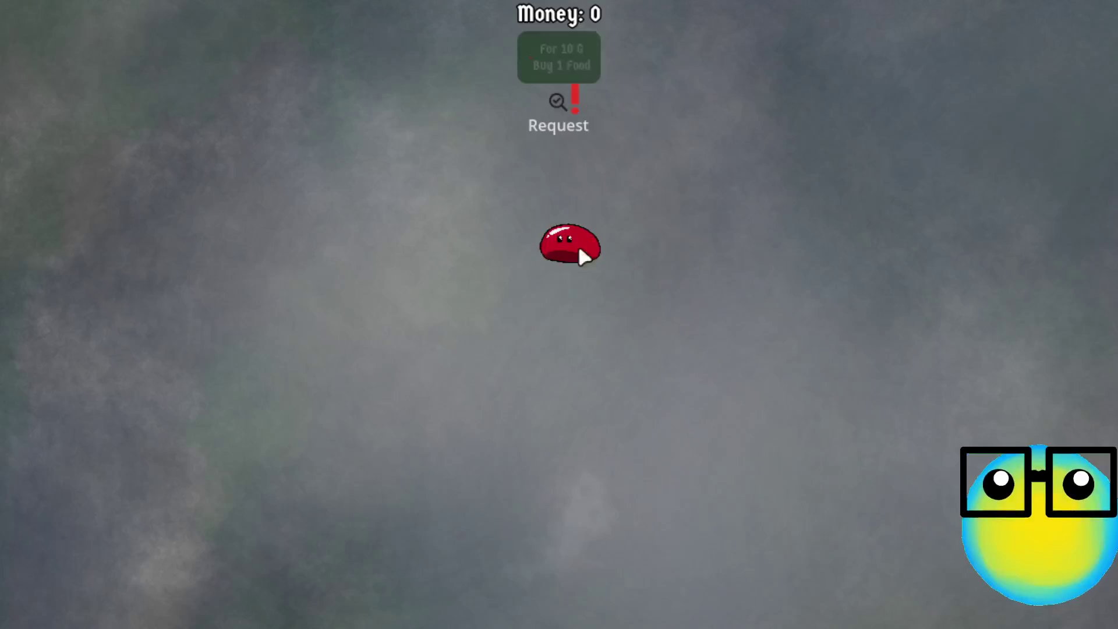
{"action": "left_click", "coordinate": [572, 257]}
{"action": "left_click", "coordinate": [490, 590]}
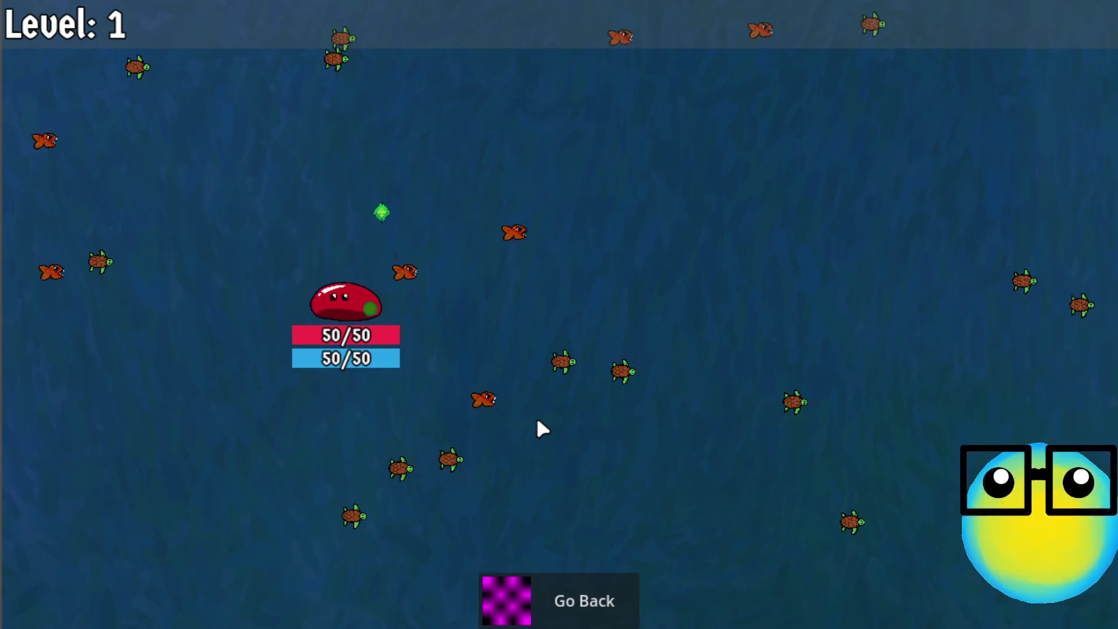
{"action": "left_click", "coordinate": [544, 600]}
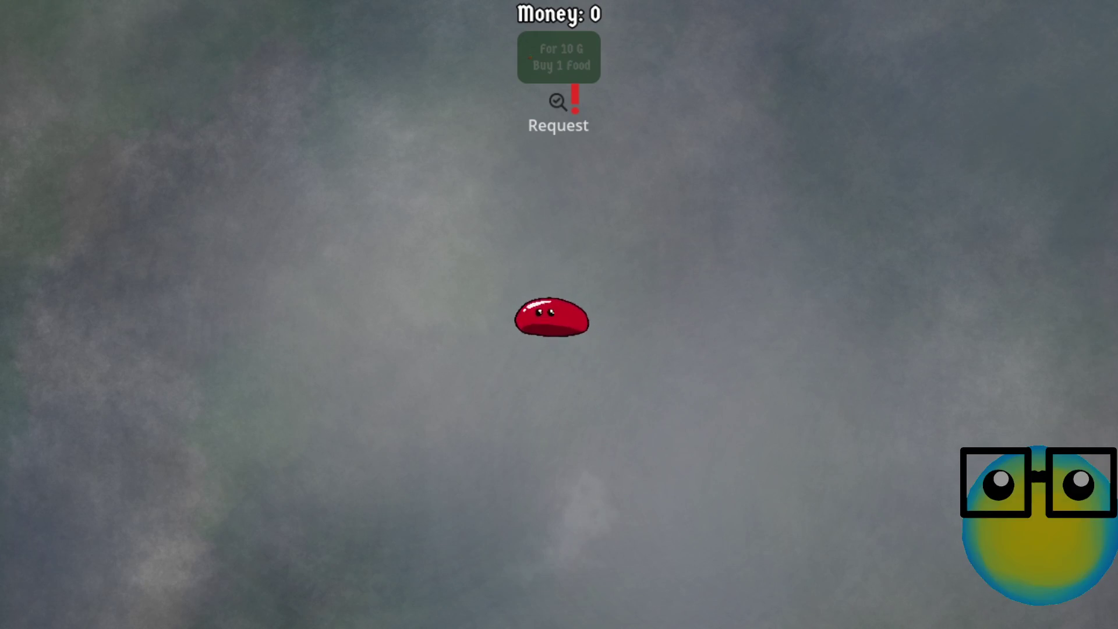
{"action": "key", "text": "Escape"}
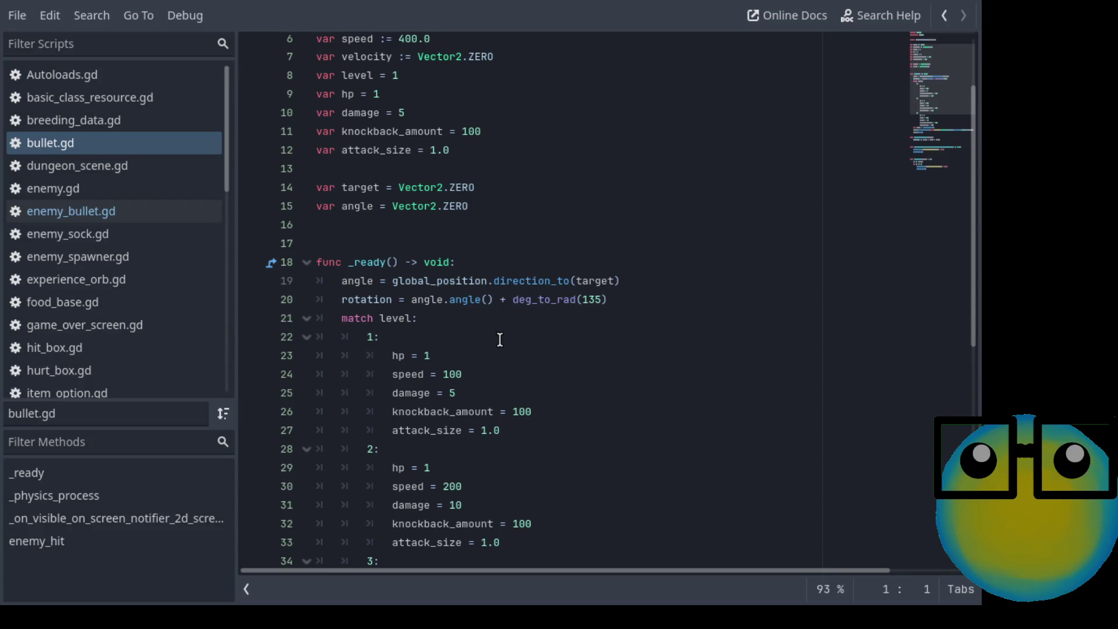
Review enemy_bullet.gd and turtle.gd to check how turtle bullets are spawned.
{"action": "left_click", "coordinate": [133, 211]}
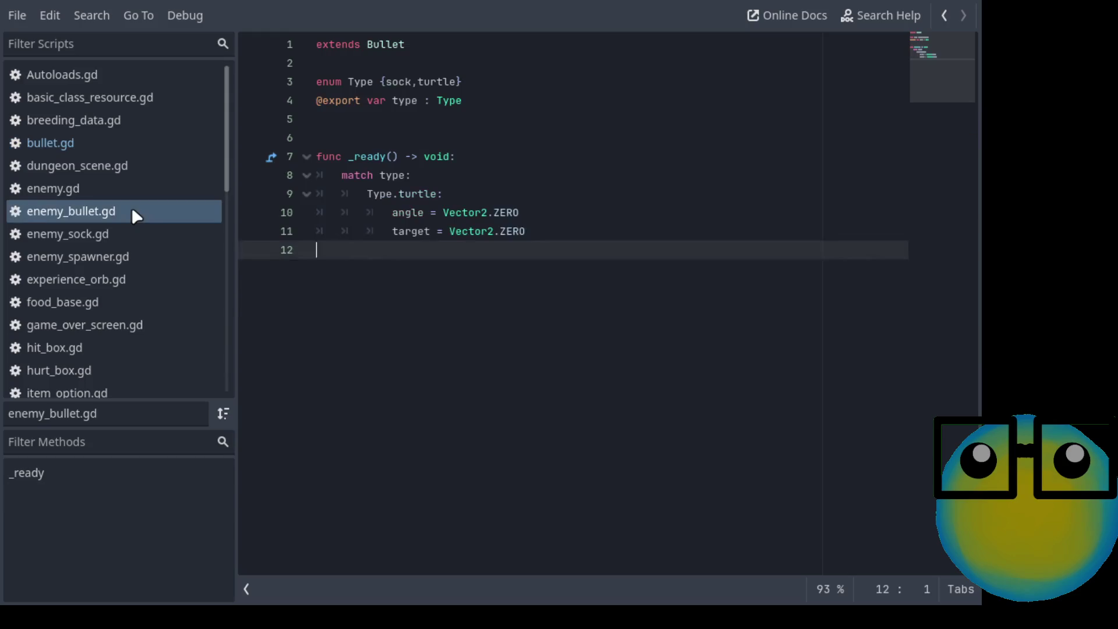
{"action": "scroll", "coordinate": [135, 221], "scroll_direction": "down", "scroll_amount": 5}
{"action": "scroll", "coordinate": [135, 223], "scroll_direction": "down", "scroll_amount": 3}
{"action": "scroll", "coordinate": [115, 314], "scroll_direction": "up", "scroll_amount": 1}
{"action": "left_click", "coordinate": [114, 278]}
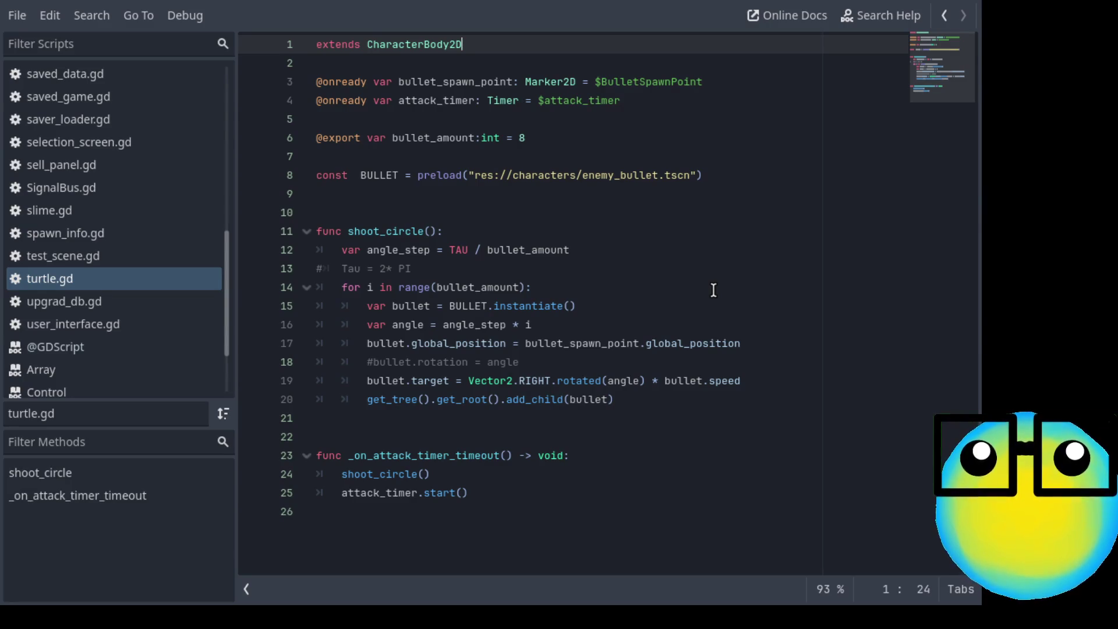
{"action": "scroll", "coordinate": [58, 279], "scroll_direction": "up", "scroll_amount": 10}
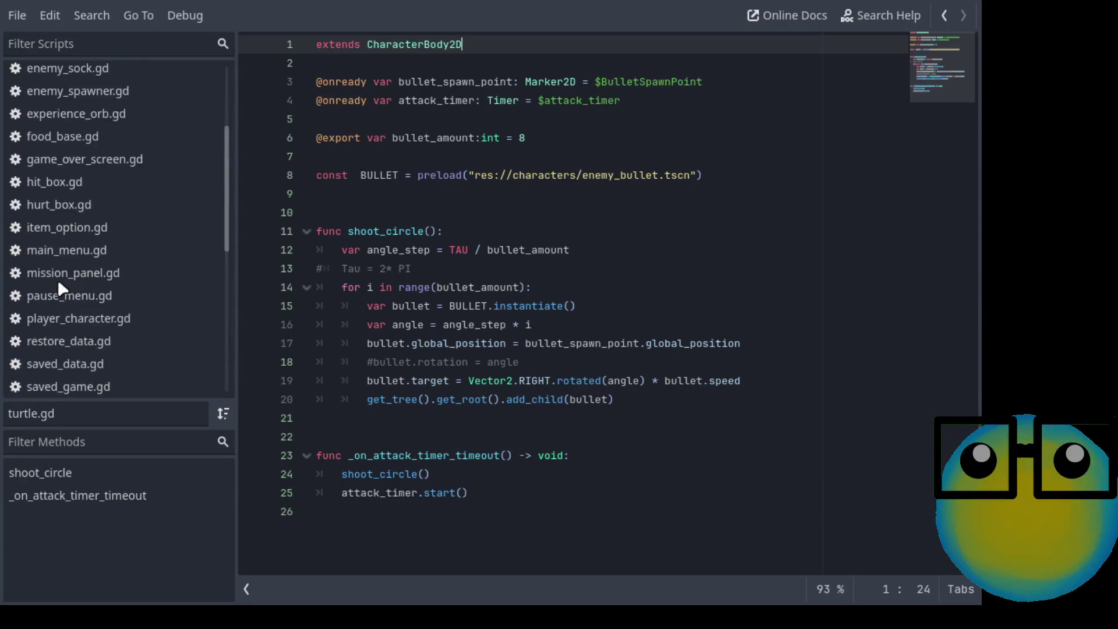
{"action": "left_click", "coordinate": [86, 172]}
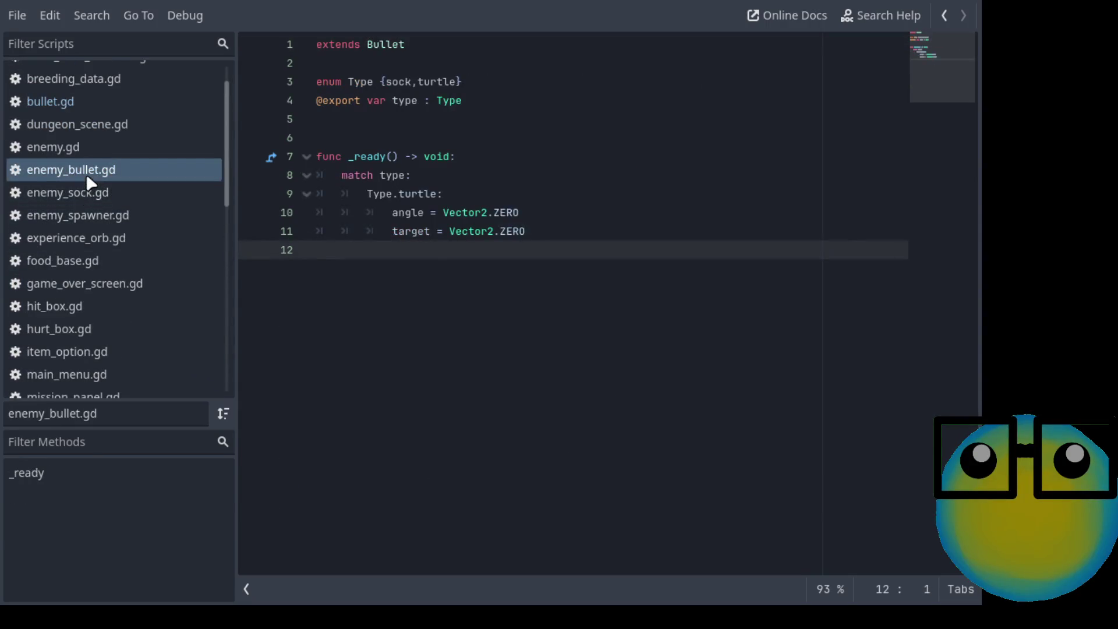
In bullet.gd, select the three scale-tween lines 40–42.
{"action": "left_click", "coordinate": [102, 100]}
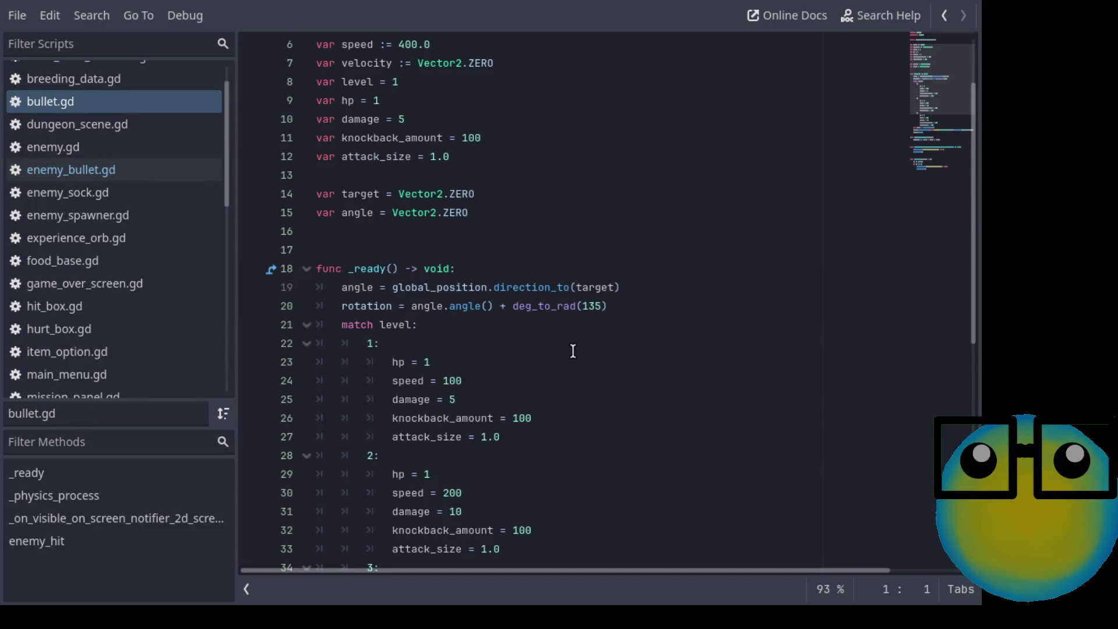
{"action": "scroll", "coordinate": [573, 350], "scroll_direction": "up", "scroll_amount": 1}
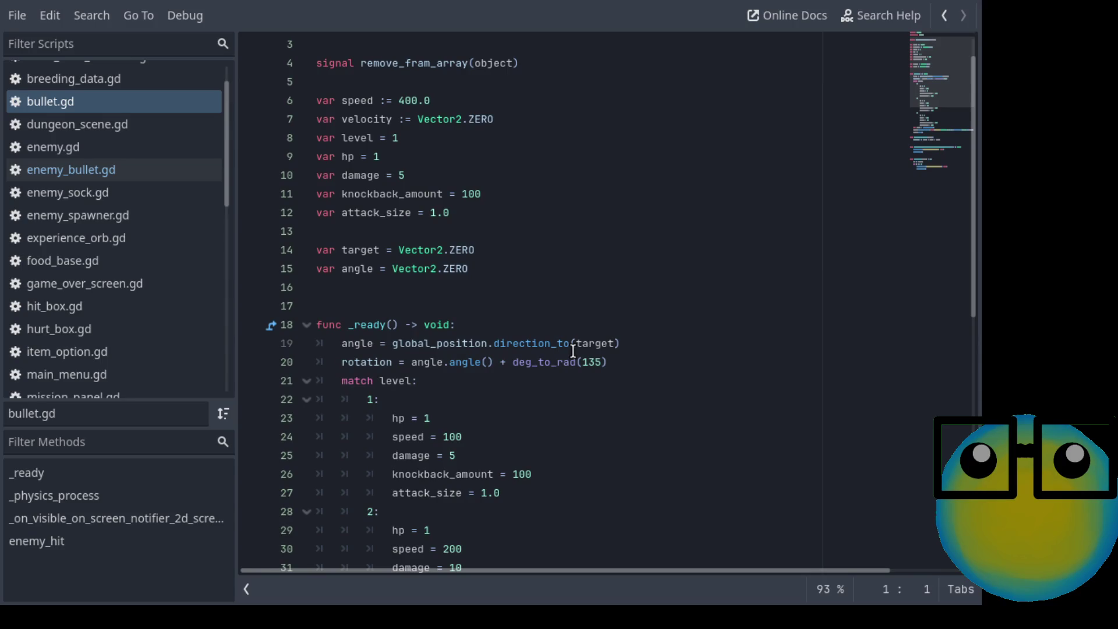
{"action": "scroll", "coordinate": [573, 350], "scroll_direction": "down", "scroll_amount": 5}
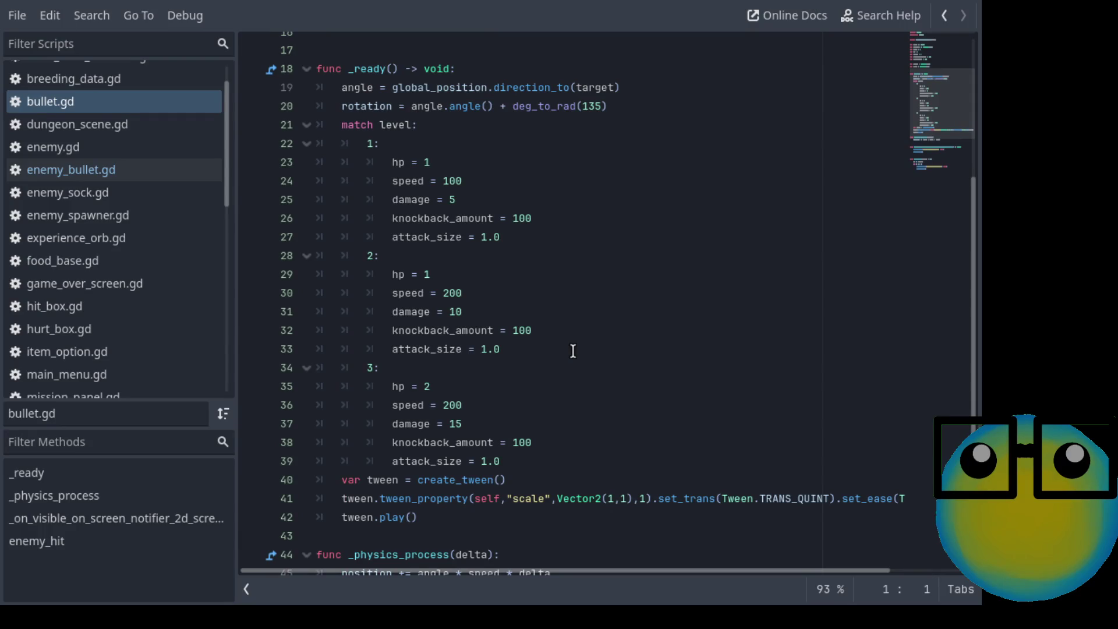
{"action": "scroll", "coordinate": [573, 351], "scroll_direction": "up", "scroll_amount": 3}
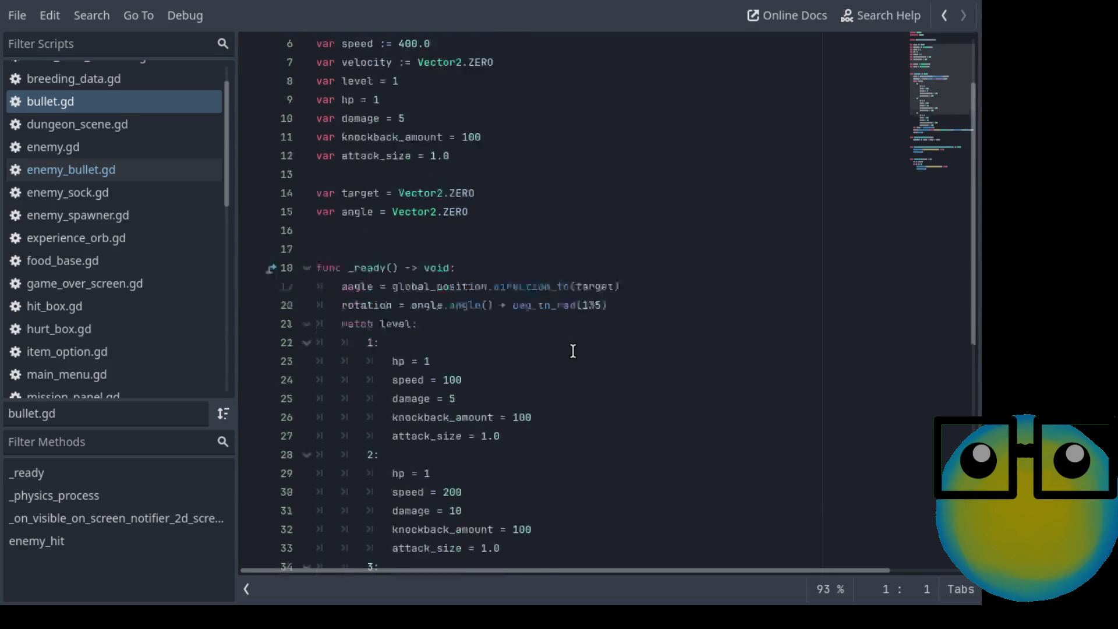
{"action": "scroll", "coordinate": [573, 351], "scroll_direction": "down", "scroll_amount": 4}
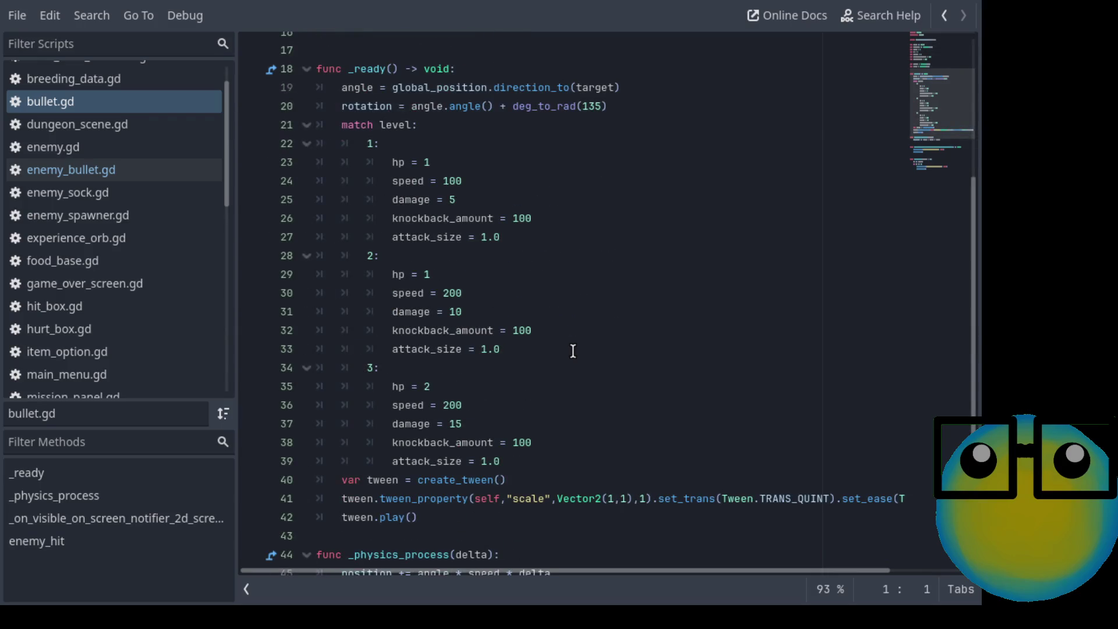
{"action": "scroll", "coordinate": [573, 350], "scroll_direction": "down", "scroll_amount": 3}
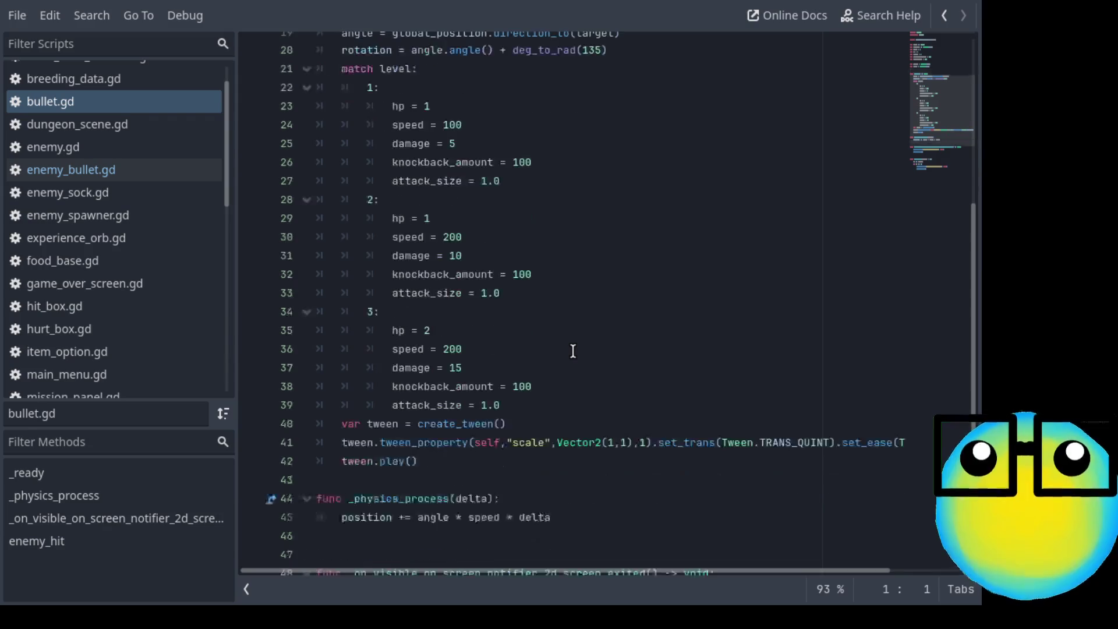
{"action": "mouse_move", "coordinate": [450, 356]}
{"action": "left_mouse_down"}
{"action": "mouse_move", "coordinate": [324, 329]}
{"action": "mouse_move", "coordinate": [328, 320]}
{"action": "left_mouse_up"}
{"action": "key", "text": "ctrl+c"}
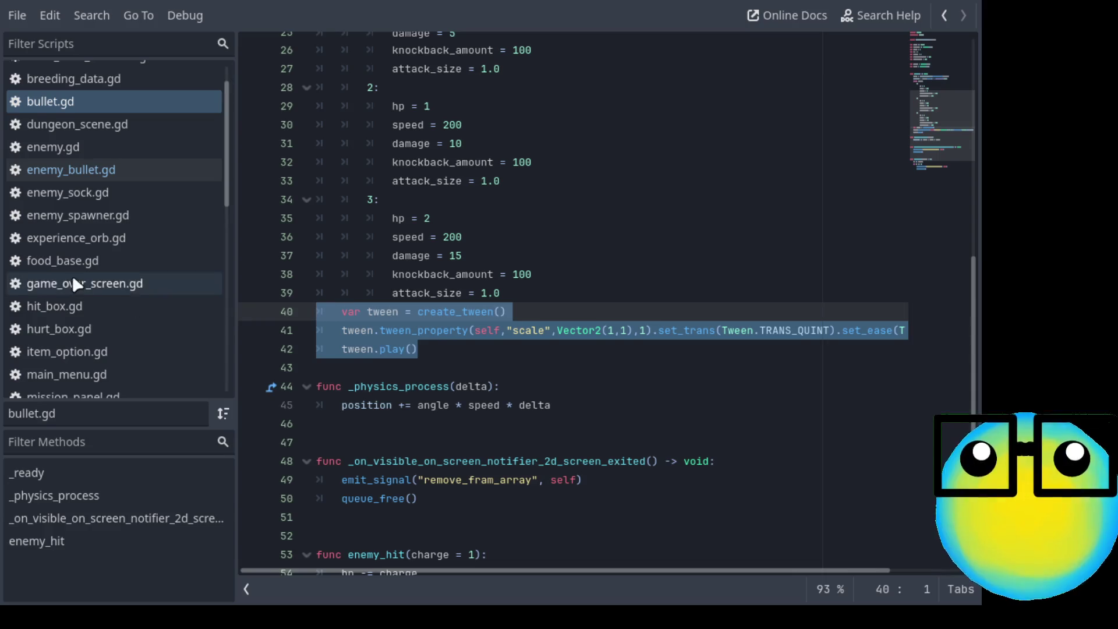
{"action": "scroll", "coordinate": [72, 275], "scroll_direction": "down", "scroll_amount": 1}
Paste the tween lines after the match block in enemy_bullet.gd, fix indentation, and run the game.
{"action": "left_click", "coordinate": [117, 127]}
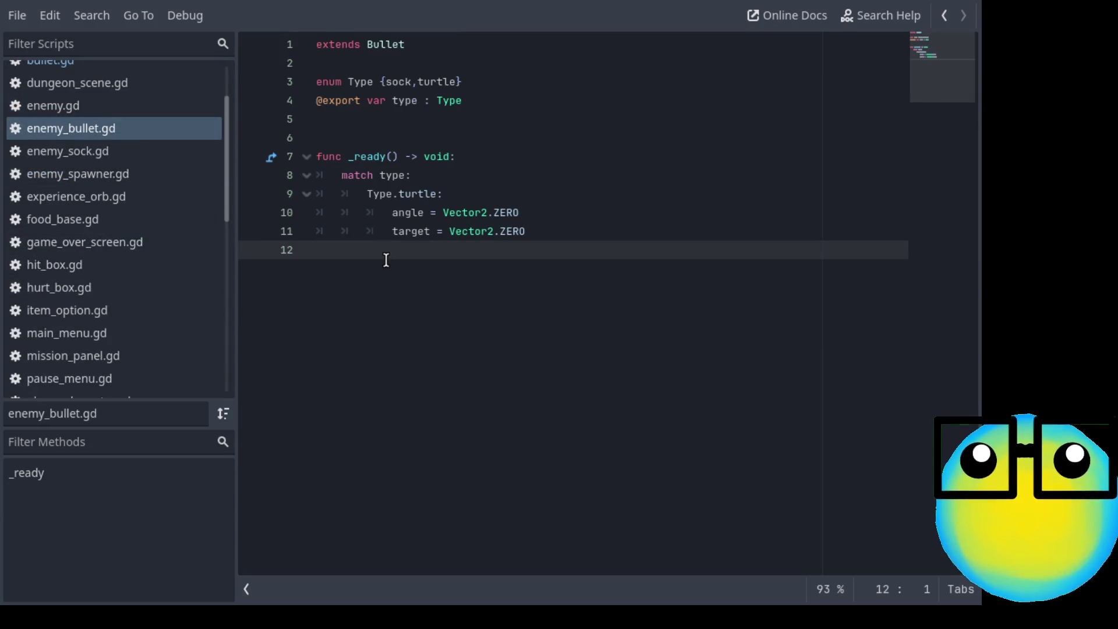
{"action": "key", "text": "Tab"}
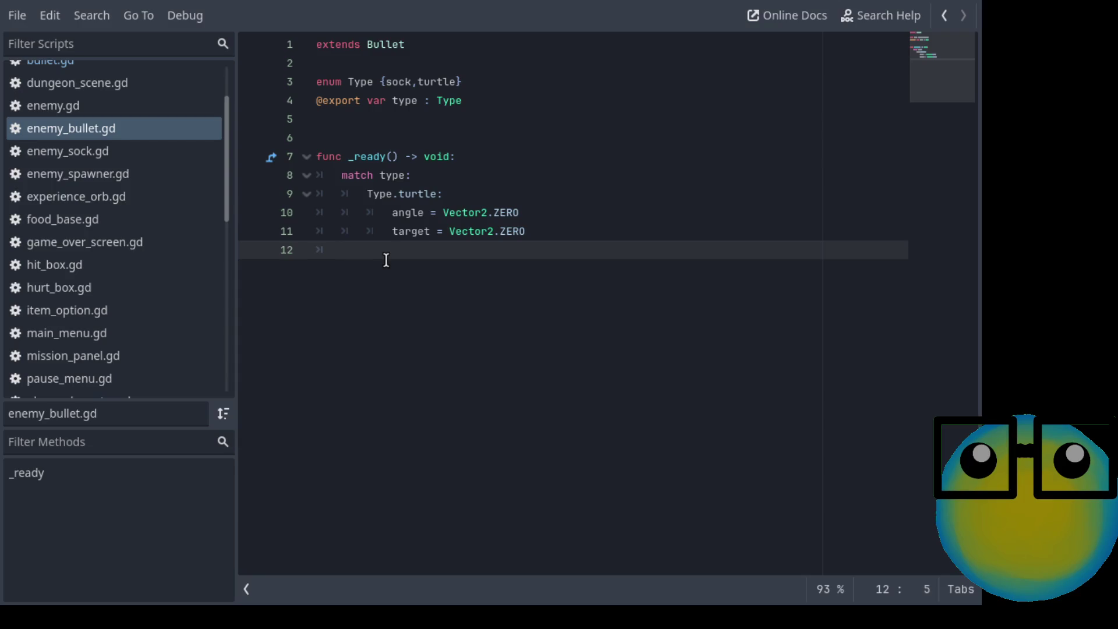
{"action": "key", "text": "ctrl+v"}
{"action": "left_click", "coordinate": [367, 250]}
{"action": "key", "text": "BackSpace"}
{"action": "left_click", "coordinate": [615, 232]}
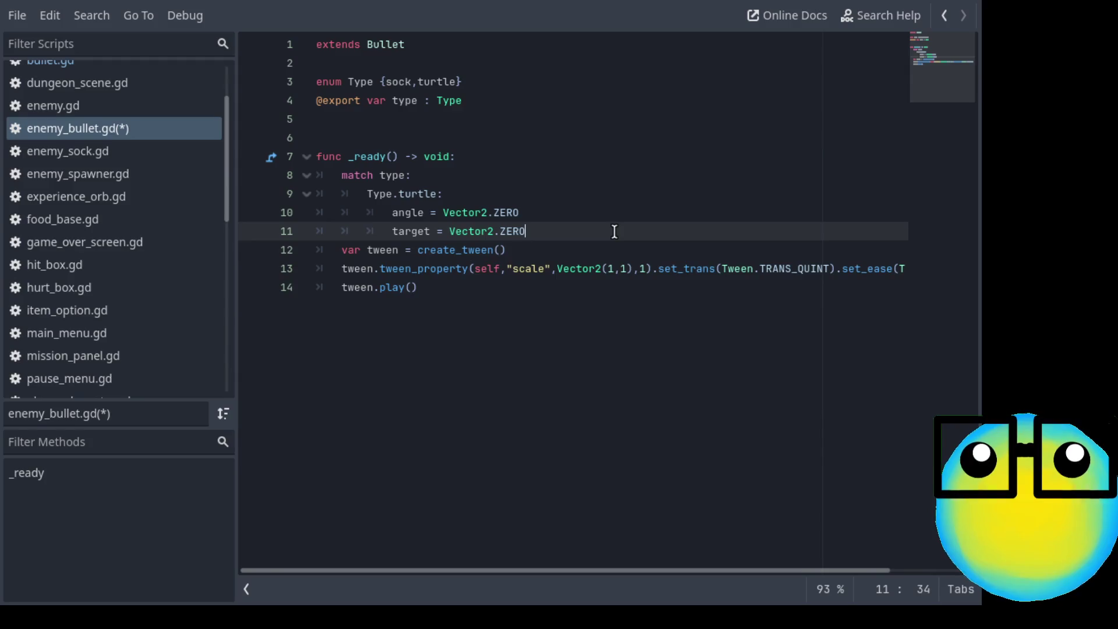
{"action": "key", "text": "Return"}
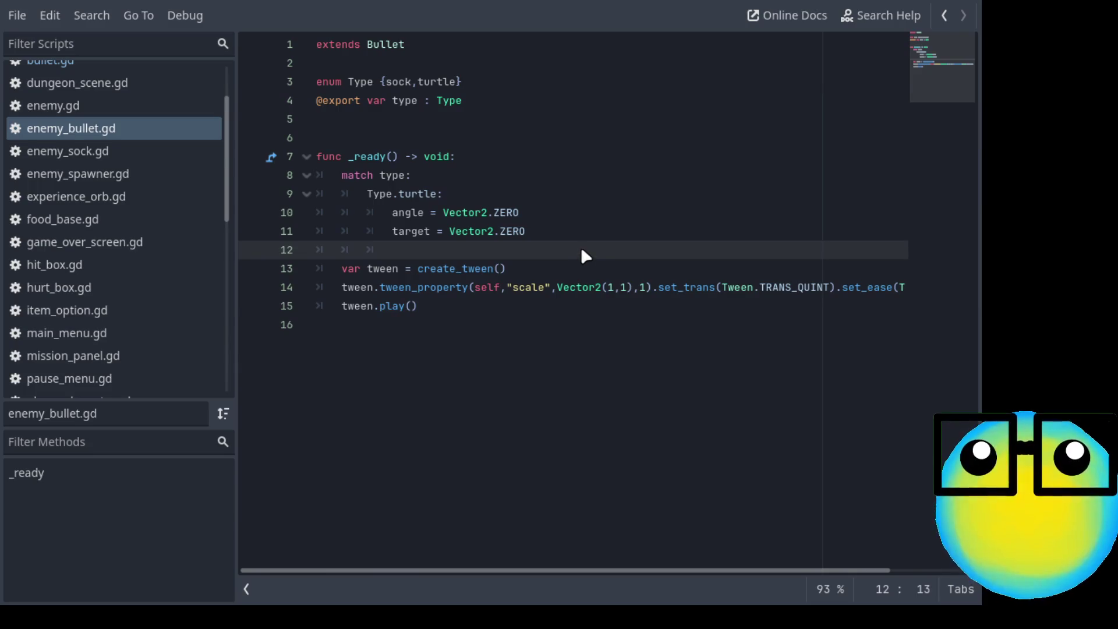
{"action": "key", "text": "F5"}
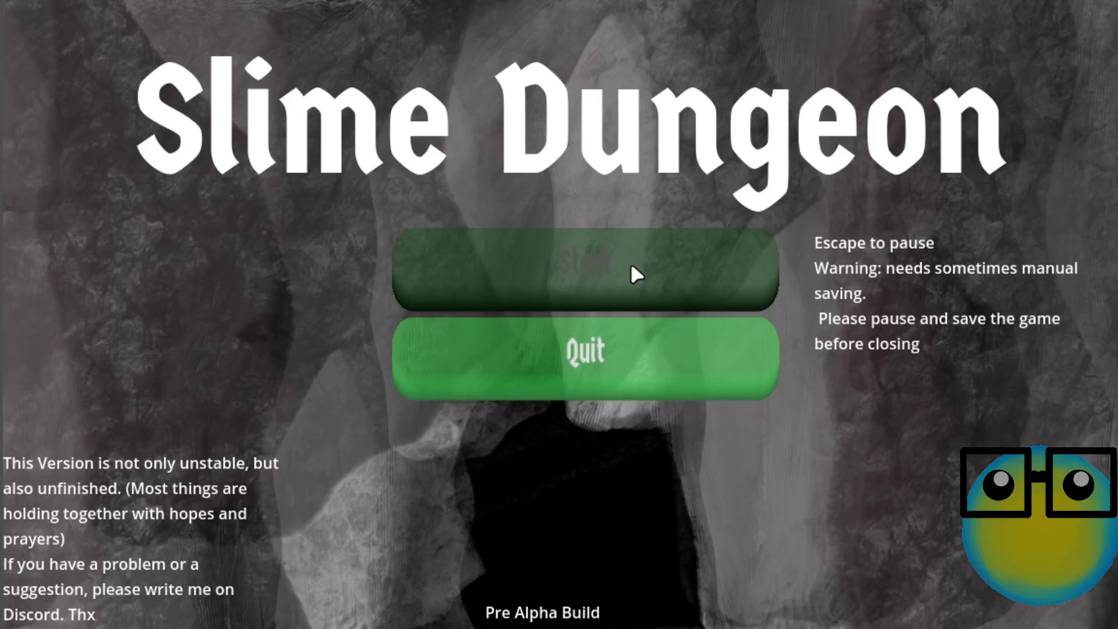
Play a Level 1 mission with the black slime, return to the hub, pause, and close the game.
{"action": "left_click", "coordinate": [632, 267]}
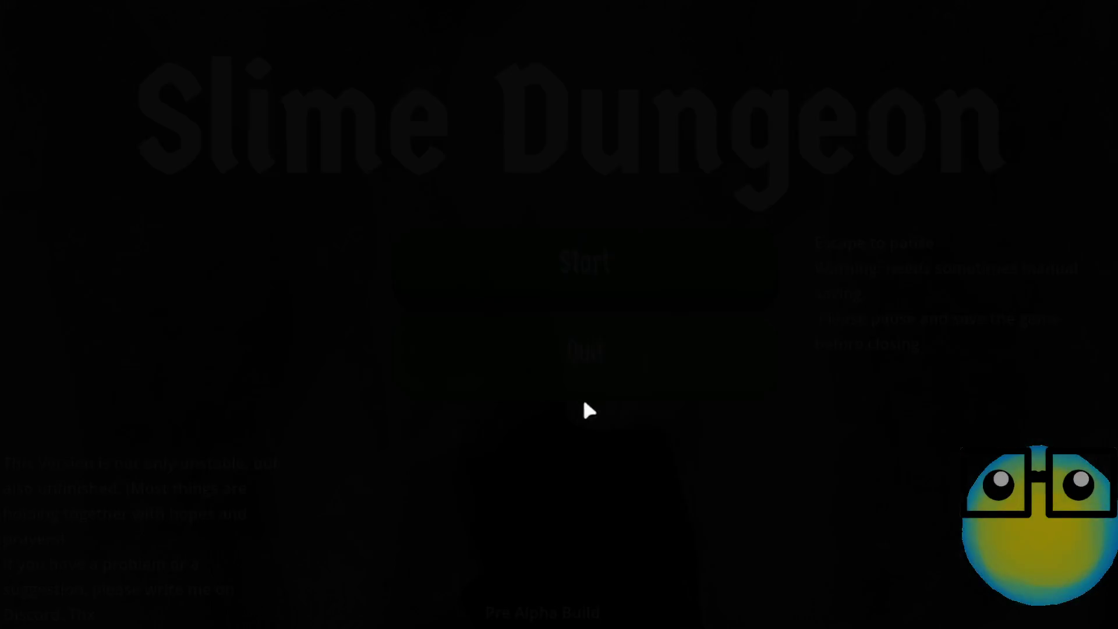
{"action": "left_click", "coordinate": [587, 381]}
{"action": "left_click", "coordinate": [593, 290]}
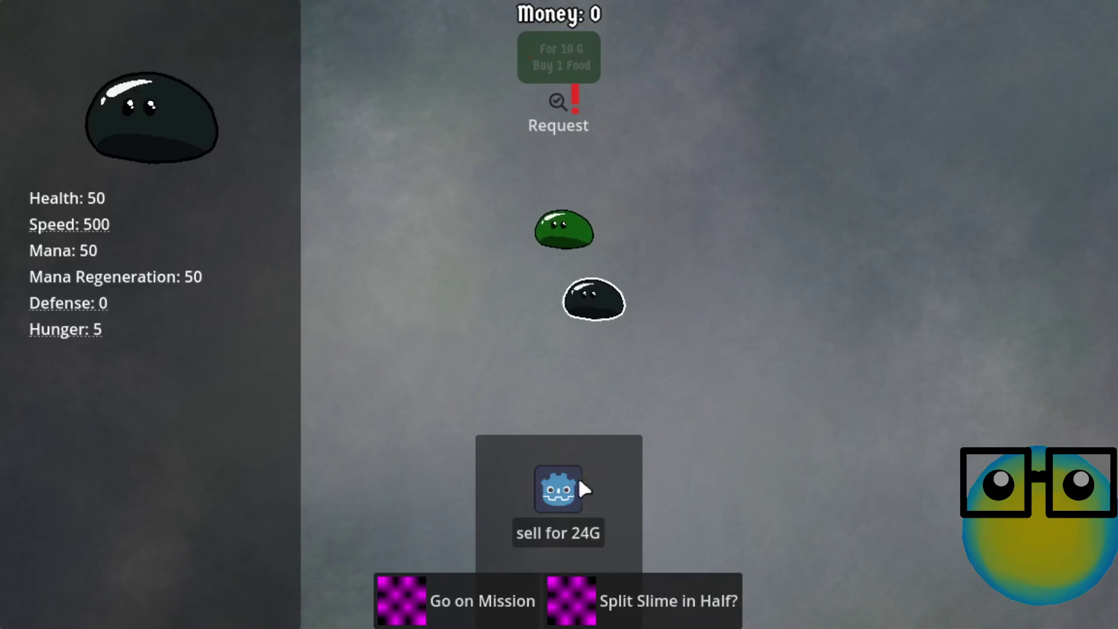
{"action": "left_click", "coordinate": [472, 618]}
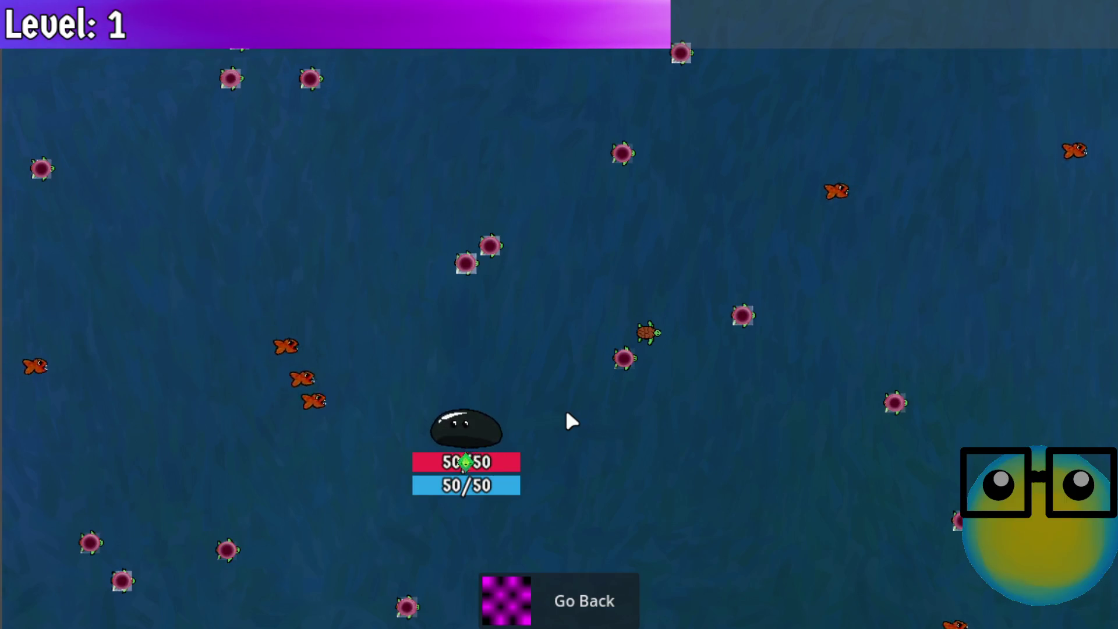
{"action": "left_click", "coordinate": [589, 620]}
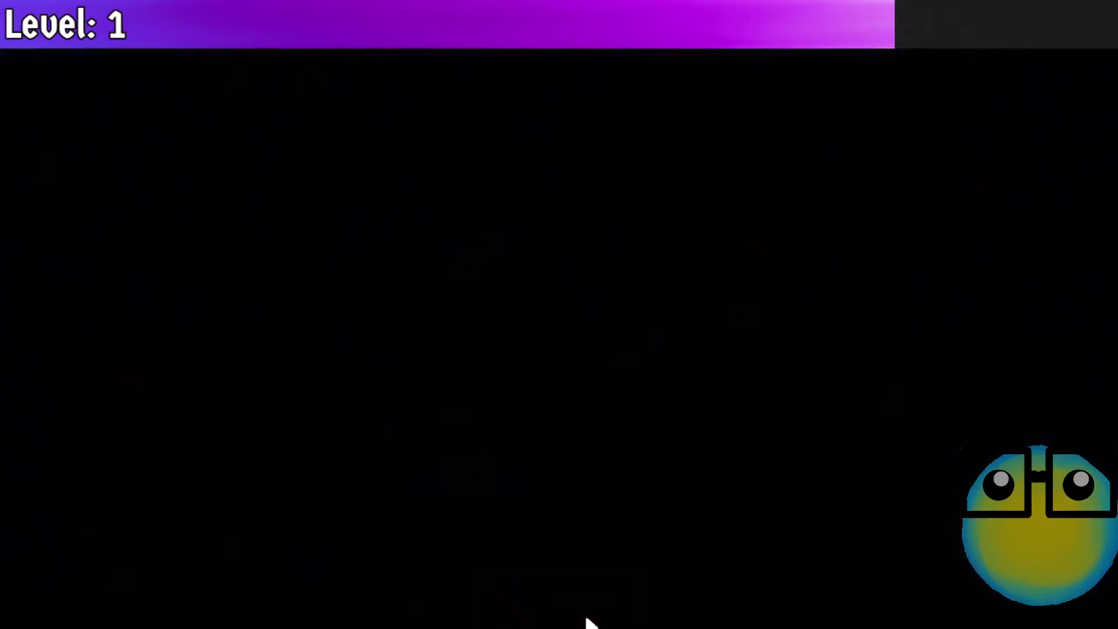
{"action": "key", "text": "Escape"}
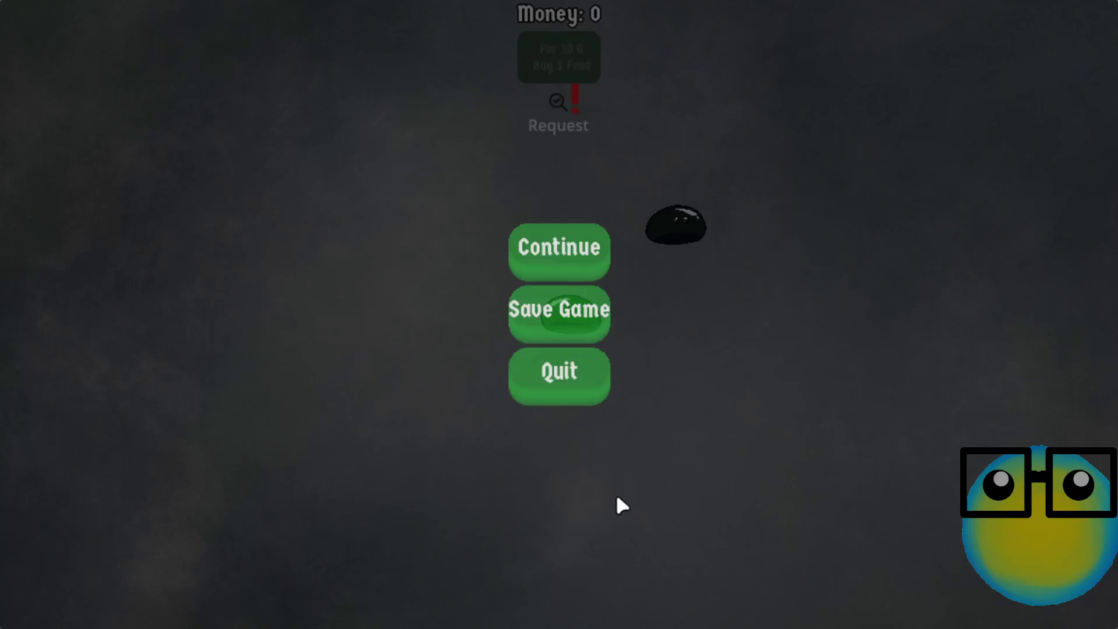
{"action": "key", "text": "F8"}
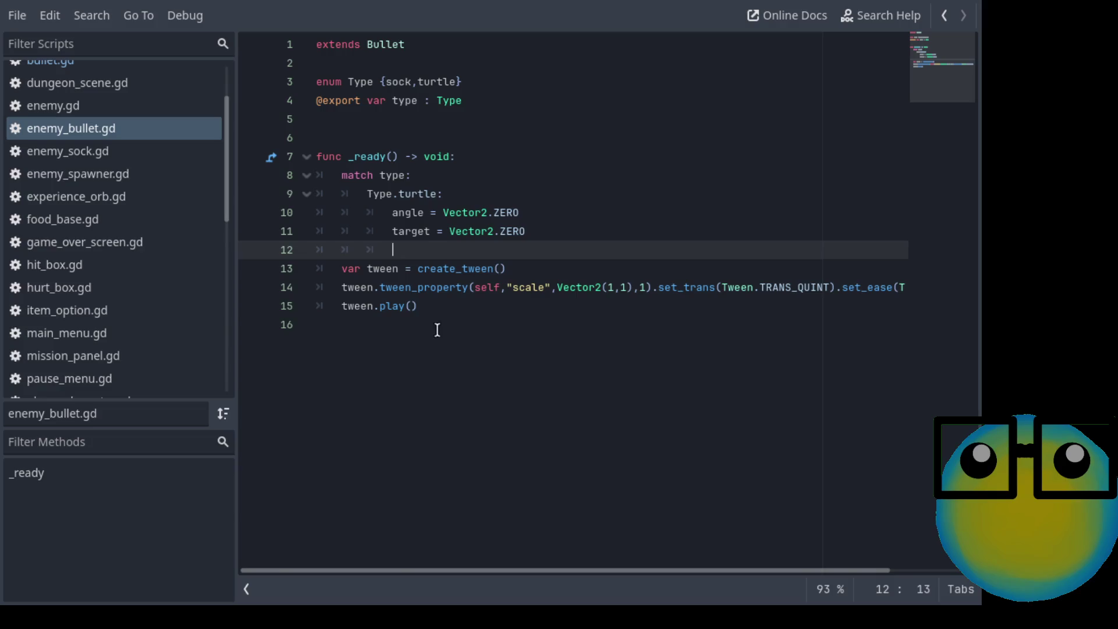
After comparing with bullet.gd, delete the target = Vector2.ZERO line from enemy_bullet.gd's turtle case.
{"action": "scroll", "coordinate": [54, 96], "scroll_direction": "up", "scroll_amount": 2}
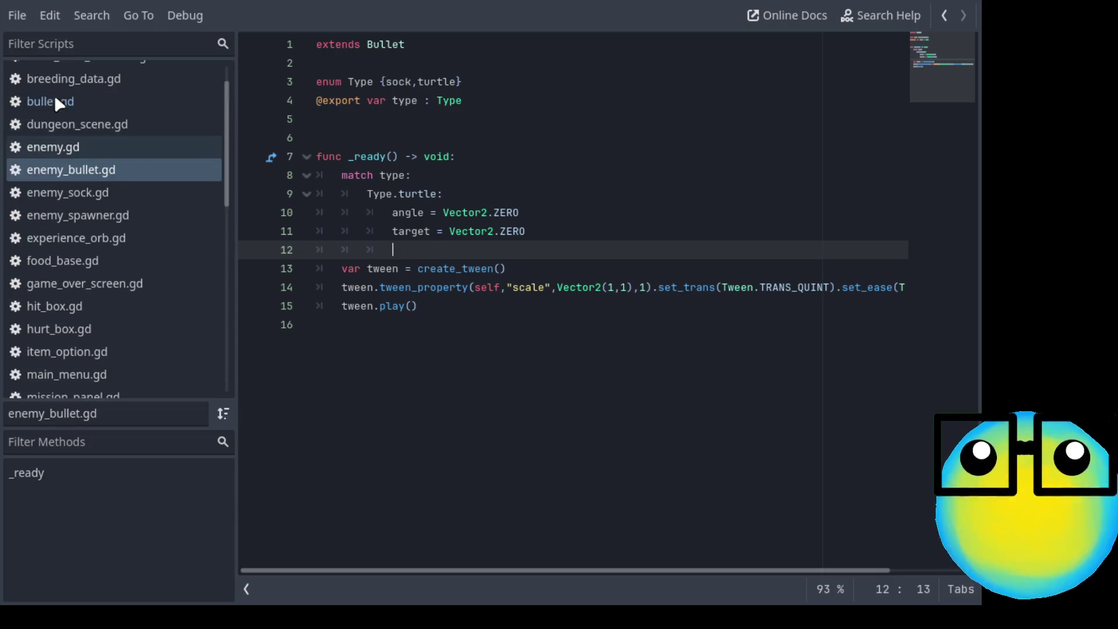
{"action": "left_click", "coordinate": [95, 108]}
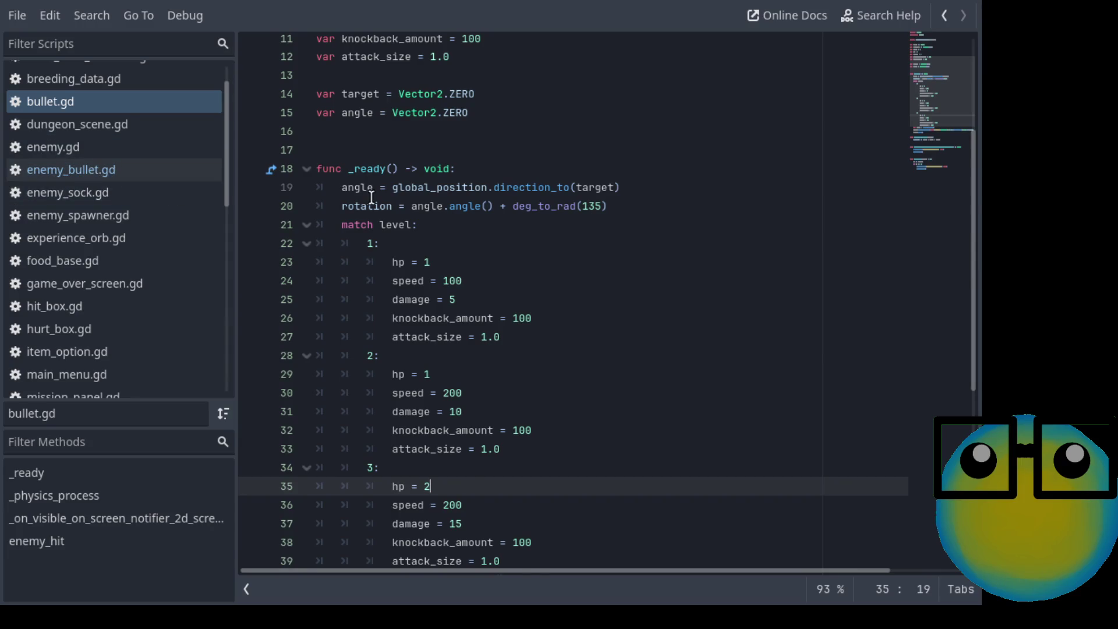
{"action": "scroll", "coordinate": [371, 198], "scroll_direction": "up", "scroll_amount": 2}
{"action": "scroll", "coordinate": [372, 197], "scroll_direction": "up", "scroll_amount": 1}
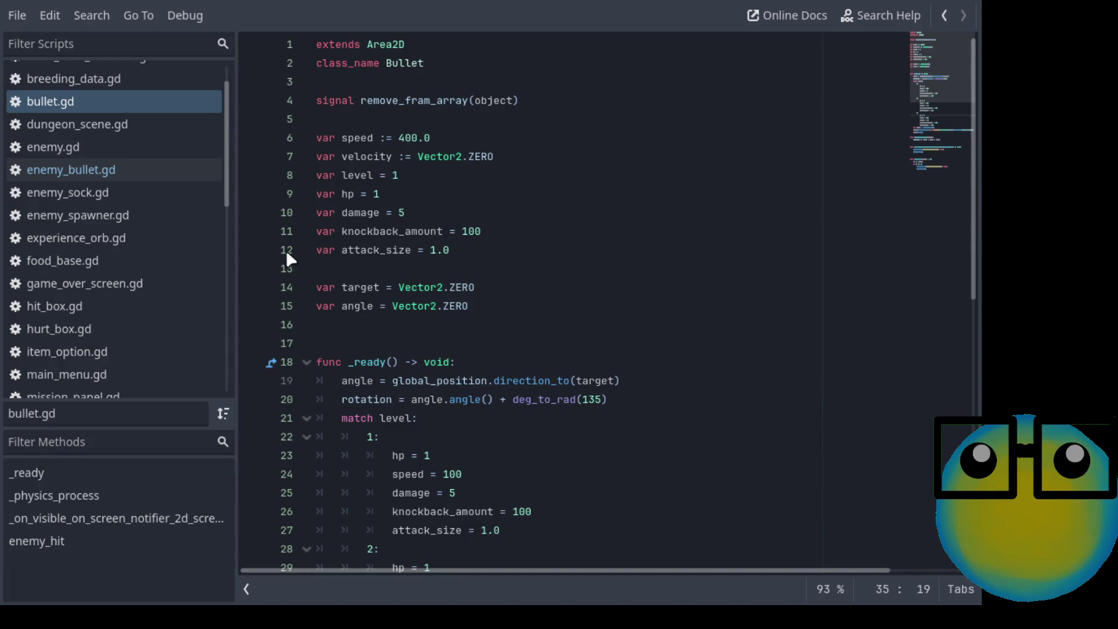
{"action": "left_click", "coordinate": [120, 169]}
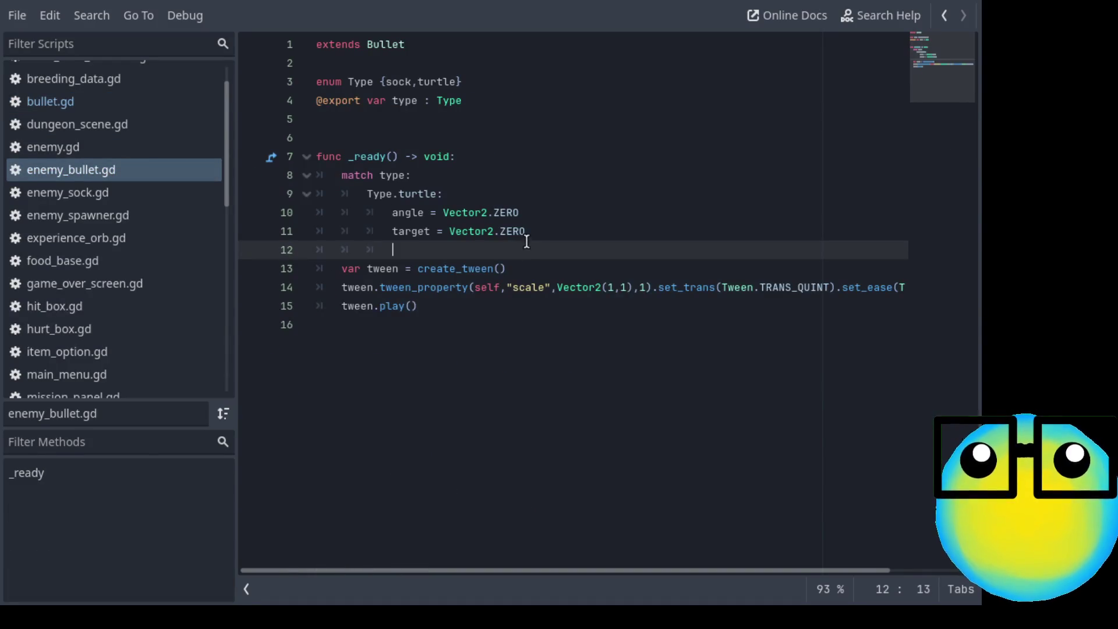
{"action": "left_click_drag", "start_coordinate": [526, 232], "coordinate": [489, 232]}
{"action": "key", "text": "shift+Home"}
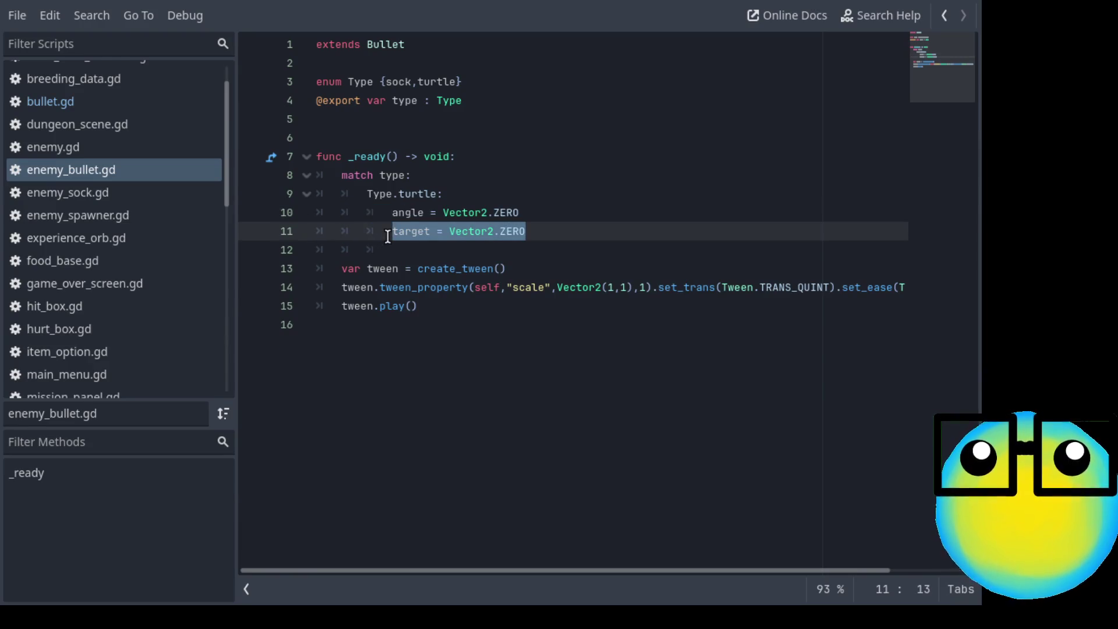
{"action": "key", "text": "BackSpace"}
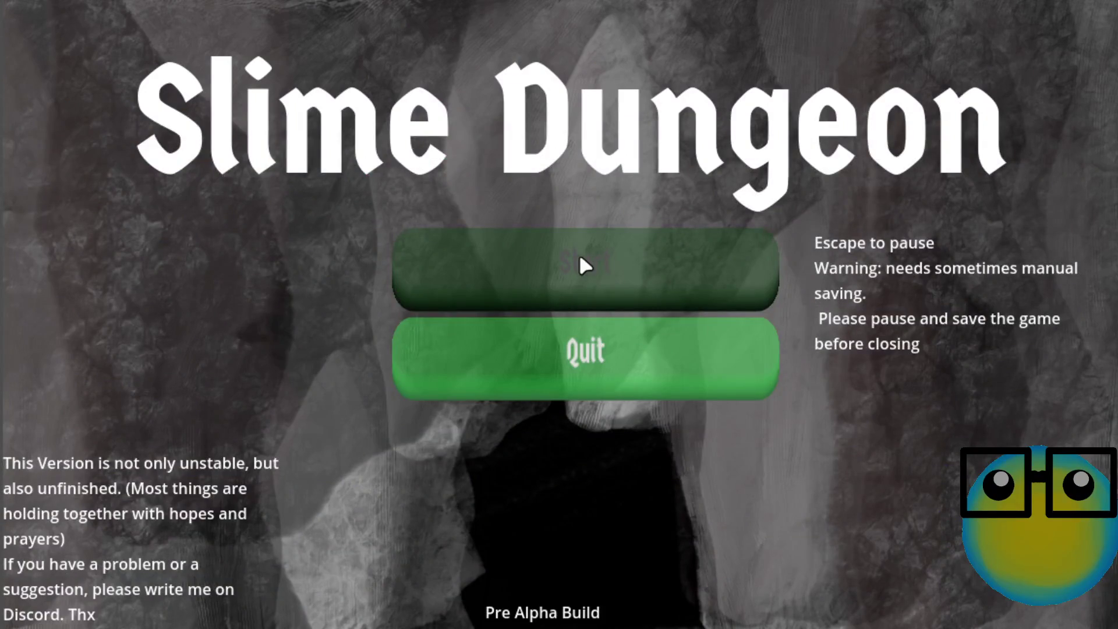
Start a game, send the slime on a mission against the turtles, return to the hub, and pause.
{"action": "left_click", "coordinate": [580, 258]}
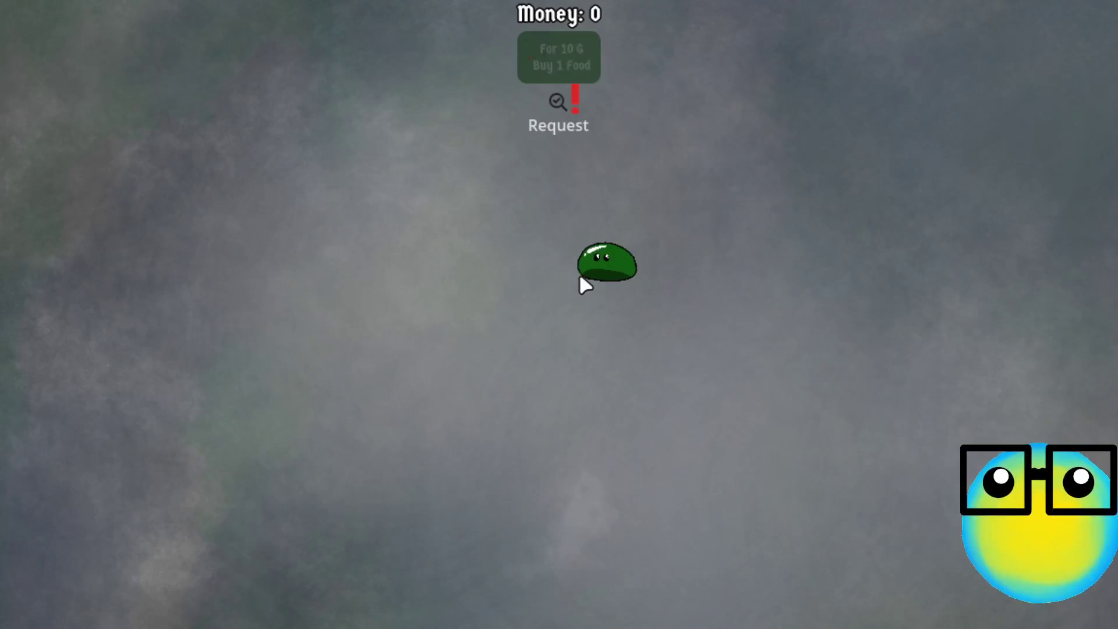
{"action": "left_click", "coordinate": [580, 274]}
{"action": "left_click", "coordinate": [435, 584]}
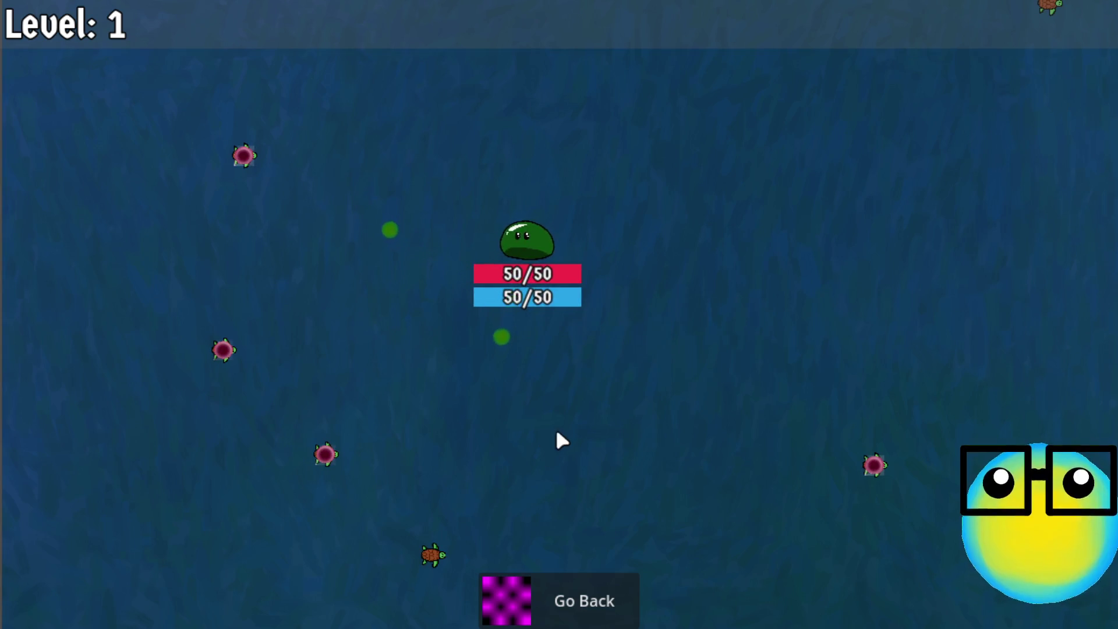
{"action": "left_click", "coordinate": [518, 604]}
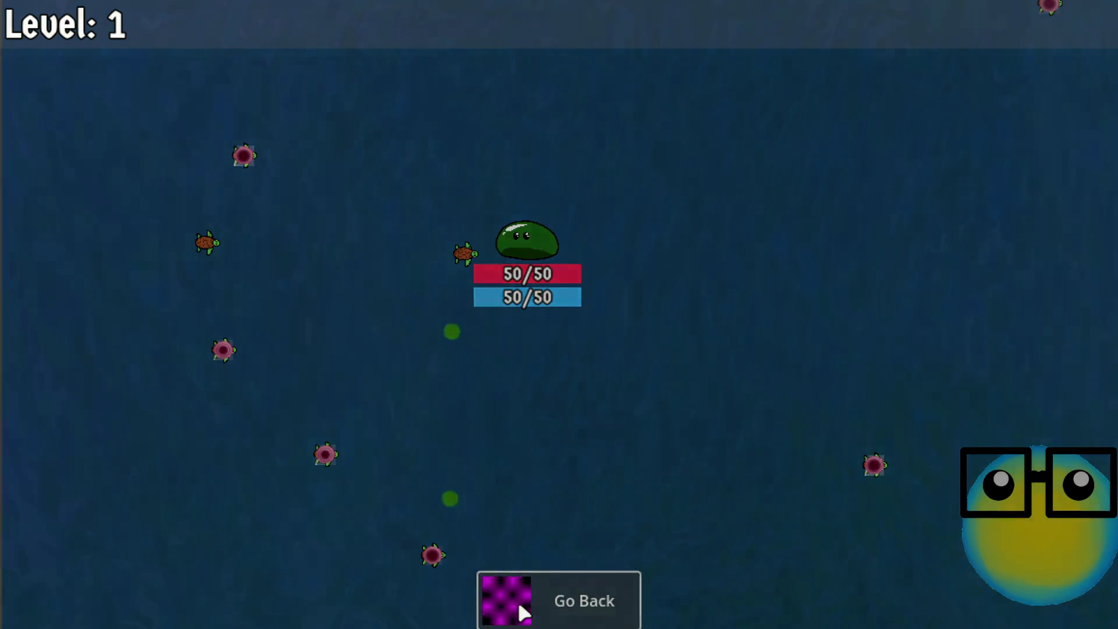
{"action": "key", "text": "Escape"}
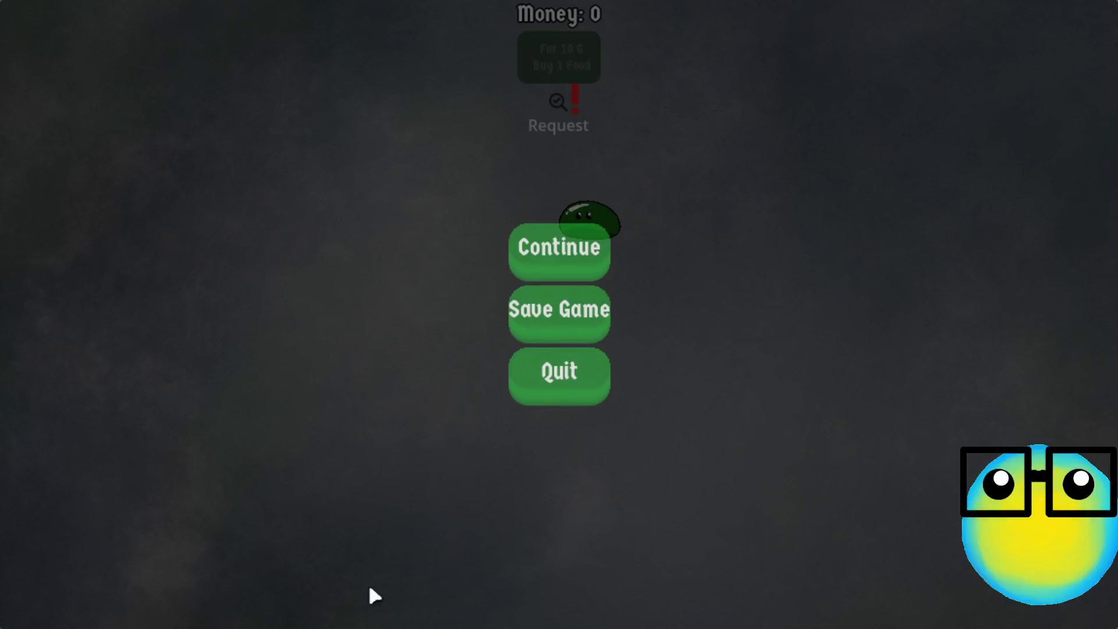
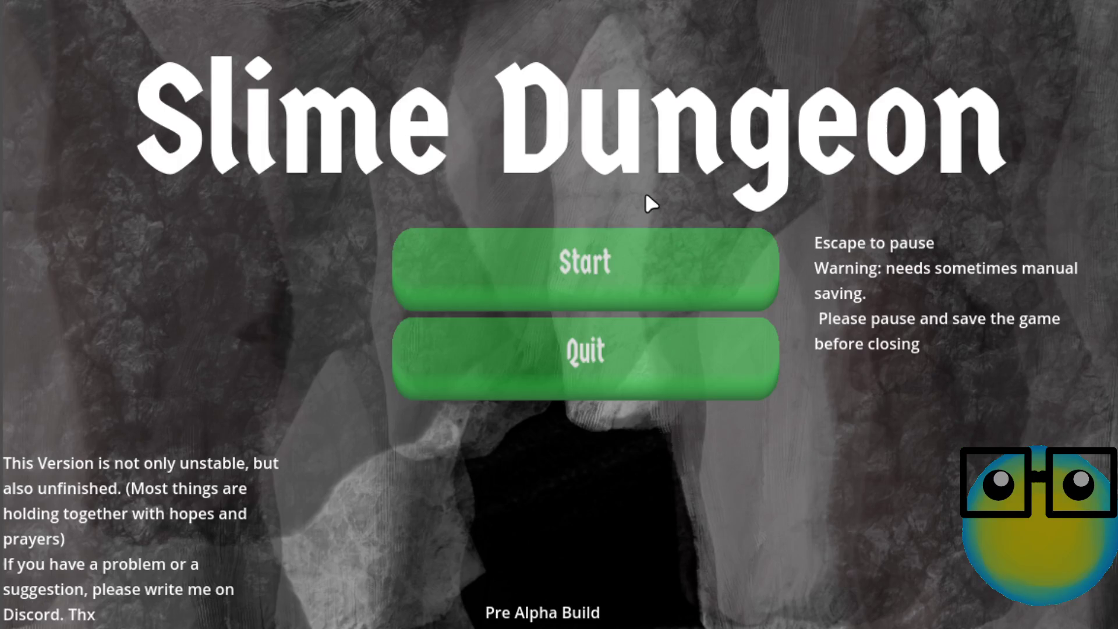
Start a new game and send the purple slime on a level 1 mission.
{"action": "left_click", "coordinate": [559, 284]}
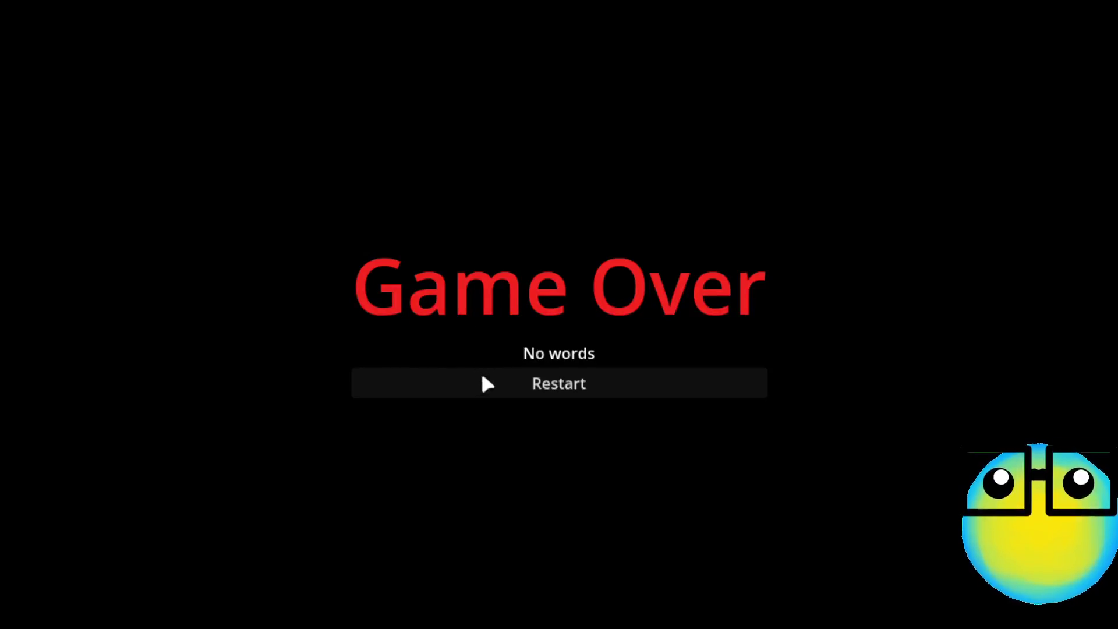
{"action": "left_click", "coordinate": [484, 378]}
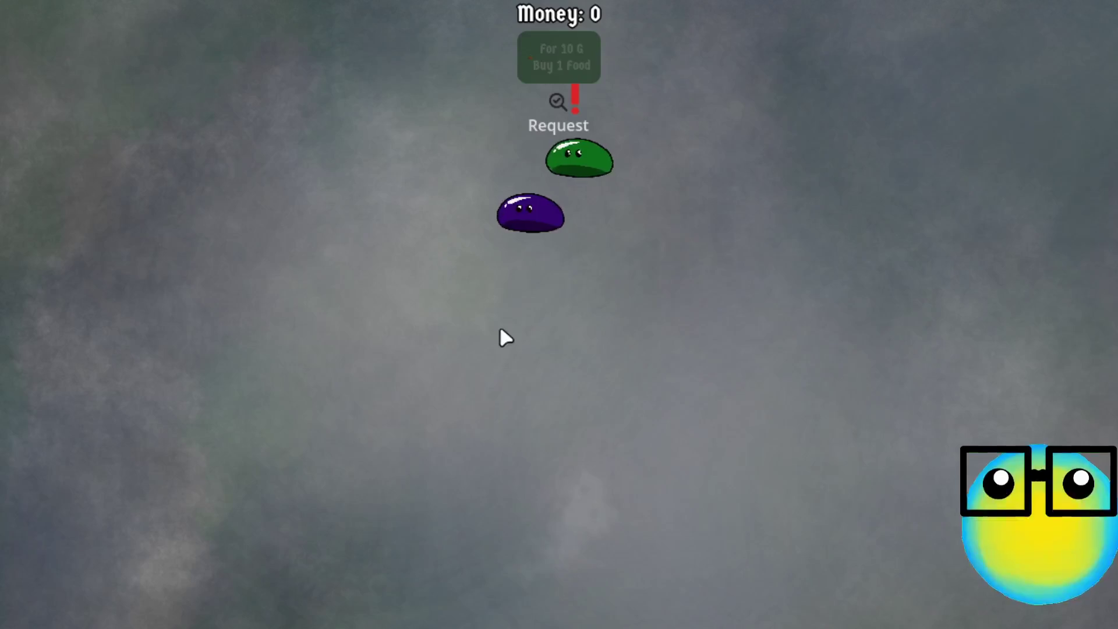
{"action": "left_click", "coordinate": [526, 210]}
{"action": "left_click", "coordinate": [444, 591]}
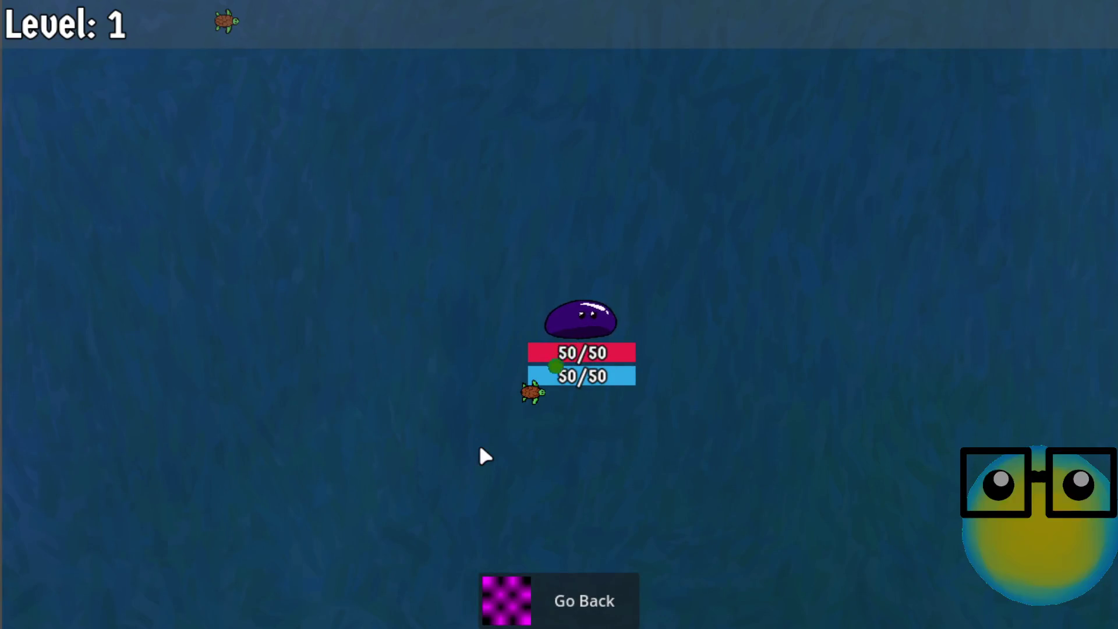
Return to the hub, pause the game, and stop it with F8.
{"action": "left_click", "coordinate": [533, 600]}
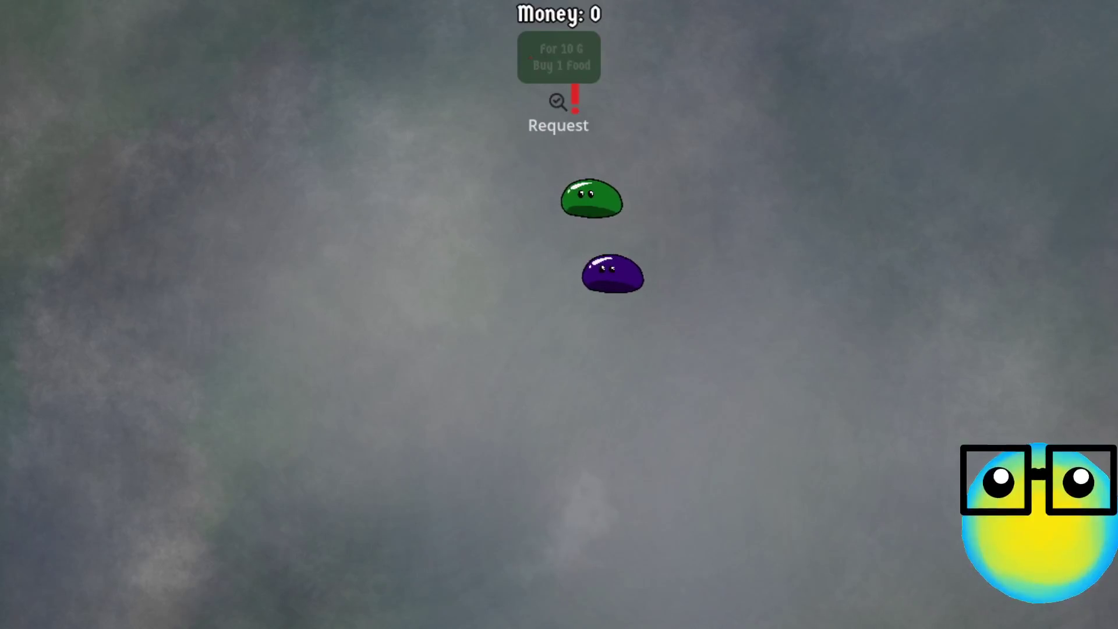
{"action": "key", "text": "Escape"}
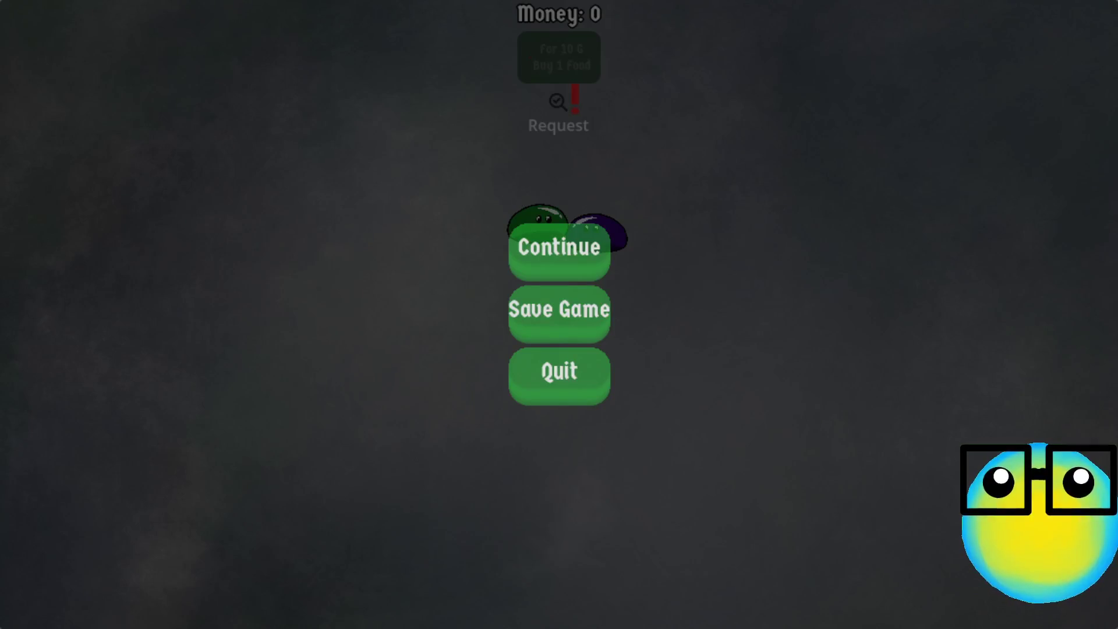
{"action": "key", "text": "F8"}
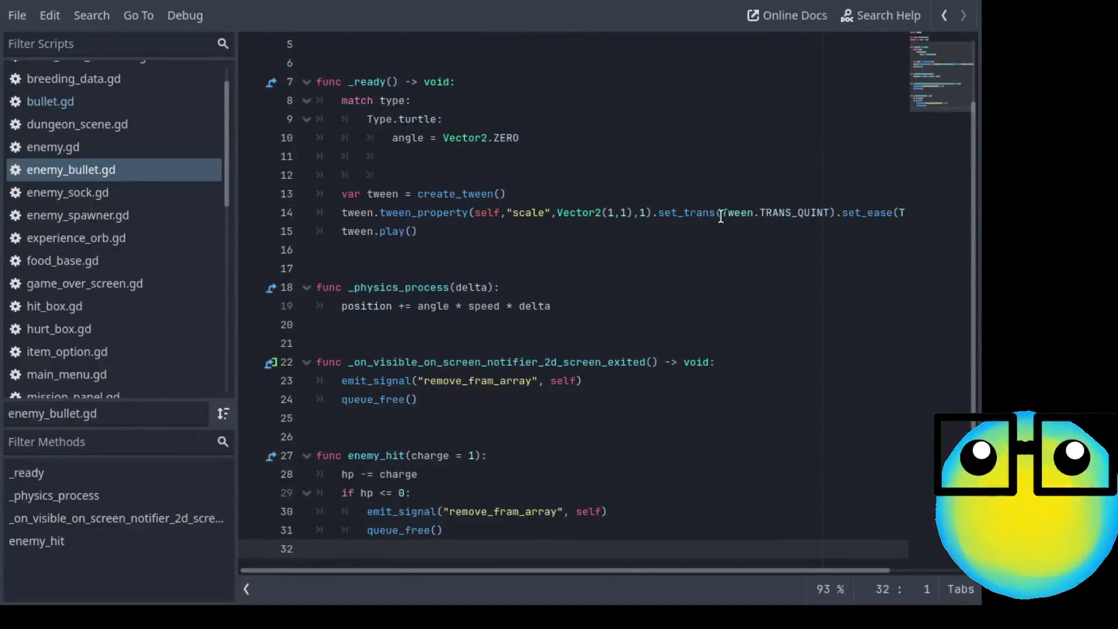
Undo the code below _ready and open a new line after the turtle angle assignment.
{"action": "left_click", "coordinate": [628, 281]}
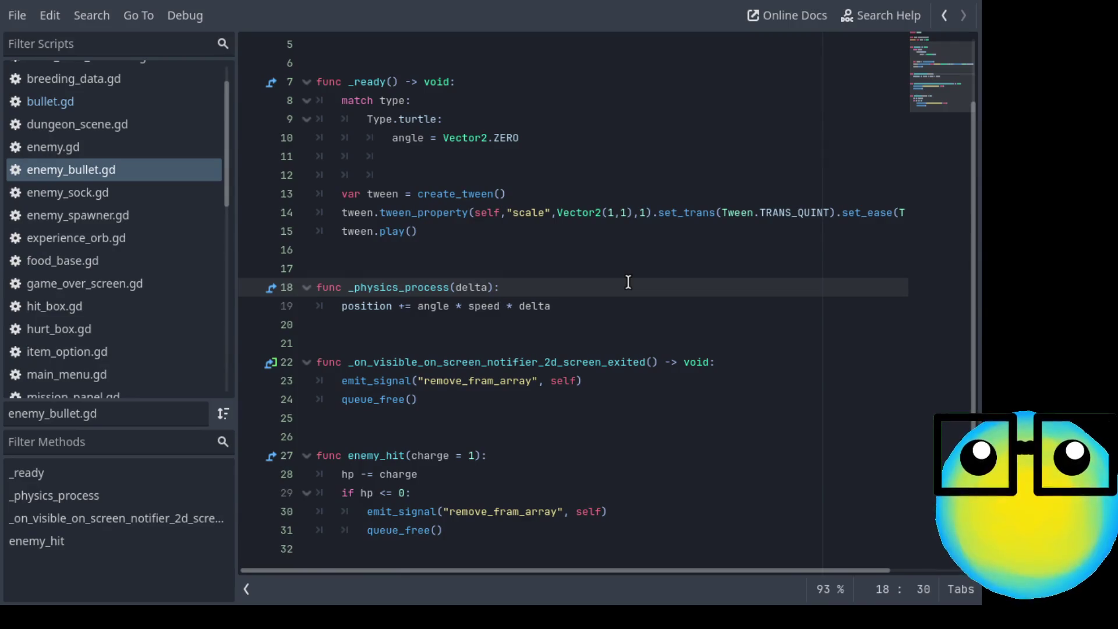
{"action": "key", "text": "ctrl+z"}
{"action": "left_click", "coordinate": [528, 212]}
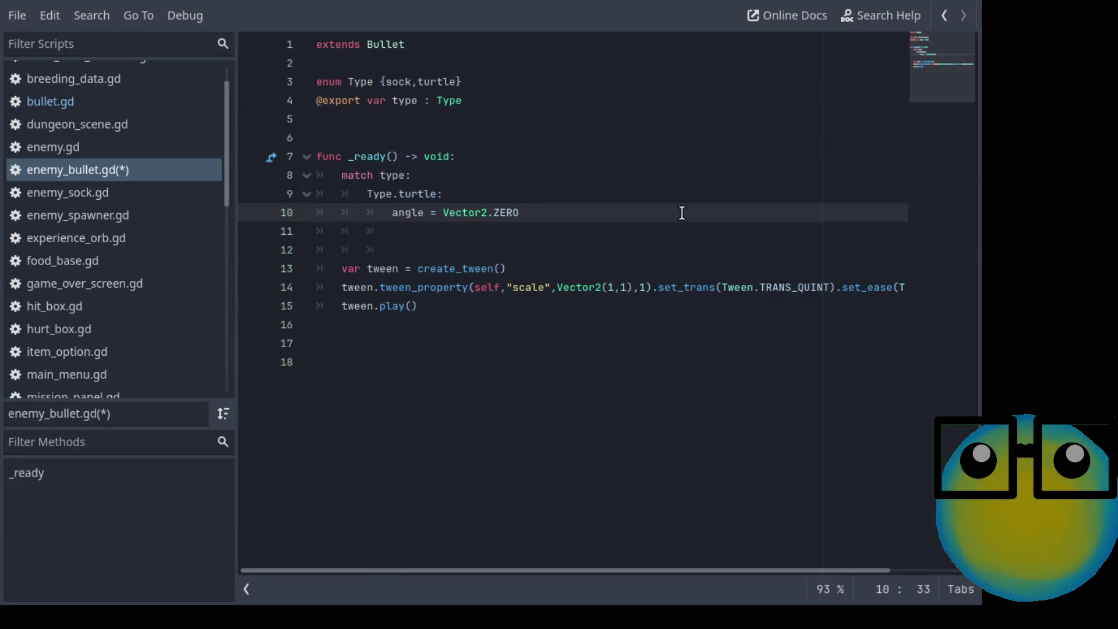
{"action": "key", "text": "Return"}
Add target = Vector2(0,200) to the turtle case, save enemy_bullet.gd, and launch the game.
{"action": "type", "text": "target."}
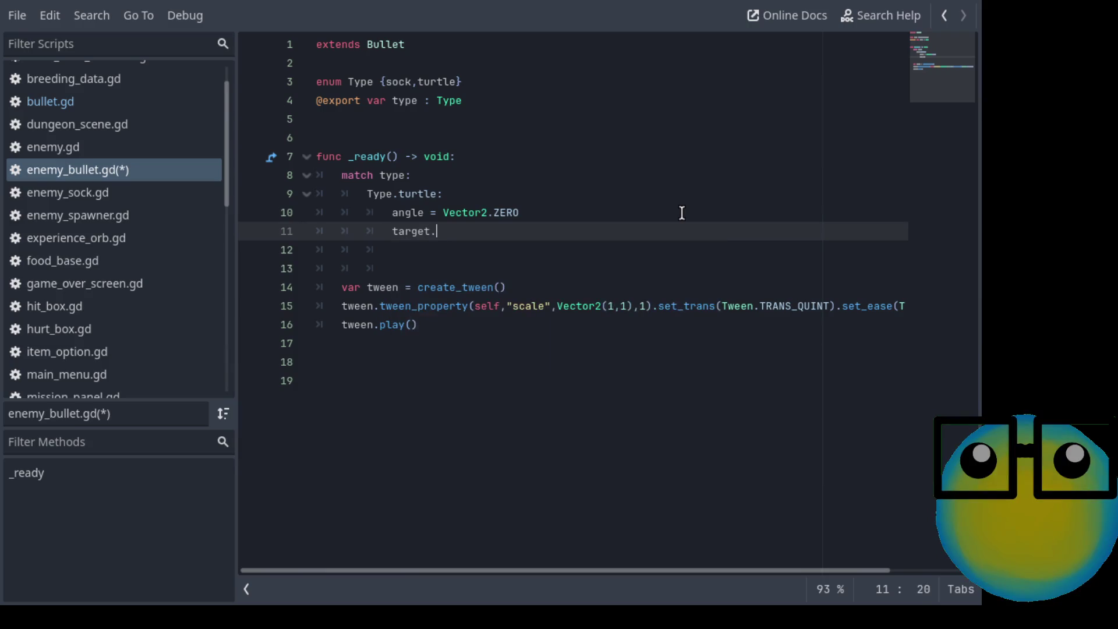
{"action": "key", "text": "BackSpace"}
{"action": "type", "text": "= "}
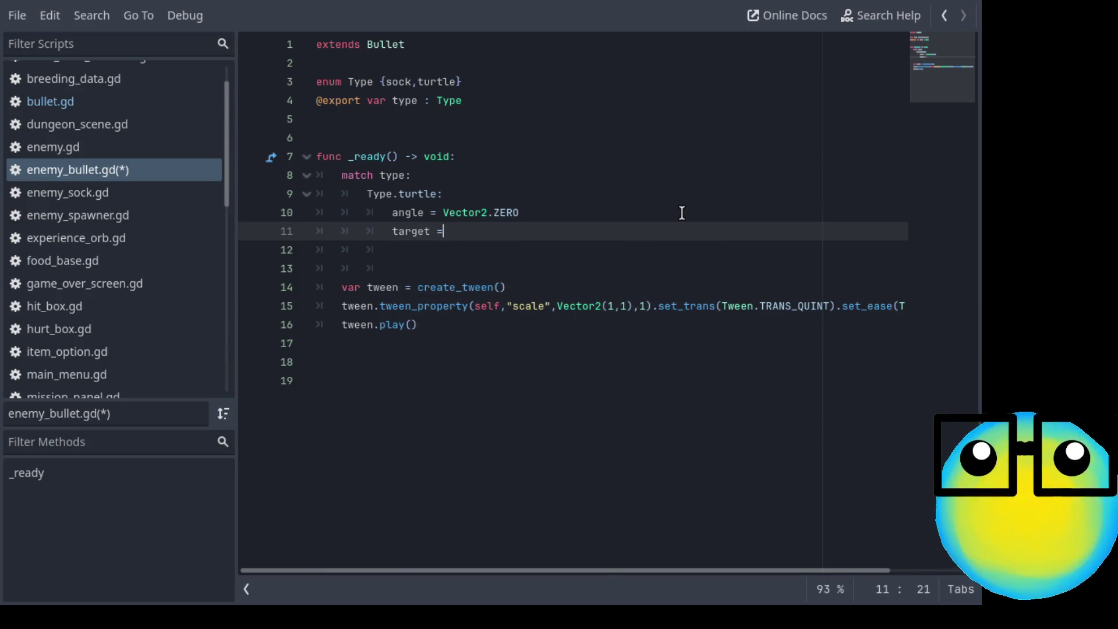
{"action": "type", "text": "Ve"}
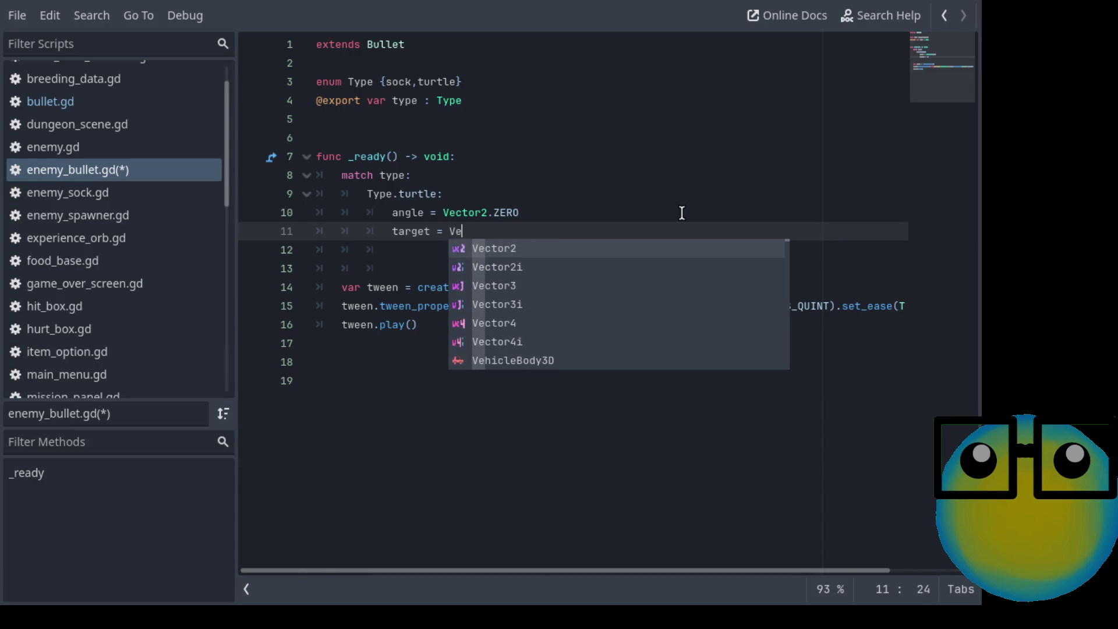
{"action": "key", "text": "Return"}
{"action": "type", "text": "("}
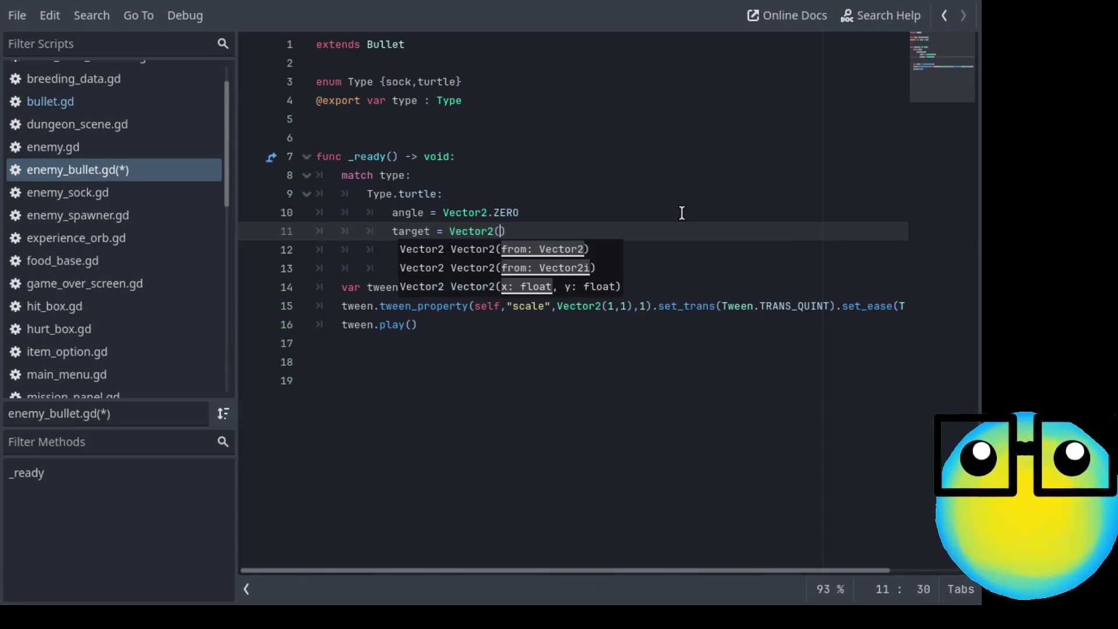
{"action": "type", "text": "0,200"}
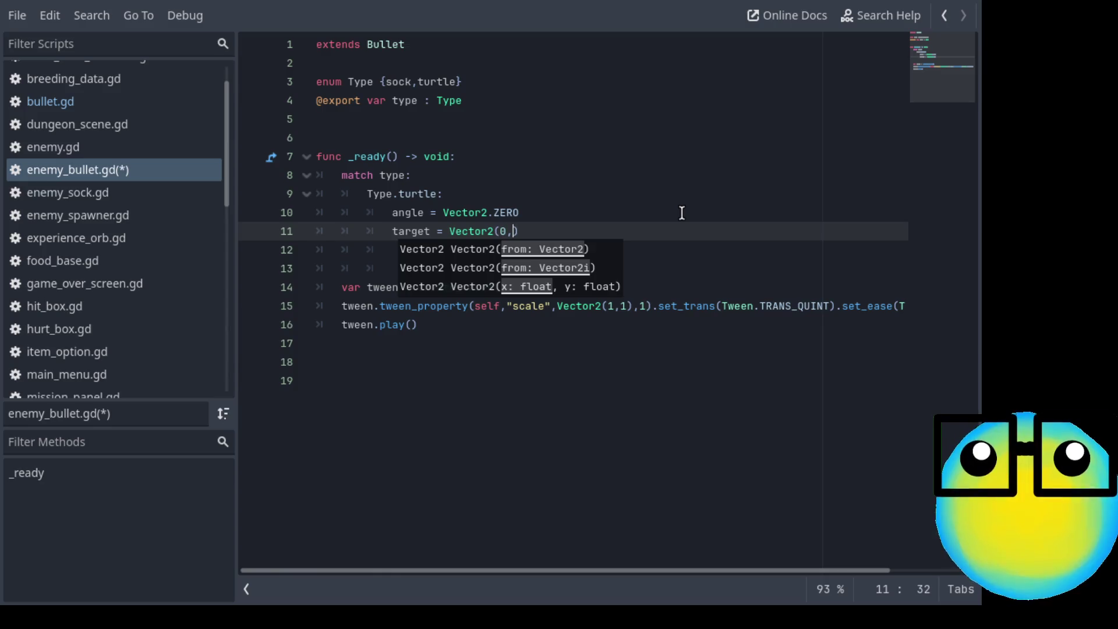
{"action": "left_click", "coordinate": [682, 212]}
{"action": "key", "text": "ctrl+s"}
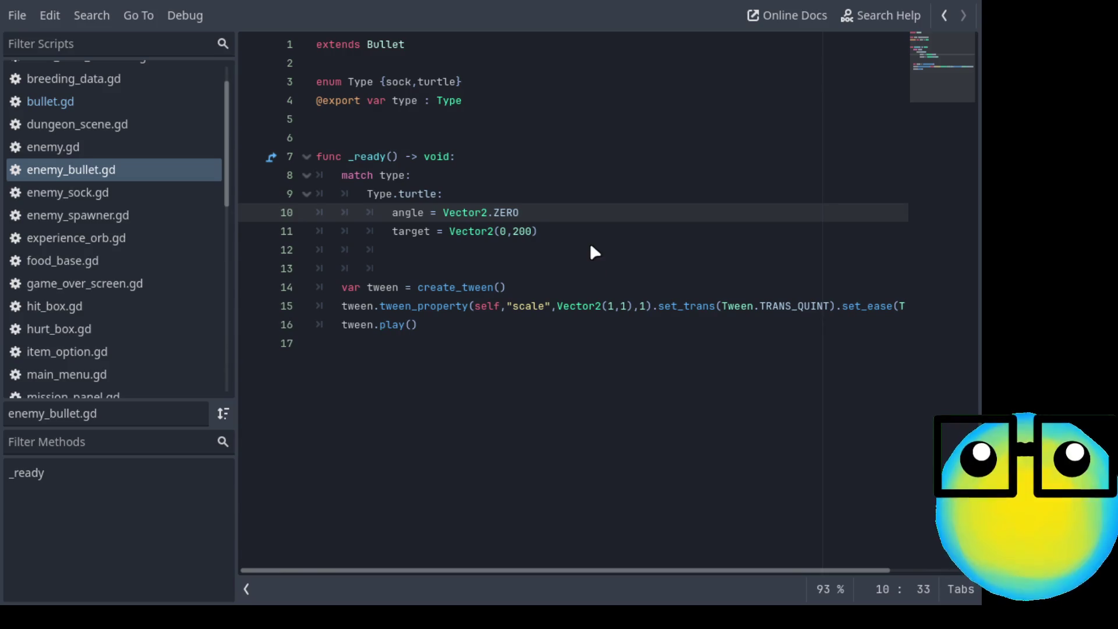
{"action": "key", "text": "F5"}
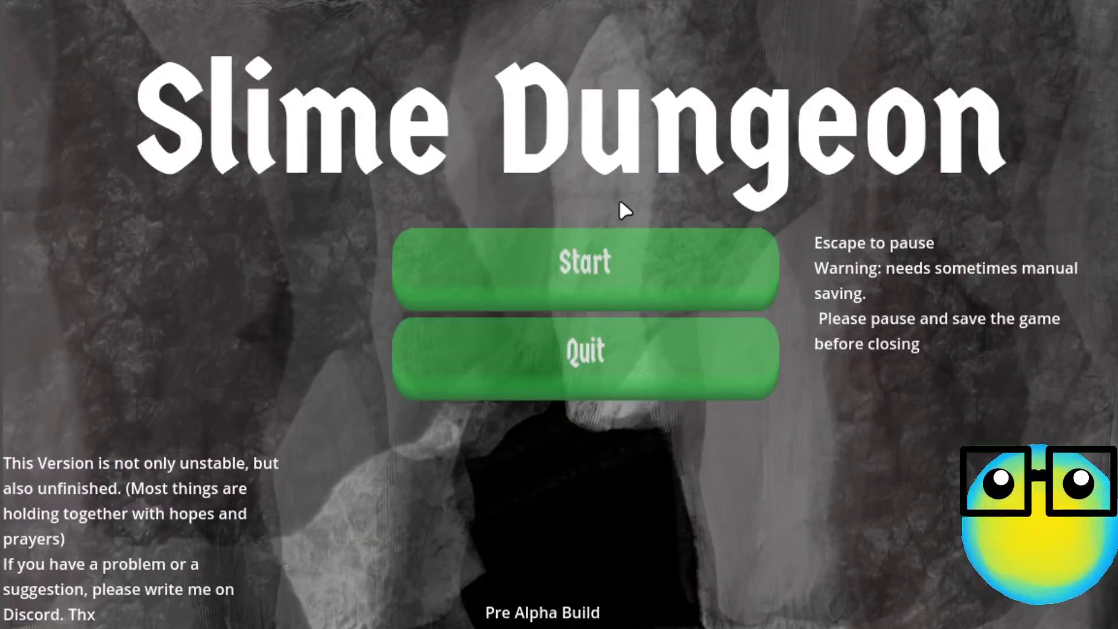
Start the game and send the green slime on a level 1 mission.
{"action": "left_click", "coordinate": [559, 280]}
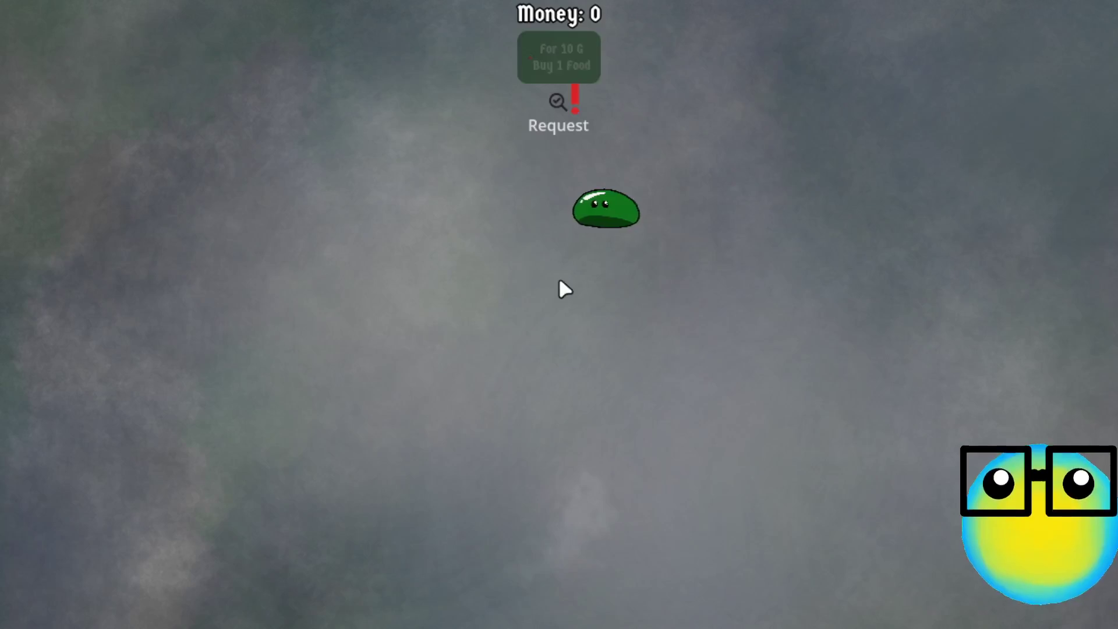
{"action": "left_click", "coordinate": [458, 313]}
{"action": "left_click", "coordinate": [437, 591]}
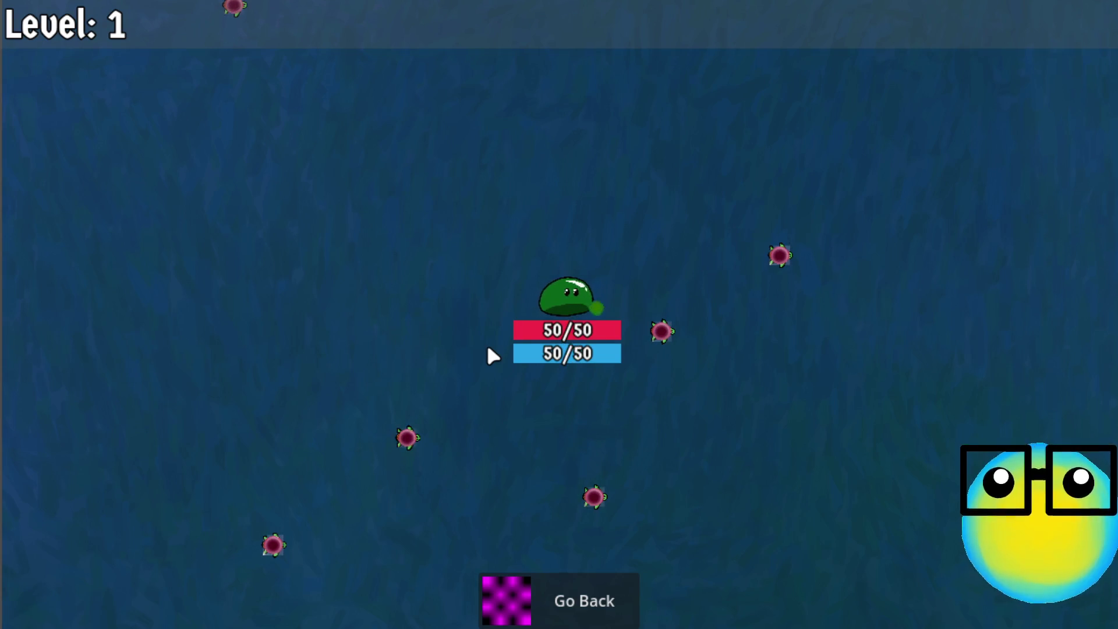
Dodge around the shooting turtles, return to the hub, and pause.
{"action": "key", "text": "a"}
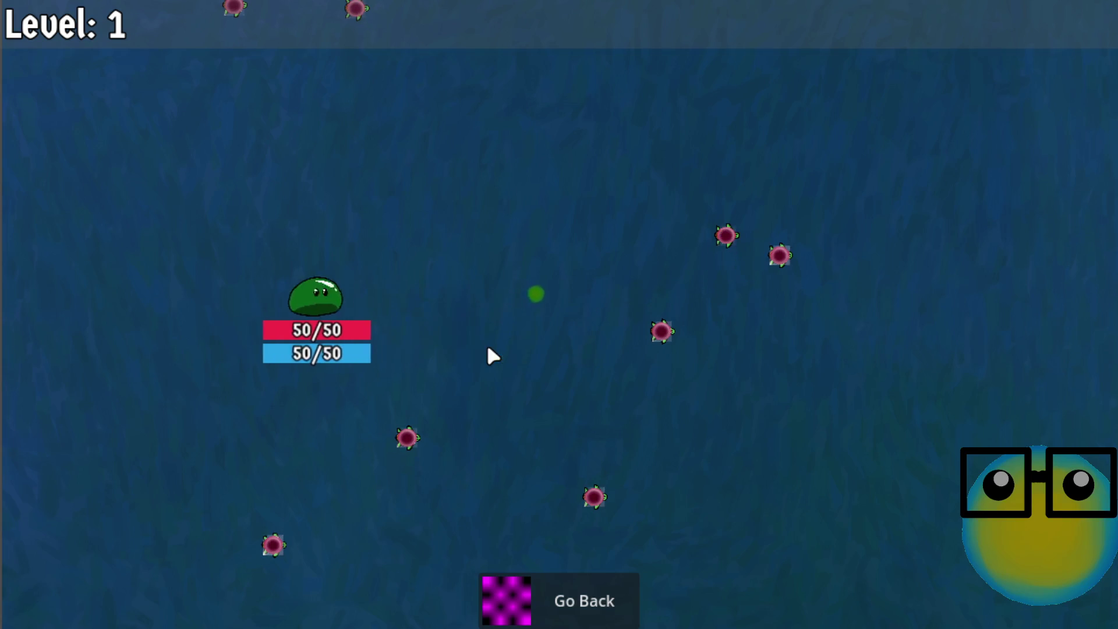
{"action": "key", "text": "d"}
{"action": "key", "text": "a"}
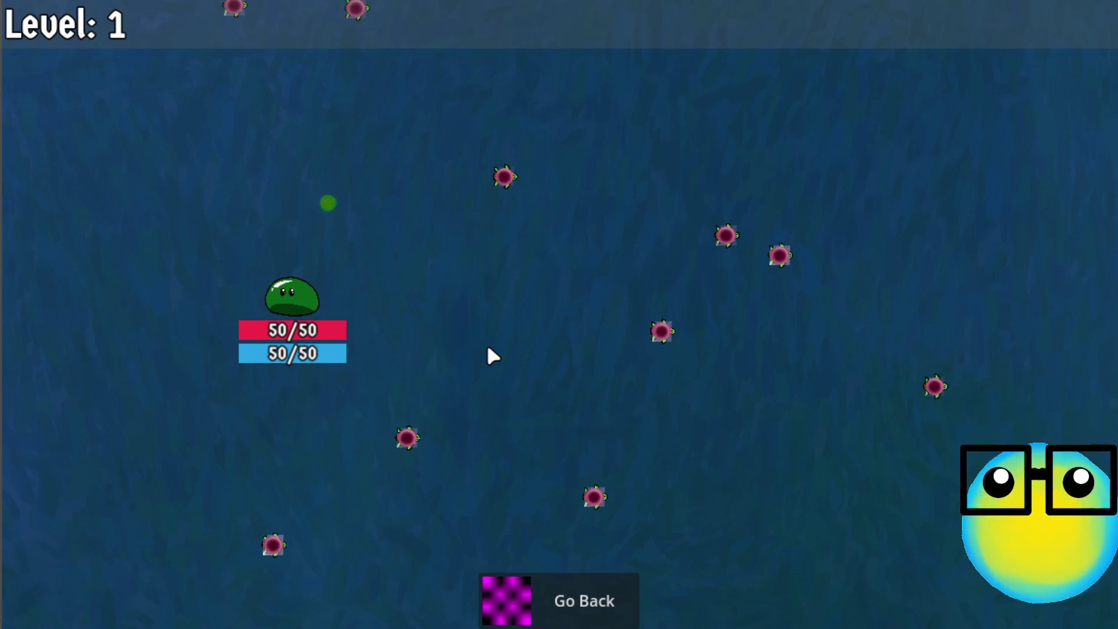
{"action": "key", "text": "d"}
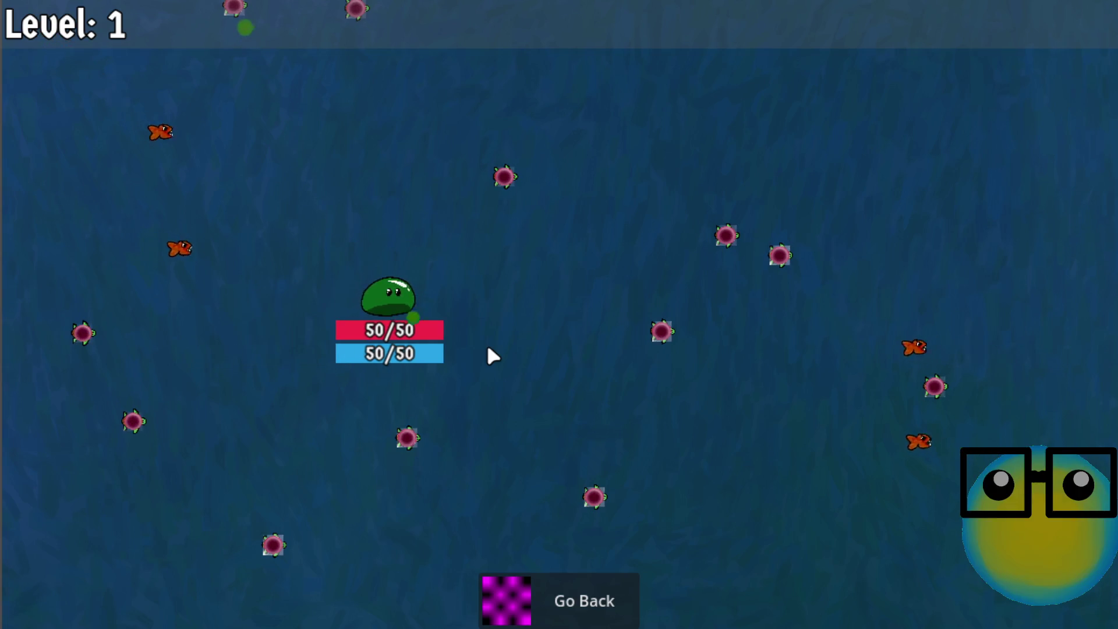
{"action": "key", "text": "d"}
{"action": "key", "text": "s"}
{"action": "key", "text": "w"}
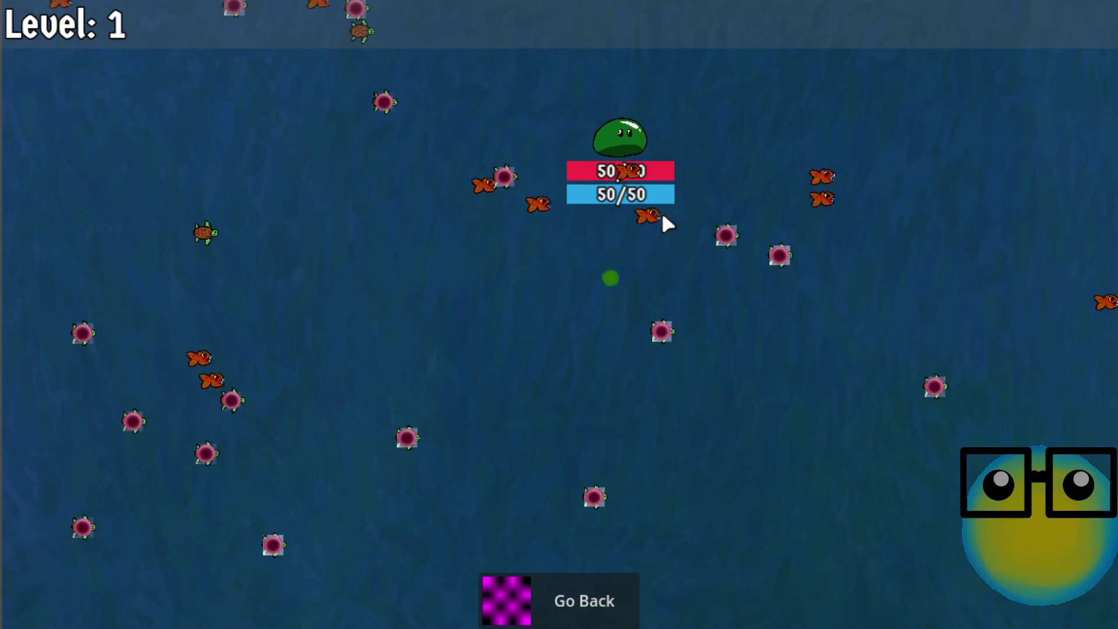
{"action": "left_click", "coordinate": [585, 601]}
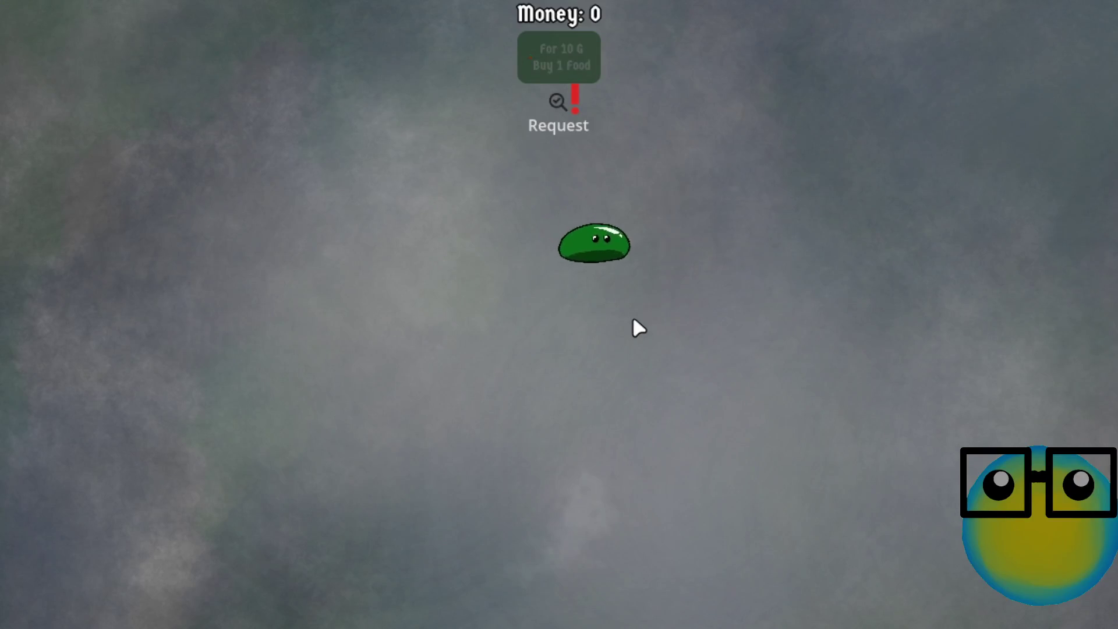
{"action": "key", "text": "Escape"}
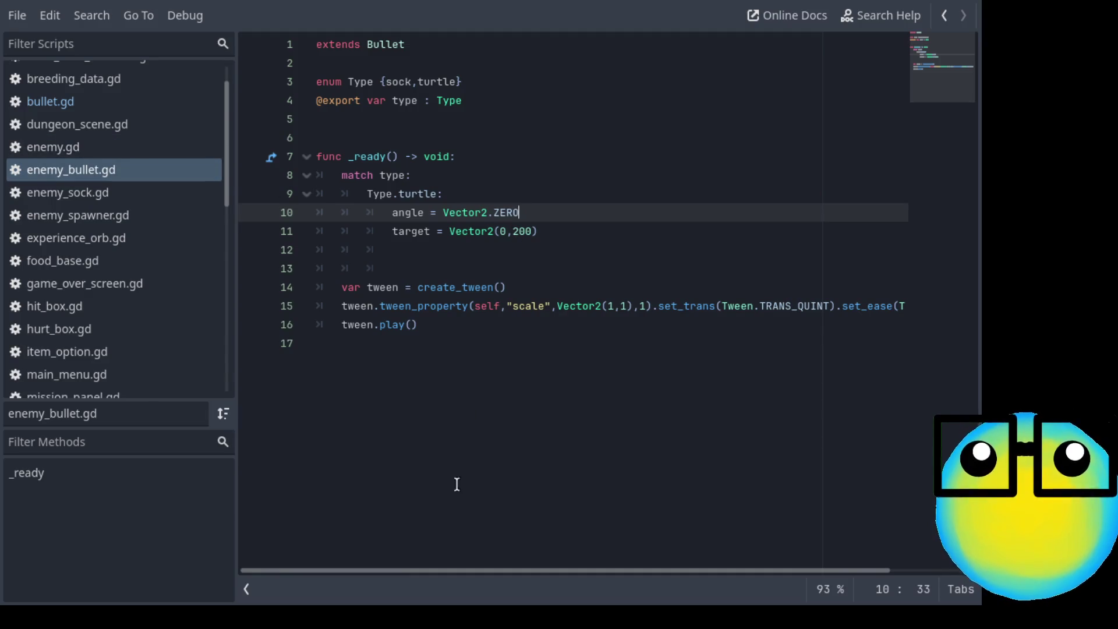
Place the caret on the empty last line of enemy_bullet.gd.
{"action": "left_click", "coordinate": [556, 343]}
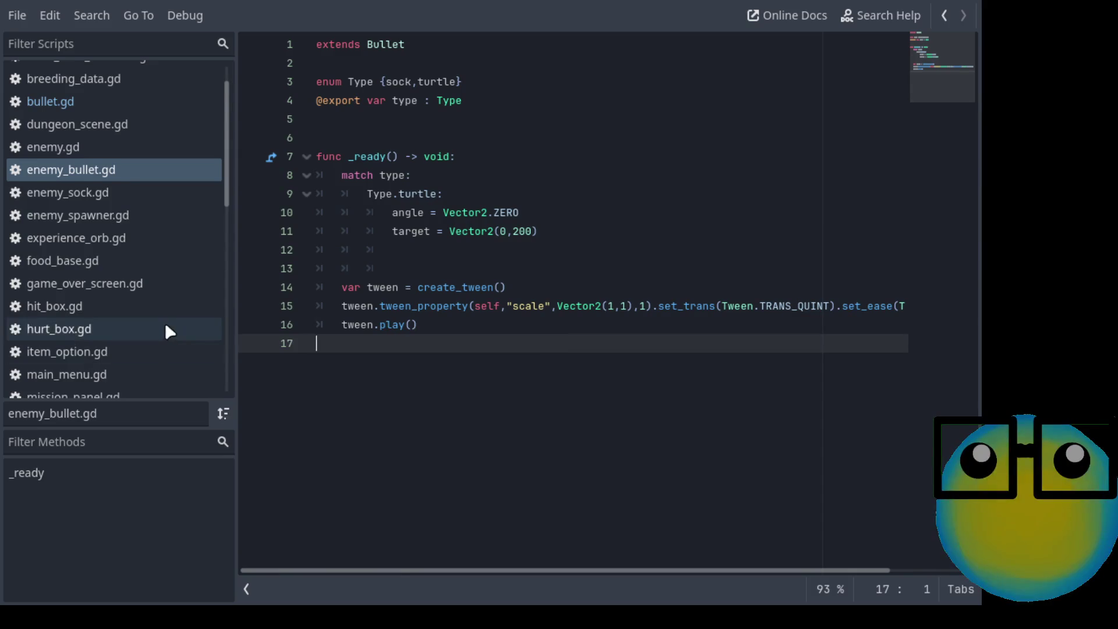
Scroll the script list and open turtle.gd to view its shoot_circle function.
{"action": "scroll", "coordinate": [169, 332], "scroll_direction": "down", "scroll_amount": 10}
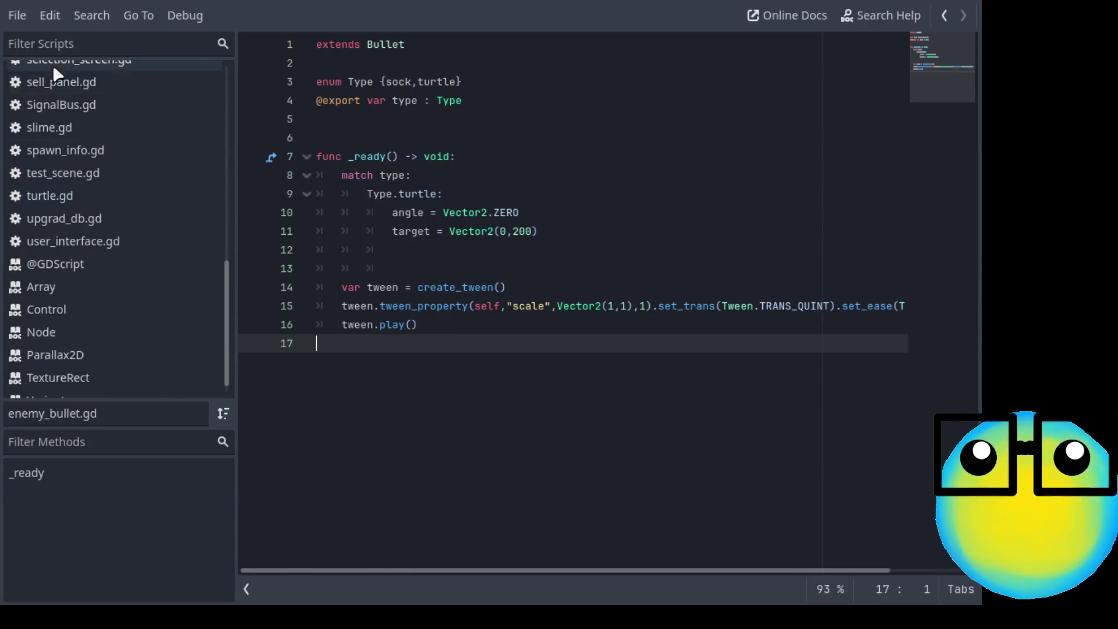
{"action": "left_click", "coordinate": [104, 192]}
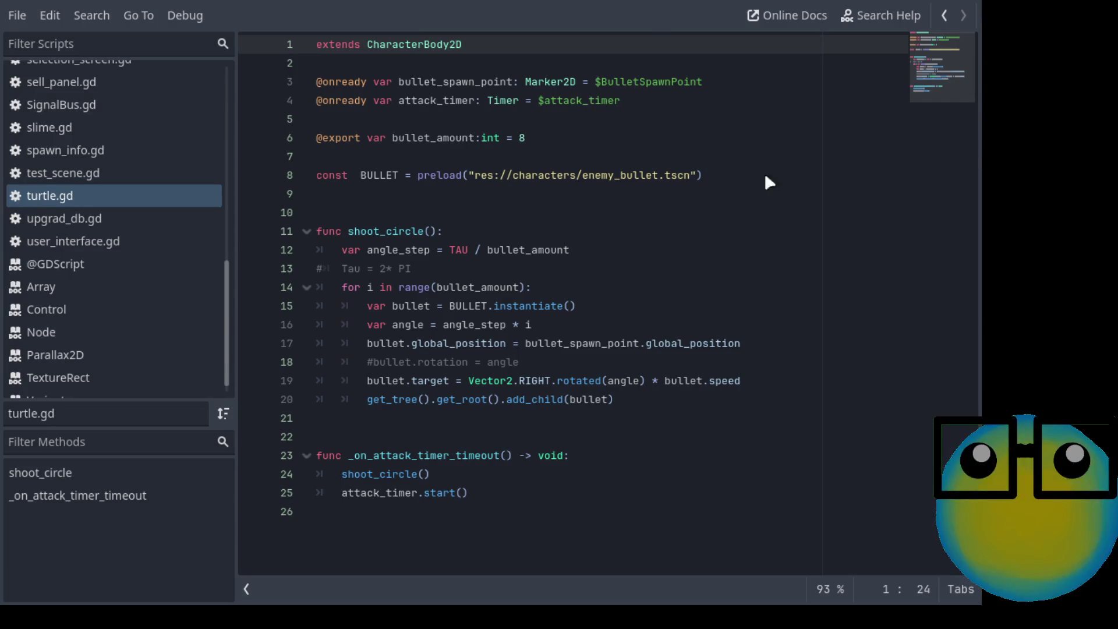
{"action": "left_click", "coordinate": [763, 66]}
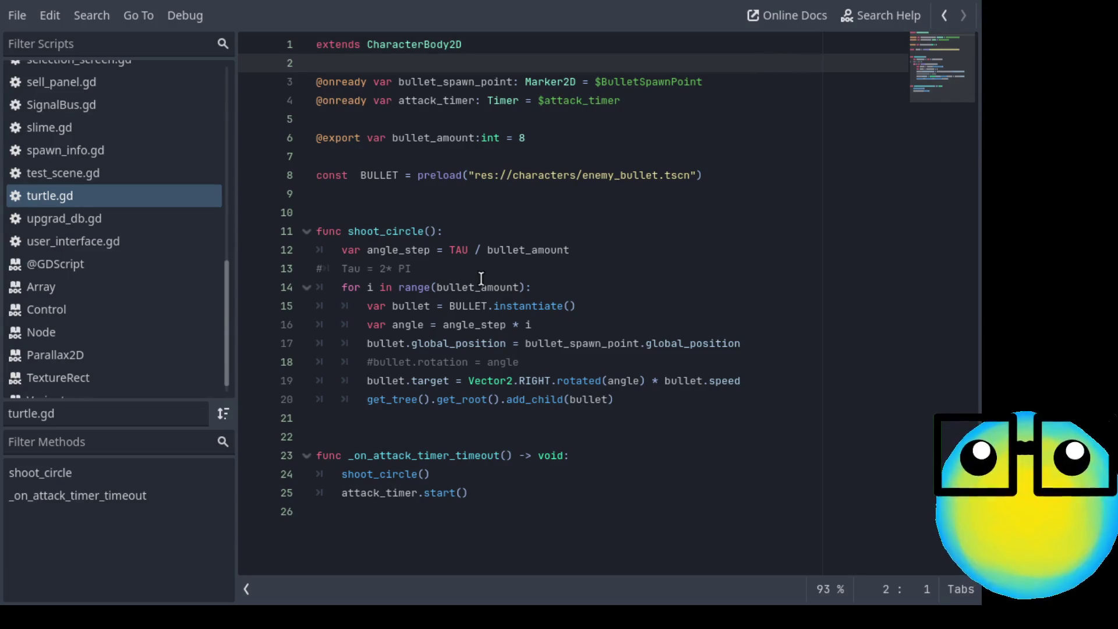
{"action": "left_click", "coordinate": [530, 227]}
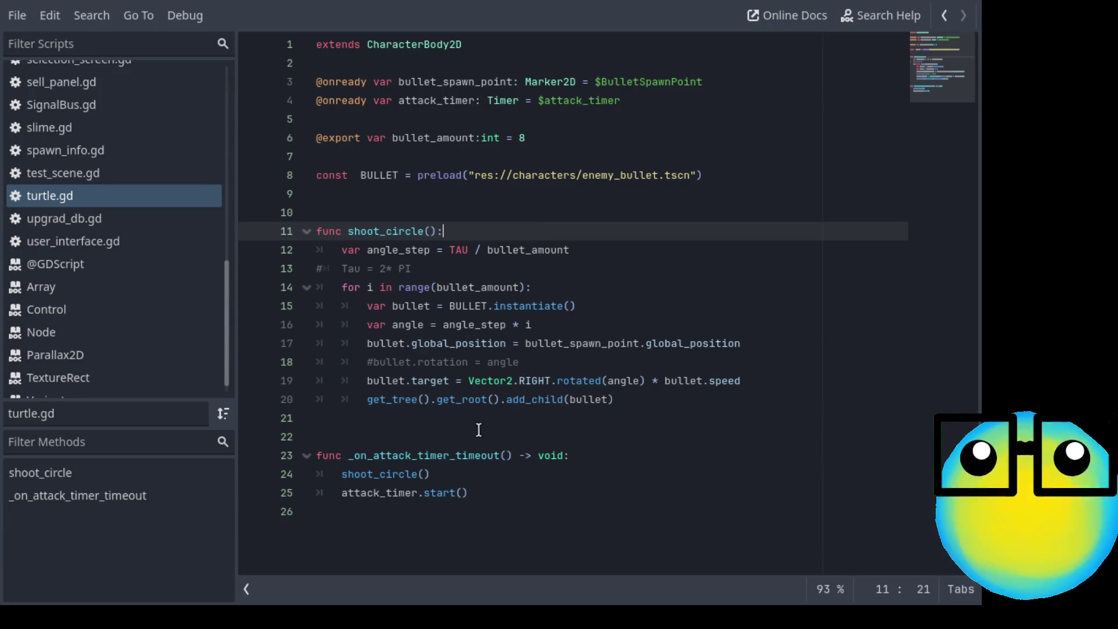
{"action": "key", "text": "Return"}
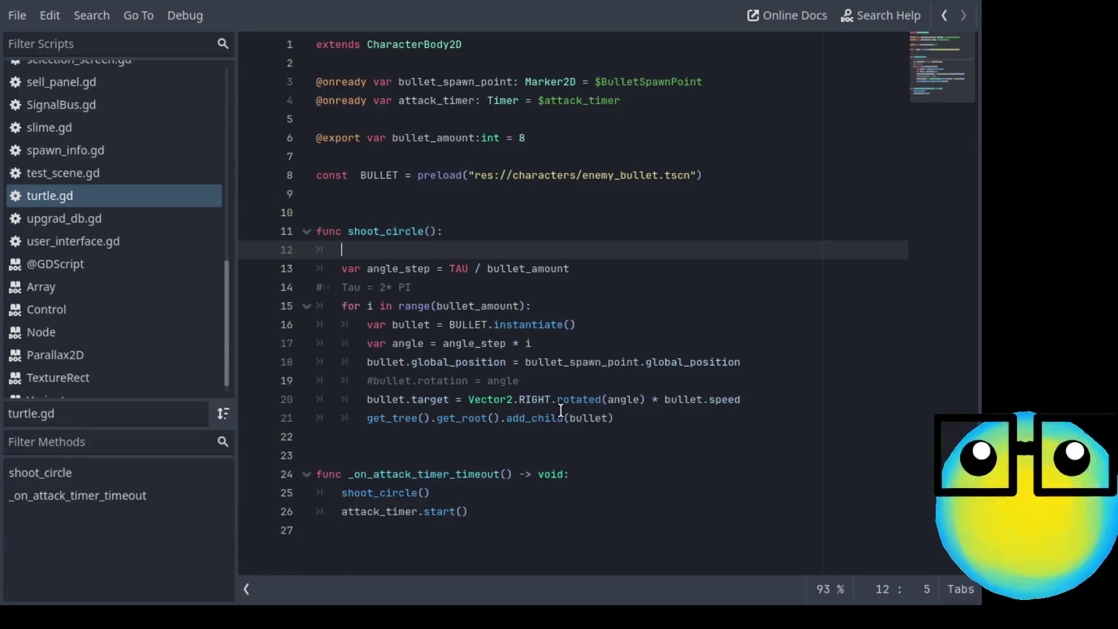
{"action": "key", "text": "BackSpace"}
{"action": "key", "text": "BackSpace"}
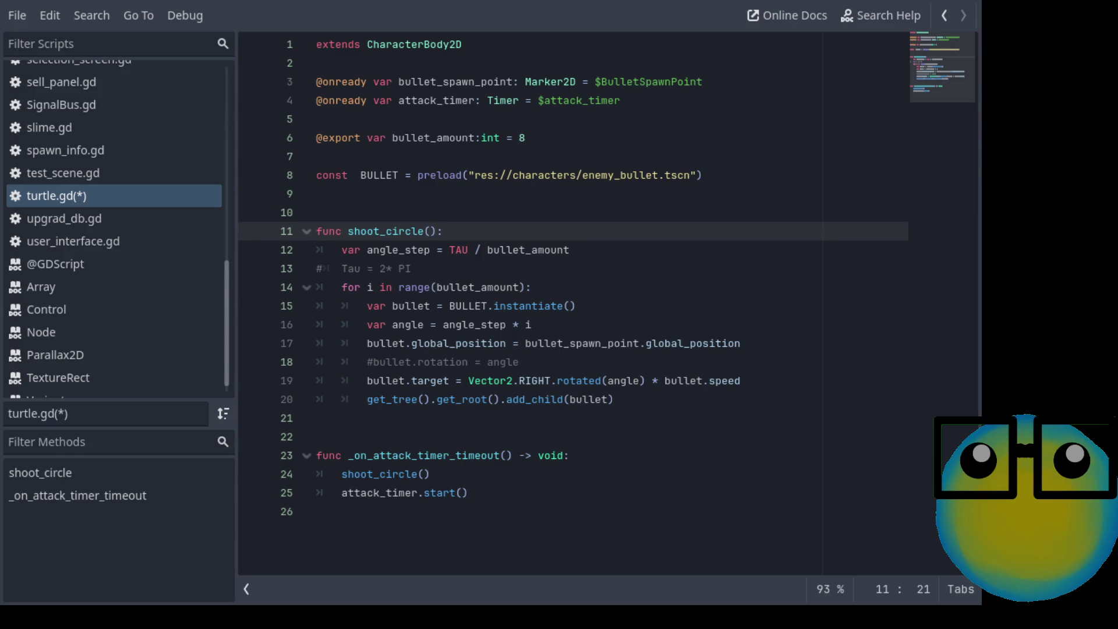
{"action": "left_click", "coordinate": [633, 52]}
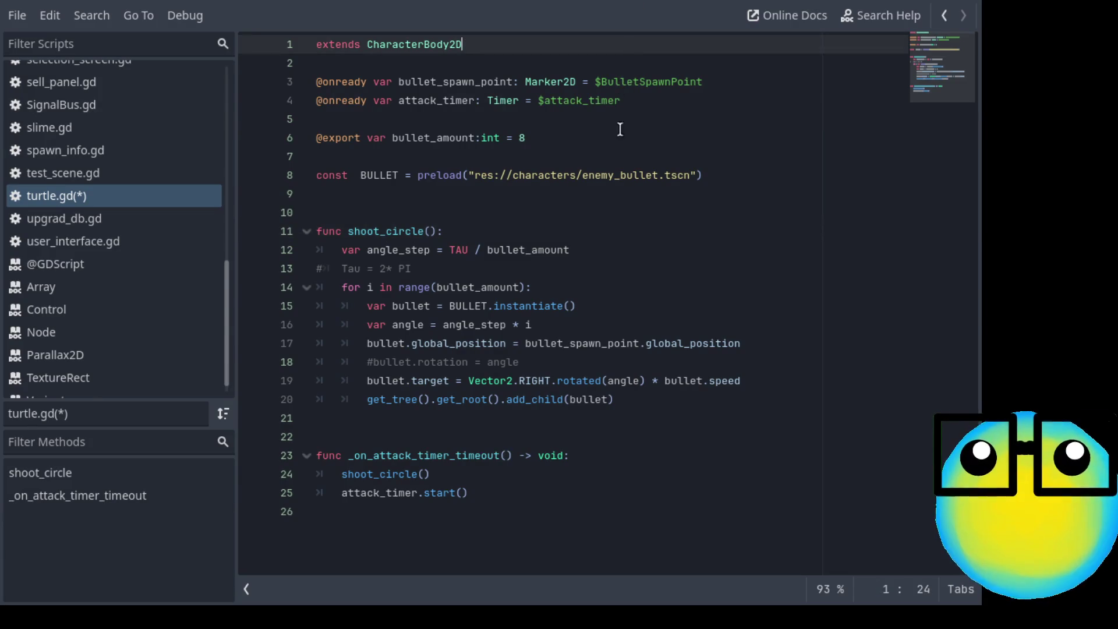
{"action": "left_click", "coordinate": [558, 285]}
{"action": "key", "text": "Return"}
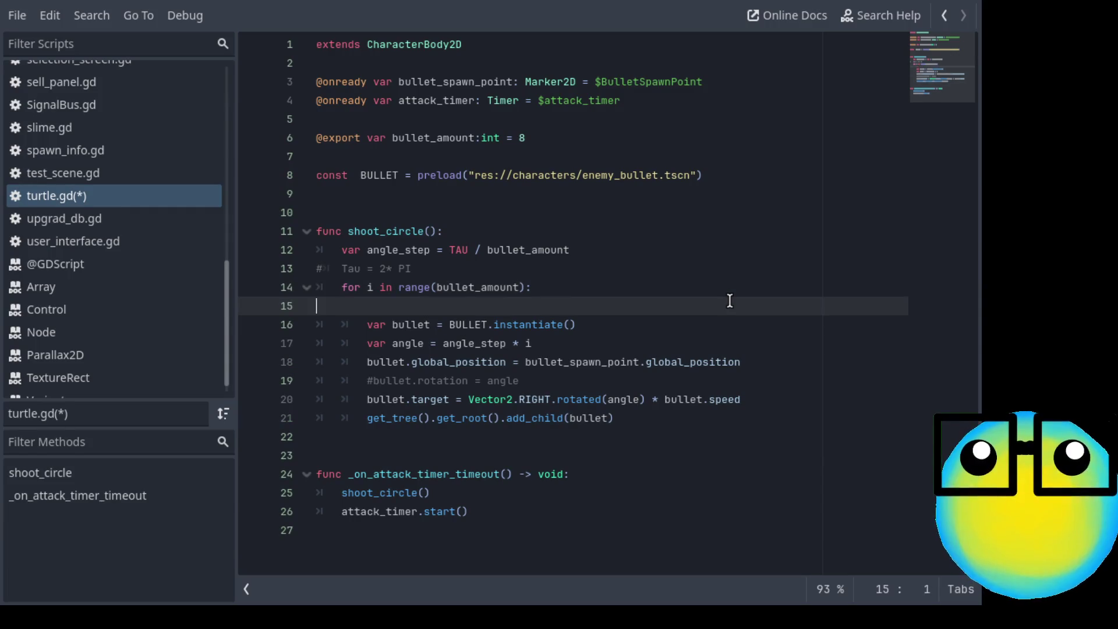
{"action": "key", "text": "ctrl+z"}
{"action": "left_click", "coordinate": [465, 230]}
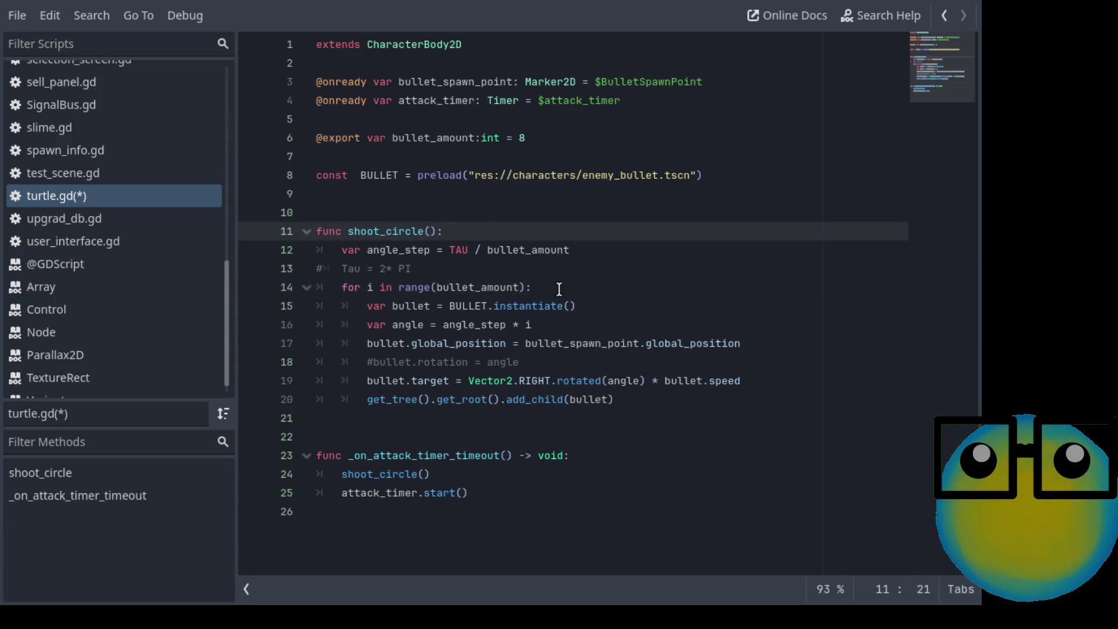
{"action": "key", "text": "Return"}
{"action": "type", "text": "BN"}
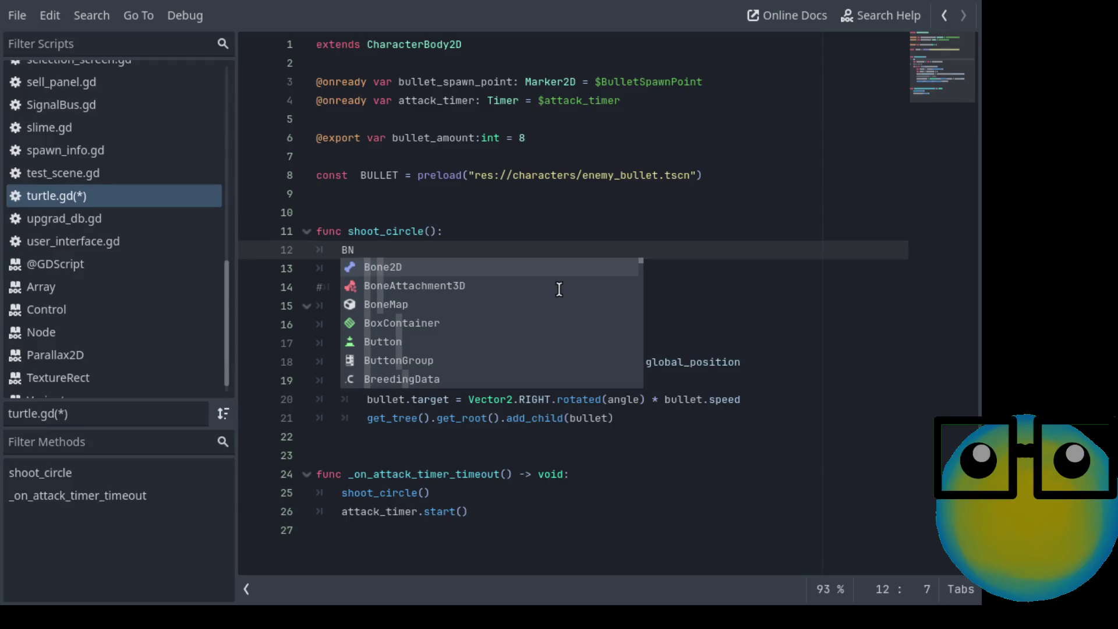
{"action": "key", "text": "BackSpace"}
{"action": "type", "text": "ULLET"}
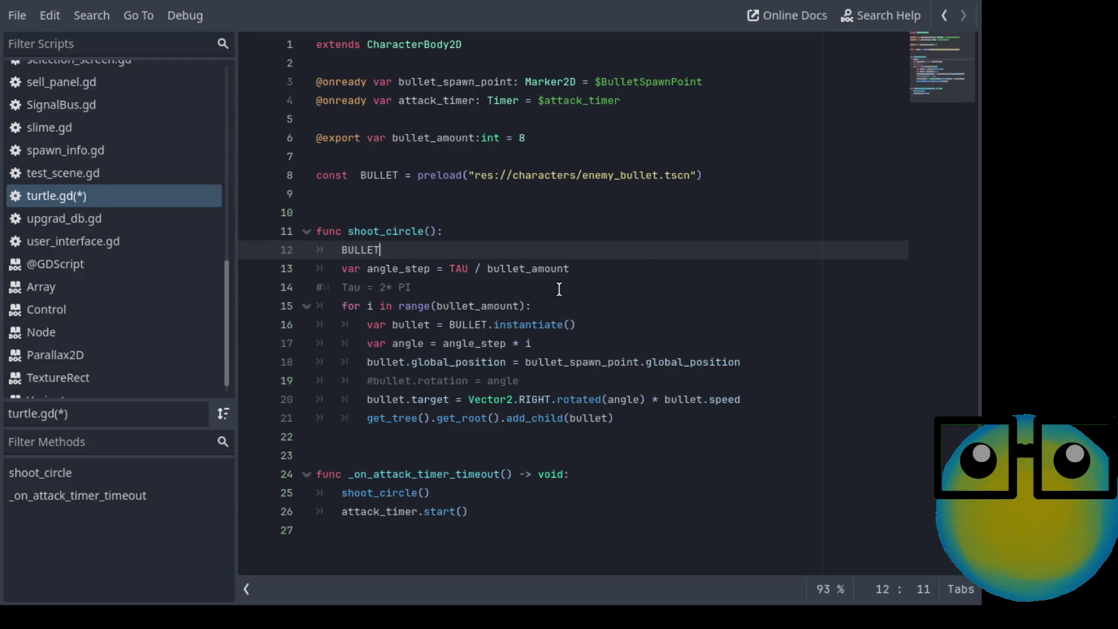
{"action": "type", "text": ".Ty"}
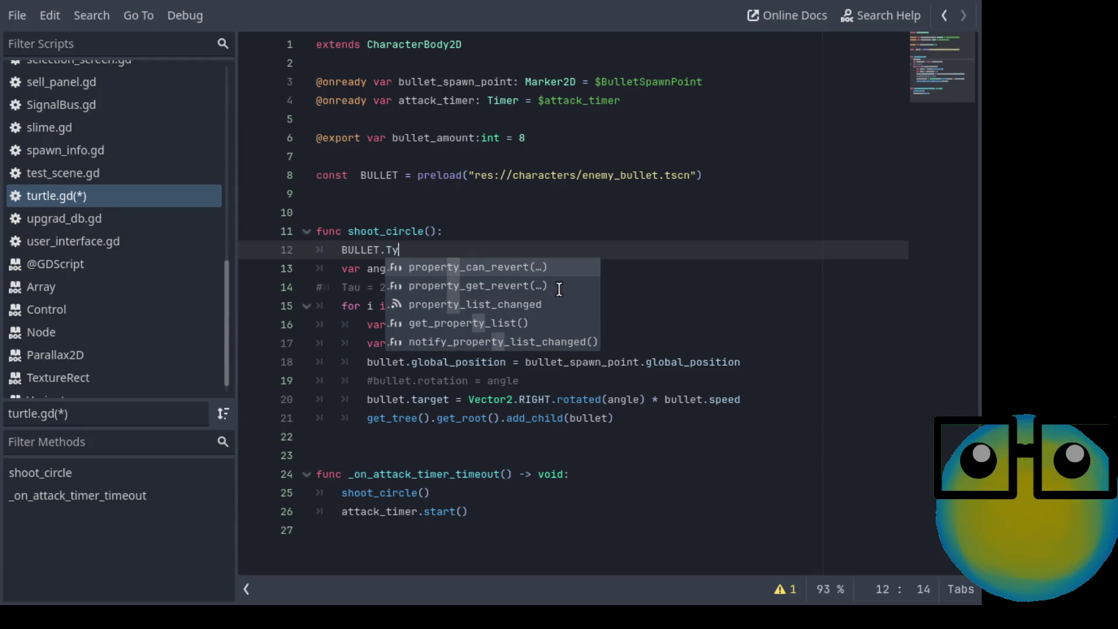
{"action": "type", "text": "pe."}
{"action": "key", "text": "Escape"}
{"action": "type", "text": "turtle"}
{"action": "key", "text": "ctrl+s"}
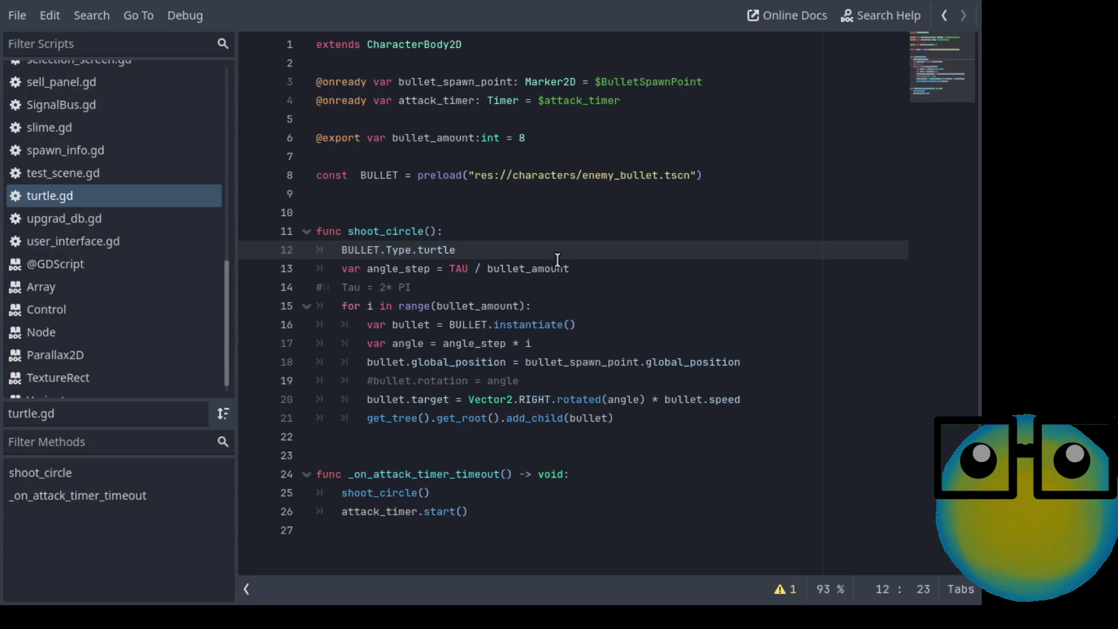
{"action": "left_click", "coordinate": [816, 454]}
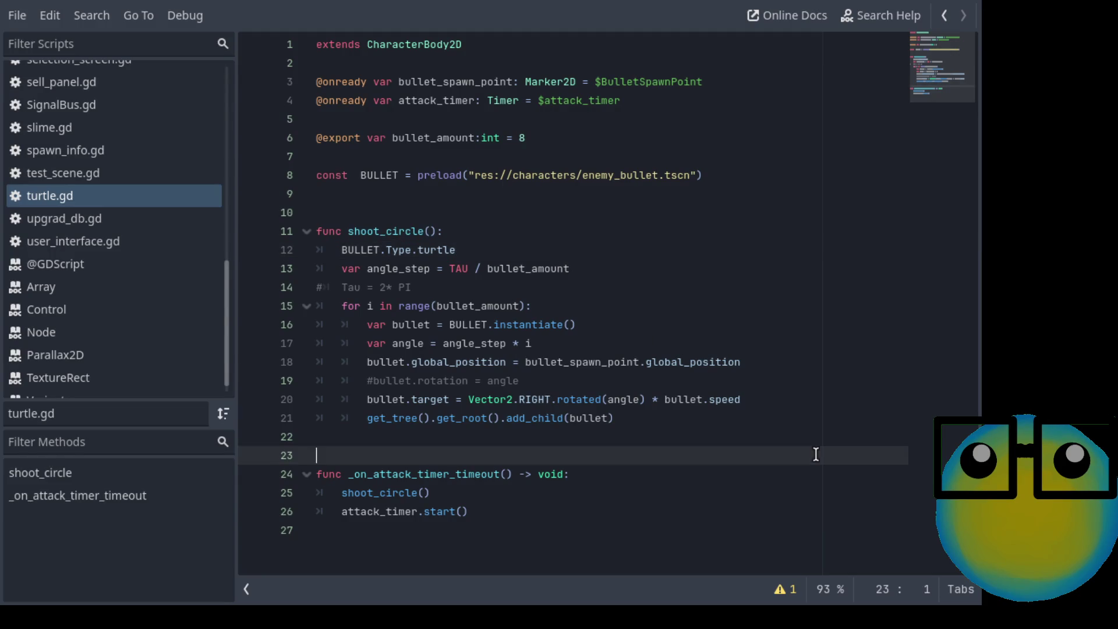
{"action": "left_click", "coordinate": [466, 250]}
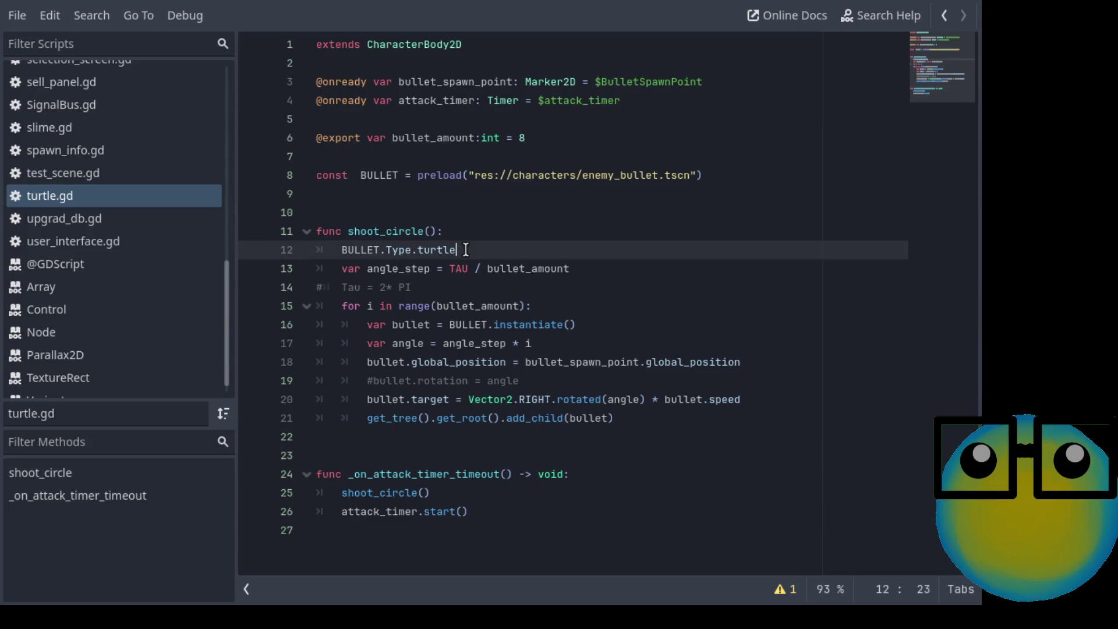
{"action": "key", "text": "BackSpace"}
{"action": "key", "text": "BackSpace"}
{"action": "key", "text": "BackSpace"}
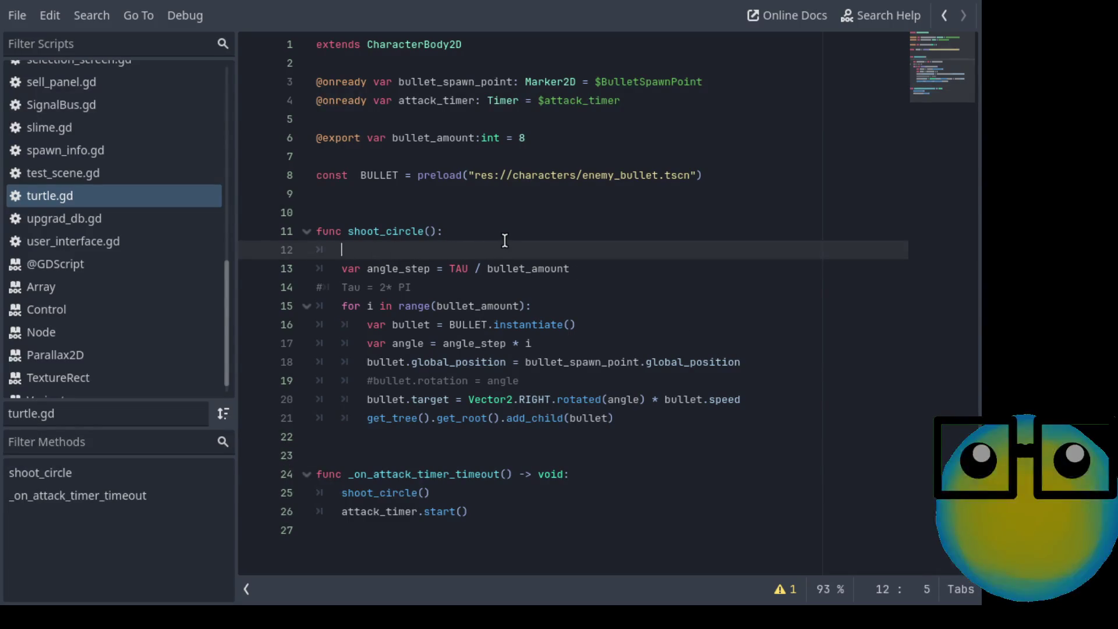
{"action": "key", "text": "BackSpace"}
{"action": "key", "text": "BackSpace"}
{"action": "scroll", "coordinate": [164, 232], "scroll_direction": "up", "scroll_amount": 3}
Open bullet.gd to inspect its code.
{"action": "scroll", "coordinate": [164, 232], "scroll_direction": "up", "scroll_amount": 10}
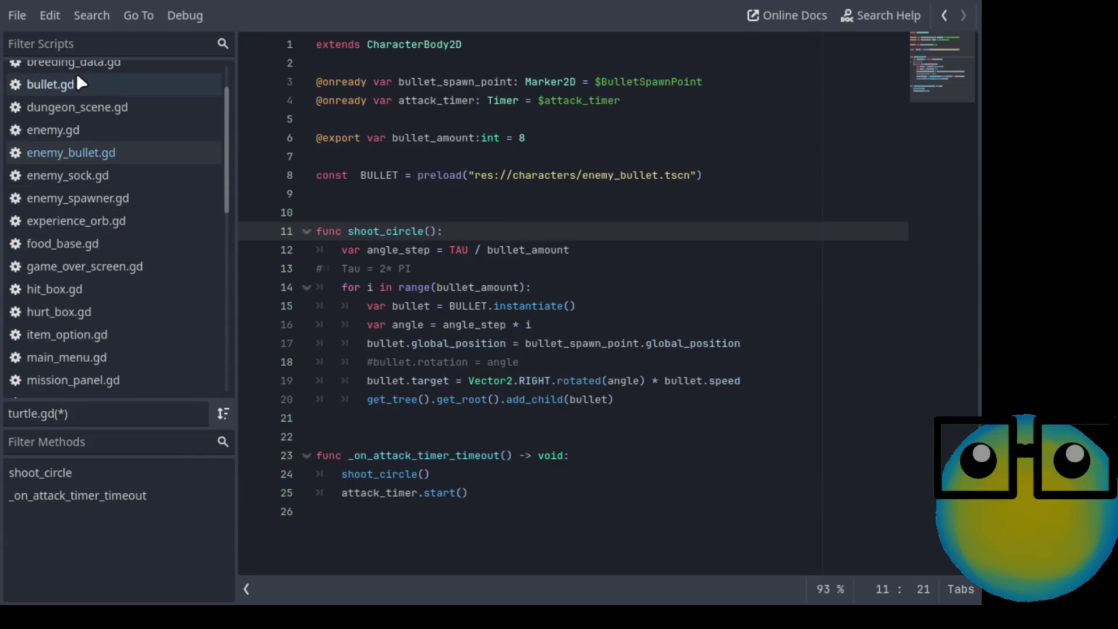
{"action": "left_click", "coordinate": [79, 83]}
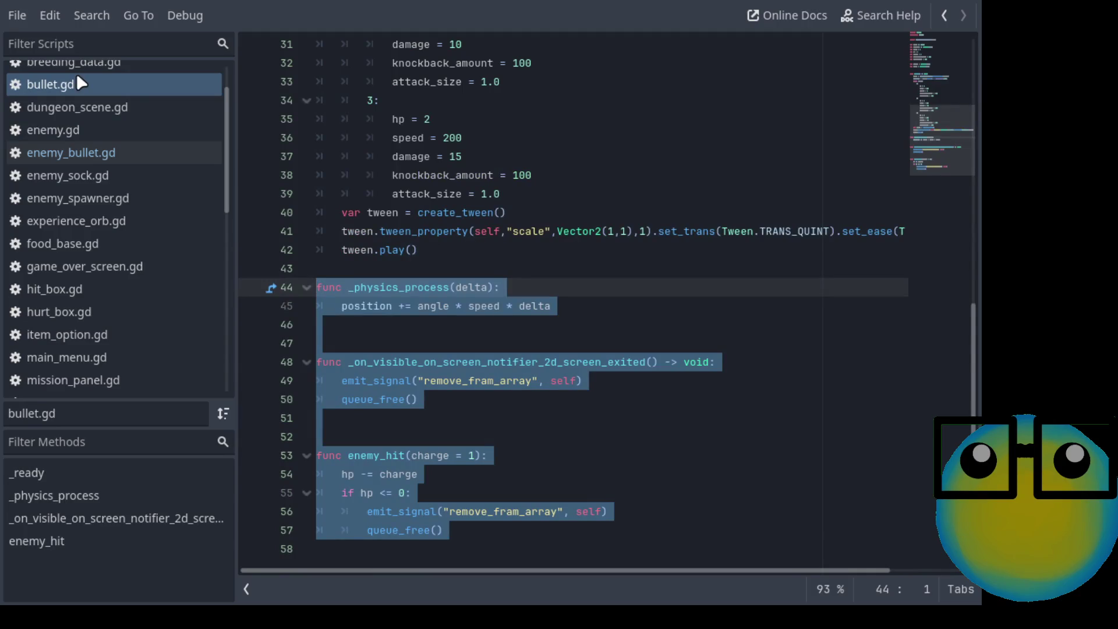
{"action": "left_click", "coordinate": [597, 323]}
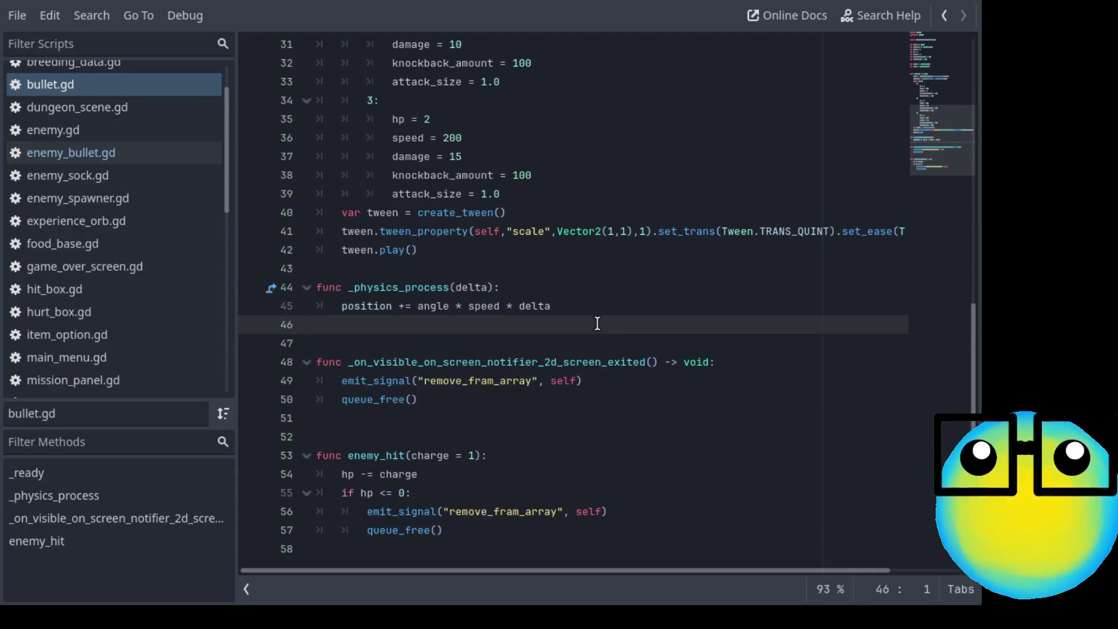
Review enemy_bullet.gd's sock/turtle Type enum and _ready match, then return to turtle.gd.
{"action": "left_click", "coordinate": [116, 152]}
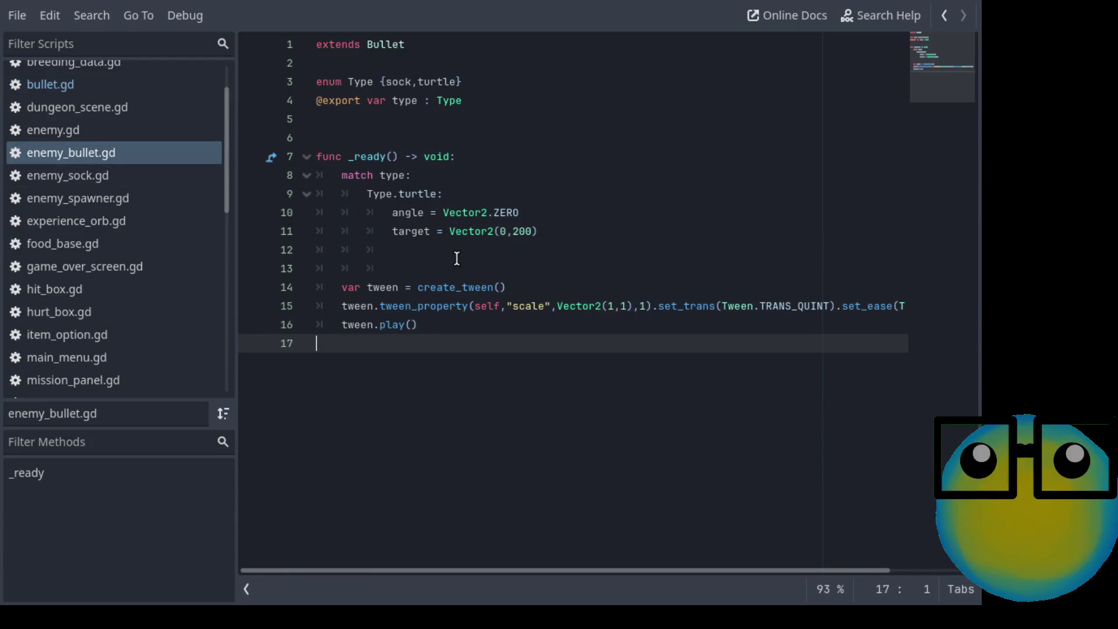
{"action": "scroll", "coordinate": [166, 288], "scroll_direction": "down", "scroll_amount": 6}
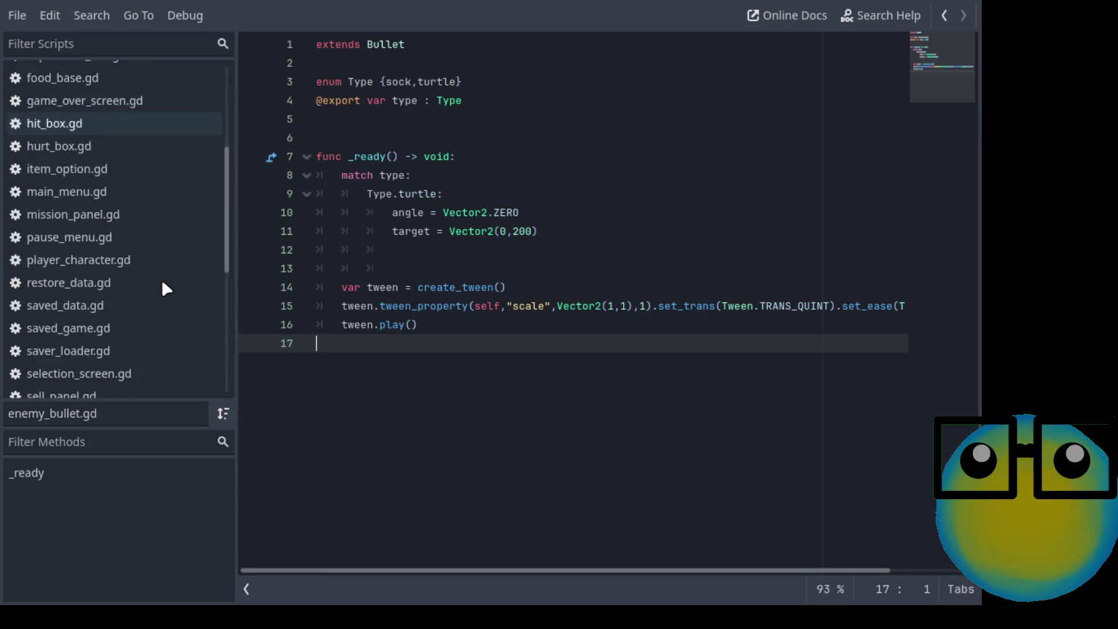
{"action": "scroll", "coordinate": [162, 282], "scroll_direction": "up", "scroll_amount": 2}
{"action": "scroll", "coordinate": [162, 282], "scroll_direction": "down", "scroll_amount": 3}
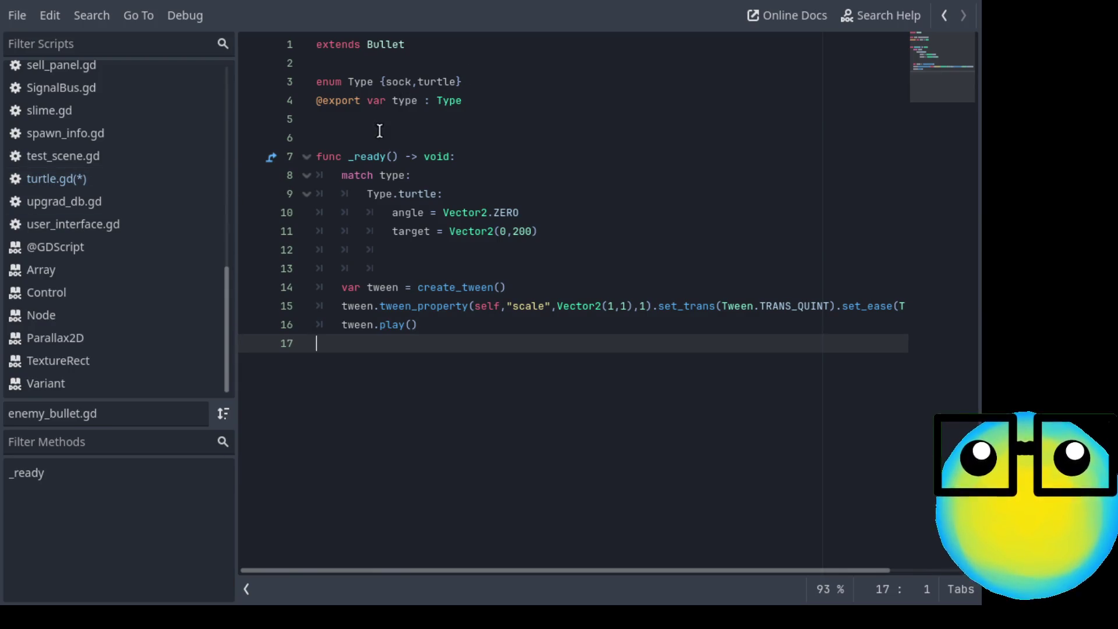
{"action": "left_click", "coordinate": [111, 180]}
Add bullet.type = bullet.Type.turtle after each bullet's instantiation and save turtle.gd.
{"action": "left_click", "coordinate": [626, 306]}
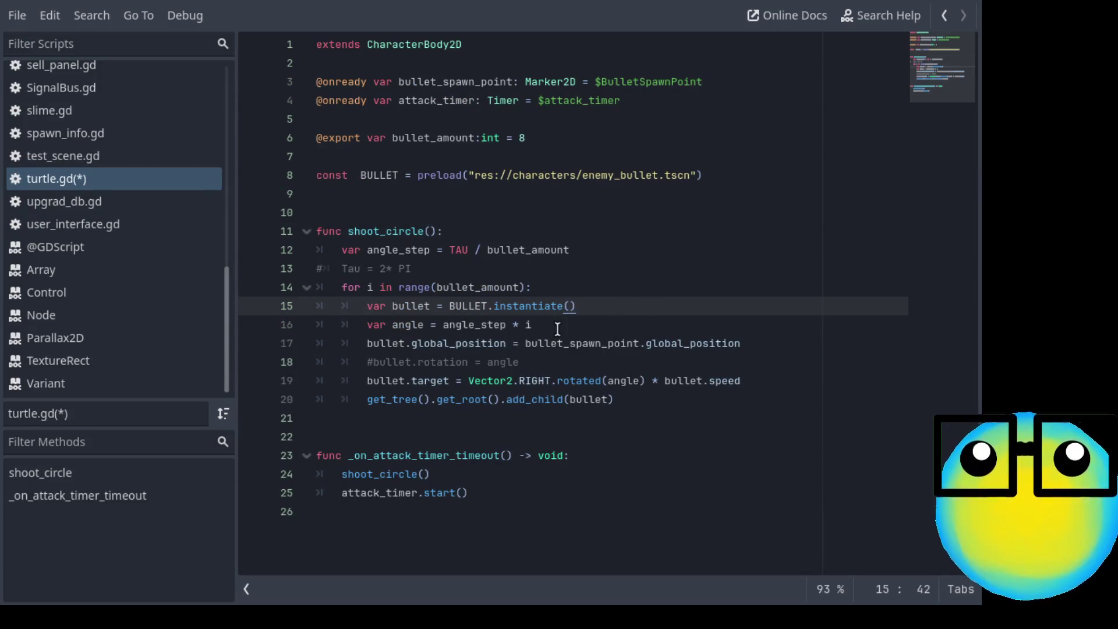
{"action": "key", "text": "Return"}
{"action": "key", "text": "Return"}
{"action": "type", "text": ".t"}
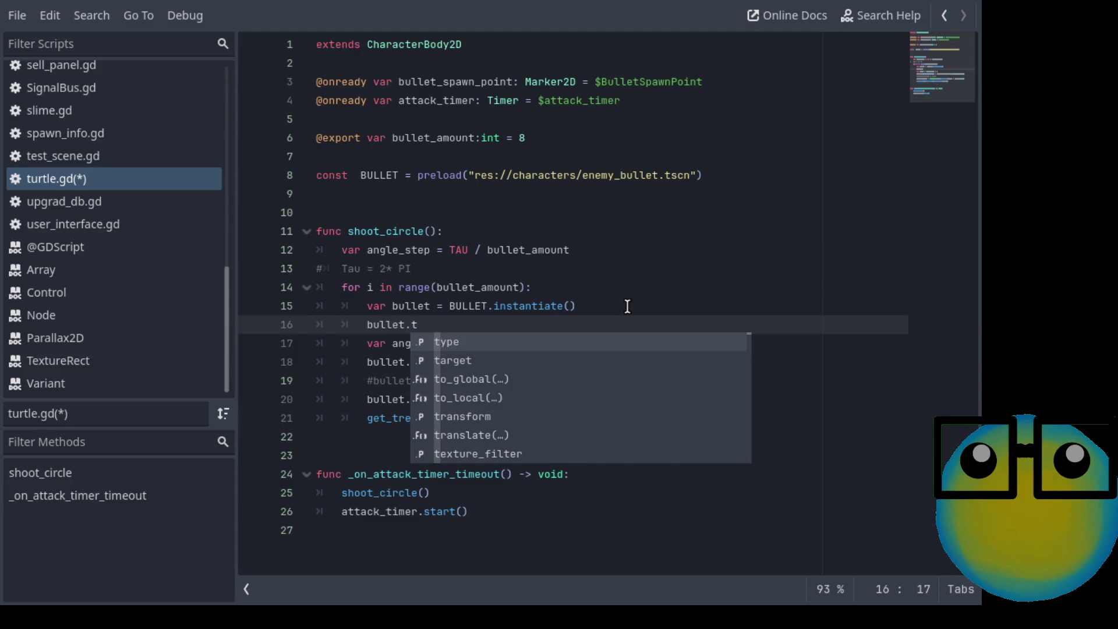
{"action": "key", "text": "Return"}
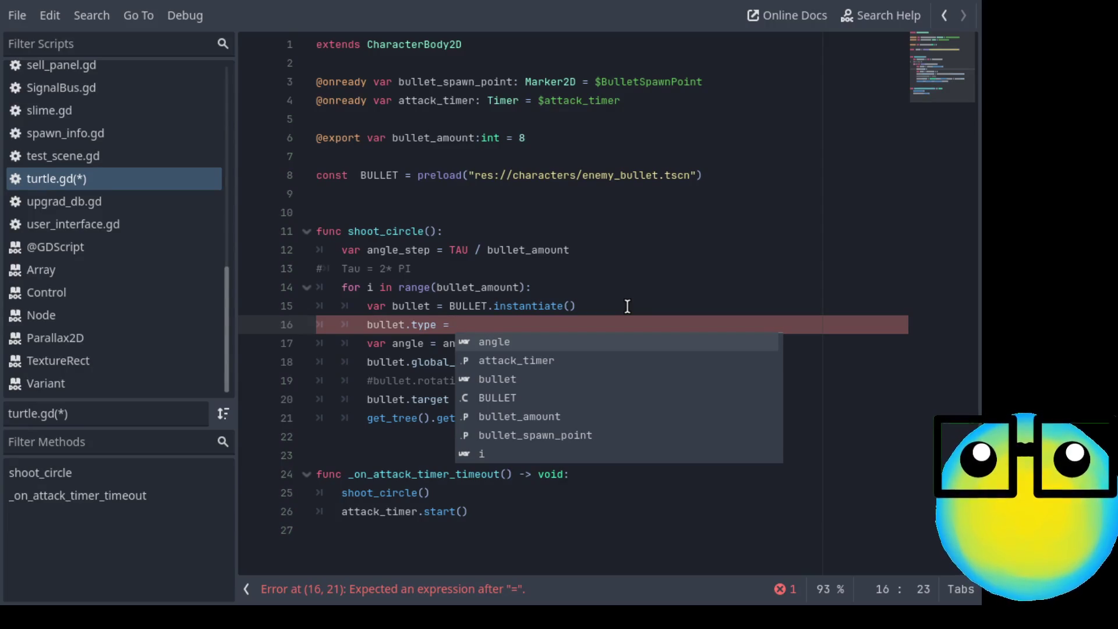
{"action": "type", "text": "T"}
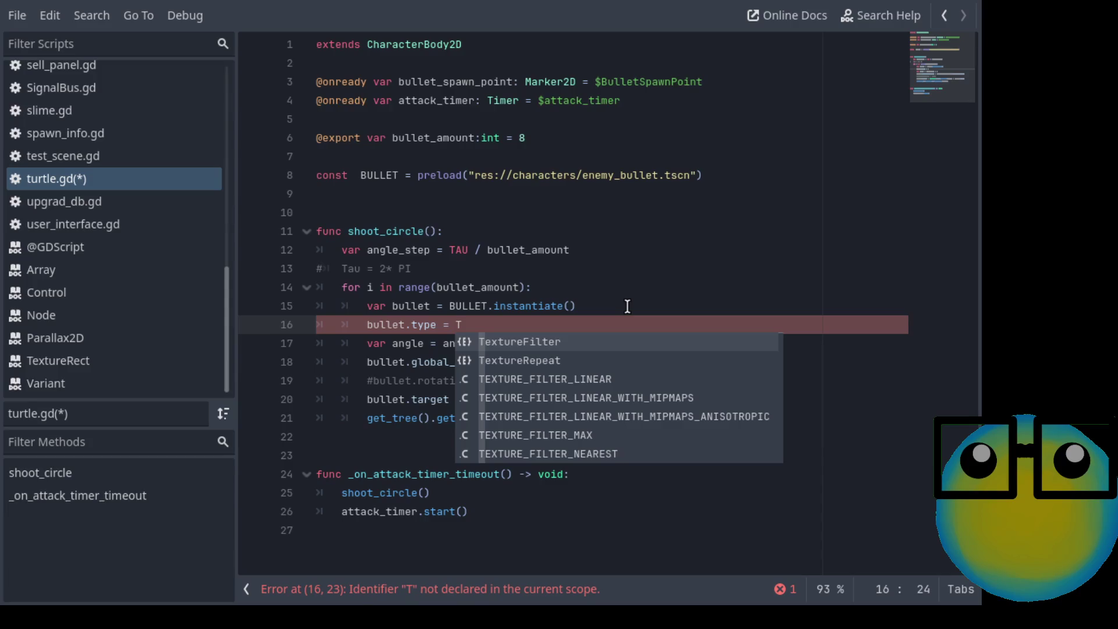
{"action": "key", "text": "BackSpace"}
{"action": "type", "text": "bu"}
{"action": "key", "text": "Return"}
{"action": "type", "text": "."}
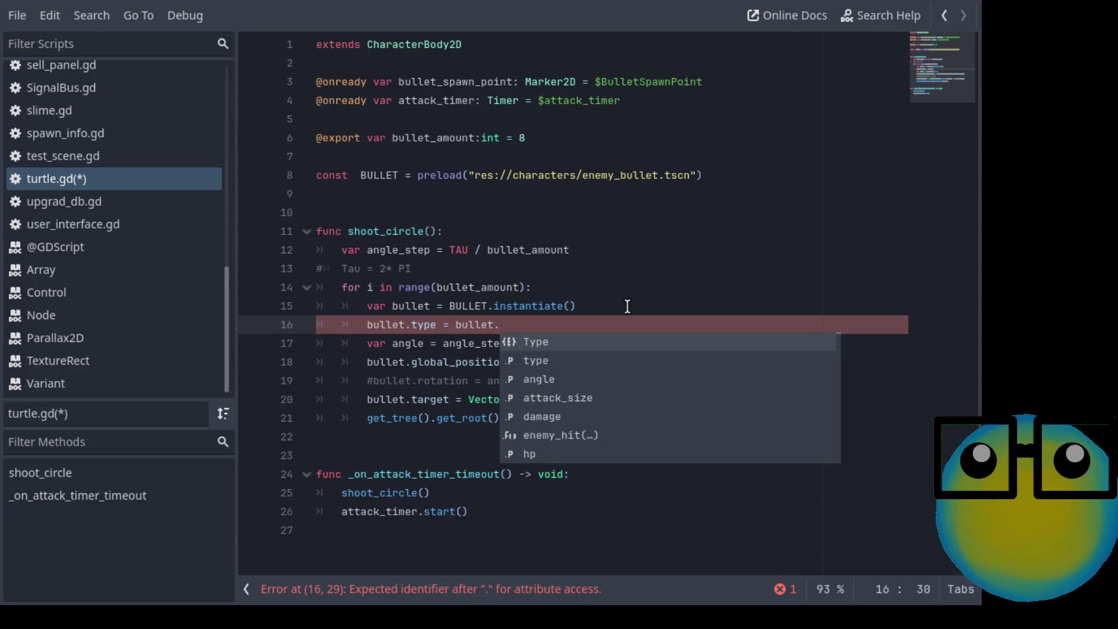
{"action": "key", "text": "Return"}
{"action": "type", "text": "."}
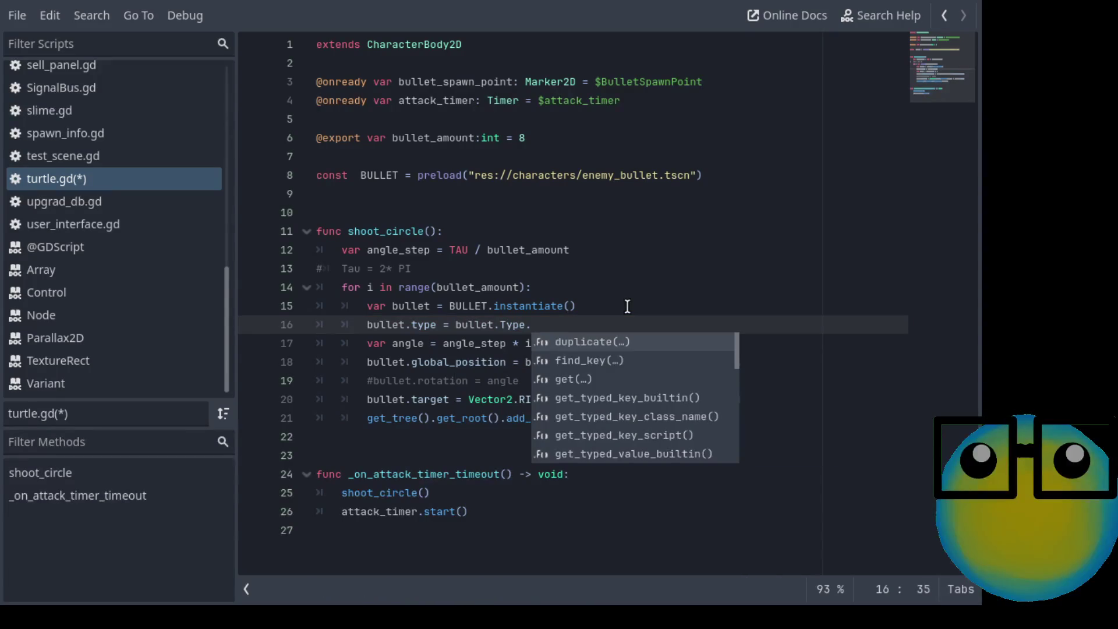
{"action": "type", "text": "turtle"}
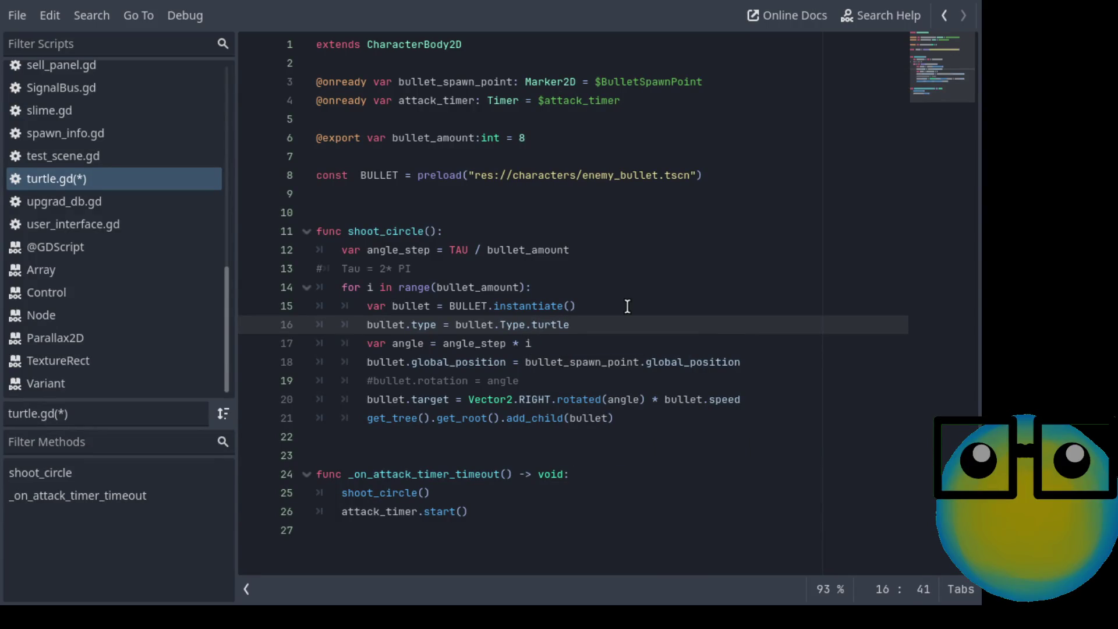
{"action": "left_click", "coordinate": [627, 305]}
{"action": "key", "text": "ctrl+s"}
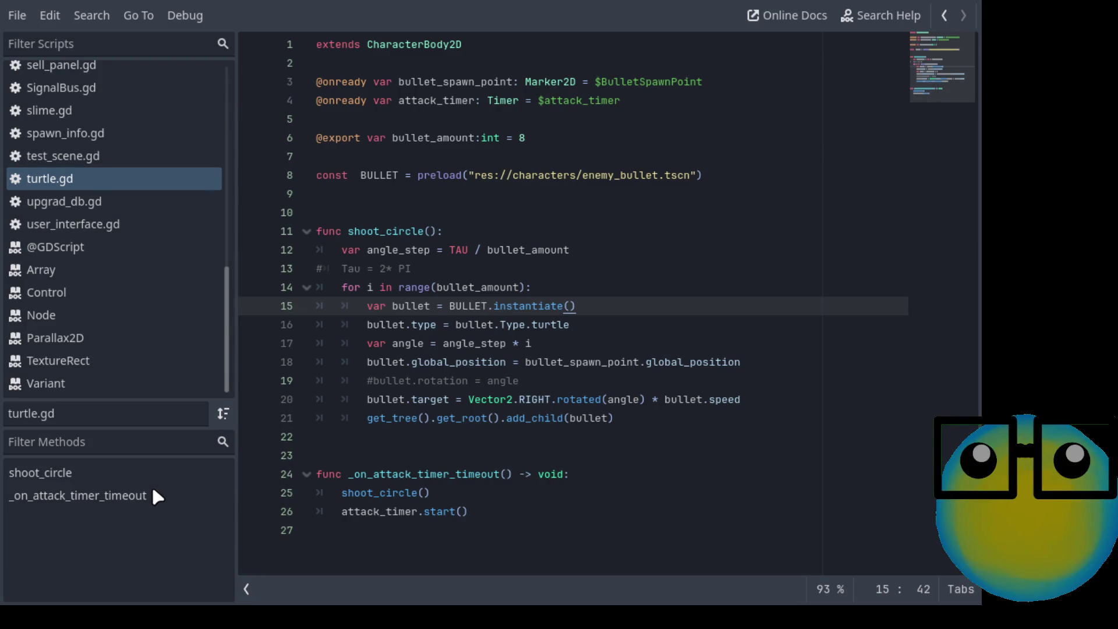
Start a new game, restart after game over, and send the green slime on a mission.
{"action": "left_click", "coordinate": [861, 405]}
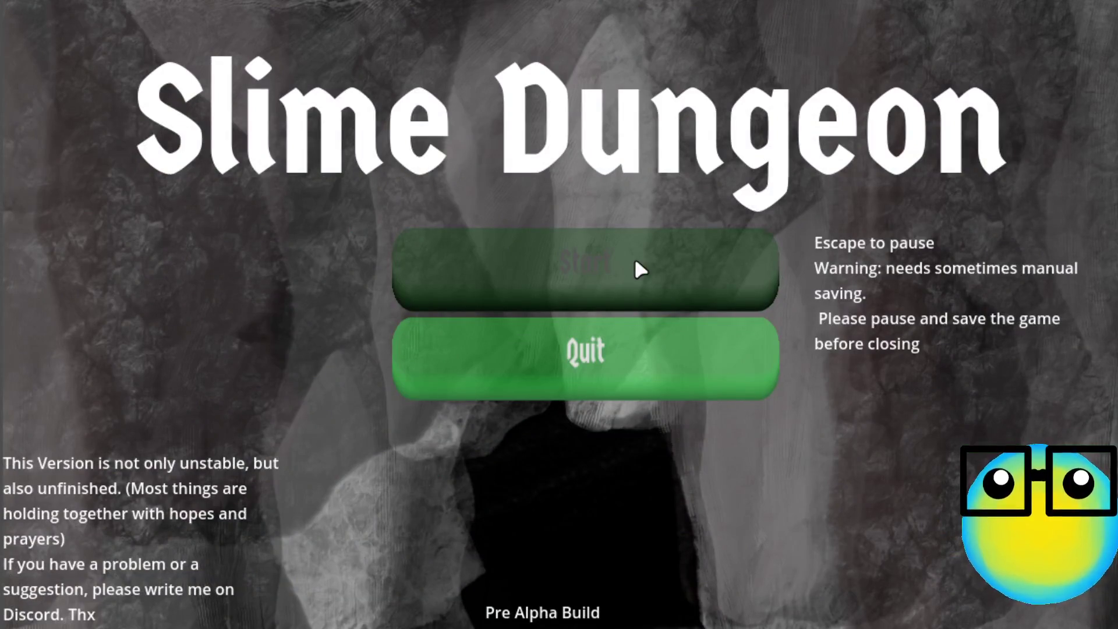
{"action": "left_click", "coordinate": [635, 261]}
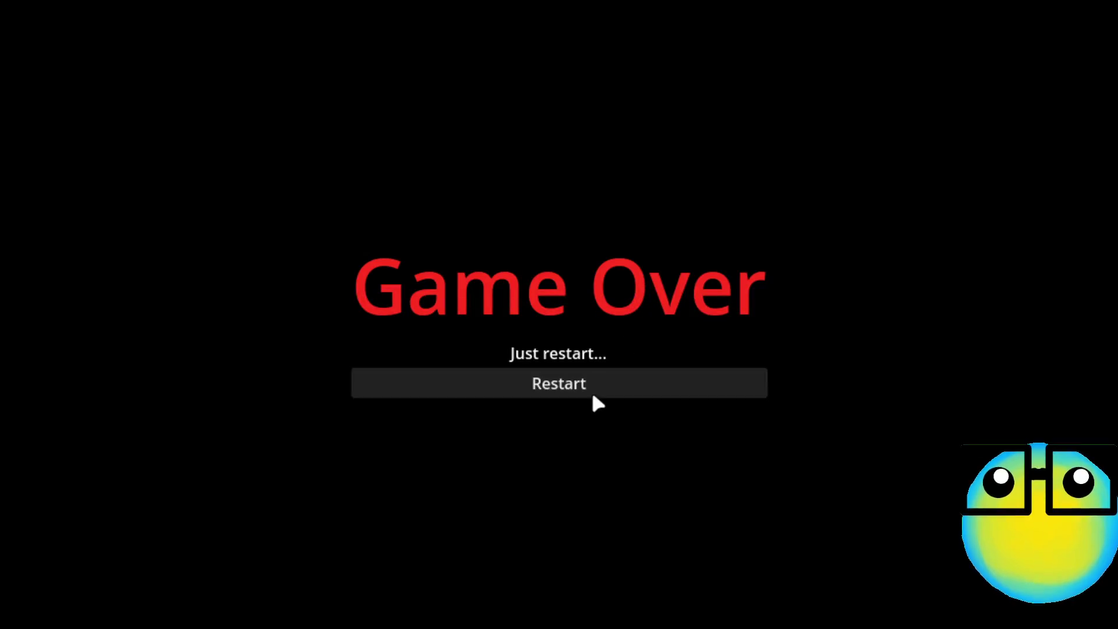
{"action": "left_click", "coordinate": [594, 392]}
{"action": "left_click", "coordinate": [609, 279]}
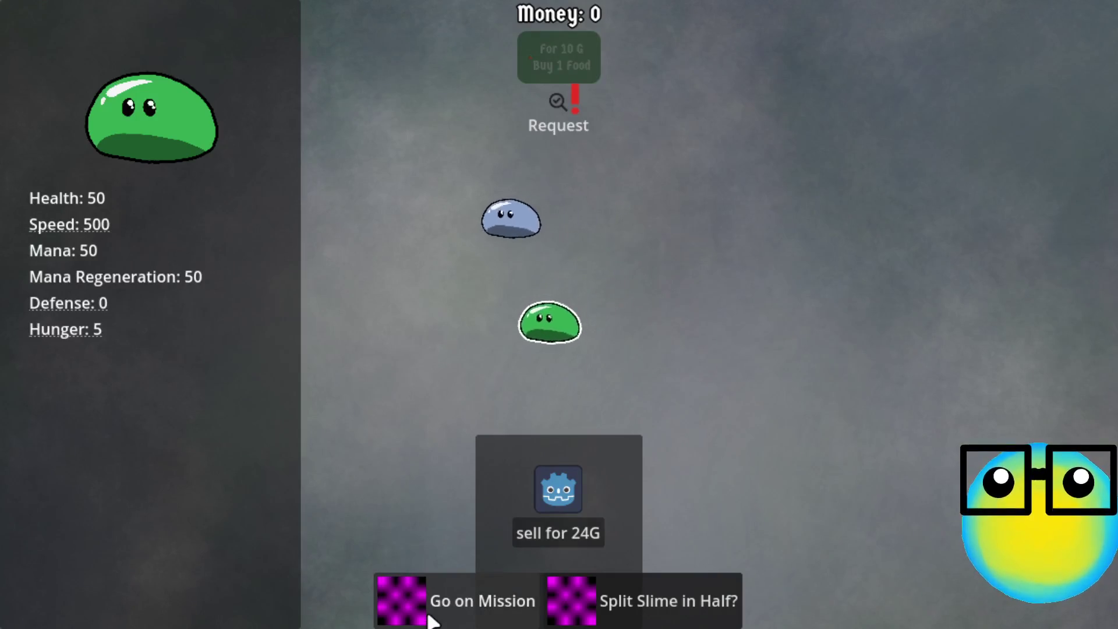
{"action": "left_click", "coordinate": [456, 619]}
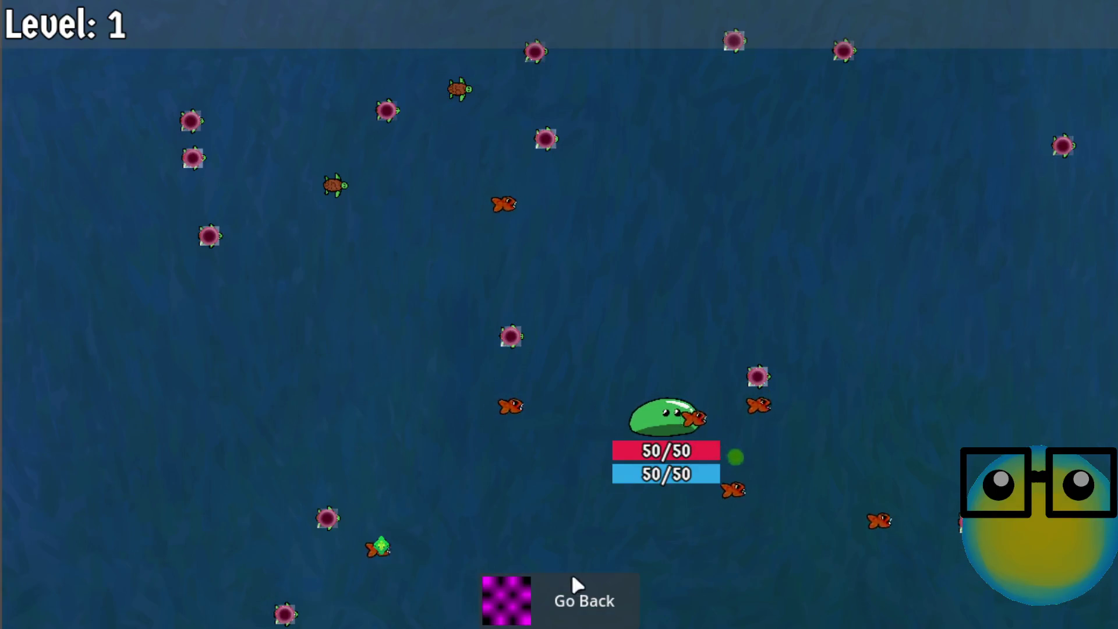
Return to the hub, pause, and choose Save Game.
{"action": "left_click", "coordinate": [559, 585]}
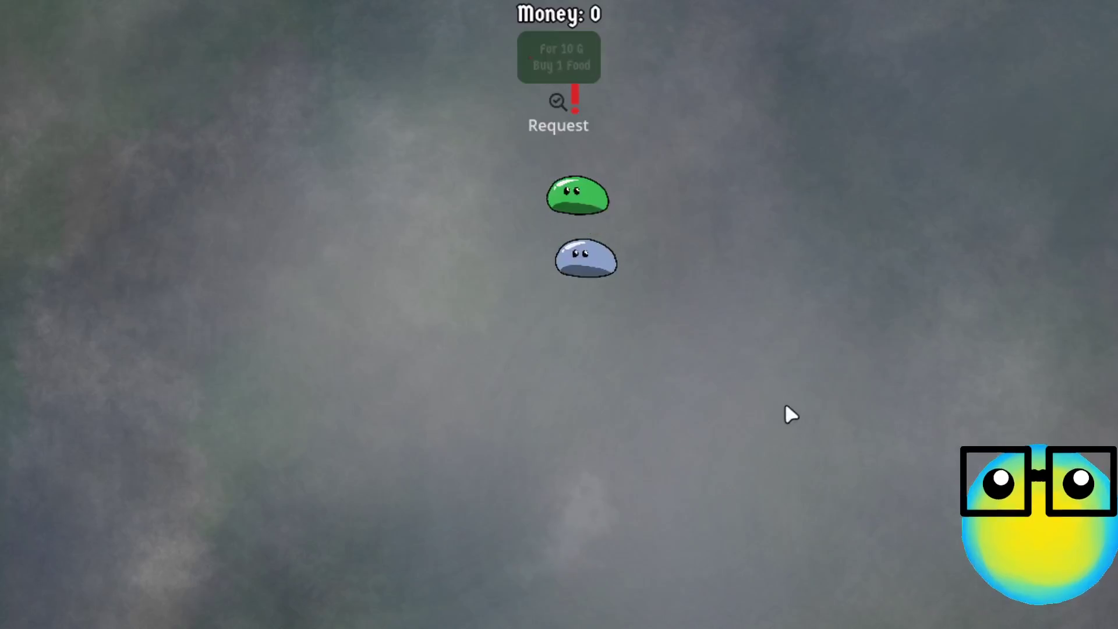
{"action": "key", "text": "Escape"}
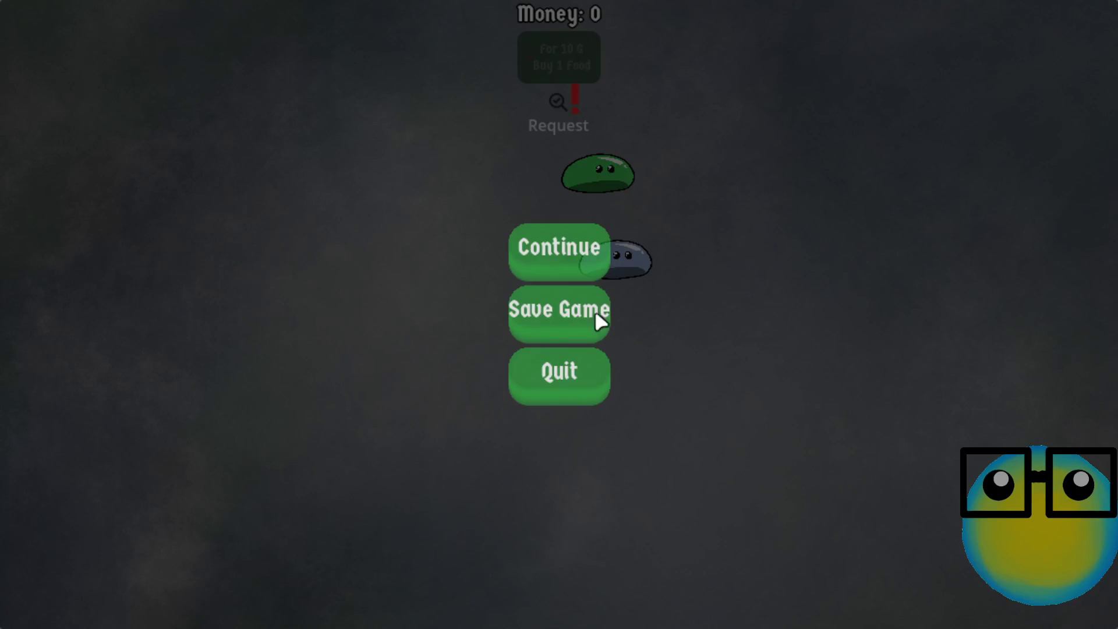
{"action": "left_click", "coordinate": [596, 317]}
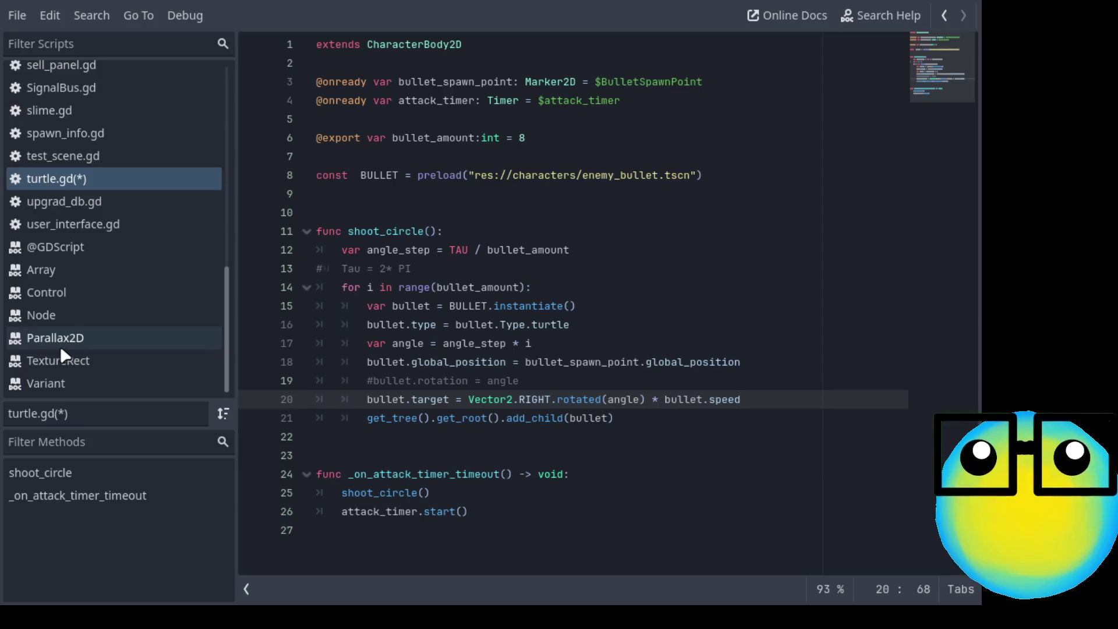
Save turtle.gd and open enemy_bullet.gd.
{"action": "key", "text": "ctrl+s"}
{"action": "scroll", "coordinate": [59, 151], "scroll_direction": "up", "scroll_amount": 5}
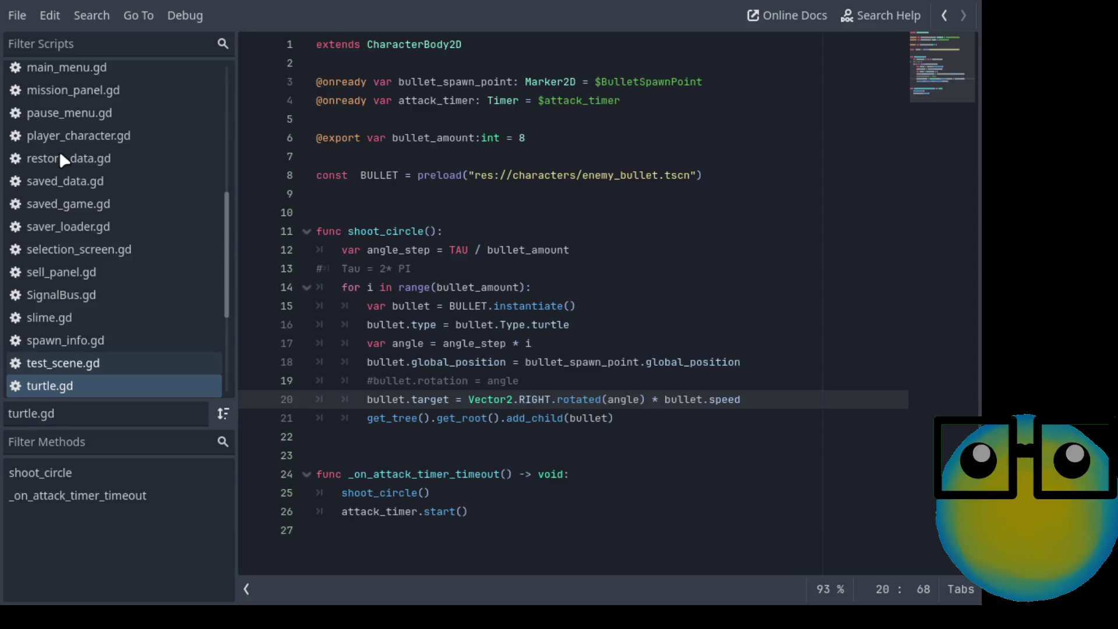
{"action": "scroll", "coordinate": [60, 155], "scroll_direction": "up", "scroll_amount": 5}
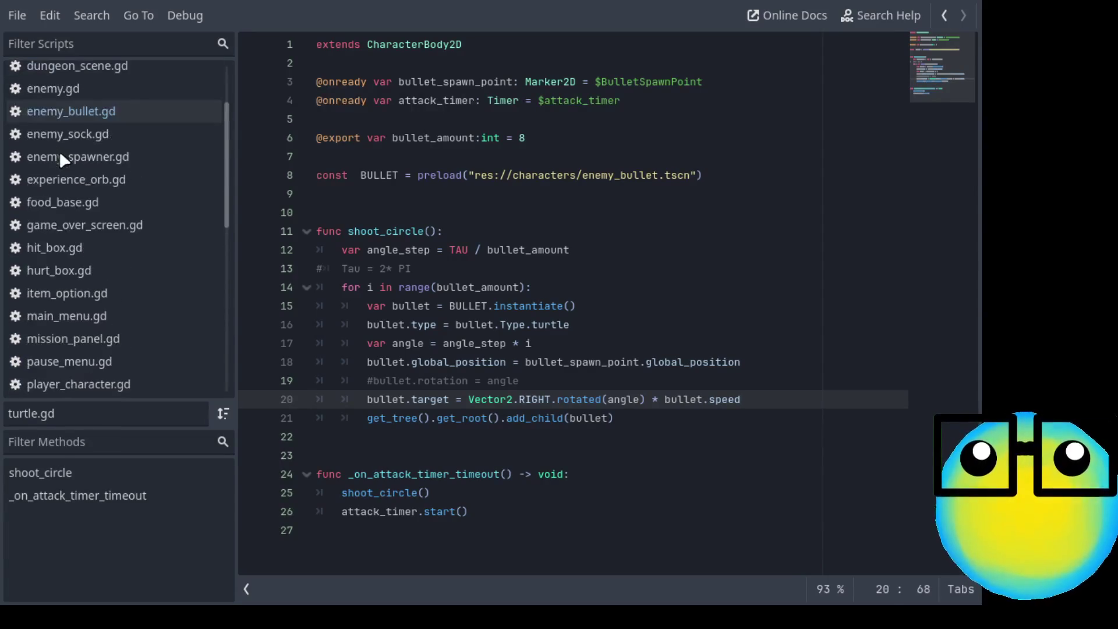
{"action": "left_click", "coordinate": [96, 111]}
Add a Type.sock case calling super() below the turtle target line.
{"action": "left_click", "coordinate": [553, 231]}
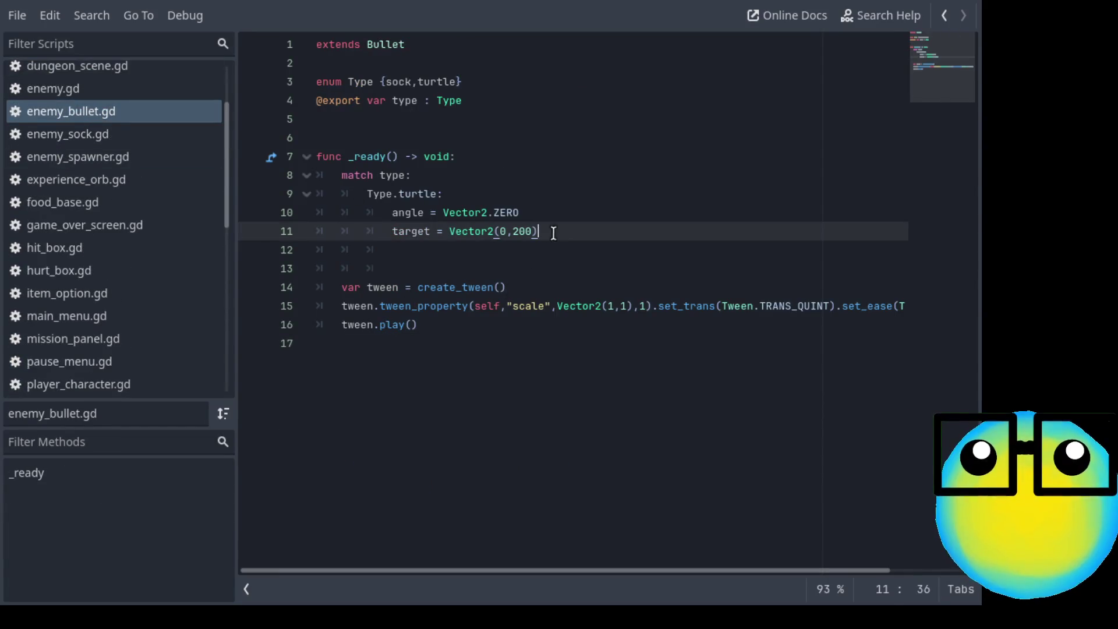
{"action": "key", "text": "Return"}
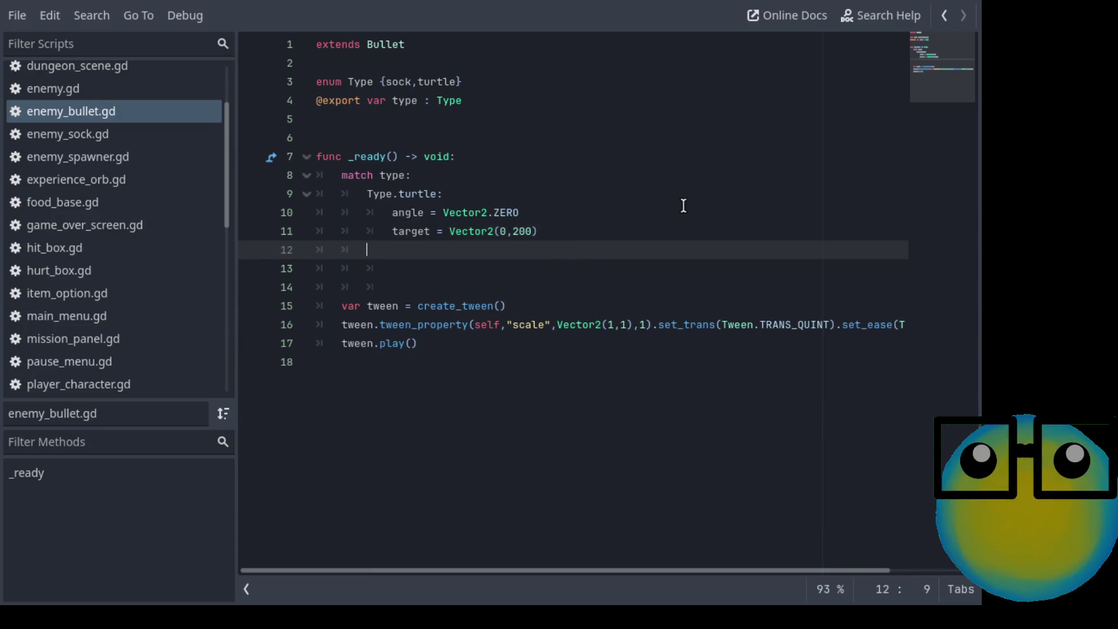
{"action": "type", "text": "Ty"}
{"action": "key", "text": "Return"}
{"action": "type", "text": "sock:"}
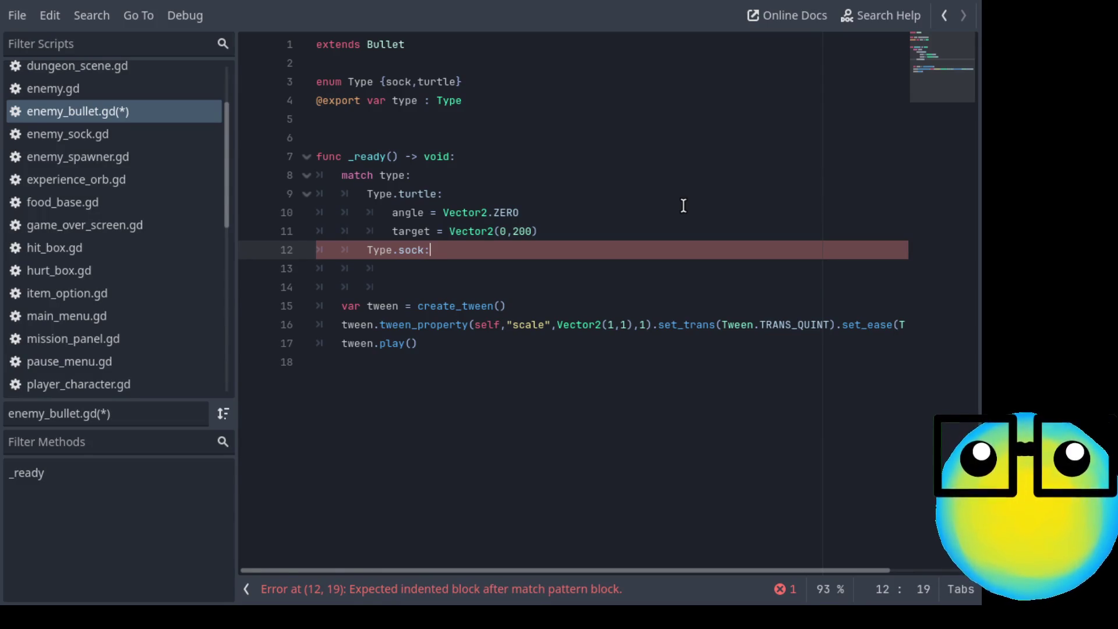
{"action": "key", "text": "Return"}
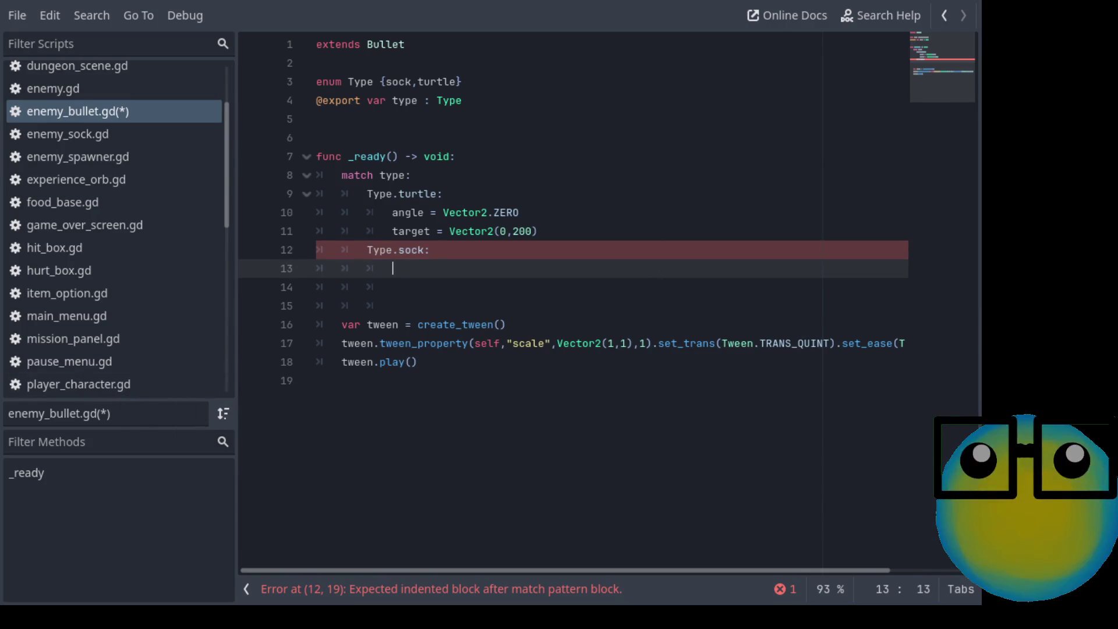
{"action": "type", "text": "super"}
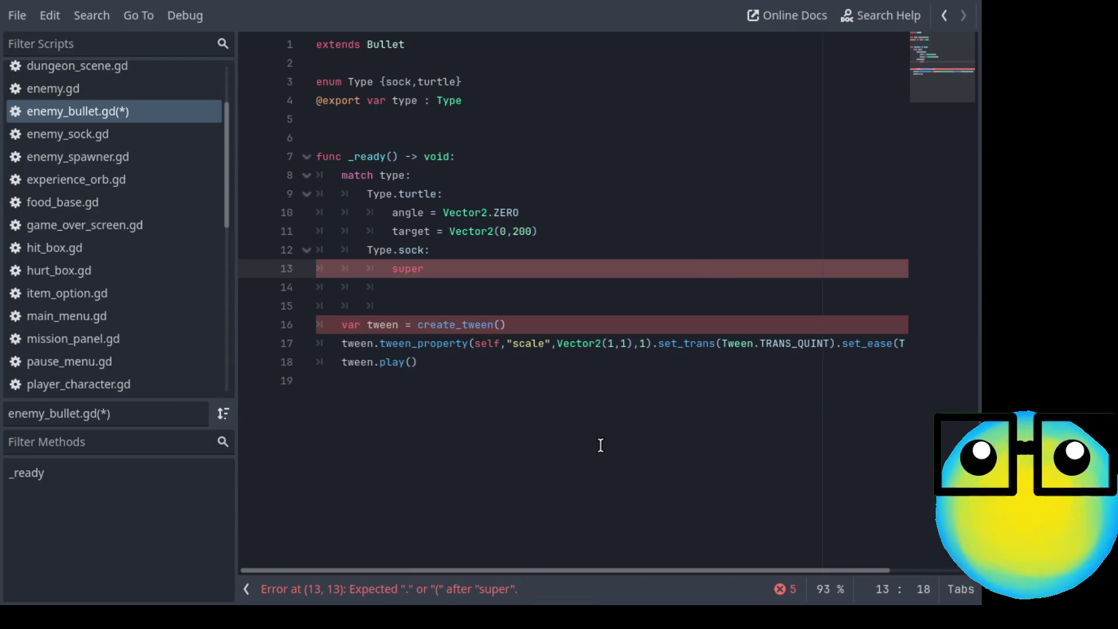
{"action": "type", "text": "()"}
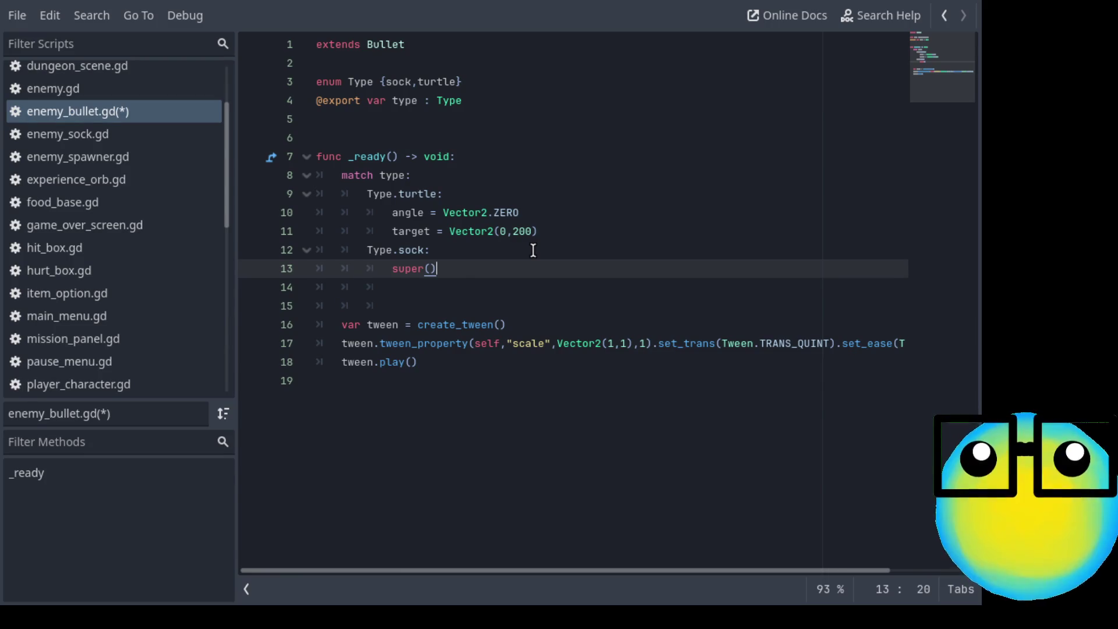
Insert print(type) as the first line of _ready.
{"action": "left_click", "coordinate": [476, 154]}
{"action": "key", "text": "Return"}
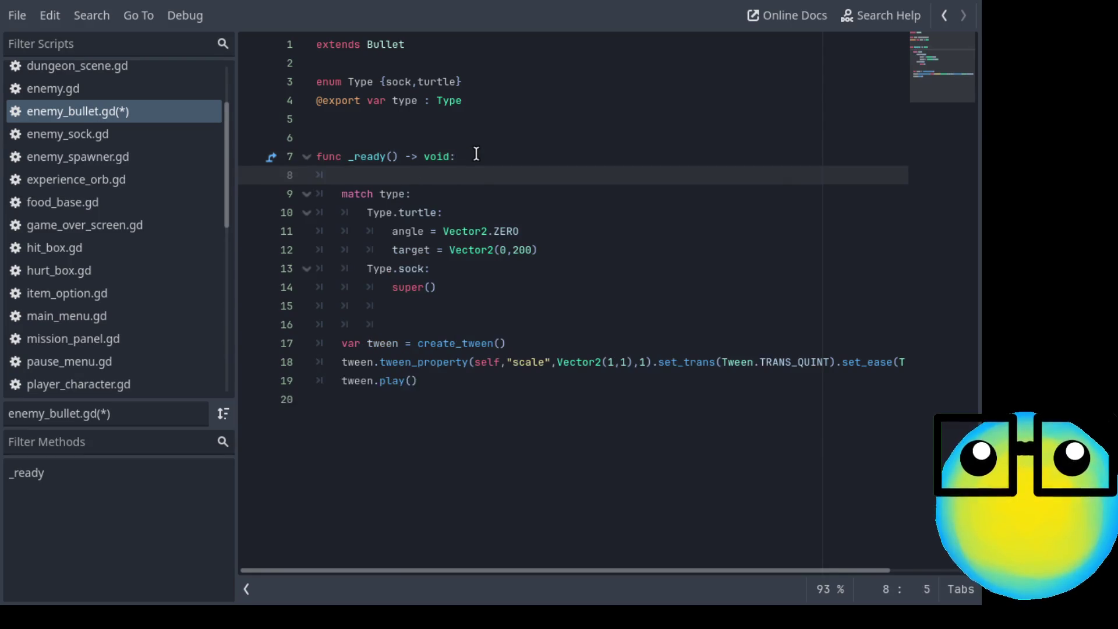
{"action": "key", "text": "Return"}
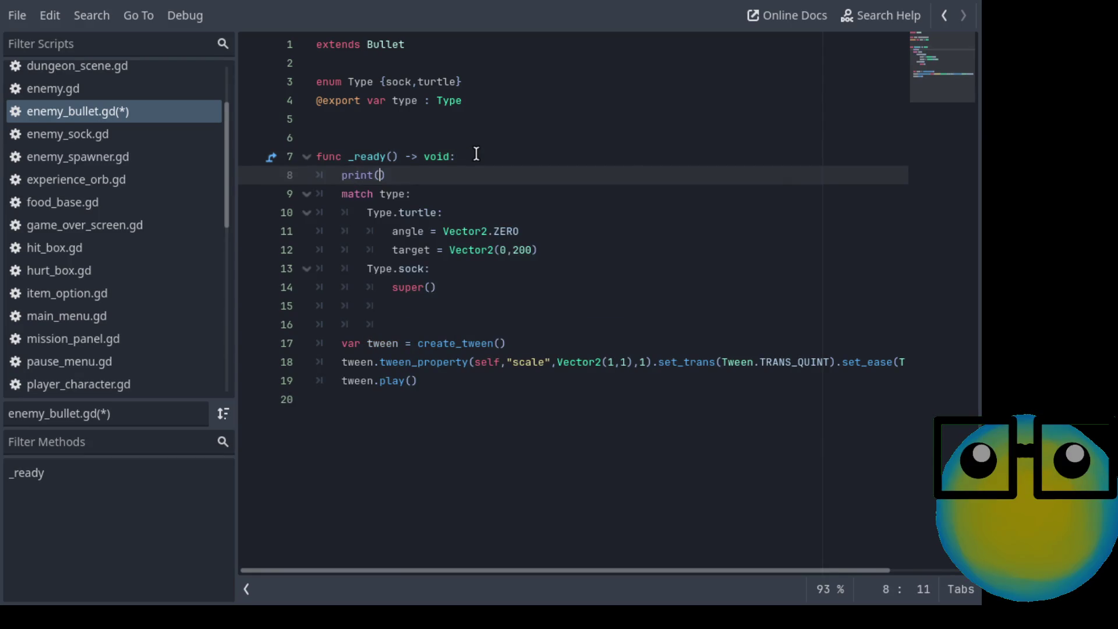
{"action": "type", "text": "type"}
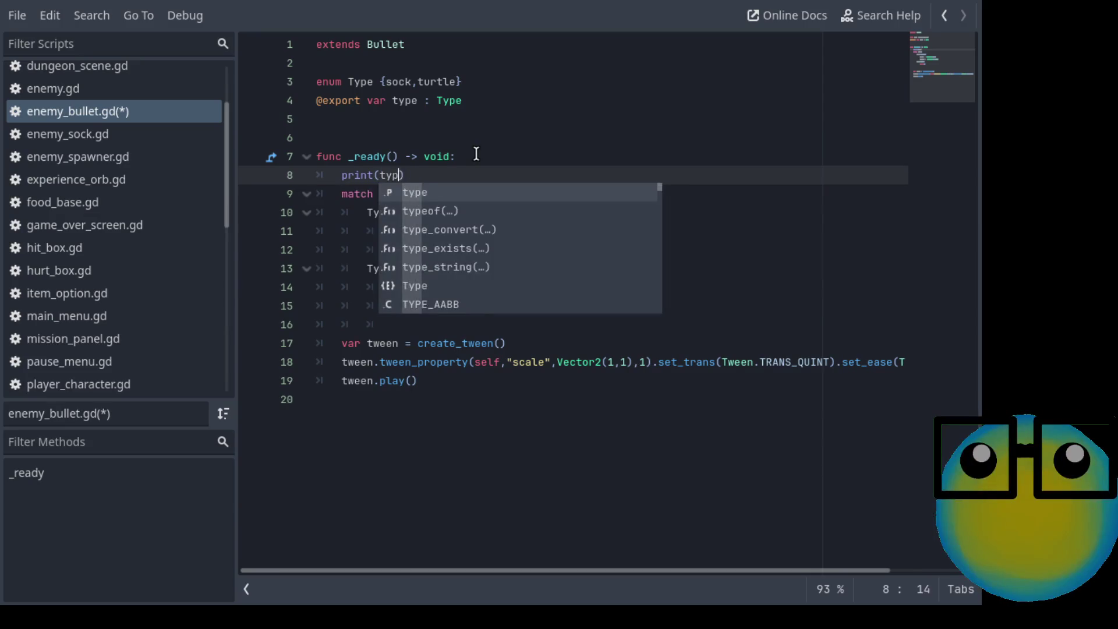
{"action": "left_click", "coordinate": [556, 140]}
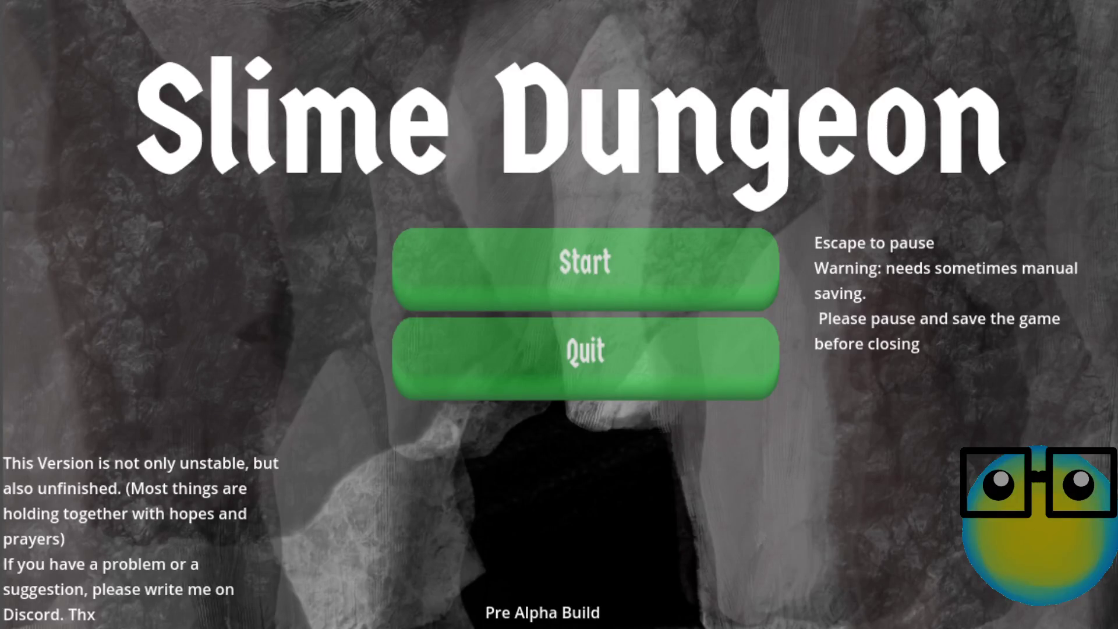
Start the game, send the blue slime on a mission, and move around the level.
{"action": "left_click", "coordinate": [565, 267]}
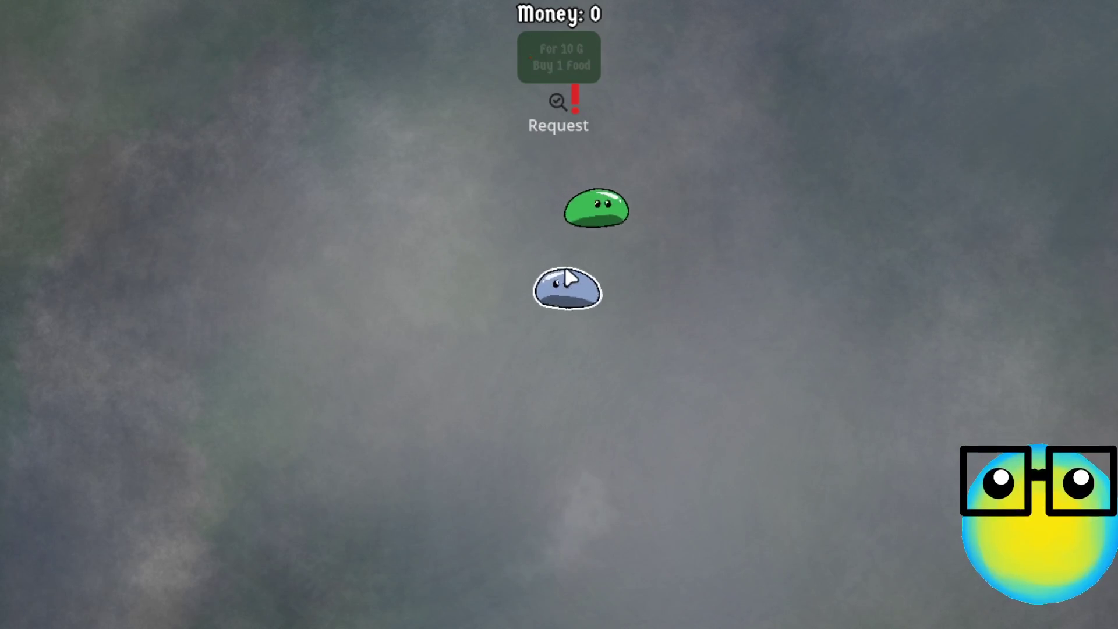
{"action": "left_click", "coordinate": [518, 434]}
{"action": "left_click", "coordinate": [424, 600]}
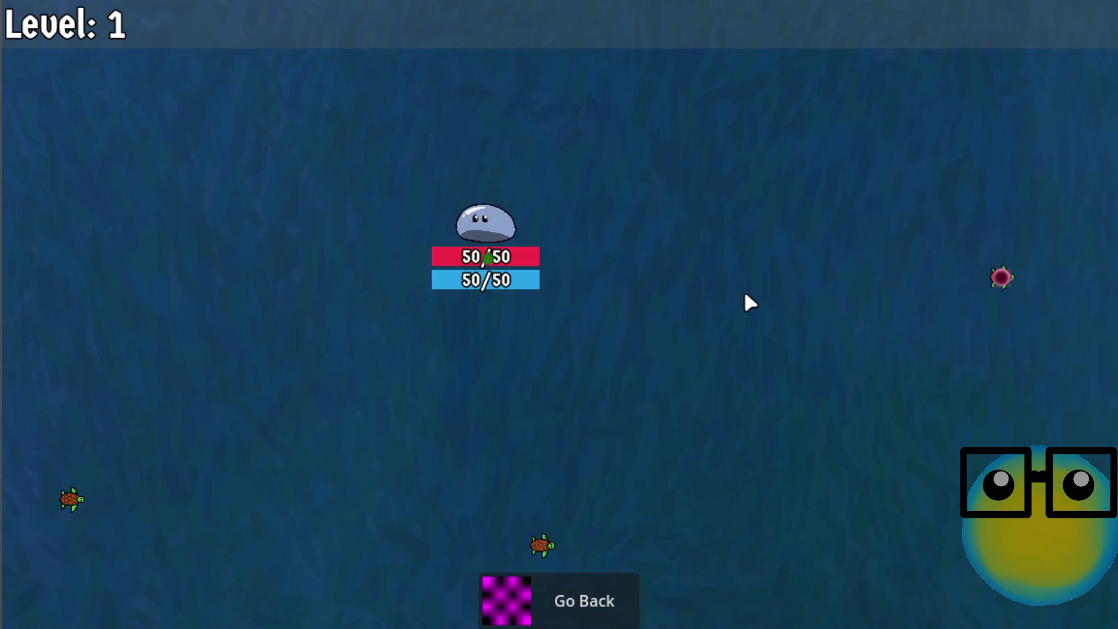
{"action": "key", "text": "s"}
{"action": "key", "text": "d"}
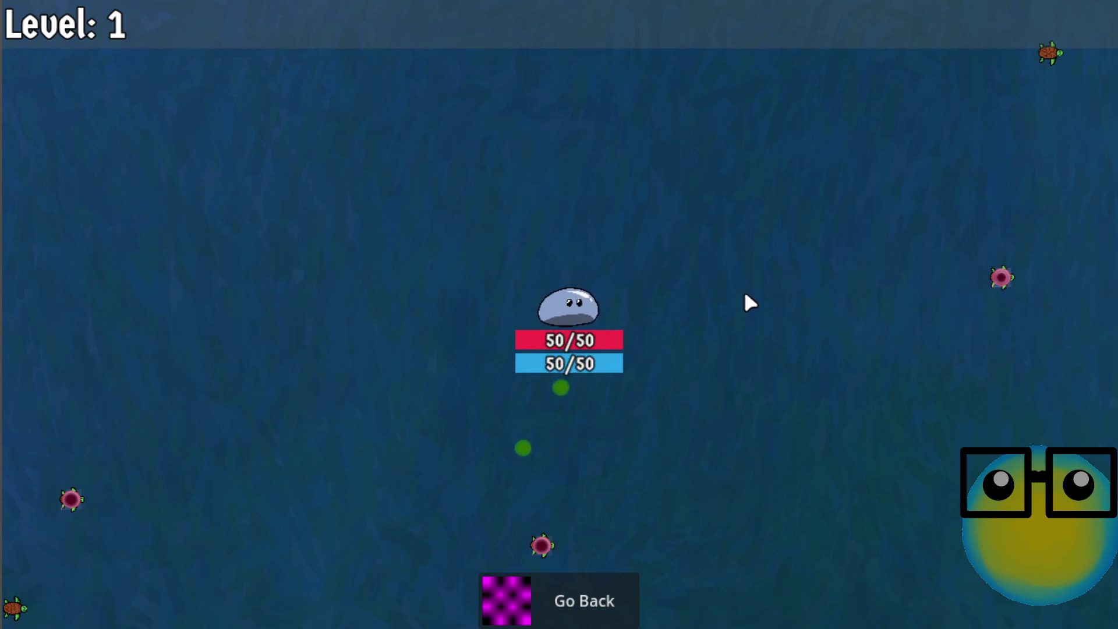
{"action": "key", "text": "a"}
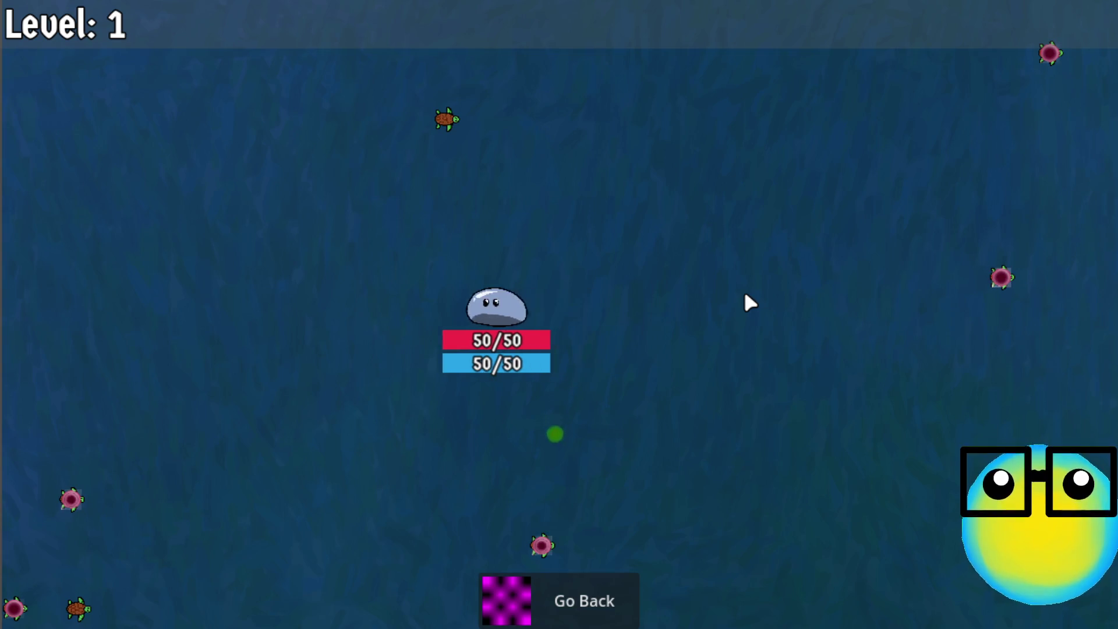
{"action": "key", "text": "d"}
{"action": "key", "text": "a"}
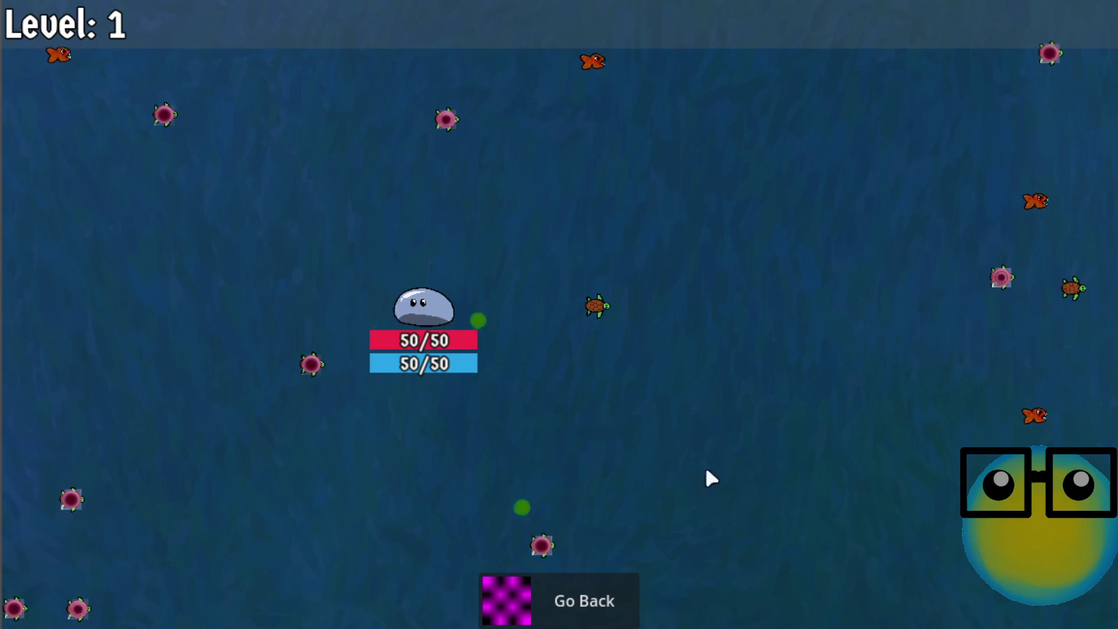
Return home, pause, save the game, and switch back to the editor.
{"action": "left_click", "coordinate": [606, 592]}
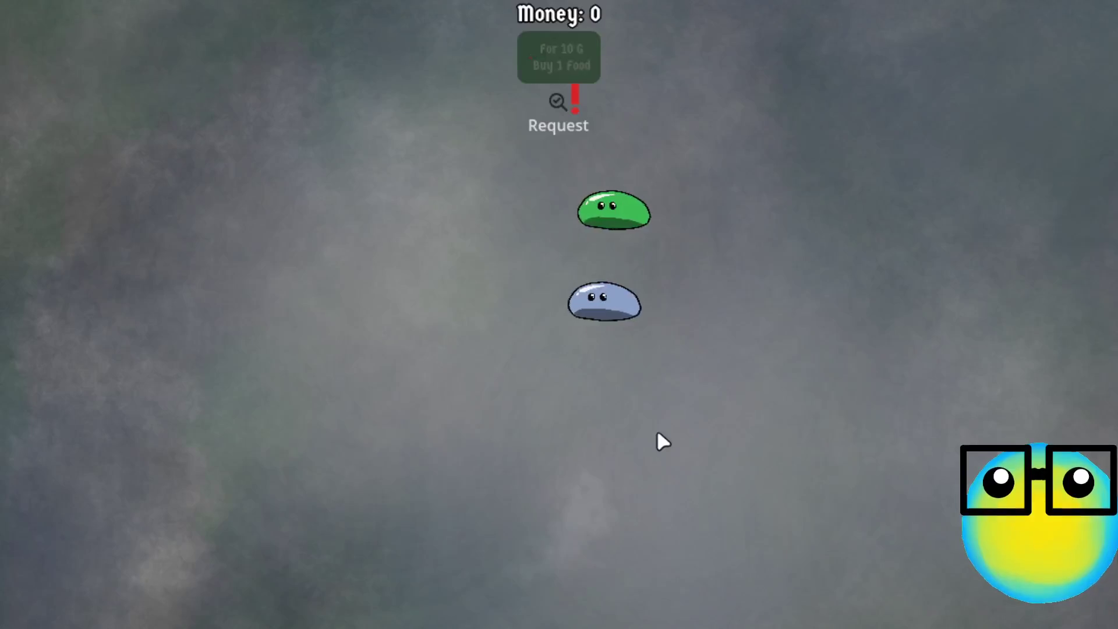
{"action": "key", "text": "Escape"}
{"action": "left_click", "coordinate": [578, 330]}
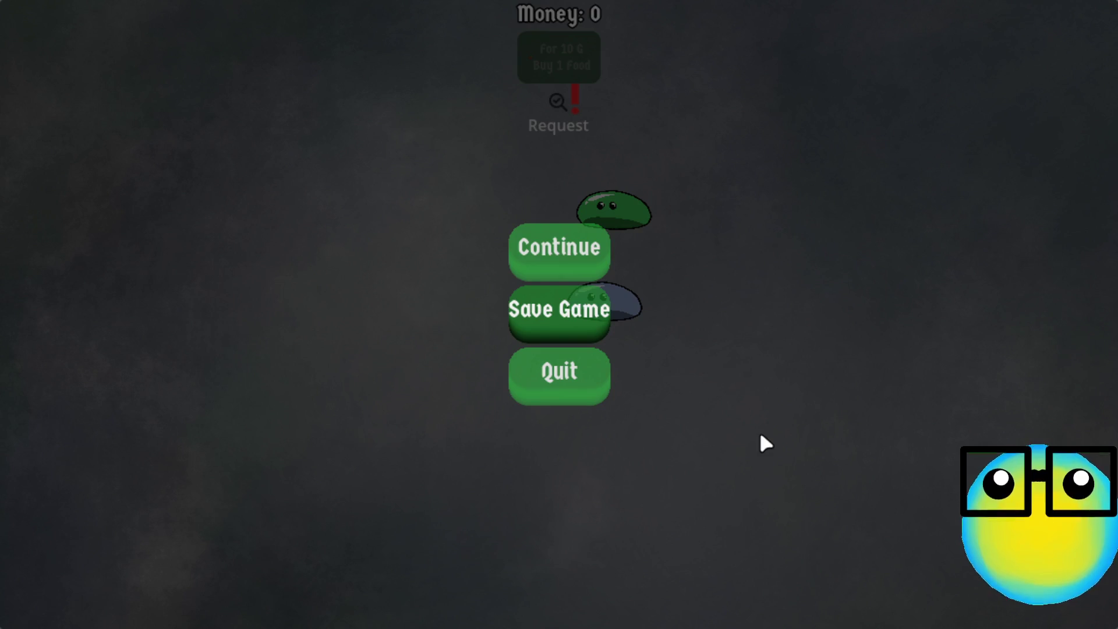
{"action": "key", "text": "alt+Tab"}
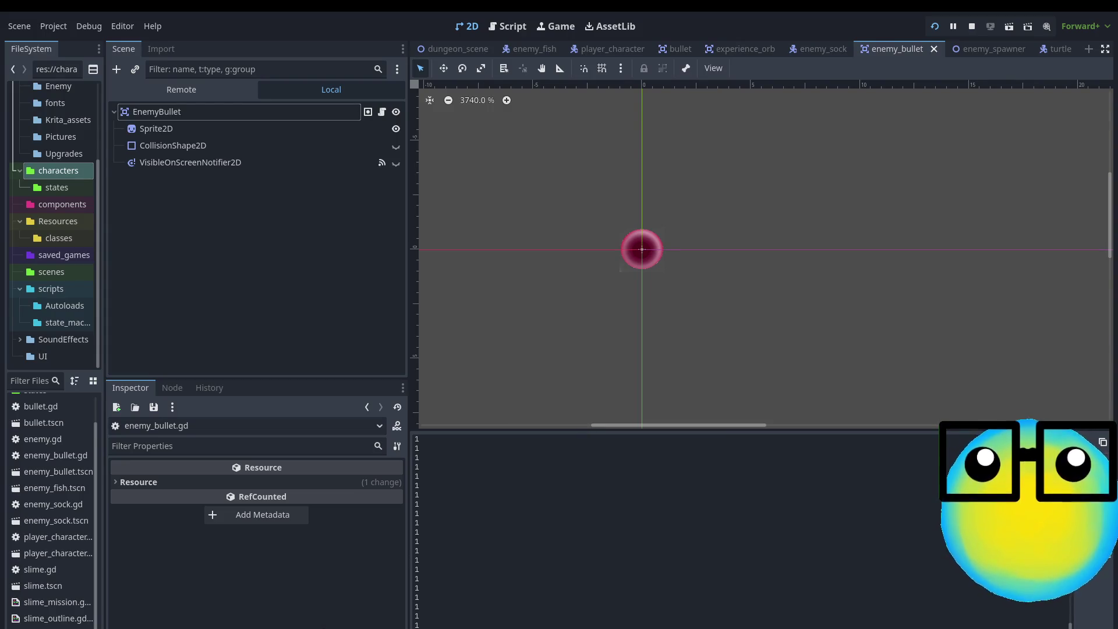
Bring up enemy_bullet.gd and select the tween code on lines 17–19.
{"action": "key", "text": "ctrl+F3"}
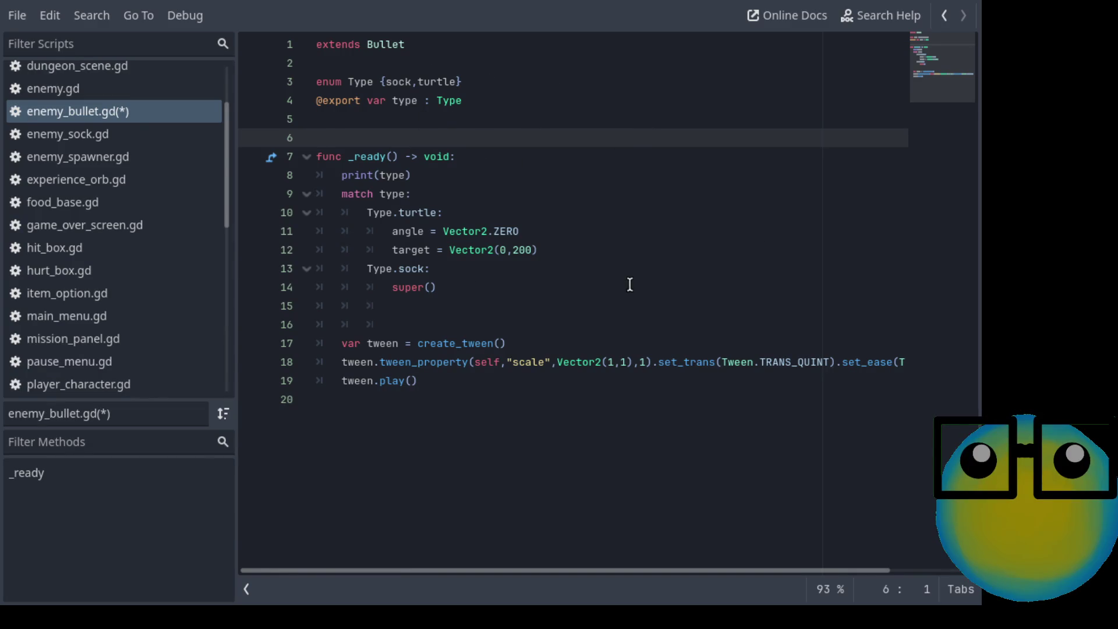
{"action": "left_click", "coordinate": [452, 391]}
{"action": "mouse_move", "coordinate": [441, 382]}
{"action": "left_mouse_down"}
{"action": "mouse_move", "coordinate": [379, 382]}
{"action": "mouse_move", "coordinate": [334, 348]}
{"action": "left_mouse_up"}
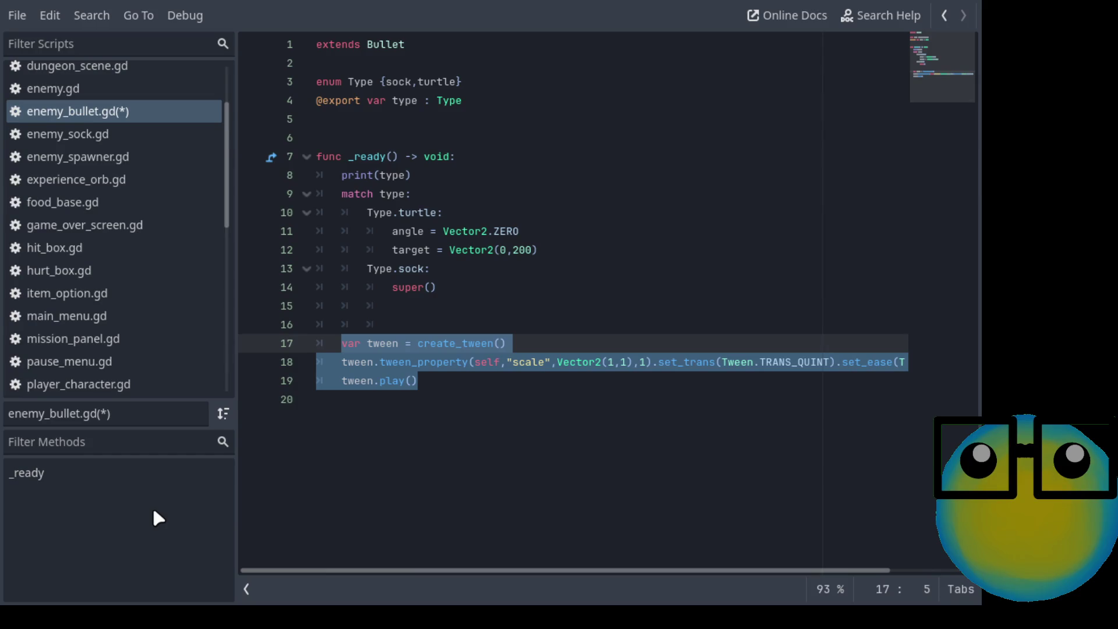
Change the turtle bullet's angle from Vector2.ZERO to Vector2(0,150), then run the game.
{"action": "left_click", "coordinate": [765, 234]}
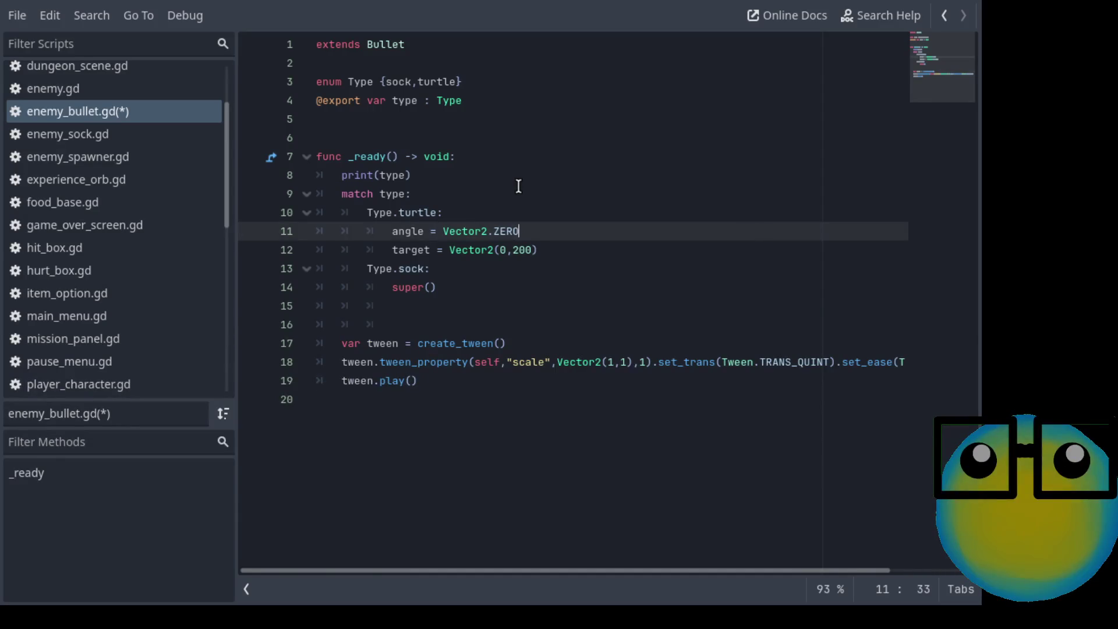
{"action": "scroll", "coordinate": [116, 208], "scroll_direction": "up", "scroll_amount": 3}
{"action": "scroll", "coordinate": [115, 208], "scroll_direction": "down", "scroll_amount": 1}
{"action": "scroll", "coordinate": [116, 207], "scroll_direction": "up", "scroll_amount": 1}
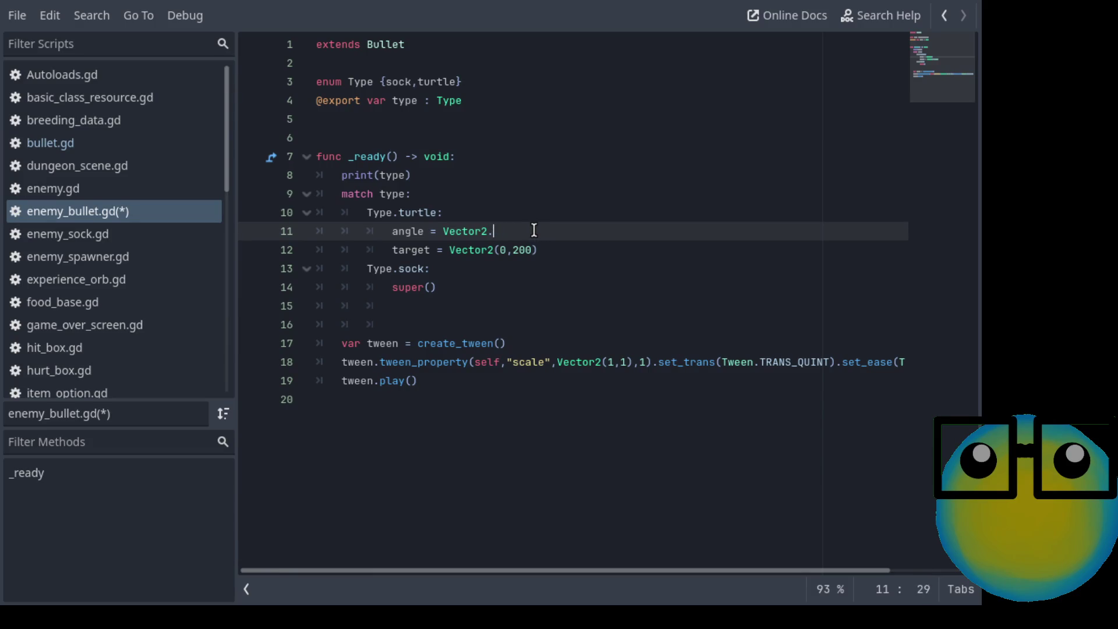
{"action": "type", "text": "("}
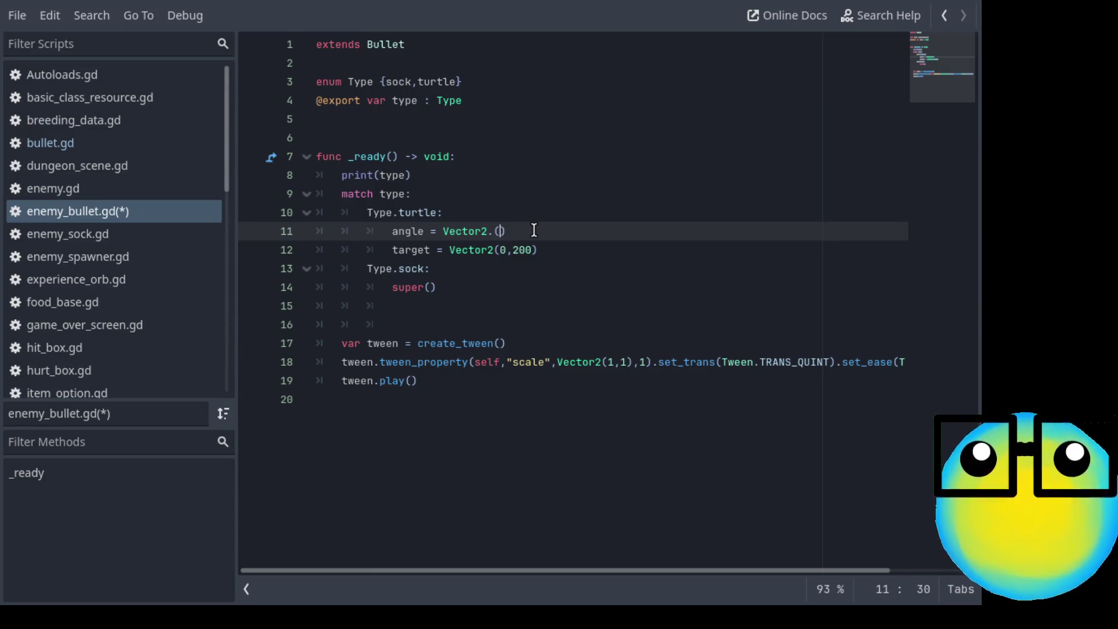
{"action": "type", "text": "0,150"}
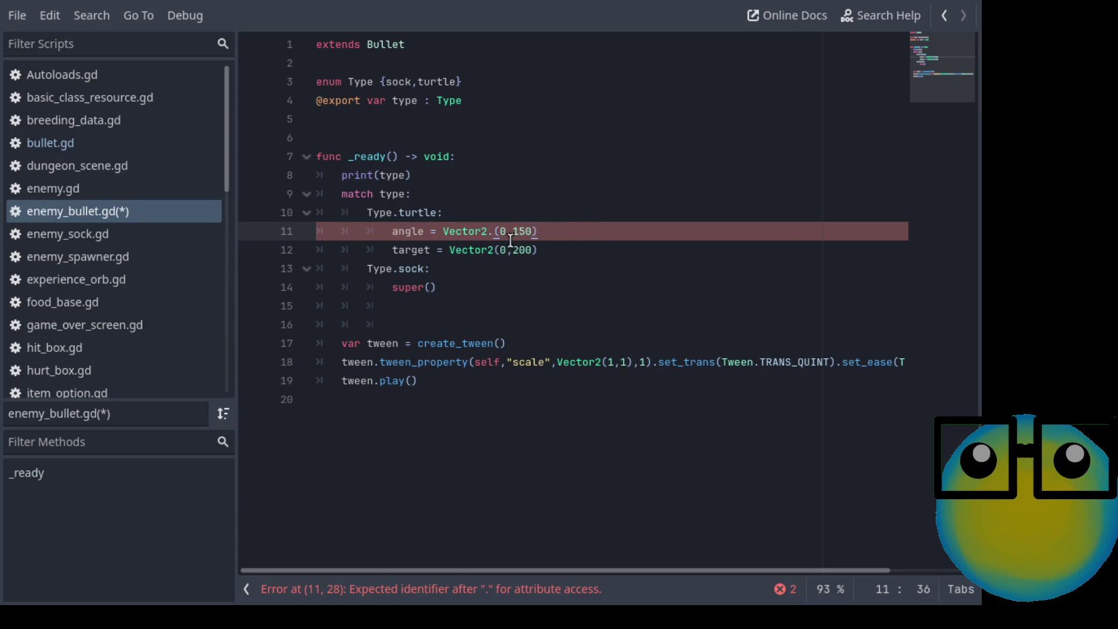
{"action": "key", "text": "Left"}
{"action": "key", "text": "Left"}
{"action": "key", "text": "Left"}
{"action": "key", "text": "BackSpace"}
{"action": "left_click", "coordinate": [597, 233]}
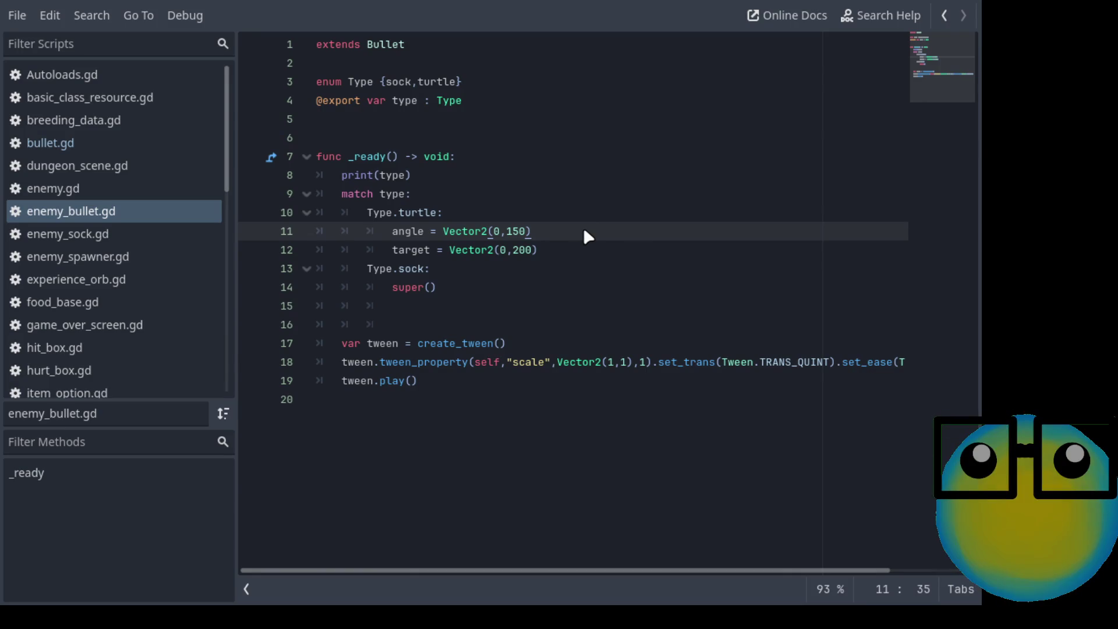
{"action": "key", "text": "F5"}
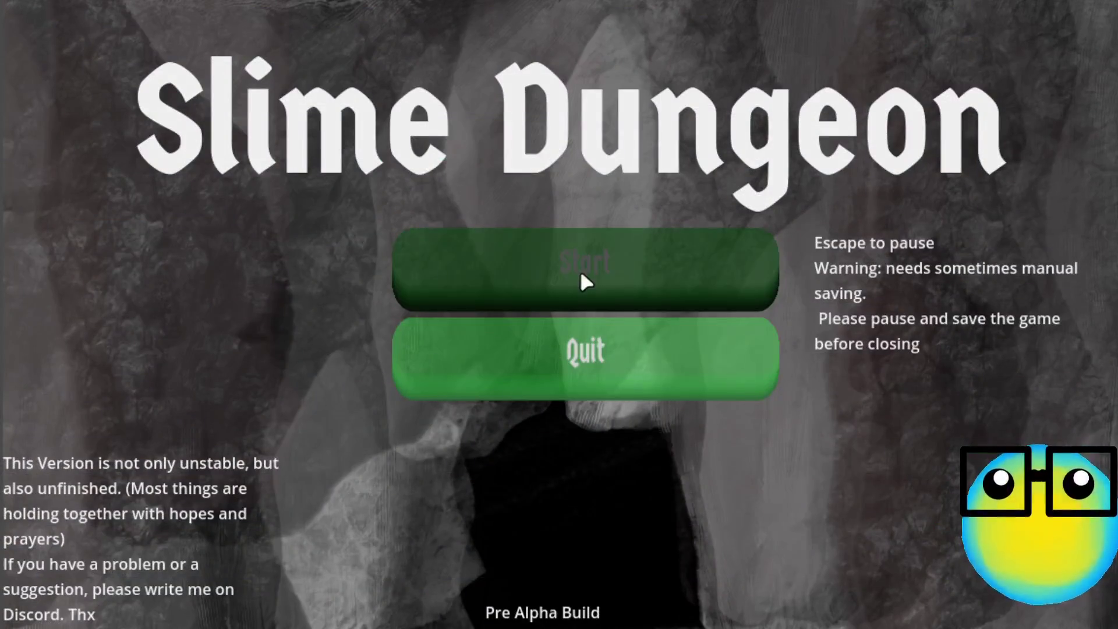
Start the game, select the slime, play a turtle mission, return home and pause.
{"action": "left_click", "coordinate": [581, 276]}
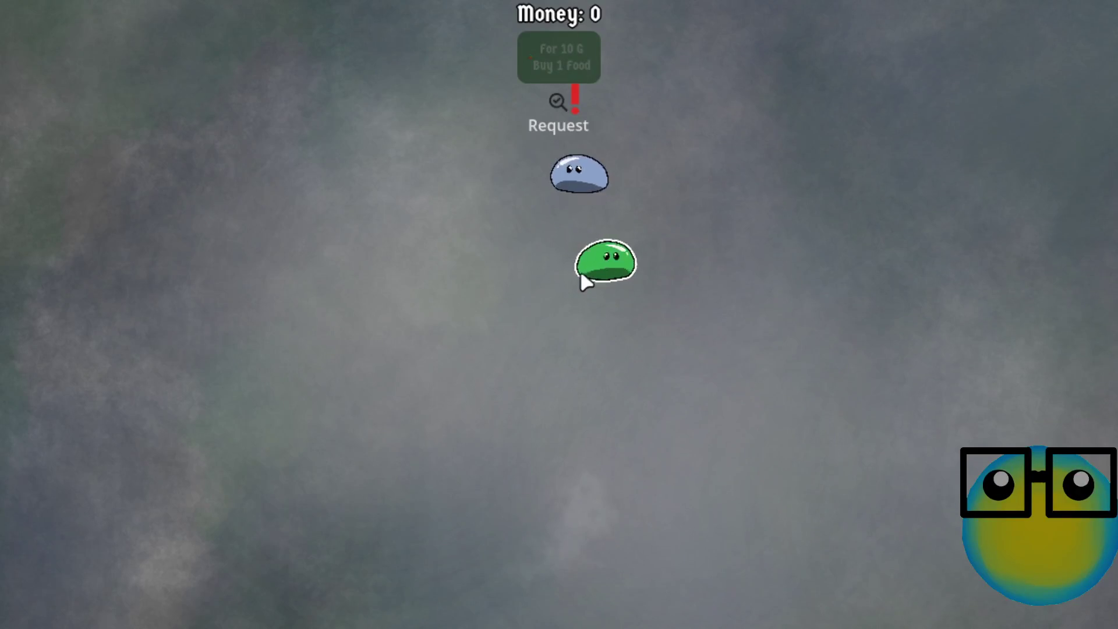
{"action": "left_click", "coordinate": [652, 252]}
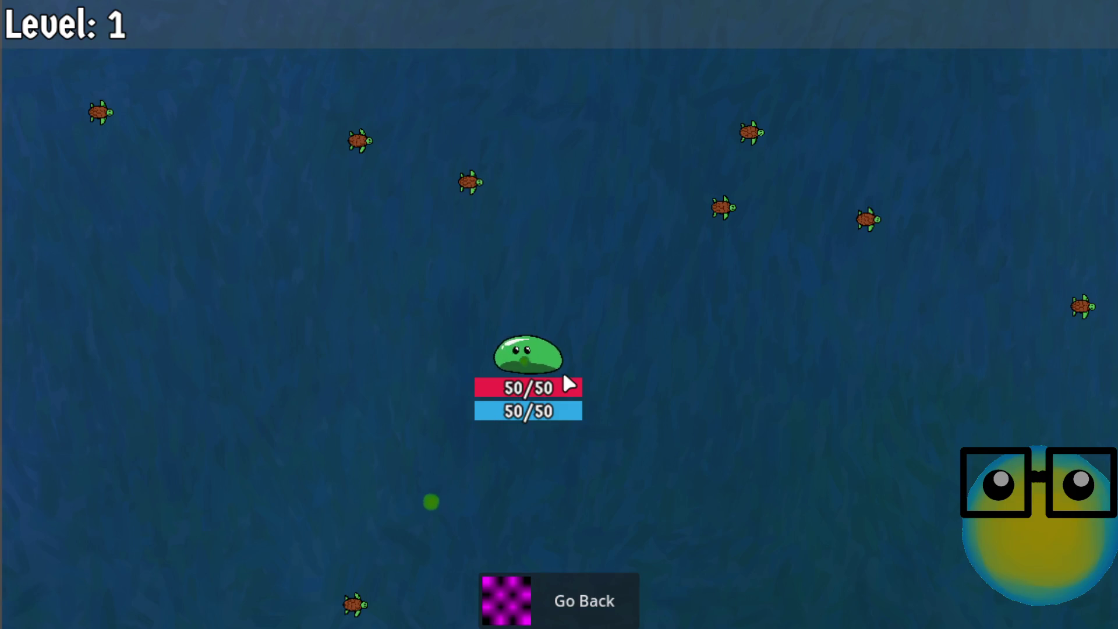
{"action": "left_click", "coordinate": [539, 587]}
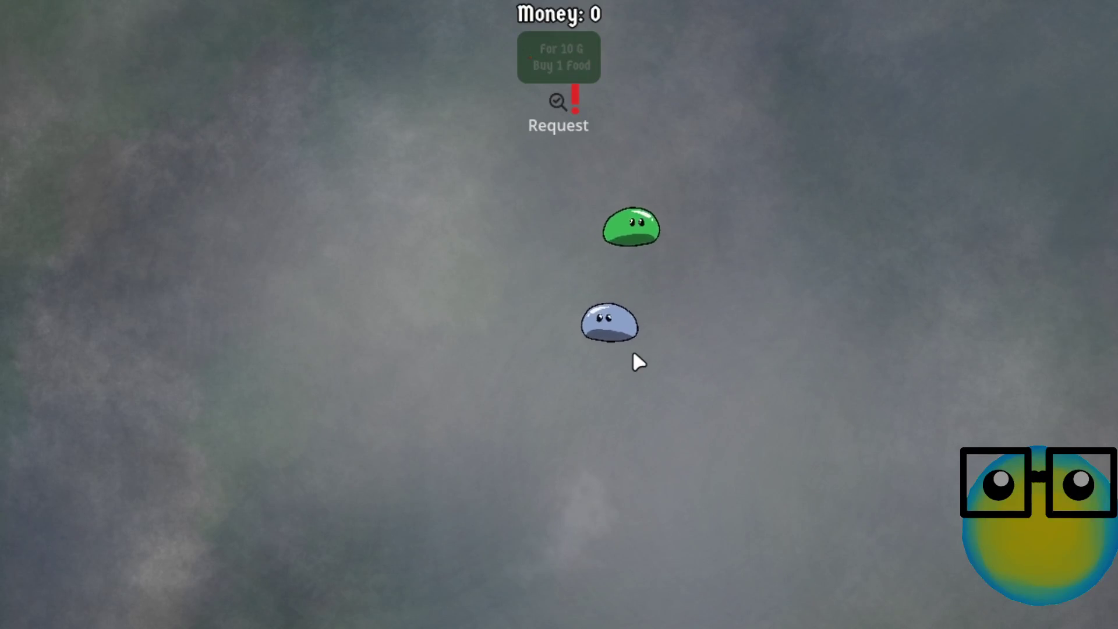
{"action": "key", "text": "Escape"}
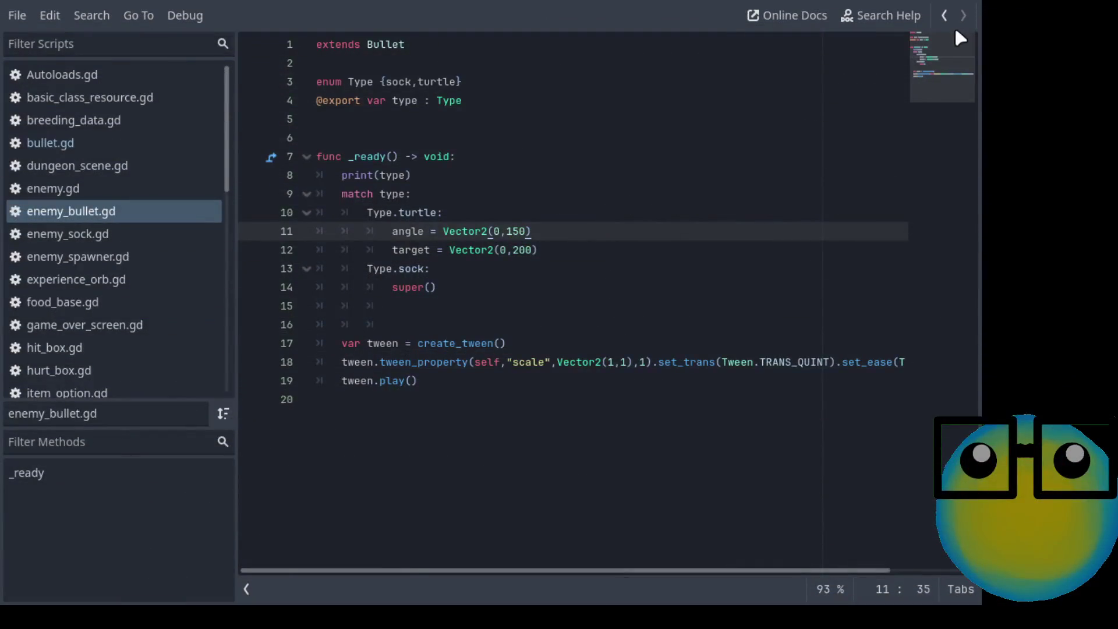
Replace the turtle case's angle and target lines with pass and save enemy_bullet.gd.
{"action": "left_click", "coordinate": [581, 252]}
{"action": "mouse_move", "coordinate": [581, 252]}
{"action": "left_mouse_down"}
{"action": "mouse_move", "coordinate": [382, 245]}
{"action": "mouse_move", "coordinate": [385, 234]}
{"action": "left_mouse_up"}
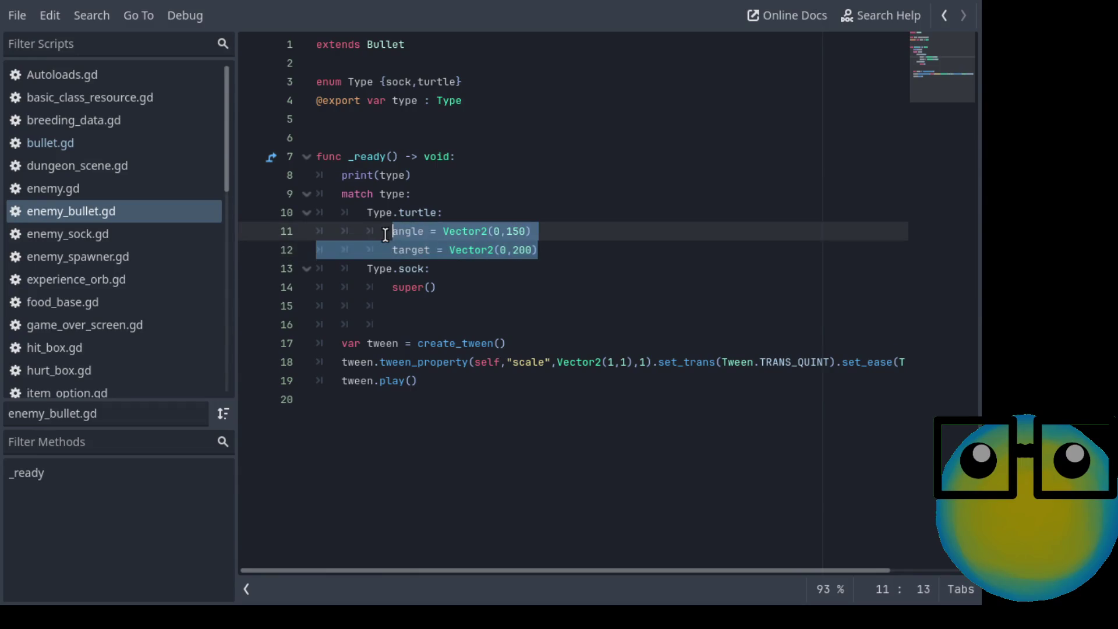
{"action": "key", "text": "BackSpace"}
{"action": "type", "text": "ss"}
{"action": "key", "text": "Return"}
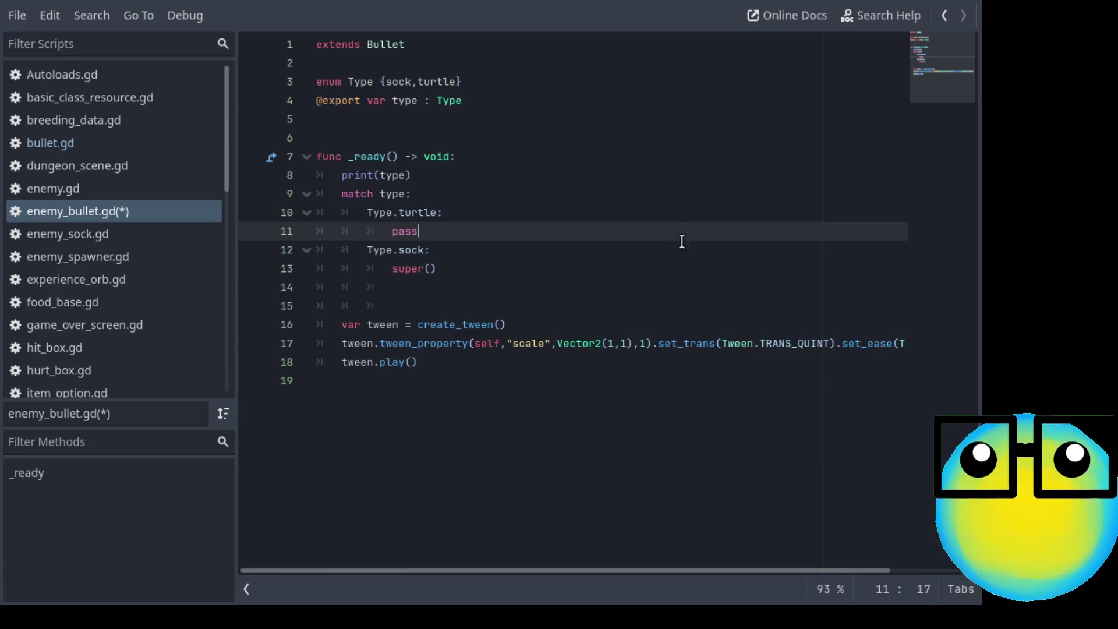
{"action": "left_click", "coordinate": [670, 258]}
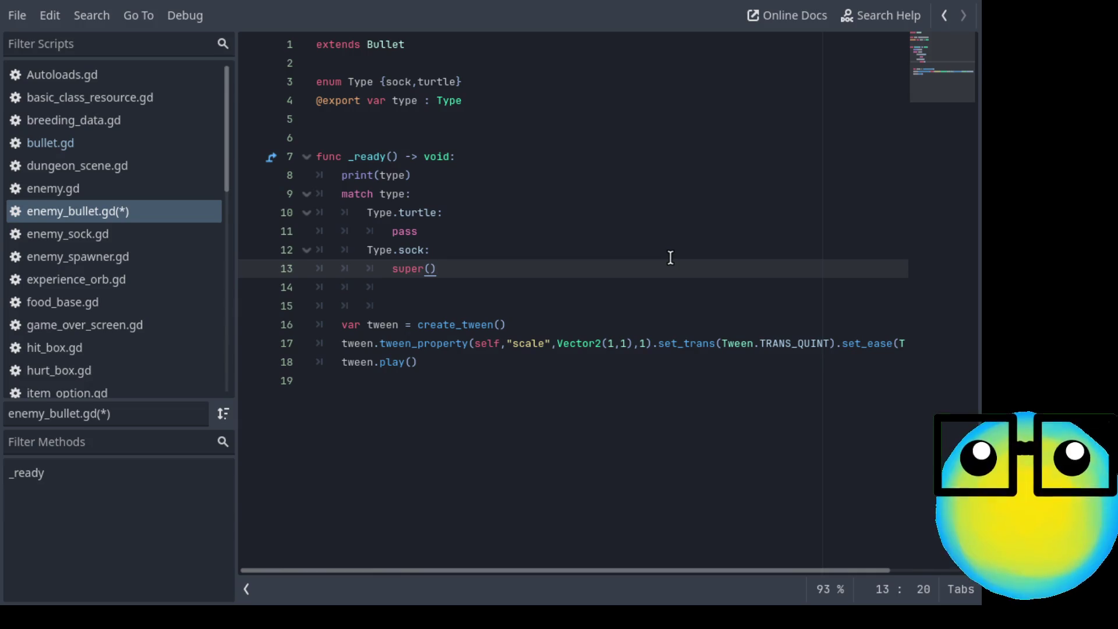
{"action": "key", "text": "ctrl+s"}
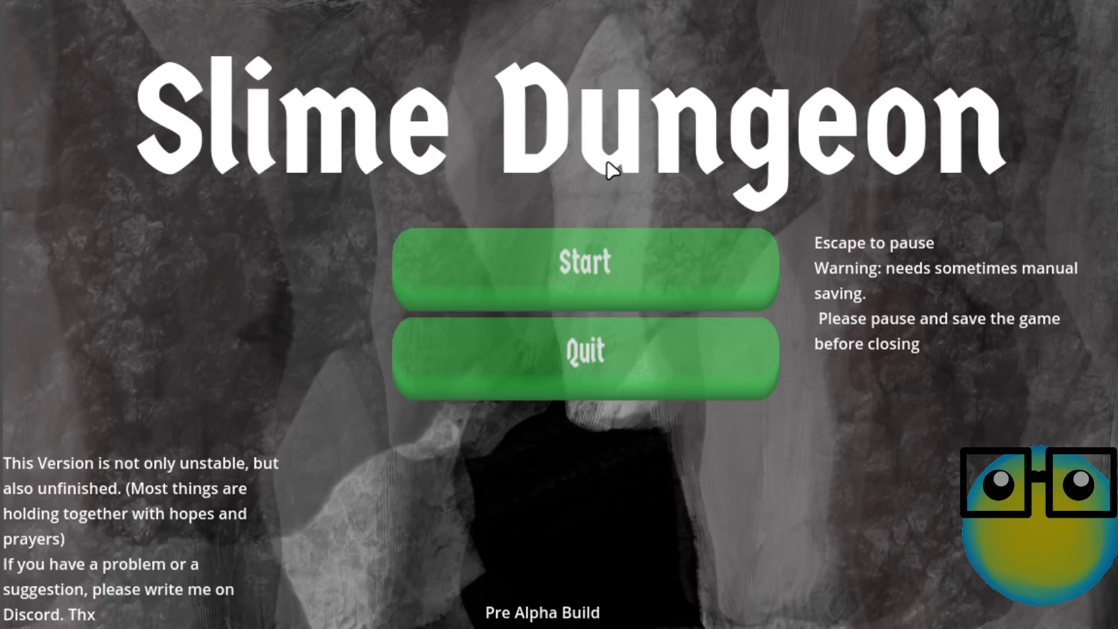
Start the game, play a Level 1 slime mission, return home, pause and save progress.
{"action": "left_click", "coordinate": [601, 251]}
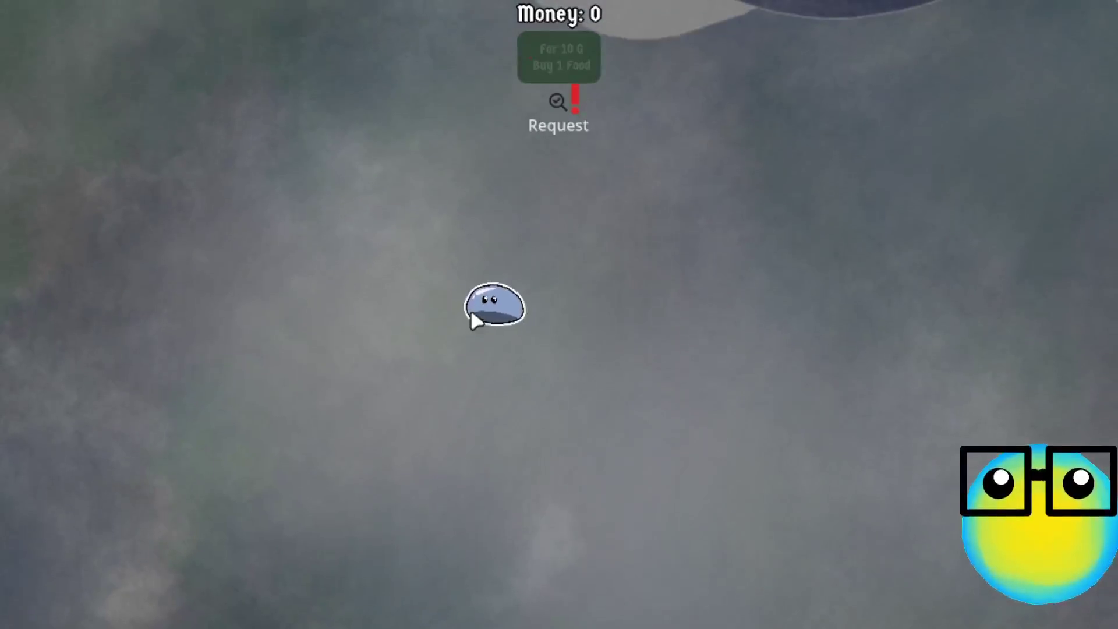
{"action": "left_click", "coordinate": [472, 319]}
{"action": "left_click", "coordinate": [439, 609]}
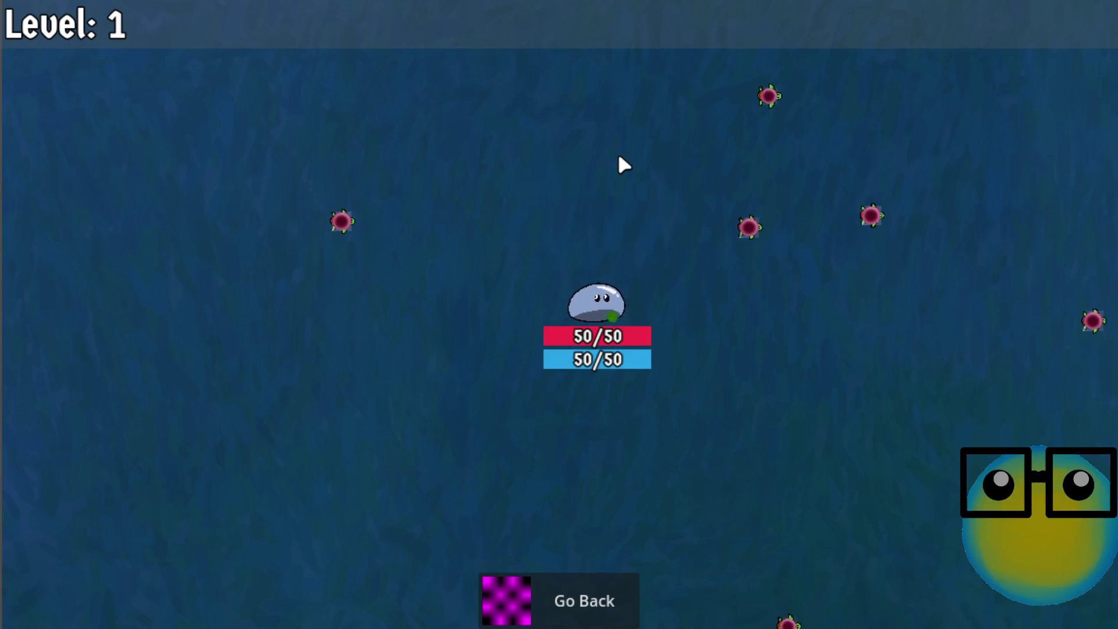
{"action": "key", "text": "s+d"}
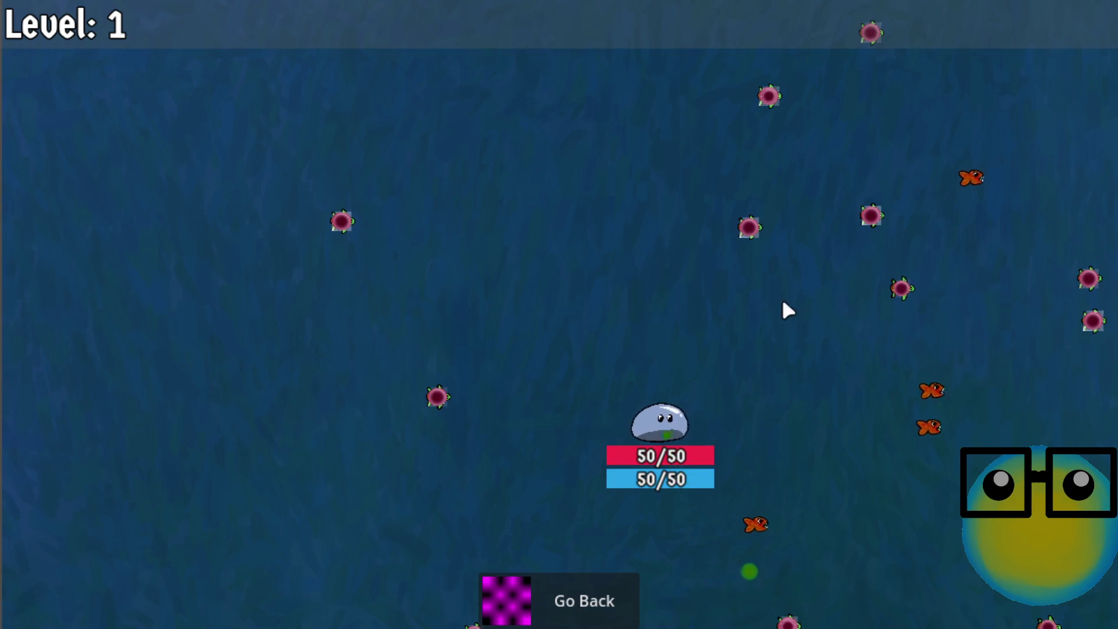
{"action": "left_click", "coordinate": [585, 597]}
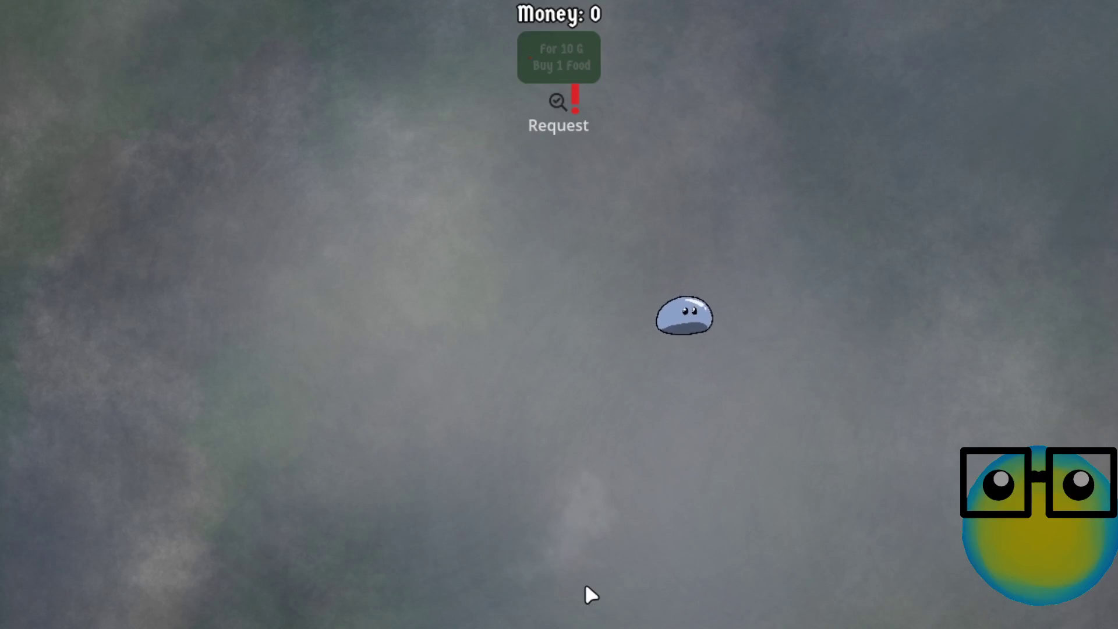
{"action": "key", "text": "Escape"}
{"action": "left_click", "coordinate": [562, 317]}
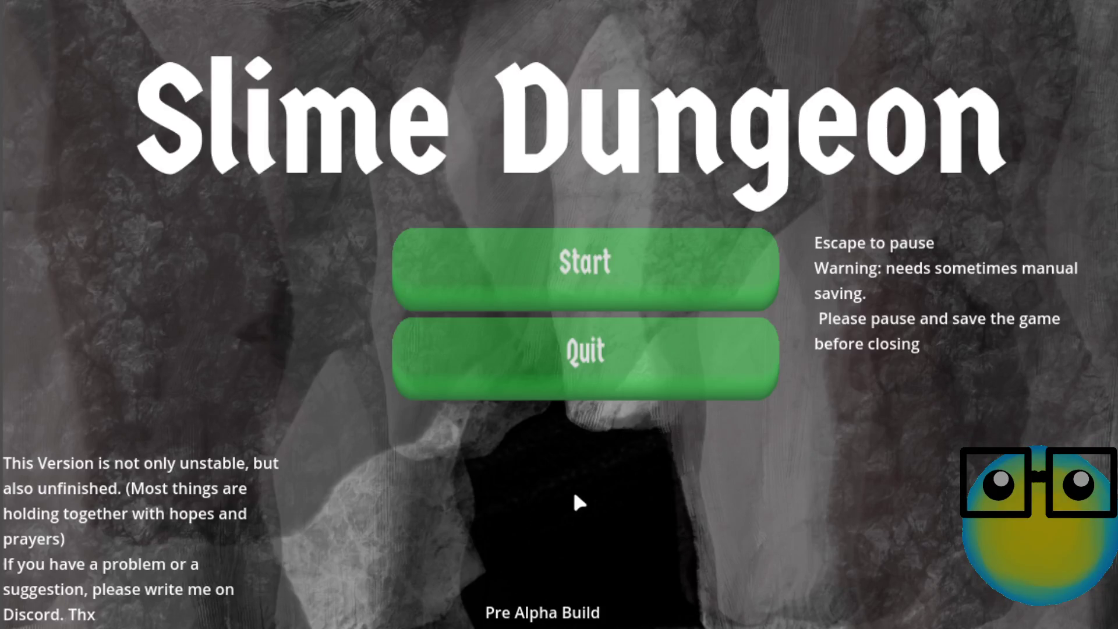
Start a new game from the main menu and pause it.
{"action": "left_click", "coordinate": [723, 266]}
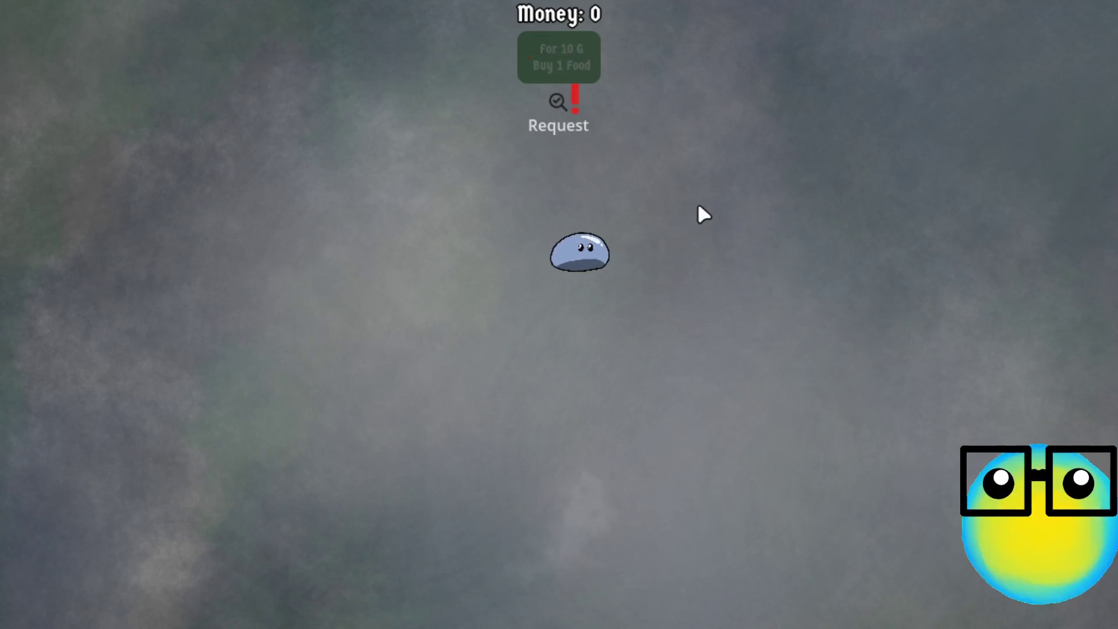
{"action": "key", "text": "Escape"}
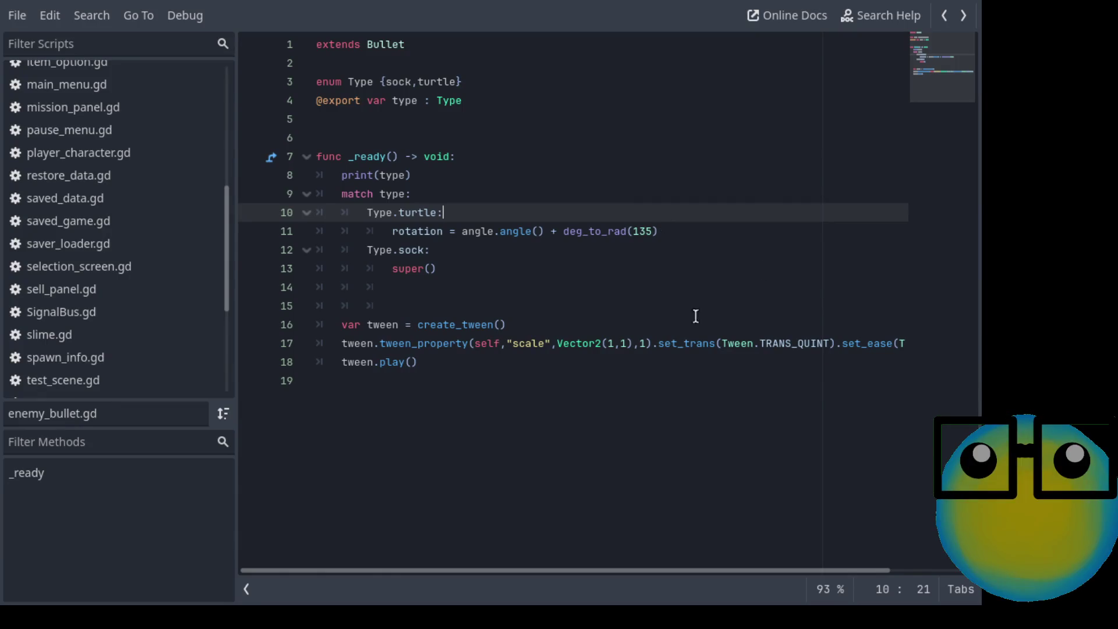
Select the rotation line 11 in enemy_bullet.gd, deselect it, and return to the running game.
{"action": "left_click_drag", "start_coordinate": [670, 233], "coordinate": [392, 233]}
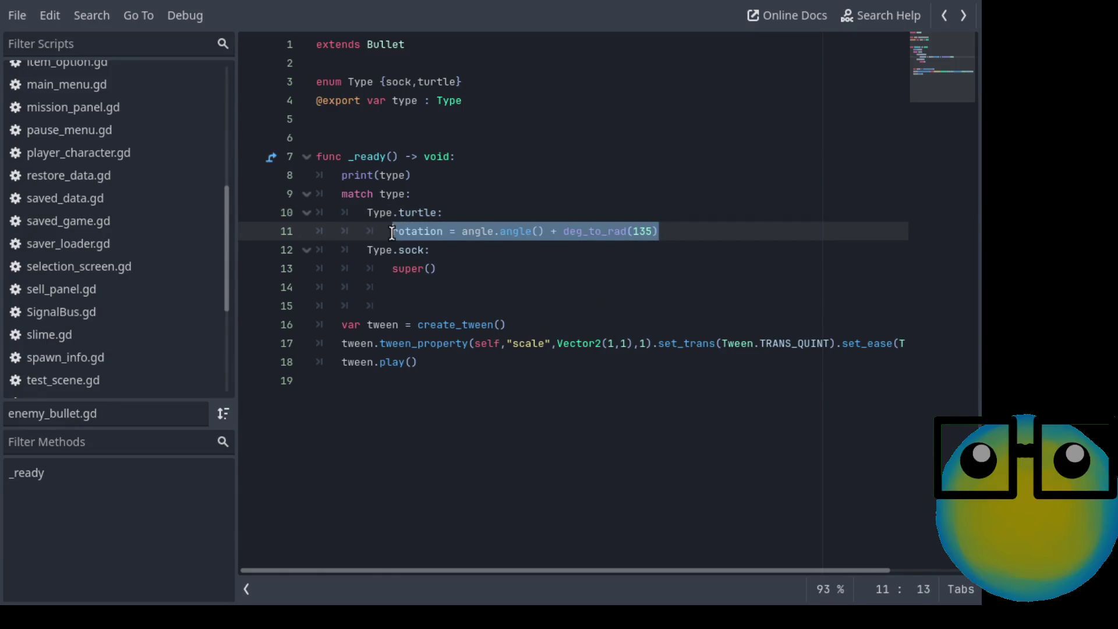
{"action": "left_click", "coordinate": [610, 266]}
{"action": "left_click", "coordinate": [706, 228]}
{"action": "triple_click", "coordinate": [706, 228]}
{"action": "key", "text": "shift+Left"}
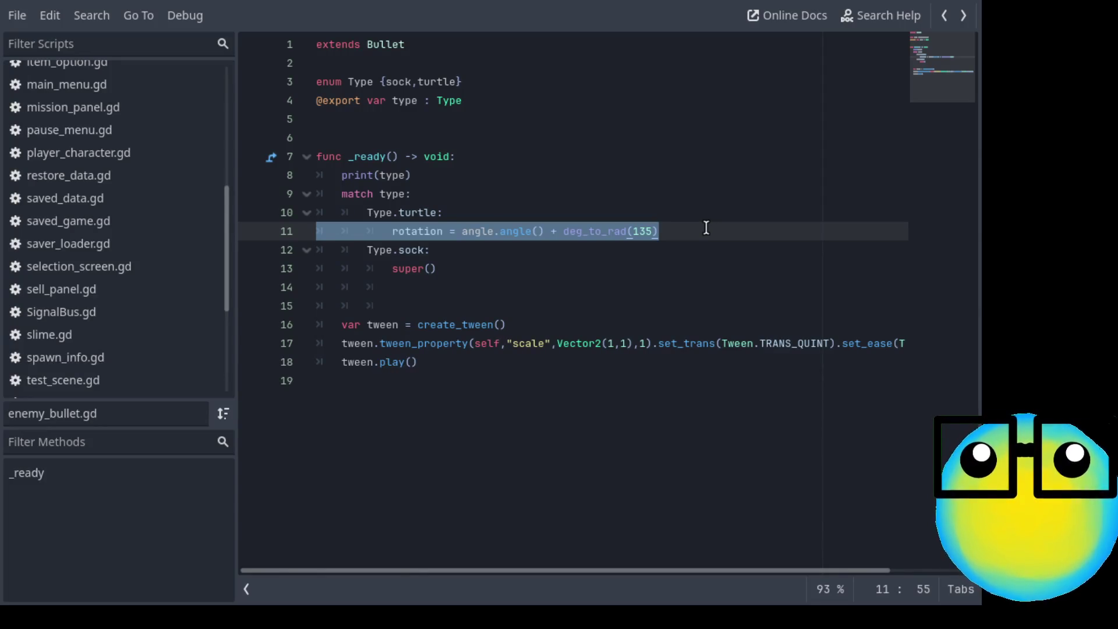
{"action": "left_click", "coordinate": [706, 228]}
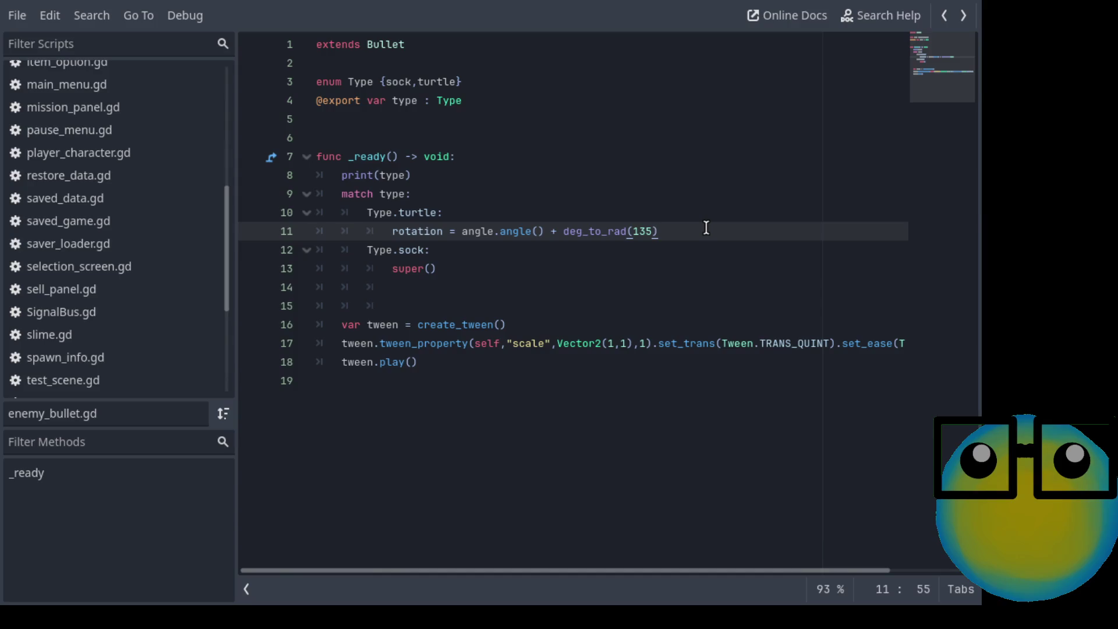
{"action": "key", "text": "F5"}
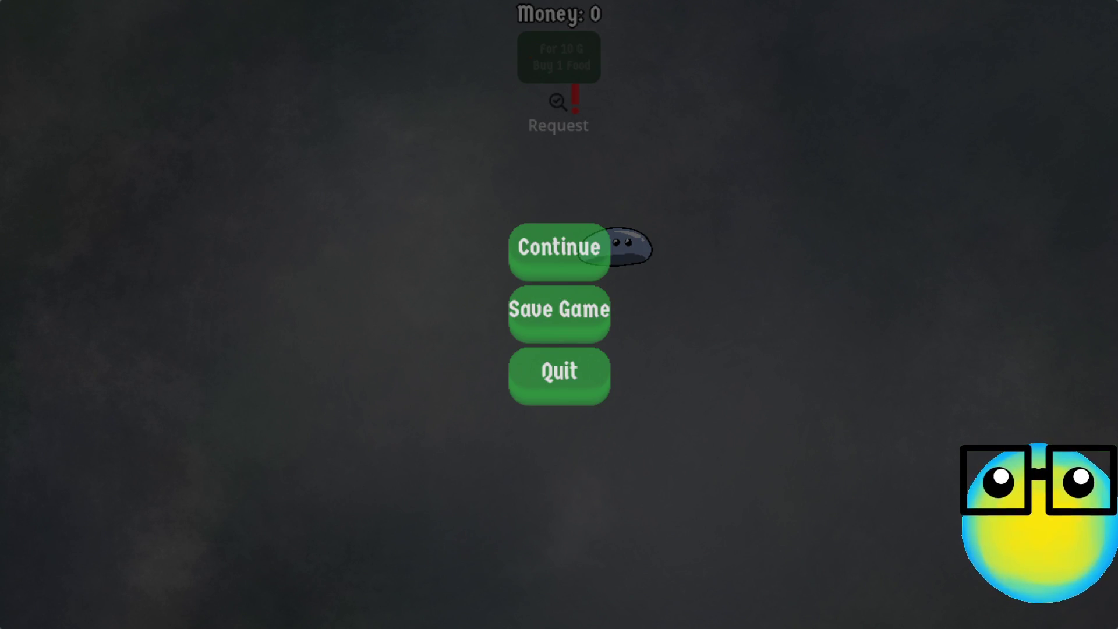
Resume the game, send the slime on a mission, then go back home.
{"action": "left_click", "coordinate": [563, 260]}
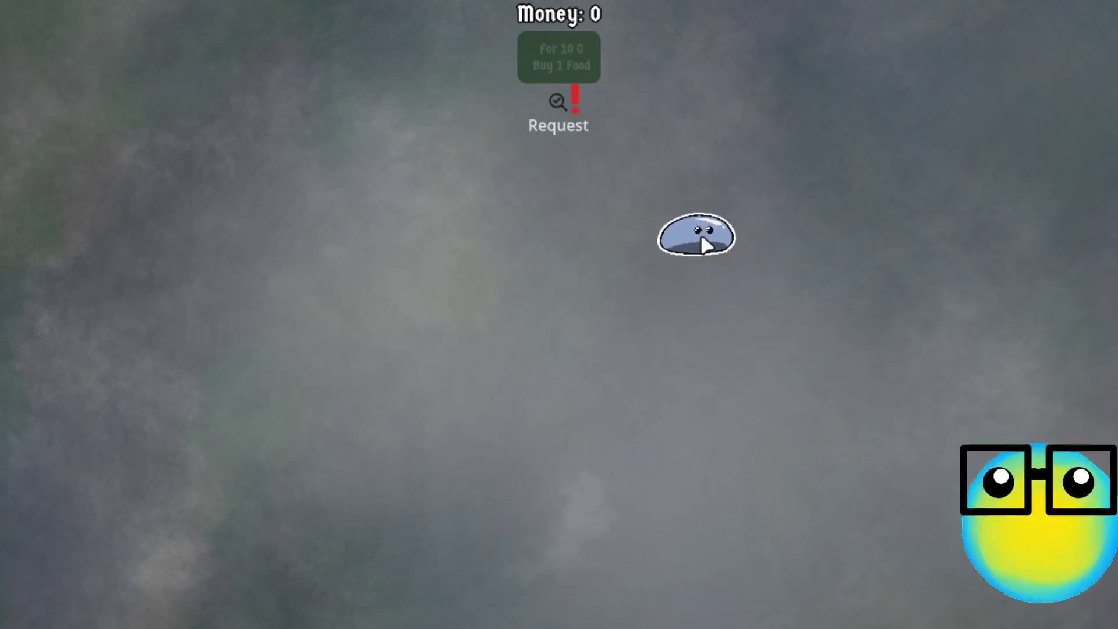
{"action": "left_click", "coordinate": [705, 237]}
{"action": "left_click", "coordinate": [451, 600]}
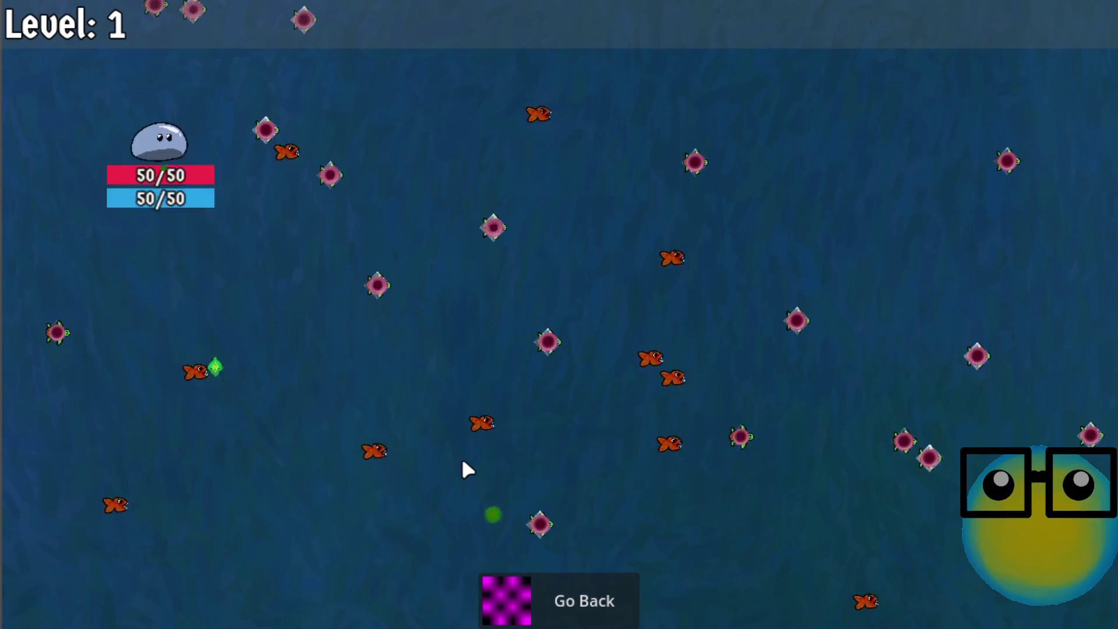
{"action": "left_click", "coordinate": [599, 589]}
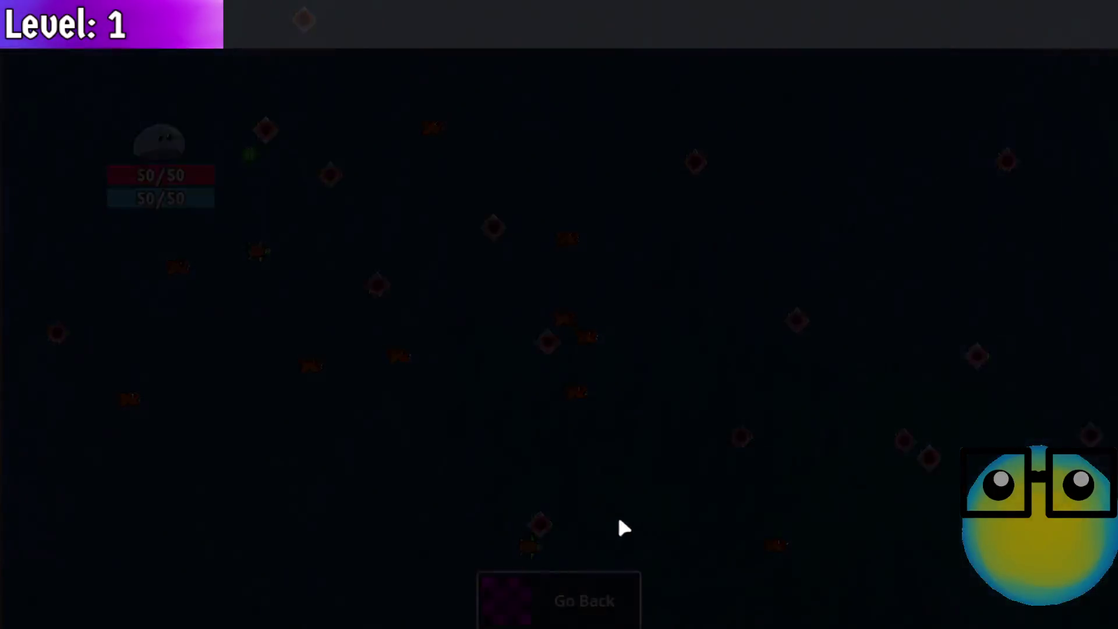
Pause, resume, and send the slime on another mission.
{"action": "key", "text": "Escape"}
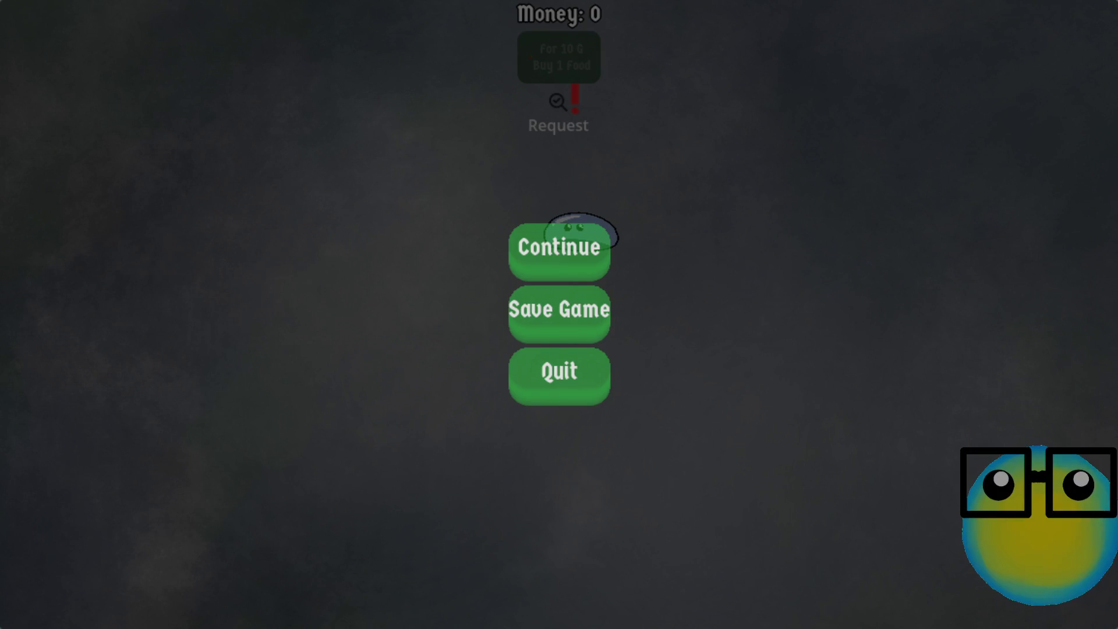
{"action": "left_click", "coordinate": [527, 249]}
{"action": "left_click", "coordinate": [566, 239]}
{"action": "left_click", "coordinate": [465, 594]}
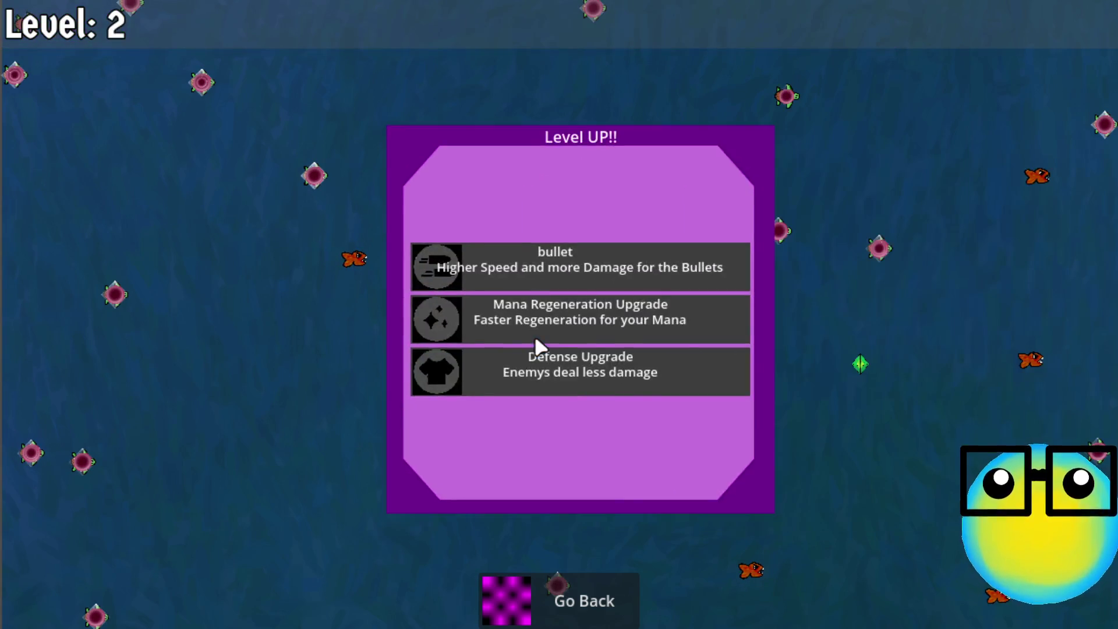
Take the Defense Upgrade and move the slime around the arena.
{"action": "left_click", "coordinate": [558, 377]}
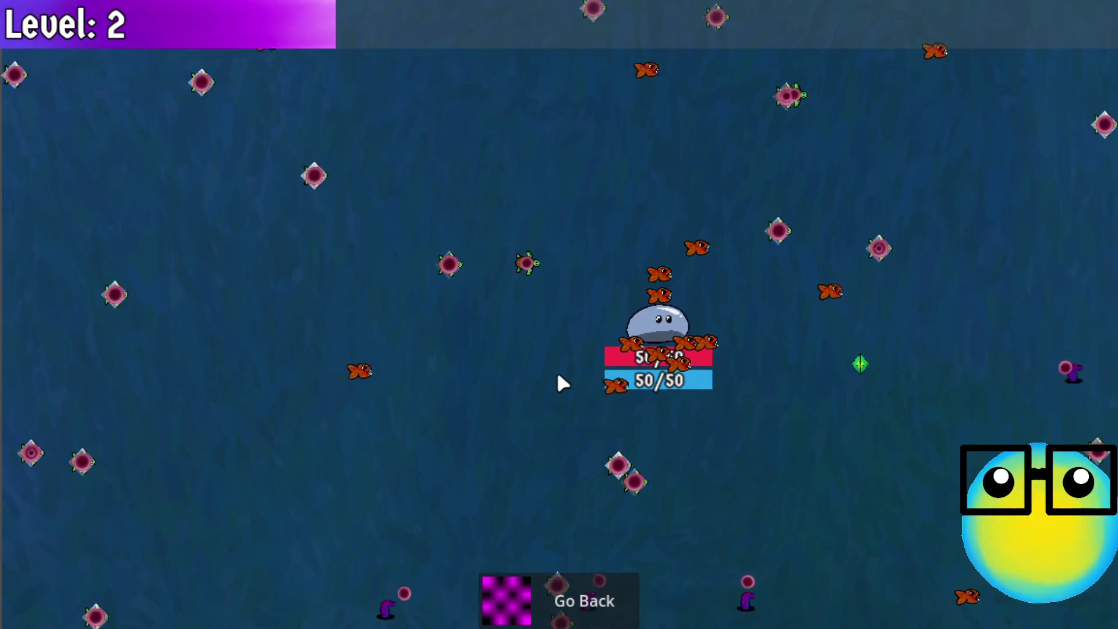
{"action": "key", "text": "a"}
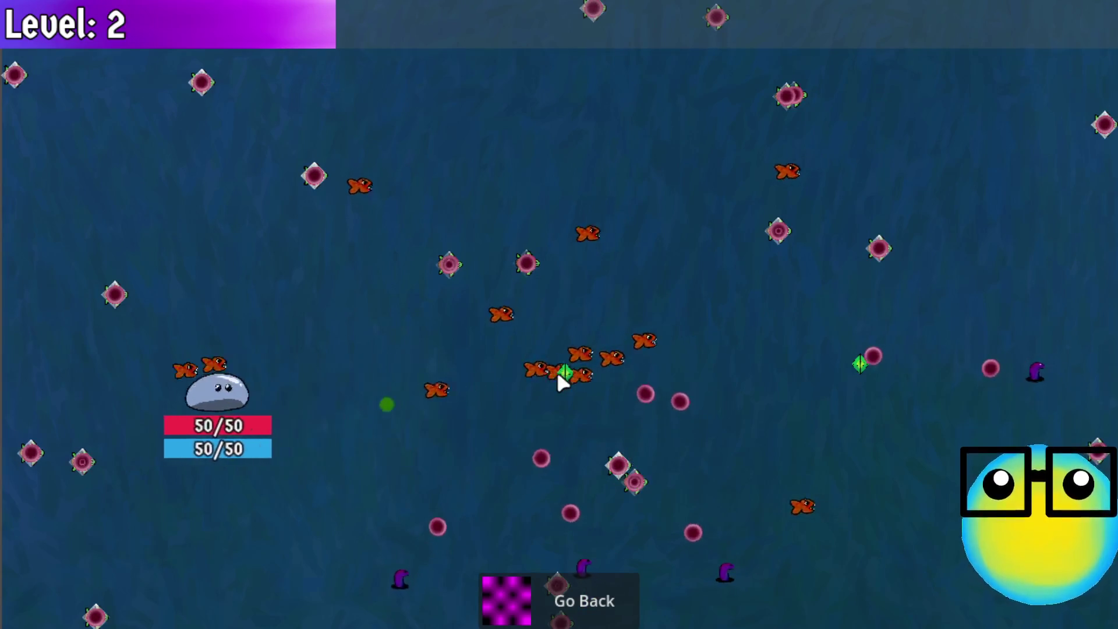
{"action": "key", "text": "d"}
{"action": "key", "text": "s"}
{"action": "key", "text": "w"}
{"action": "key", "text": "a"}
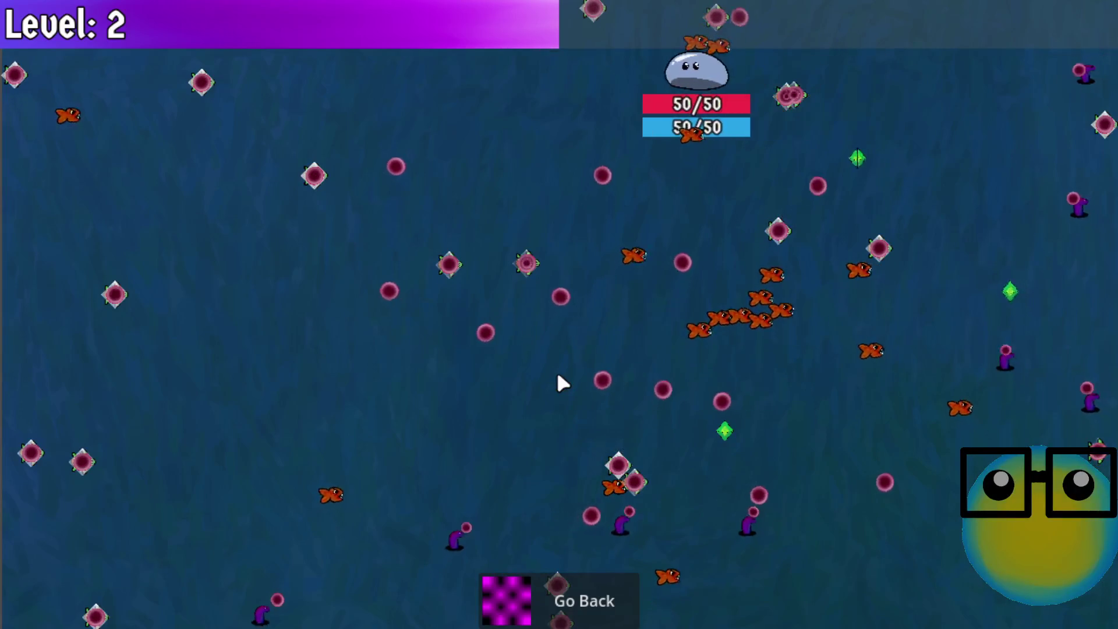
{"action": "key", "text": "s"}
{"action": "key", "text": "a"}
{"action": "key", "text": "d"}
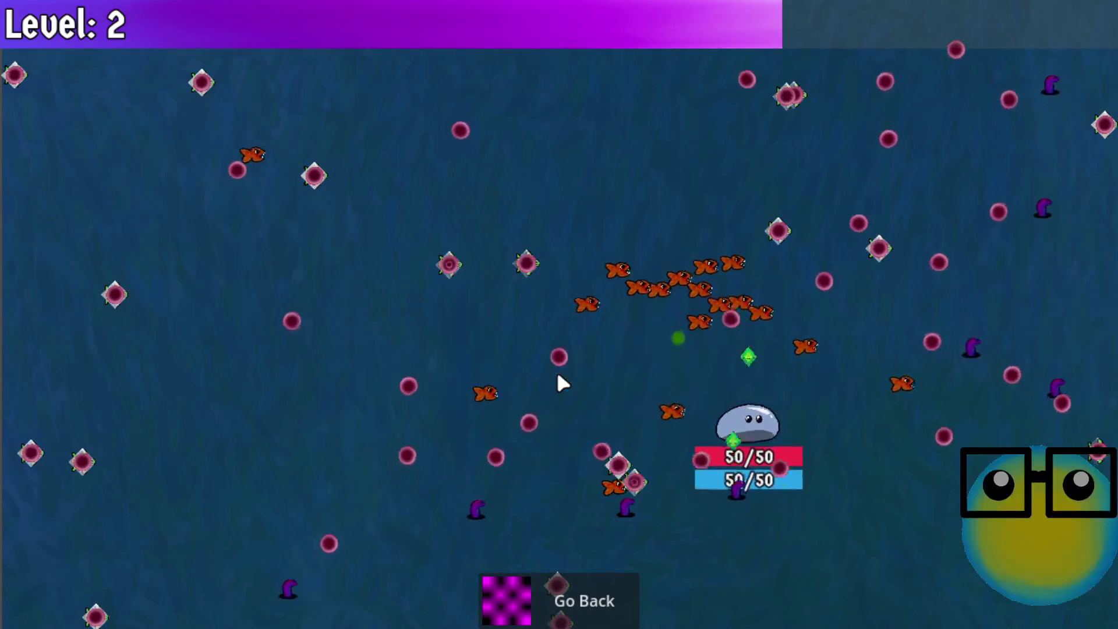
{"action": "key", "text": "d"}
{"action": "key", "text": "w"}
{"action": "key", "text": "s"}
{"action": "key", "text": "a"}
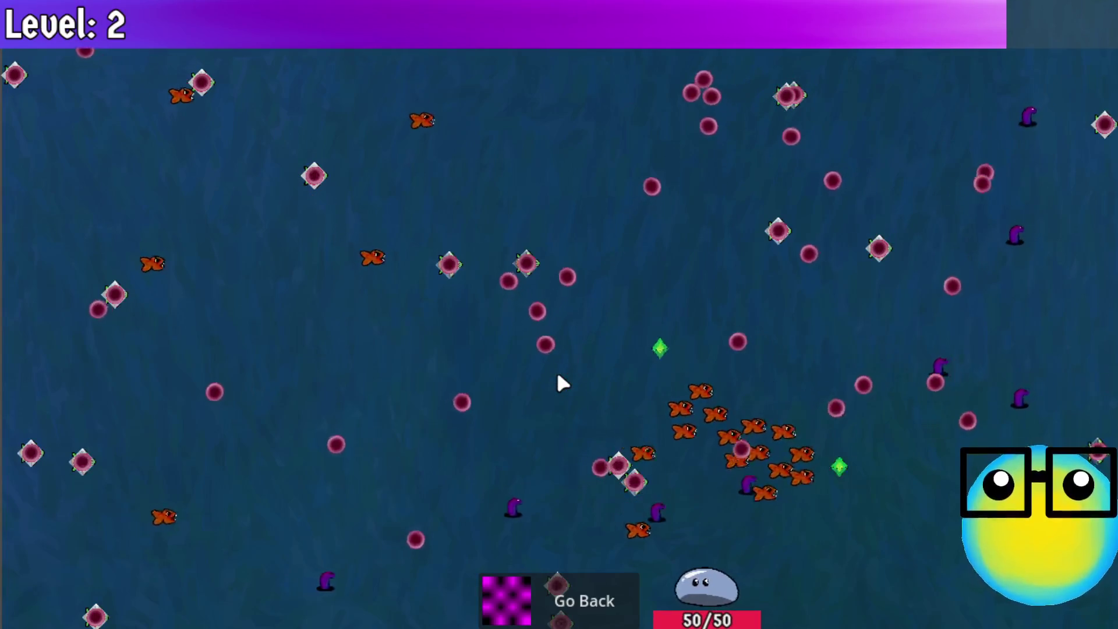
{"action": "key", "text": "w"}
{"action": "key", "text": "d"}
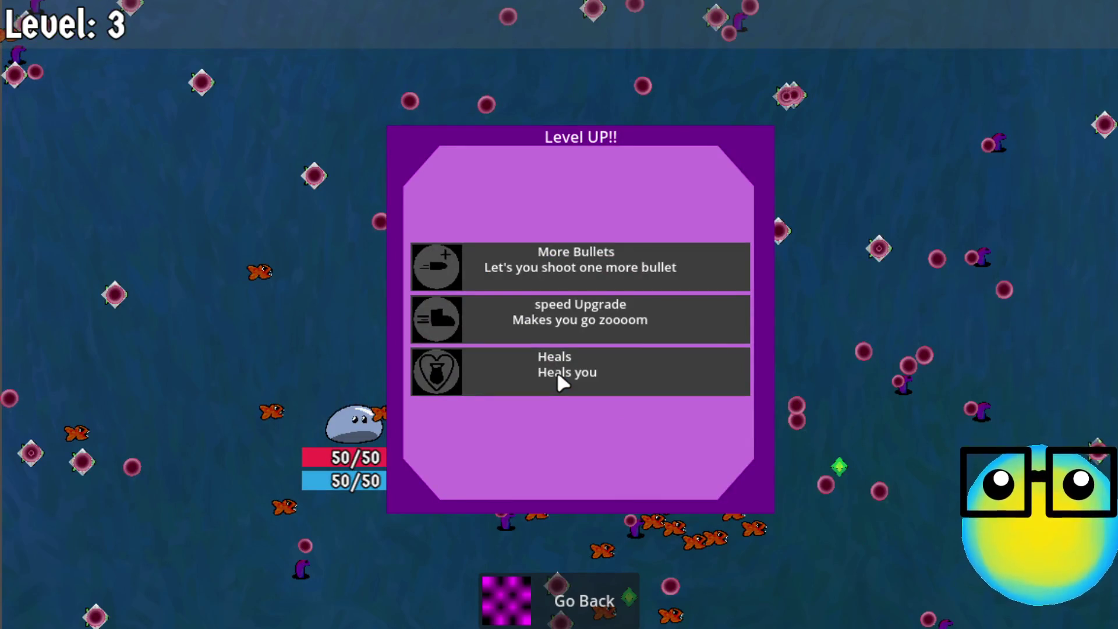
Take the More Bullets upgrade and keep moving the slime to collect experience.
{"action": "left_click", "coordinate": [601, 282]}
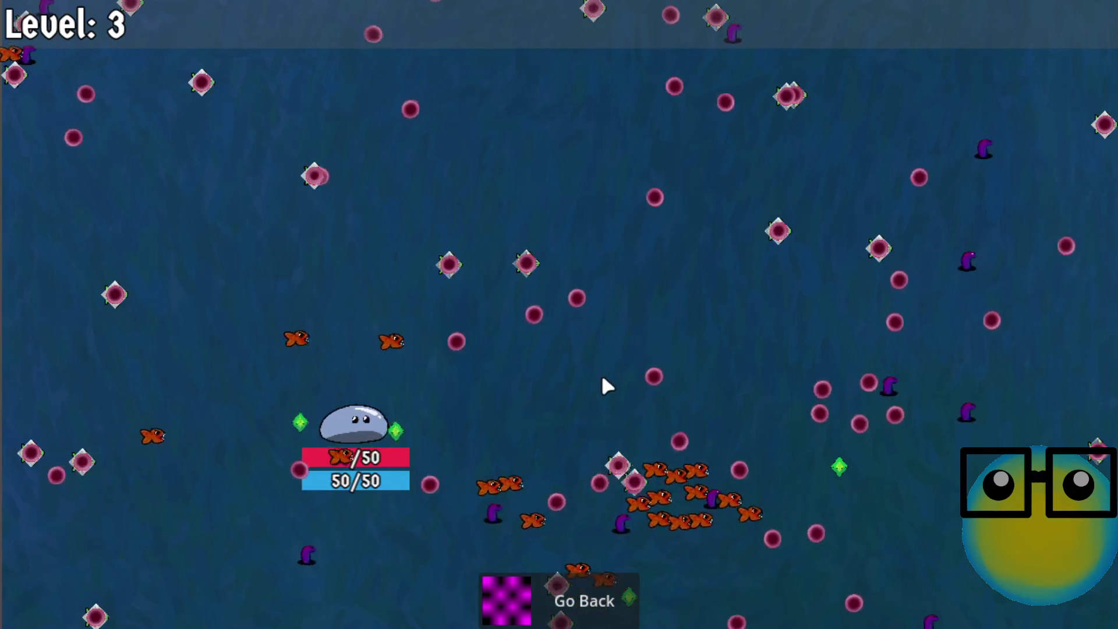
{"action": "key", "text": "a"}
{"action": "key", "text": "w"}
{"action": "key", "text": "d"}
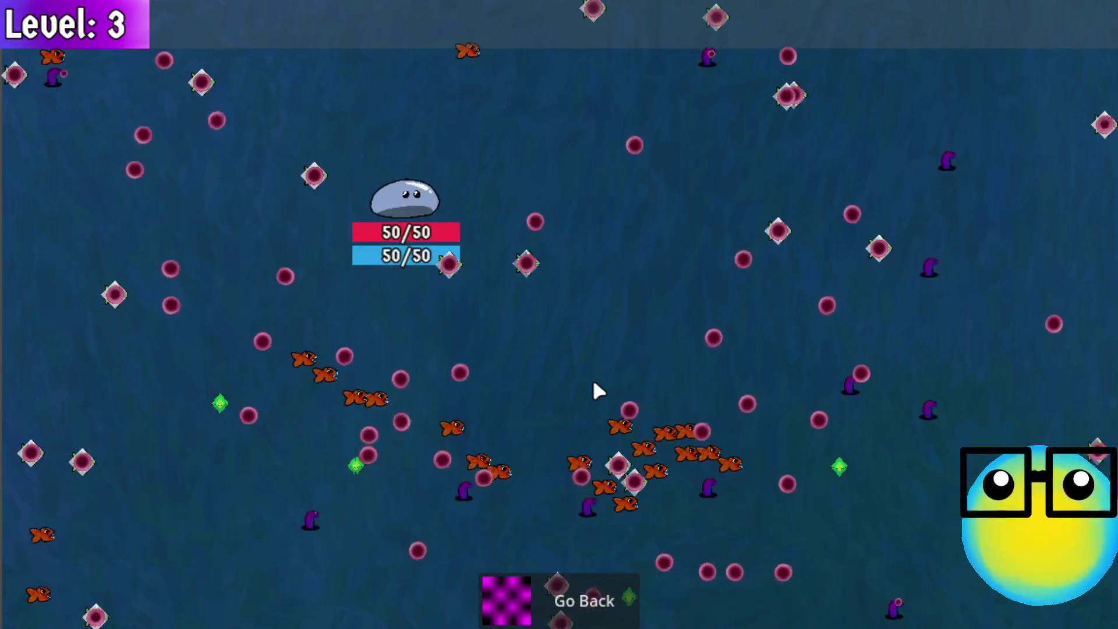
{"action": "key", "text": "a"}
{"action": "key", "text": "s"}
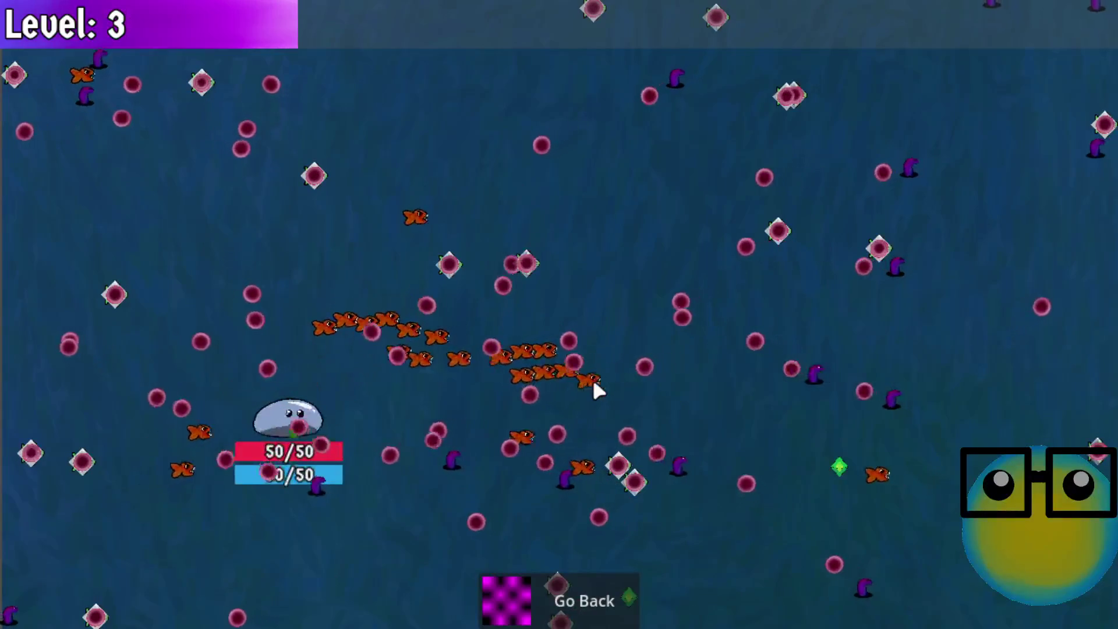
{"action": "key", "text": "a"}
{"action": "key", "text": "w"}
{"action": "key", "text": "d"}
{"action": "key", "text": "s"}
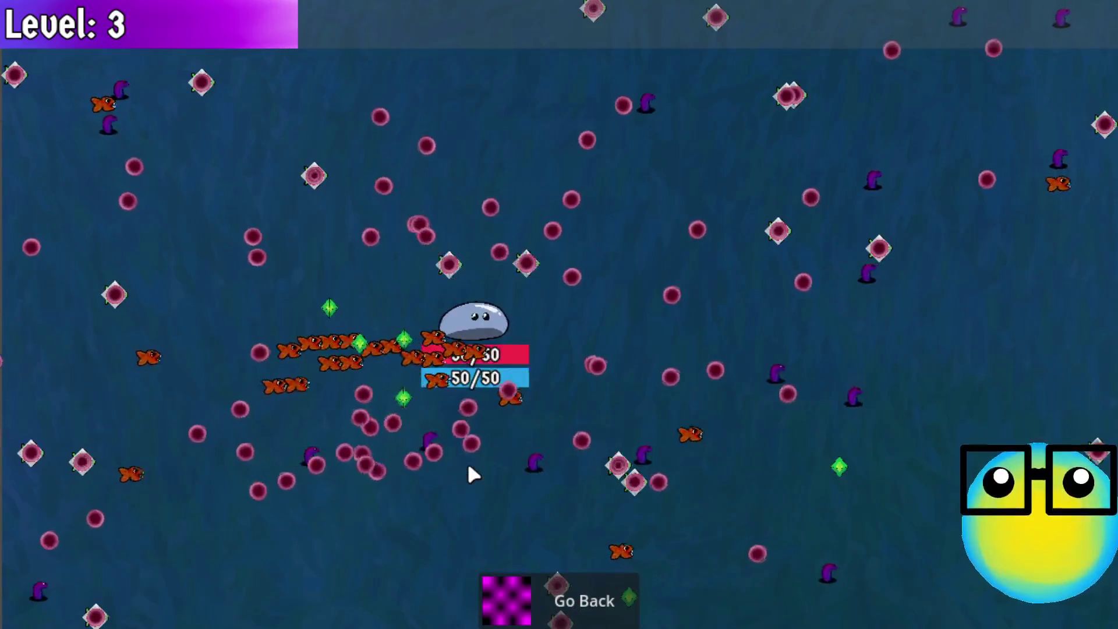
{"action": "key", "text": "a"}
{"action": "key", "text": "d"}
{"action": "key", "text": "s"}
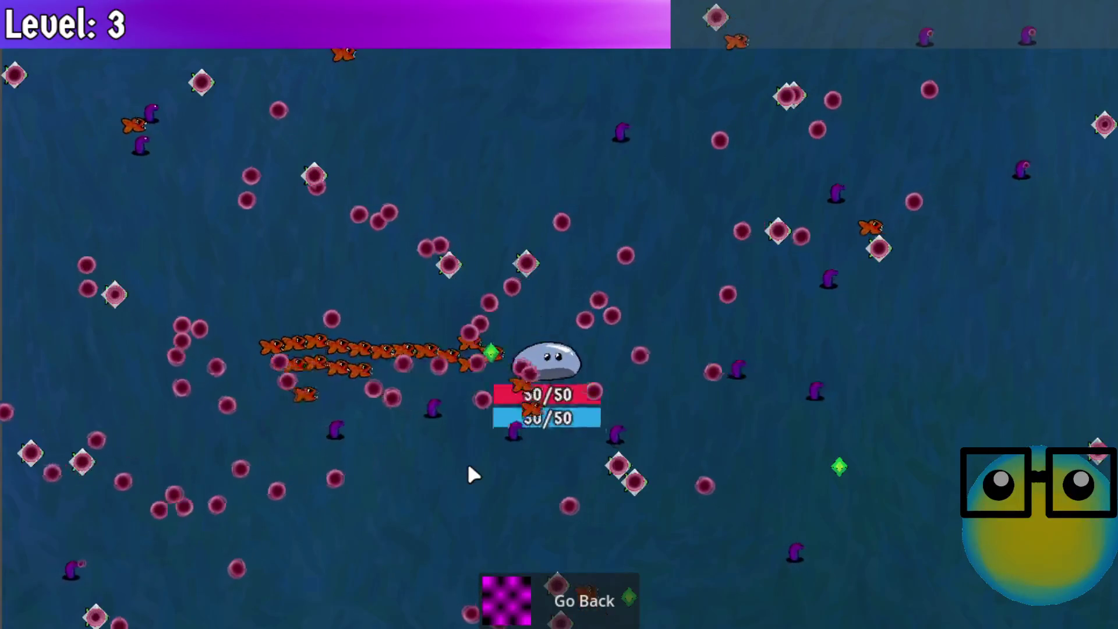
{"action": "key", "text": "d"}
{"action": "key", "text": "a"}
{"action": "key", "text": "s"}
{"action": "key", "text": "a"}
{"action": "key", "text": "w"}
{"action": "key", "text": "s"}
{"action": "key", "text": "d"}
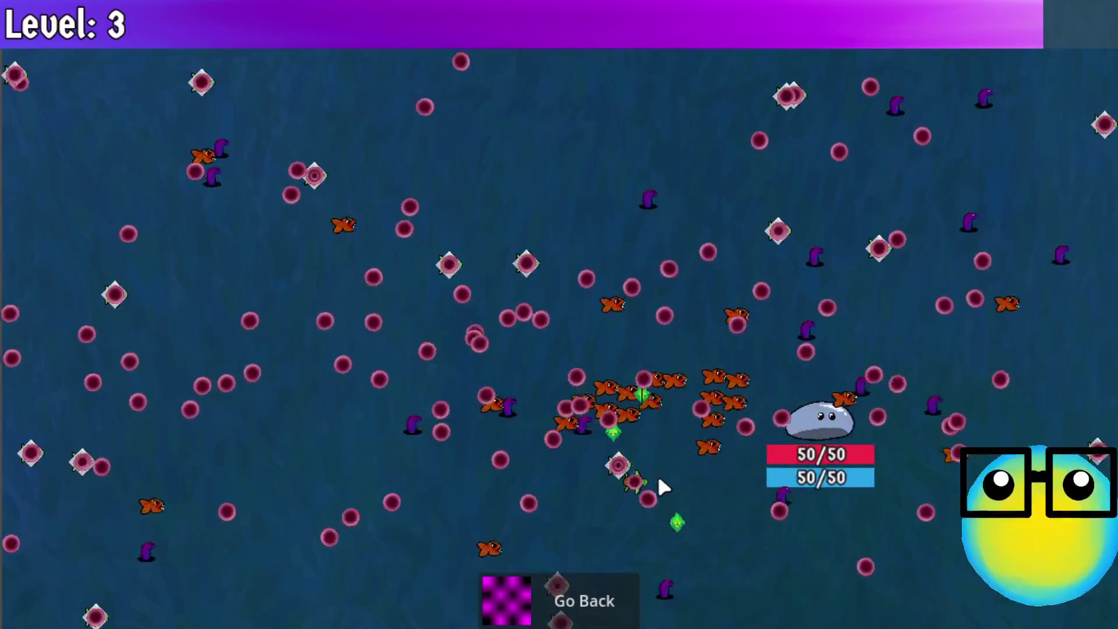
{"action": "key", "text": "w"}
{"action": "key", "text": "a"}
{"action": "key", "text": "s"}
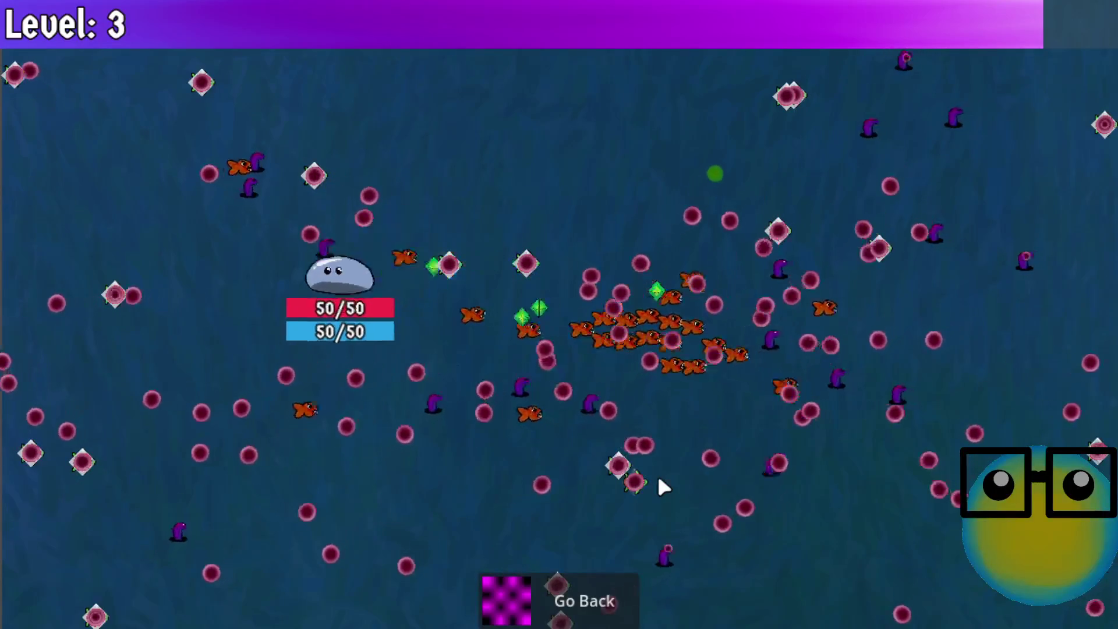
{"action": "key", "text": "a"}
{"action": "key", "text": "s"}
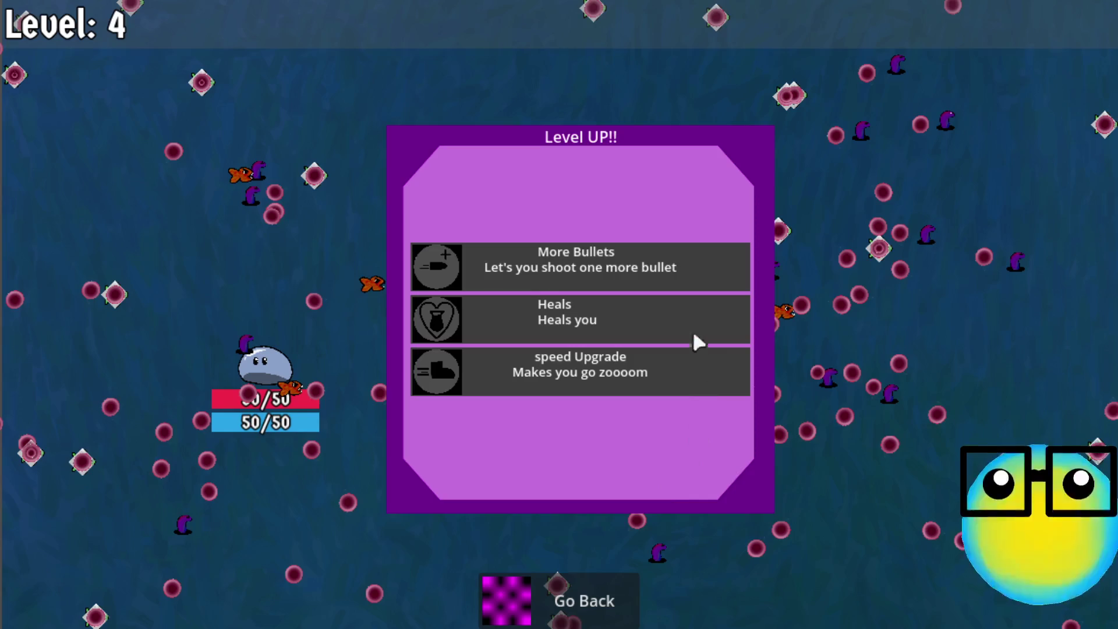
Pick another level-up upgrade, return to the hub, save the game and stop it.
{"action": "left_click", "coordinate": [648, 262]}
{"action": "key", "text": "d"}
{"action": "left_click", "coordinate": [587, 612]}
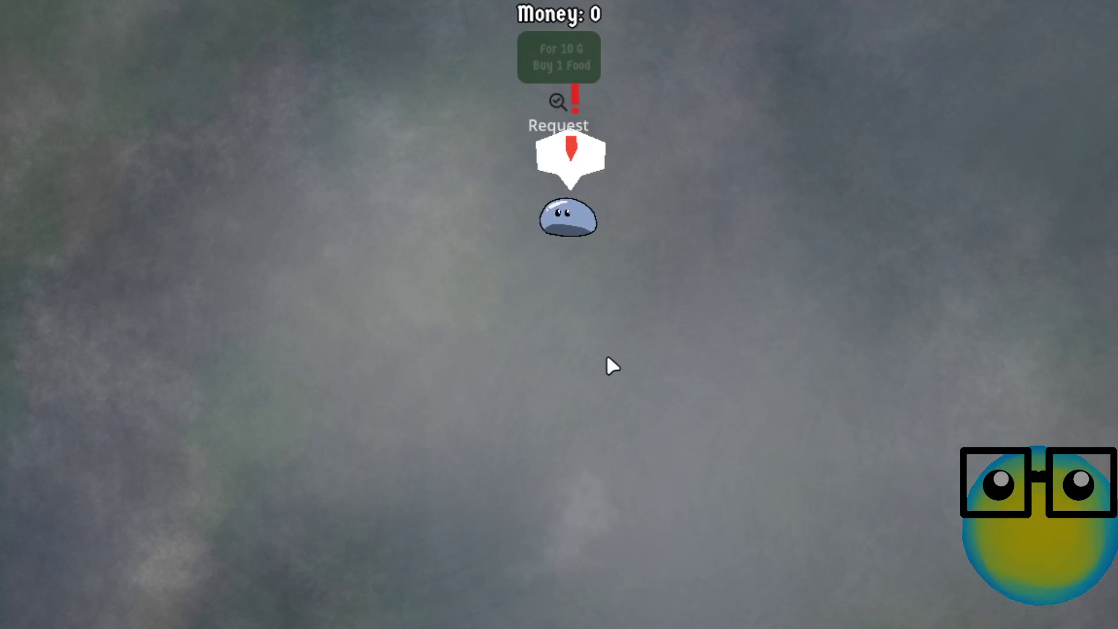
{"action": "key", "text": "Escape"}
{"action": "left_click", "coordinate": [592, 324]}
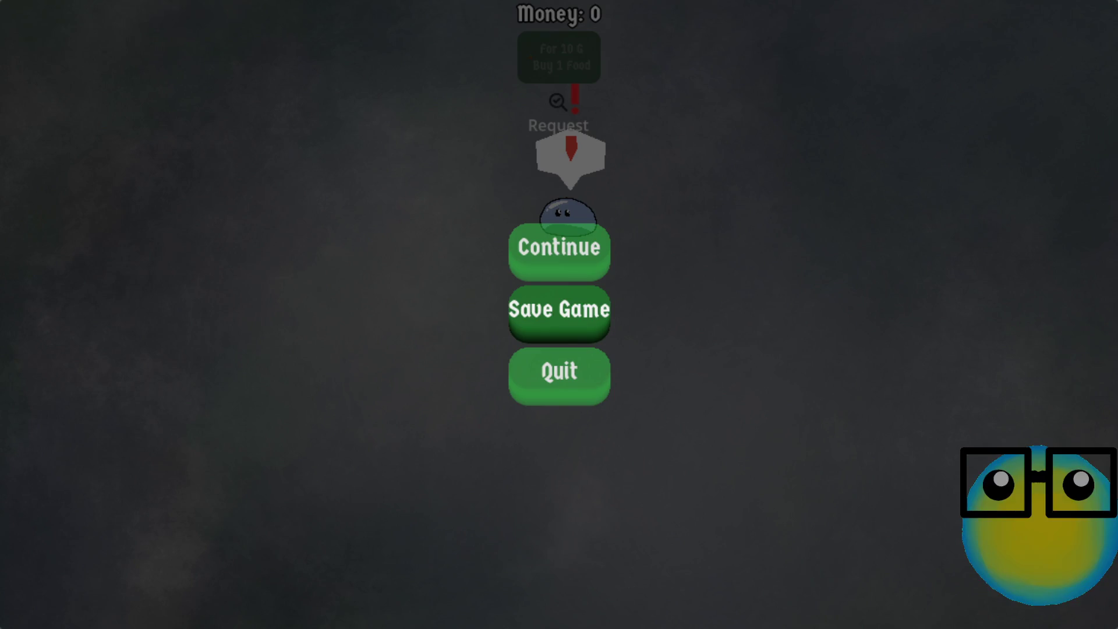
{"action": "key", "text": "F8"}
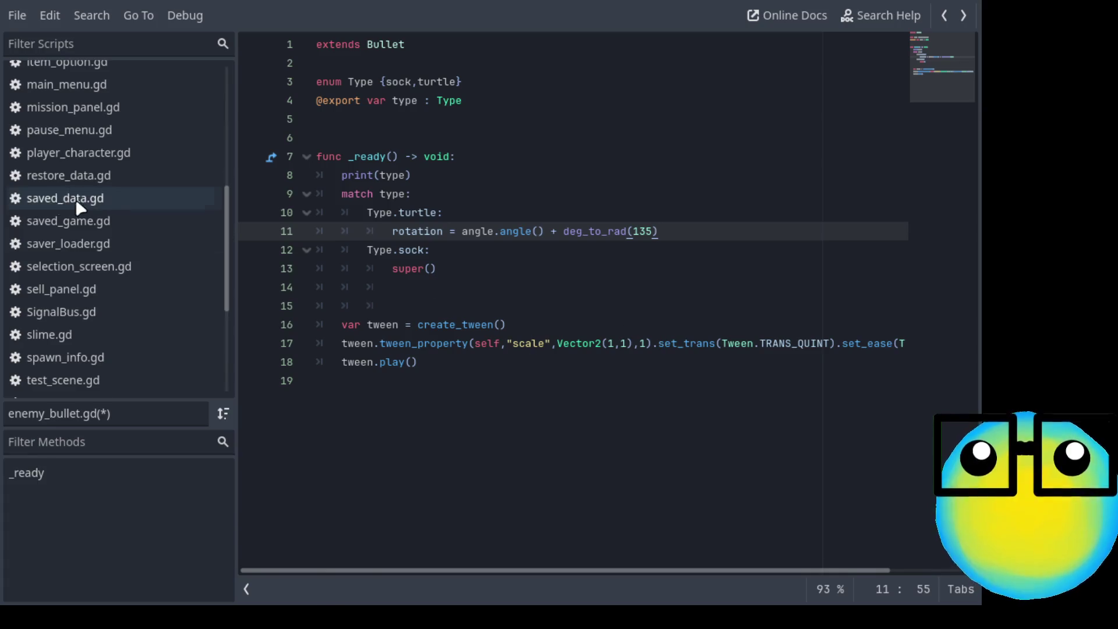
Open bullet.gd and select the angle and rotation lines in _ready.
{"action": "scroll", "coordinate": [75, 198], "scroll_direction": "up", "scroll_amount": 5}
{"action": "left_click", "coordinate": [96, 122]}
{"action": "scroll", "coordinate": [97, 125], "scroll_direction": "up", "scroll_amount": 2}
{"action": "left_click", "coordinate": [100, 145]}
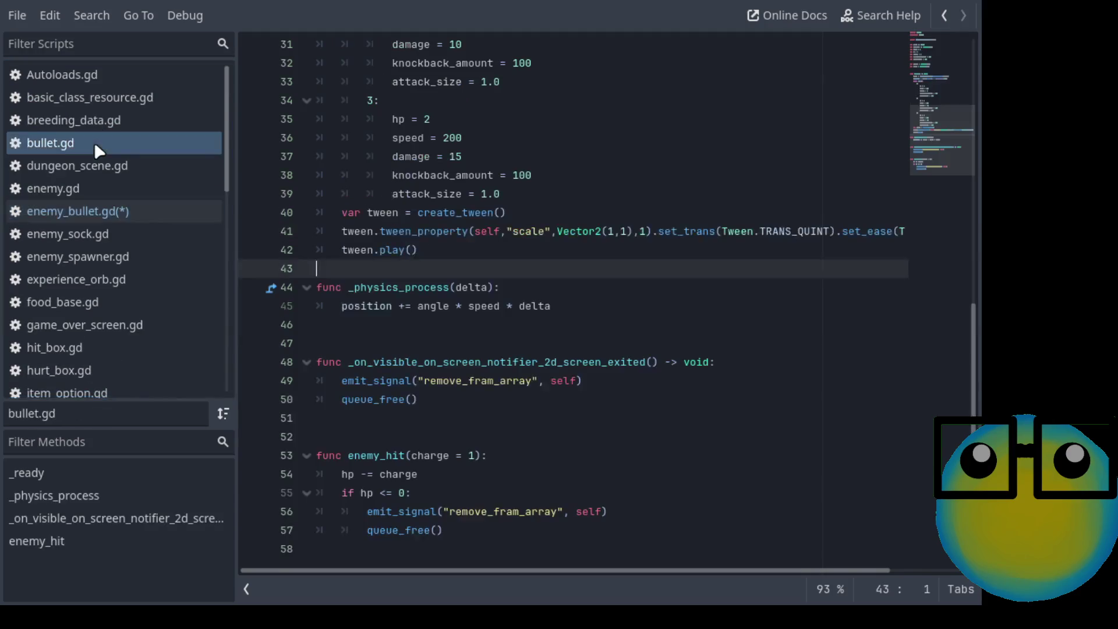
{"action": "scroll", "coordinate": [579, 324], "scroll_direction": "up", "scroll_amount": 5}
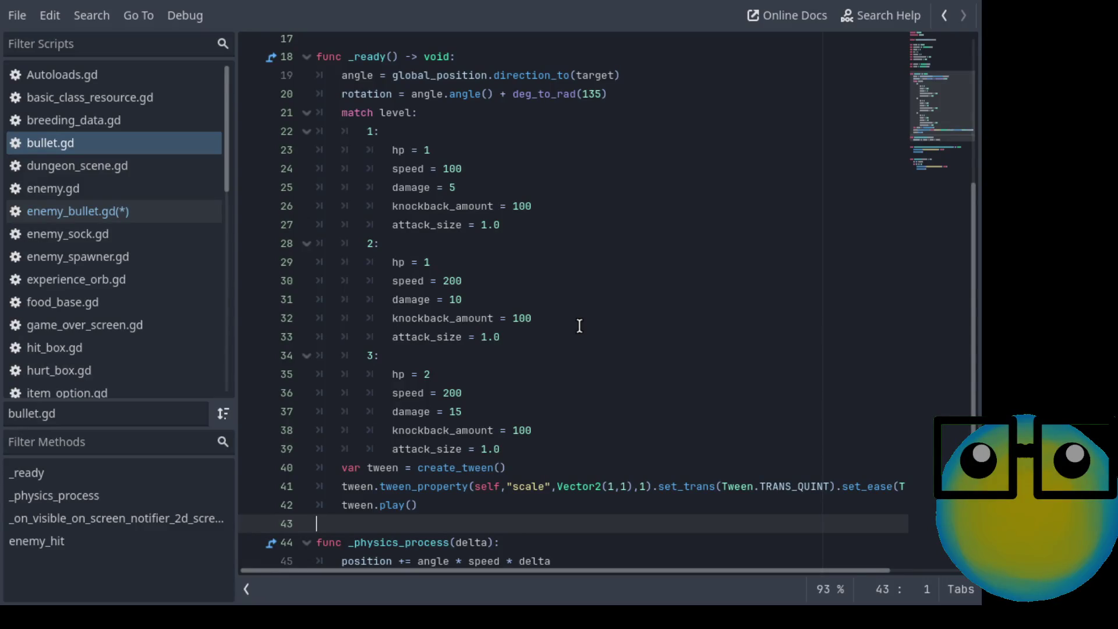
{"action": "scroll", "coordinate": [579, 326], "scroll_direction": "up", "scroll_amount": 2}
{"action": "scroll", "coordinate": [579, 326], "scroll_direction": "down", "scroll_amount": 2}
{"action": "scroll", "coordinate": [579, 326], "scroll_direction": "up", "scroll_amount": 2}
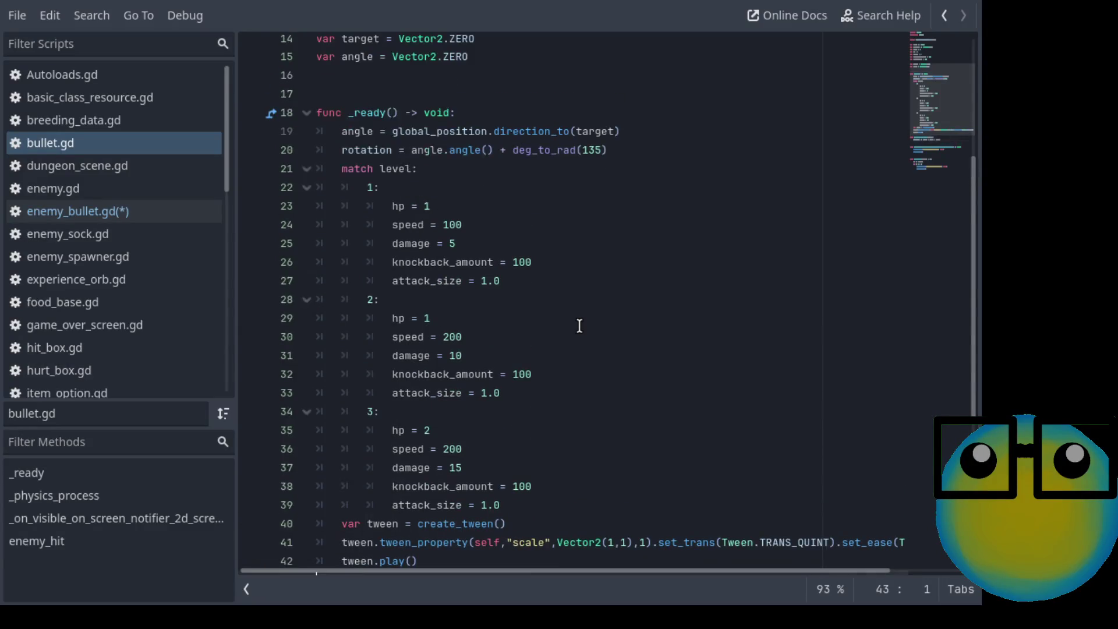
{"action": "scroll", "coordinate": [579, 325], "scroll_direction": "up", "scroll_amount": 2}
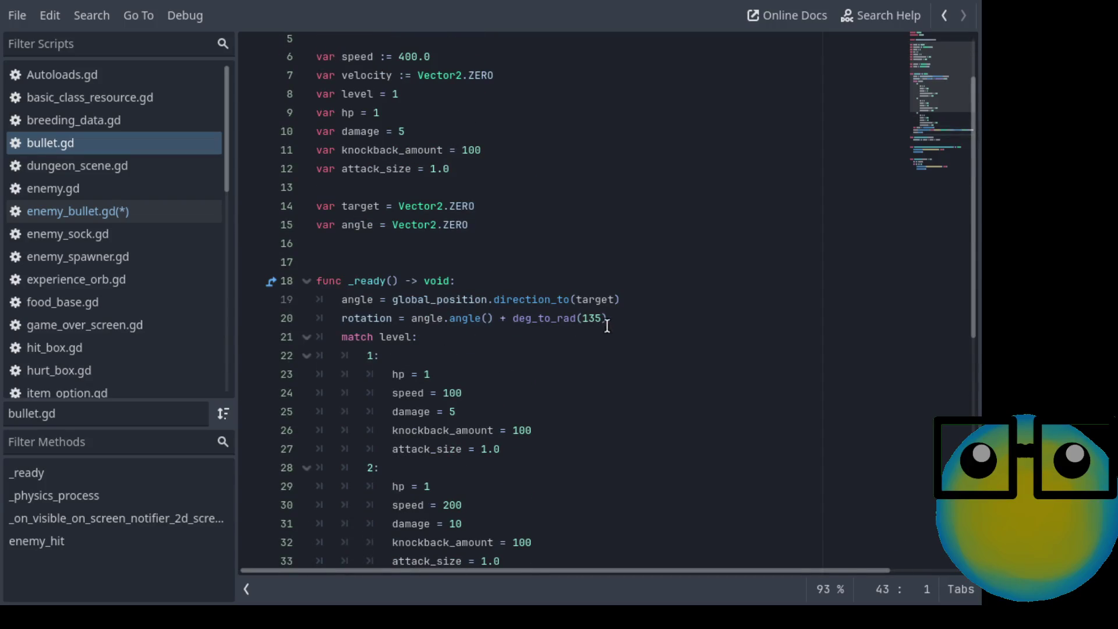
{"action": "mouse_move", "coordinate": [627, 314]}
{"action": "left_mouse_down"}
{"action": "mouse_move", "coordinate": [487, 333]}
{"action": "mouse_move", "coordinate": [349, 318]}
{"action": "mouse_move", "coordinate": [337, 305]}
{"action": "left_mouse_up"}
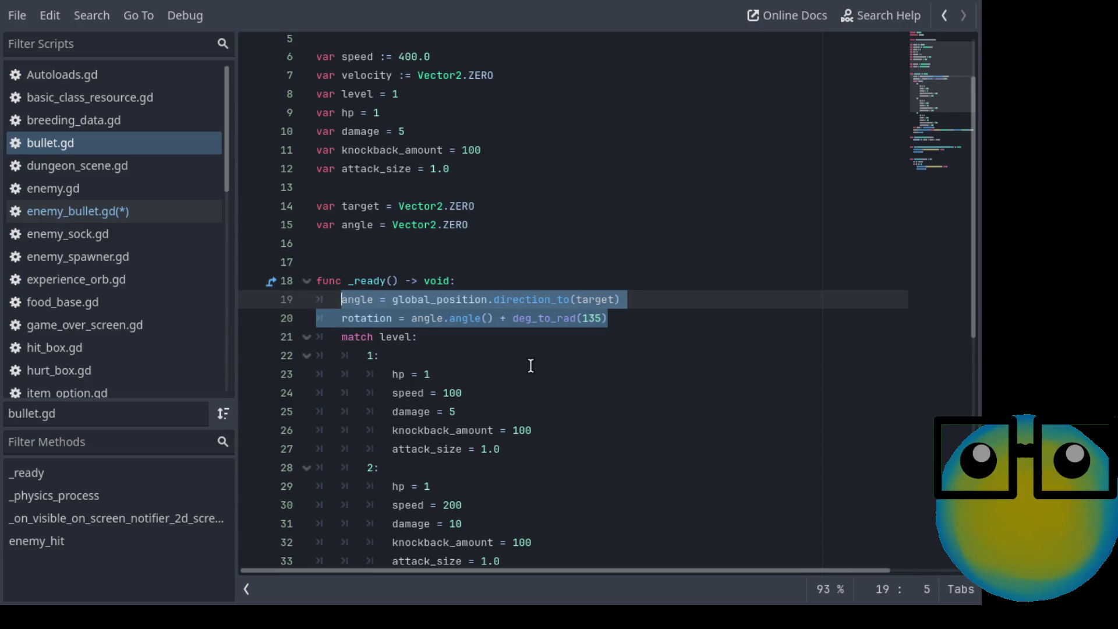
Switch the script editor to turtle.gd.
{"action": "scroll", "coordinate": [161, 303], "scroll_direction": "down", "scroll_amount": 5}
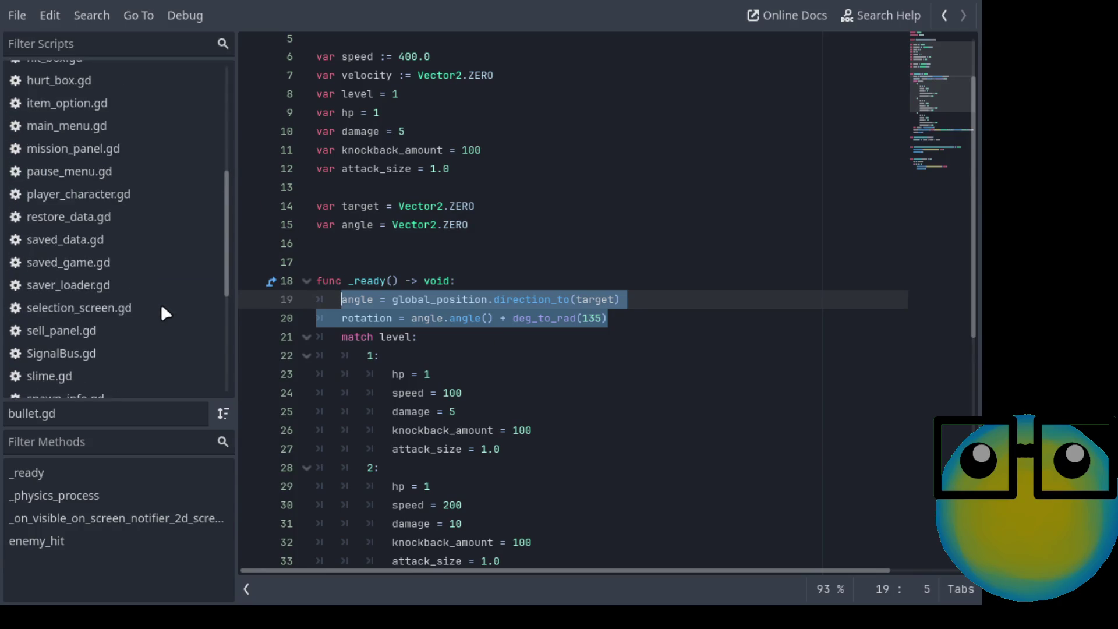
{"action": "scroll", "coordinate": [172, 326], "scroll_direction": "down", "scroll_amount": 5}
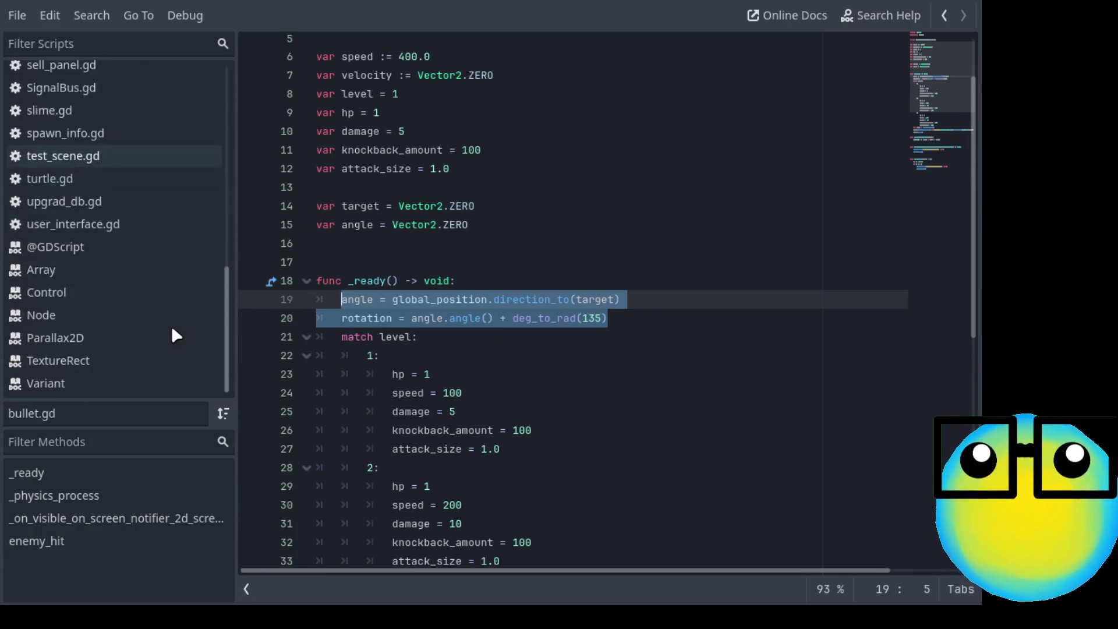
{"action": "scroll", "coordinate": [142, 331], "scroll_direction": "up", "scroll_amount": 3}
{"action": "left_click", "coordinate": [124, 303]}
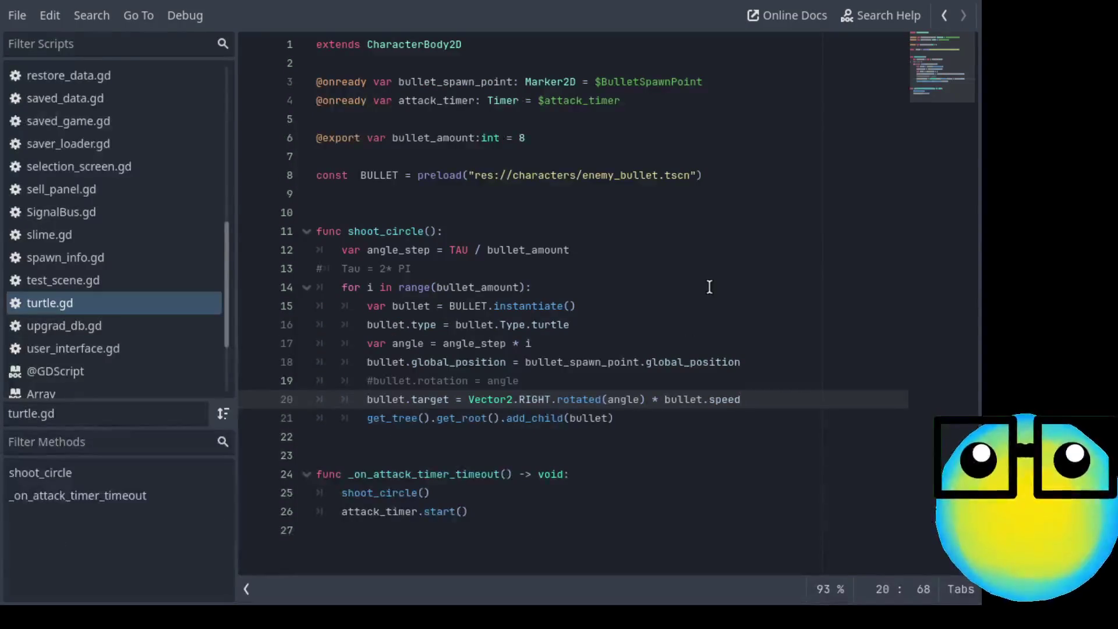
Uncomment bullet.rotation = angle on line 19 of turtle.gd, save, and relaunch Slime Dungeon.
{"action": "left_click", "coordinate": [544, 287]}
{"action": "left_click", "coordinate": [438, 400]}
{"action": "left_click", "coordinate": [760, 400]}
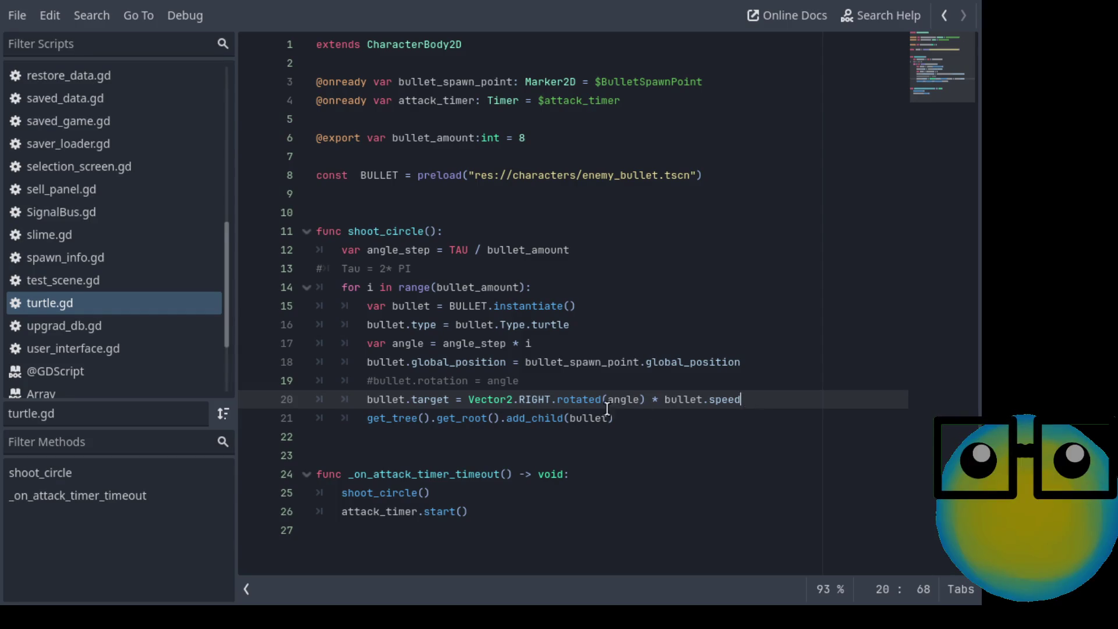
{"action": "left_click", "coordinate": [562, 377]}
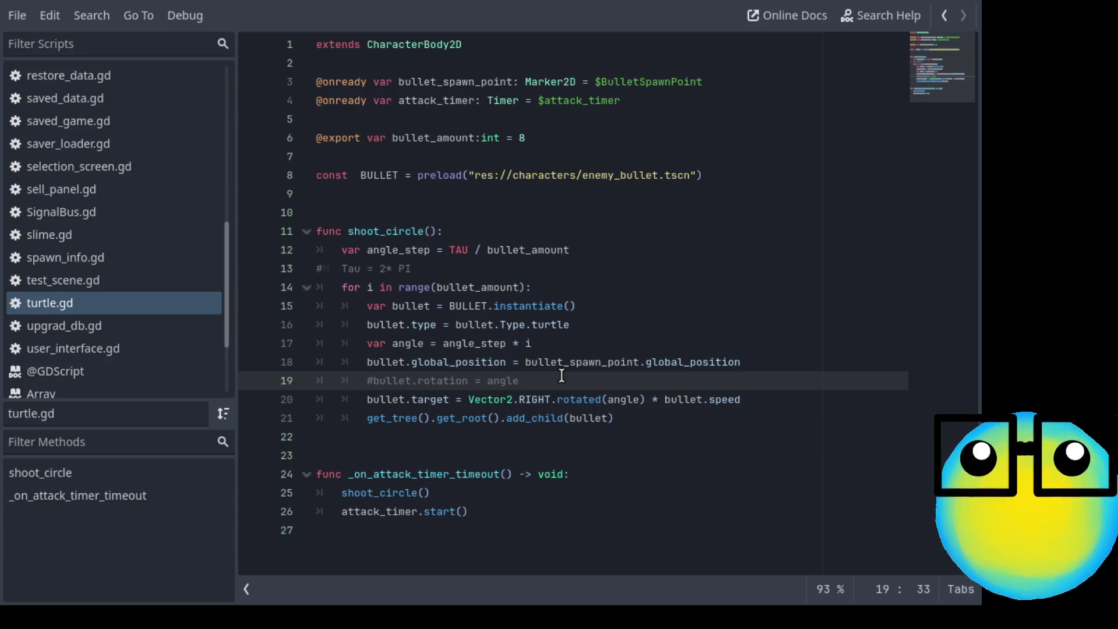
{"action": "key", "text": "ctrl+k"}
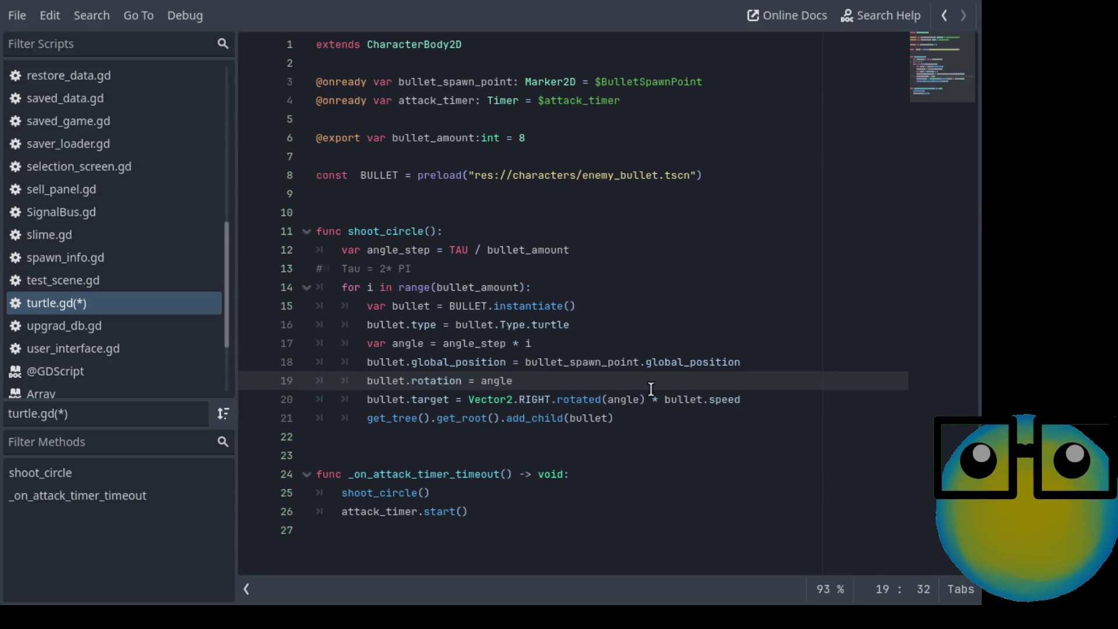
{"action": "key", "text": "ctrl+s"}
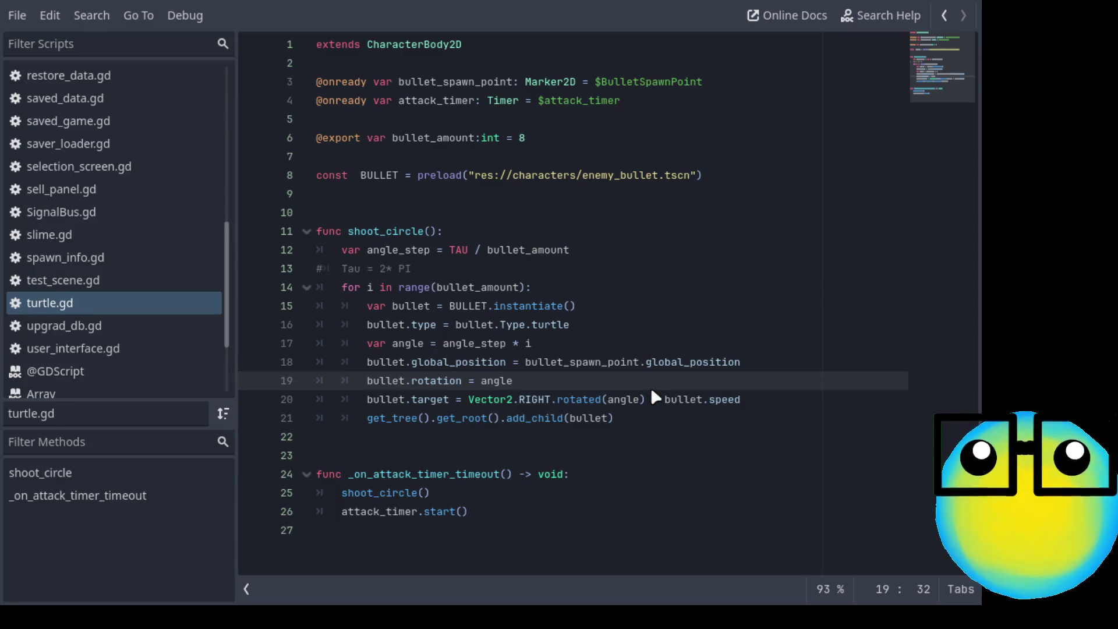
{"action": "key", "text": "F5"}
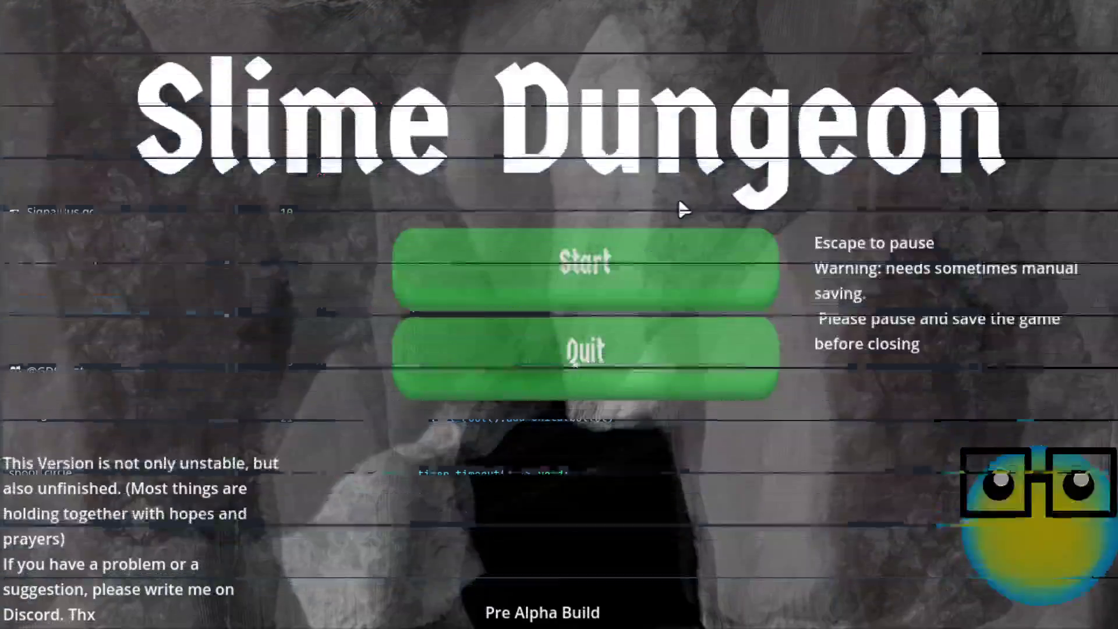
Play Slime Dungeon into the turtle mission, leave it, and stop the game with F8.
{"action": "left_click", "coordinate": [604, 263]}
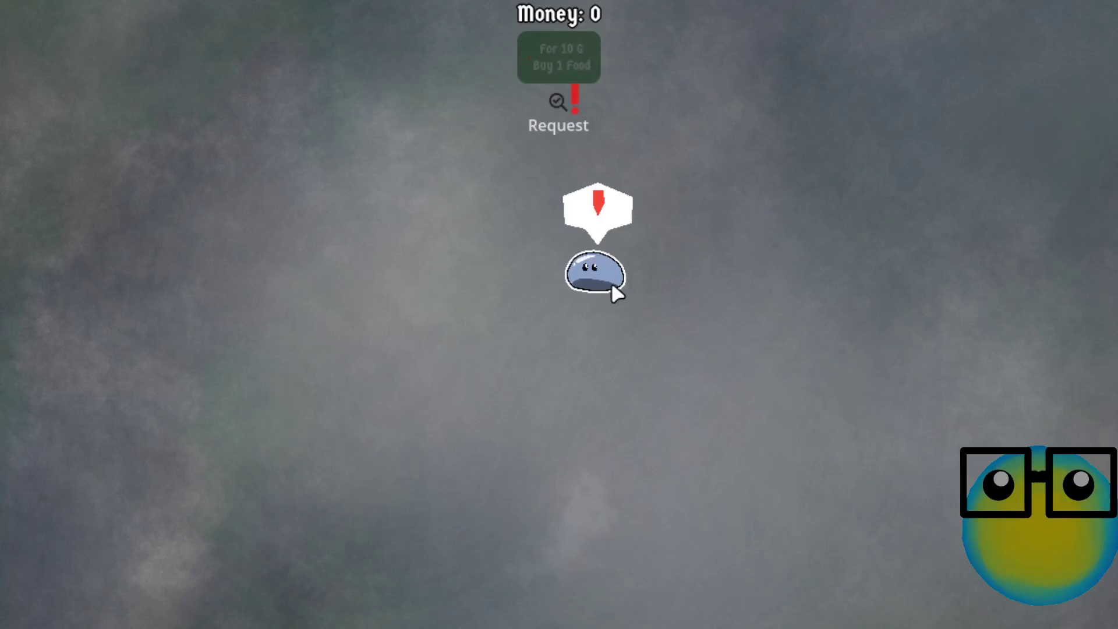
{"action": "left_click", "coordinate": [610, 284]}
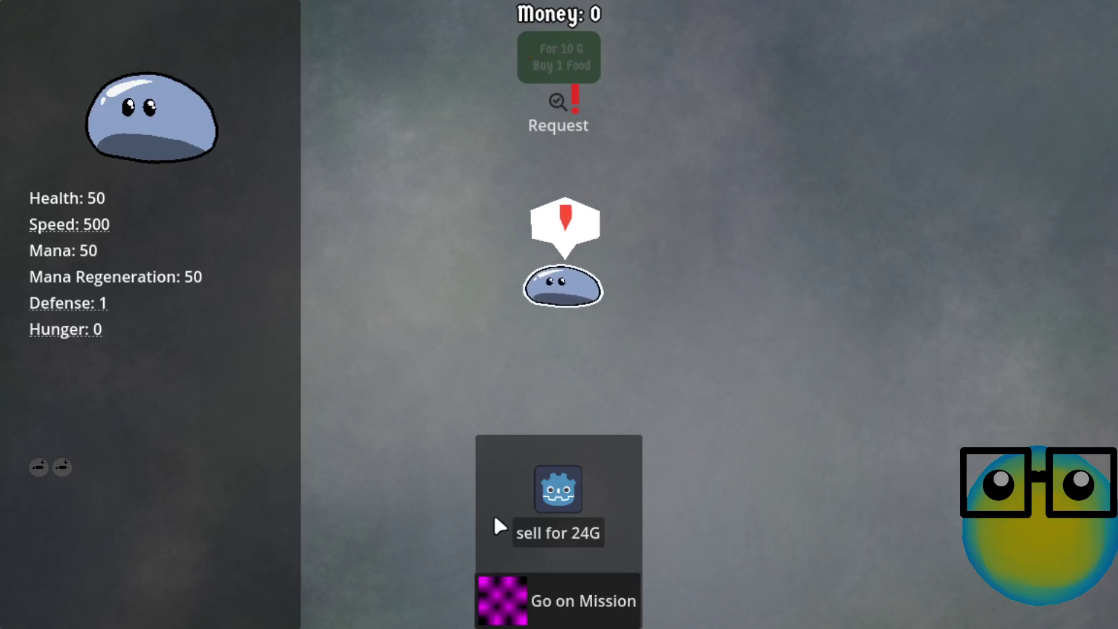
{"action": "left_click", "coordinate": [551, 600]}
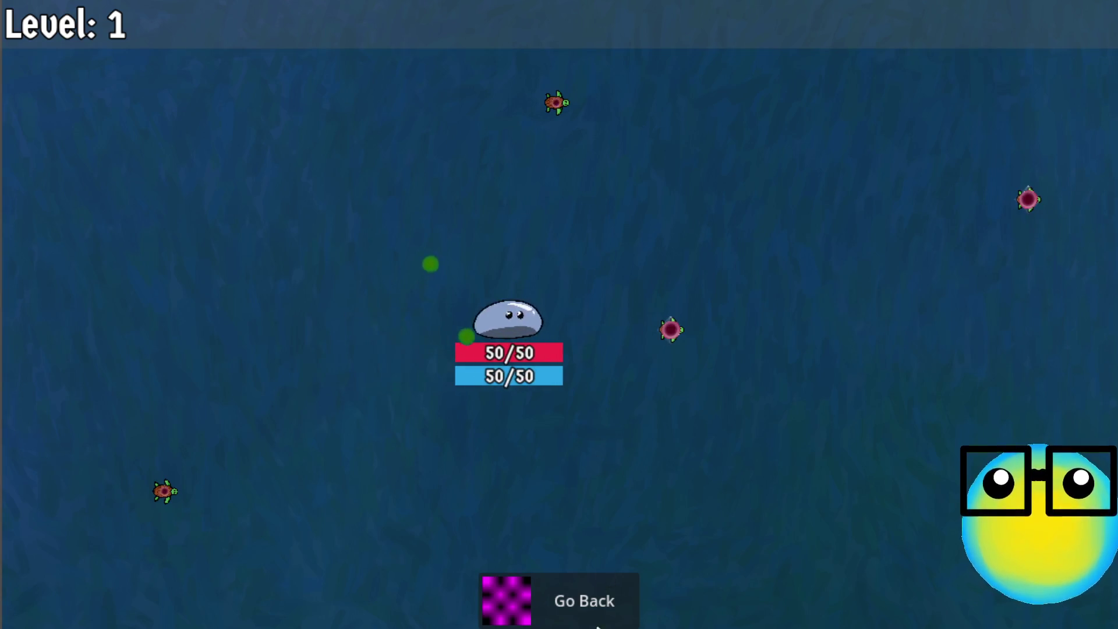
{"action": "left_click", "coordinate": [594, 582]}
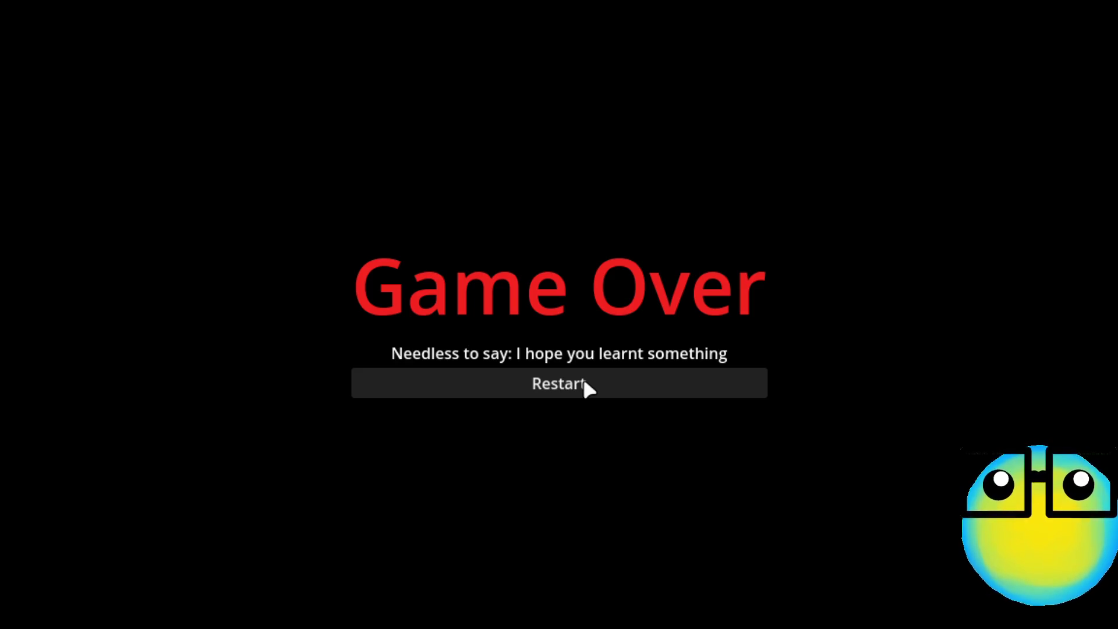
{"action": "key", "text": "F8"}
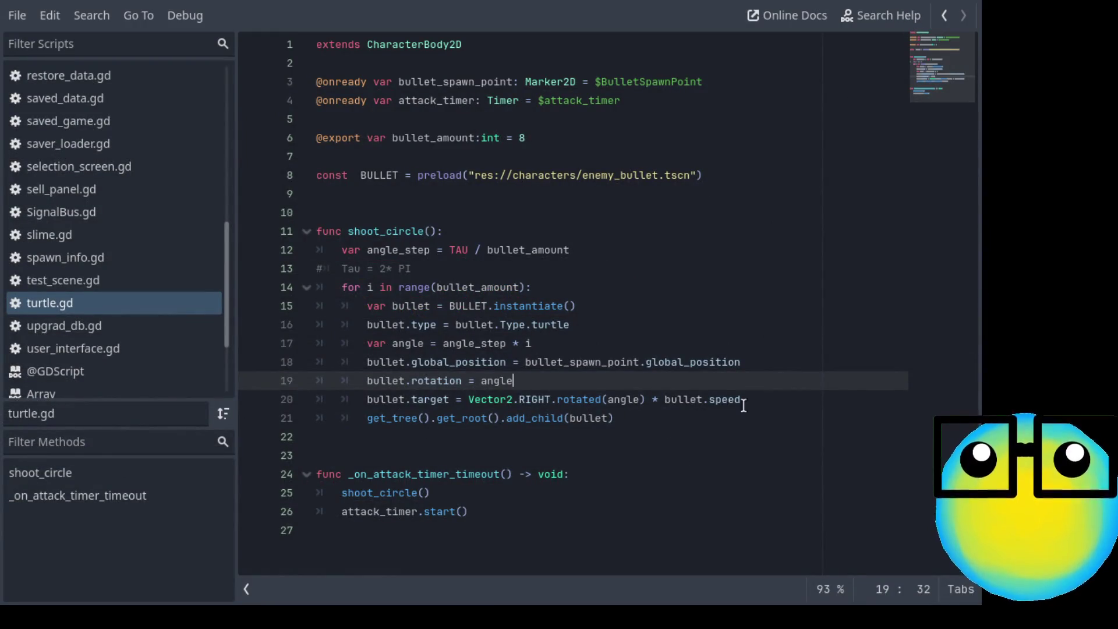
Comment out the bullet.target line in turtle.gd, then restore it.
{"action": "left_click", "coordinate": [784, 401]}
{"action": "key", "text": "ctrl+k"}
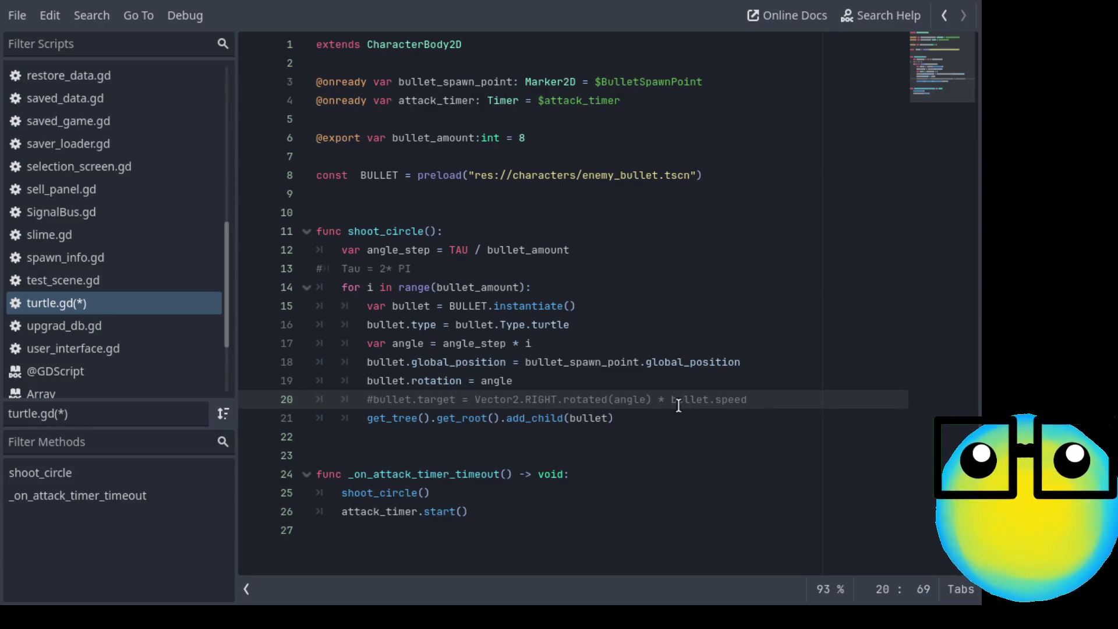
{"action": "key", "text": "ctrl+k"}
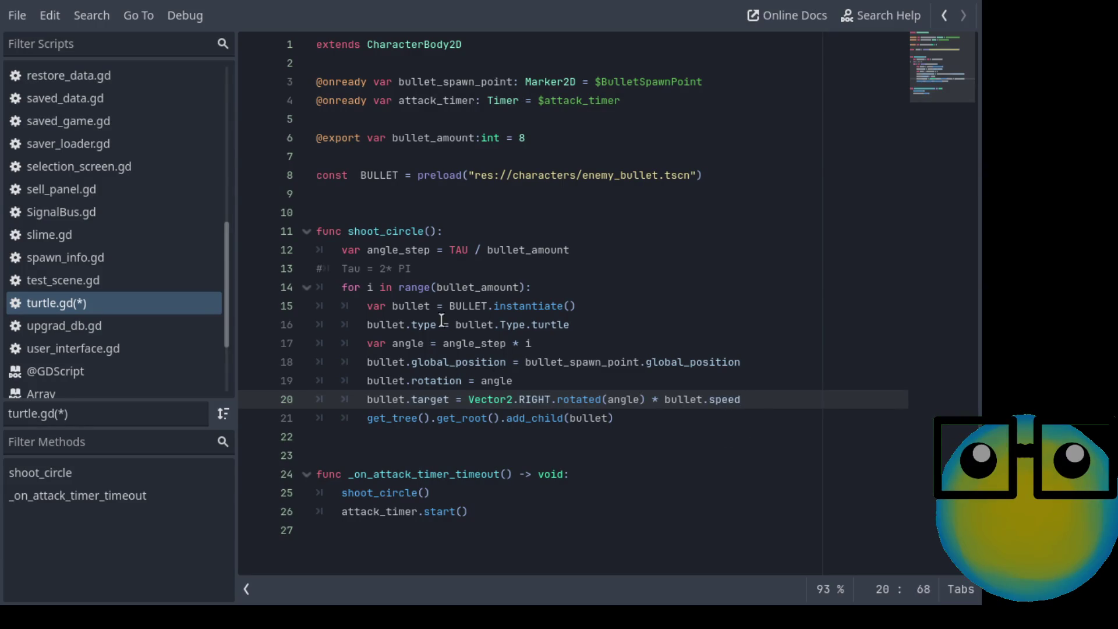
Open bullet.gd and inspect its _physics_process position update using angle * speed * delta.
{"action": "scroll", "coordinate": [169, 162], "scroll_direction": "up", "scroll_amount": 5}
{"action": "scroll", "coordinate": [169, 162], "scroll_direction": "up", "scroll_amount": 3}
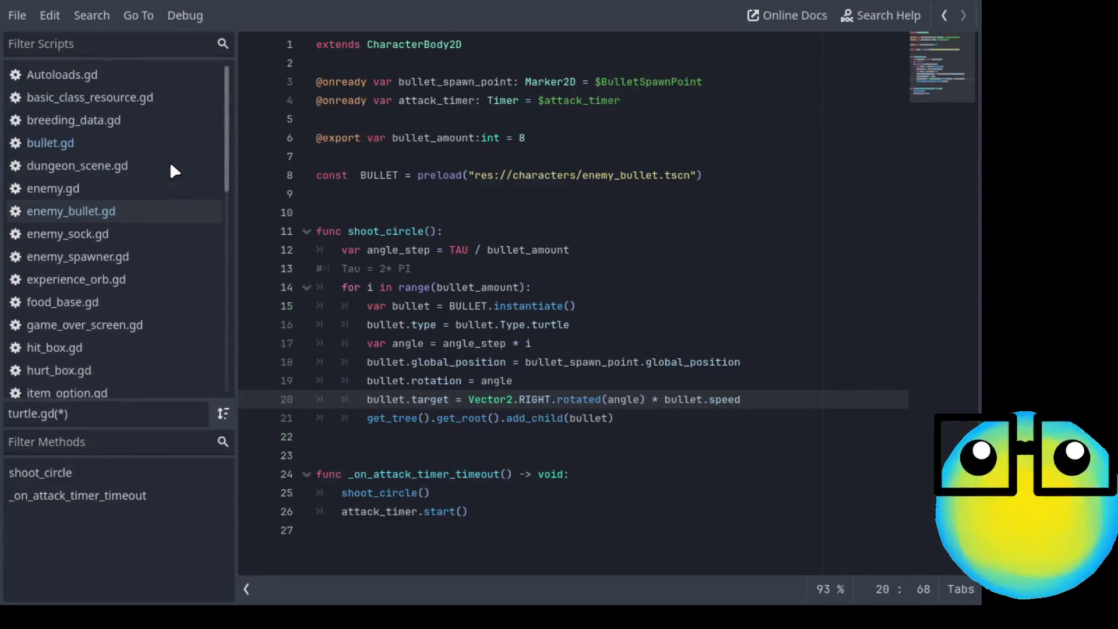
{"action": "left_click", "coordinate": [82, 146]}
{"action": "scroll", "coordinate": [800, 443], "scroll_direction": "down", "scroll_amount": 2}
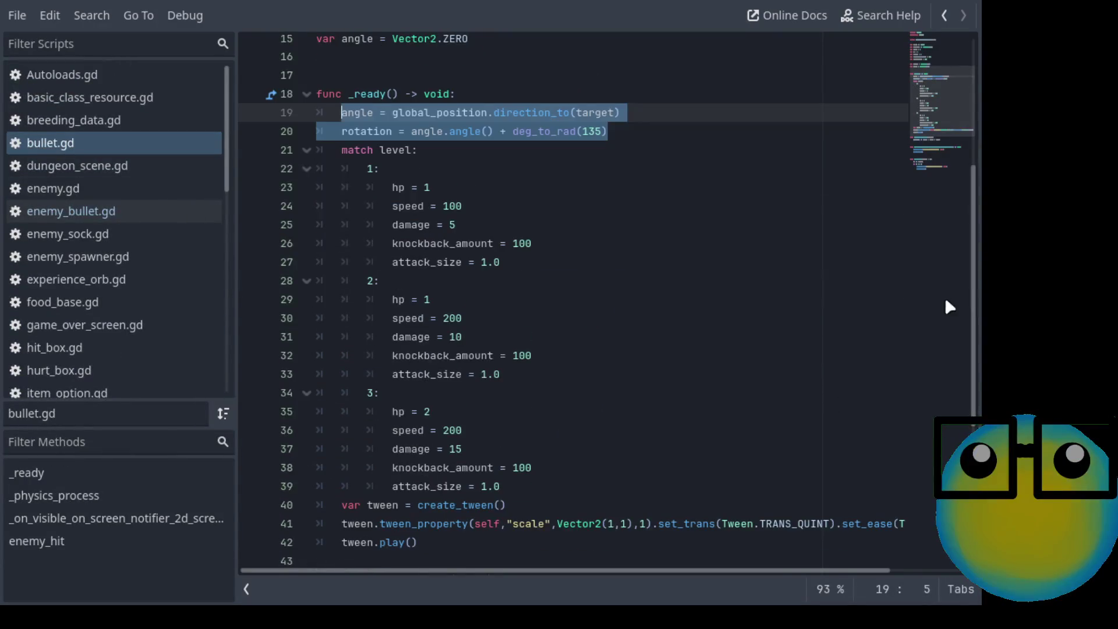
{"action": "scroll", "coordinate": [970, 314], "scroll_direction": "down", "scroll_amount": 5}
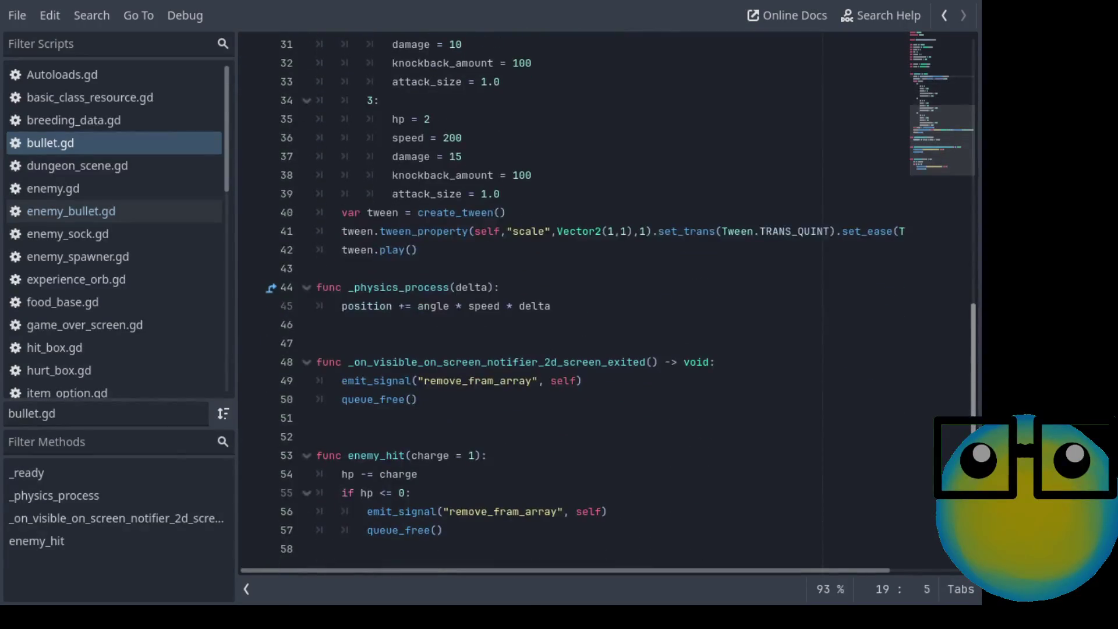
{"action": "left_click", "coordinate": [650, 320]}
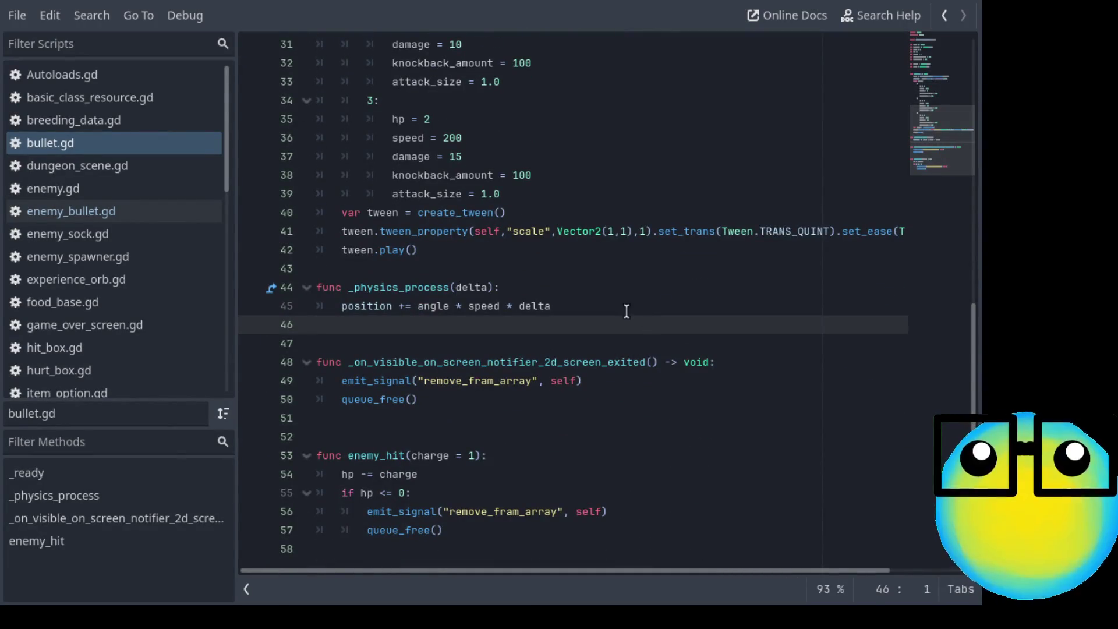
{"action": "left_click", "coordinate": [621, 308]}
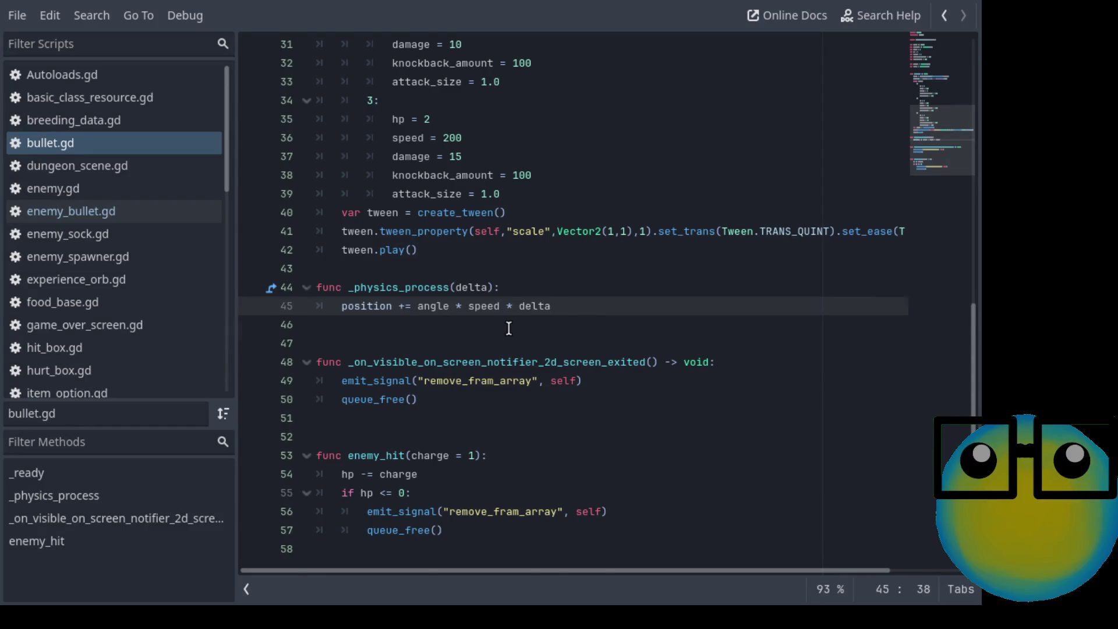
{"action": "scroll", "coordinate": [508, 329], "scroll_direction": "up", "scroll_amount": 1}
{"action": "scroll", "coordinate": [509, 324], "scroll_direction": "down", "scroll_amount": 1}
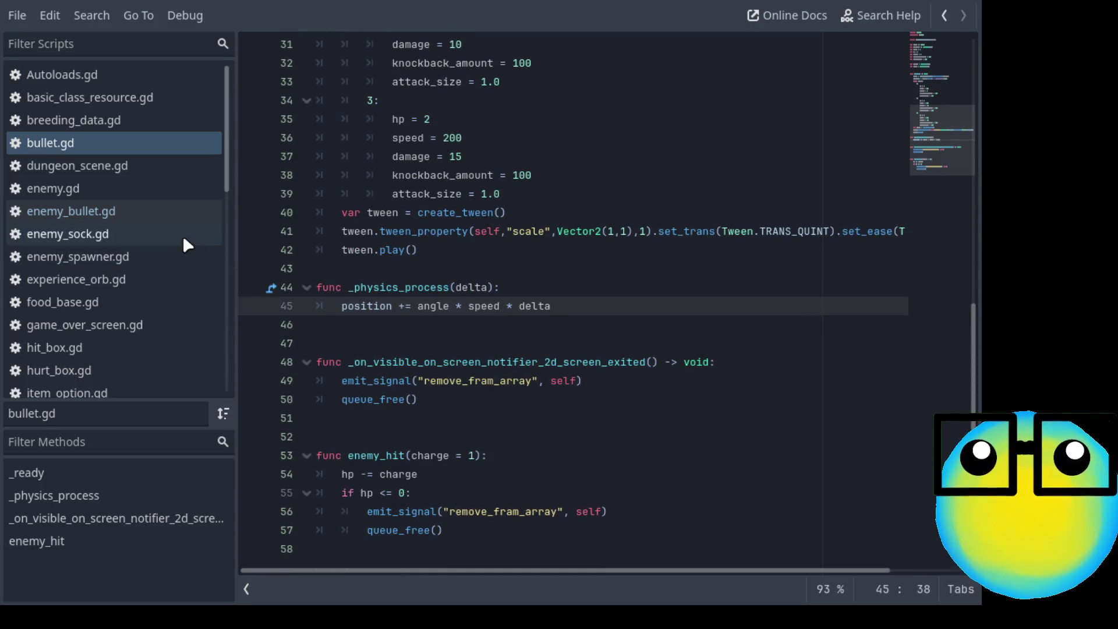
{"action": "scroll", "coordinate": [183, 235], "scroll_direction": "down", "scroll_amount": 5}
{"action": "scroll", "coordinate": [183, 235], "scroll_direction": "up", "scroll_amount": 3}
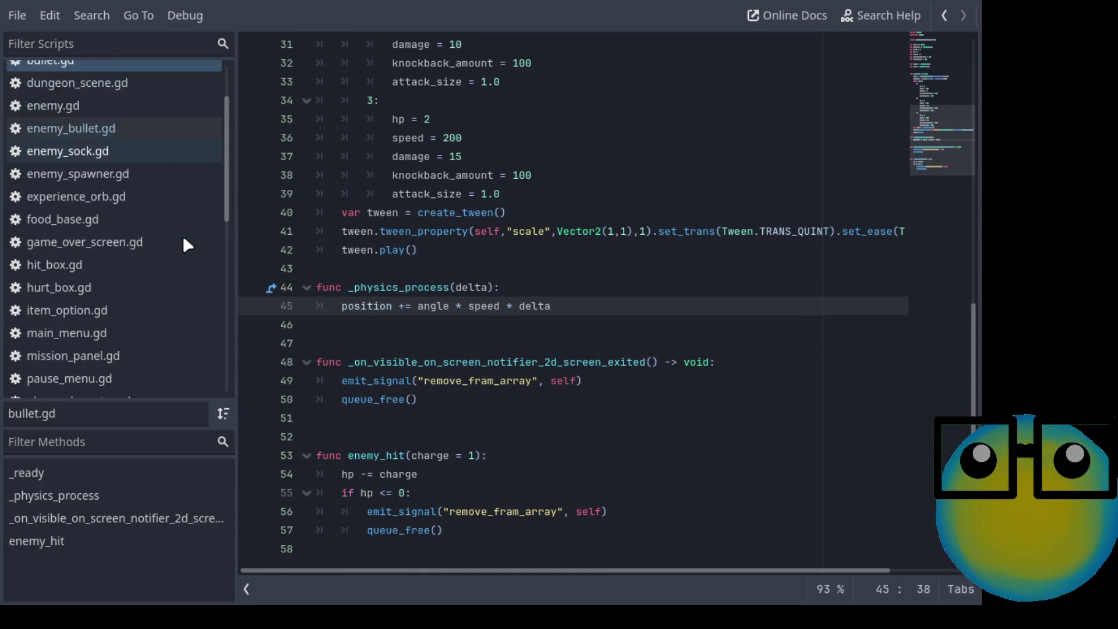
{"action": "scroll", "coordinate": [183, 235], "scroll_direction": "up", "scroll_amount": 1}
In enemy_bullet.gd, delete print(type) and replace the turtle case's rotation line with pass.
{"action": "left_click", "coordinate": [184, 169]}
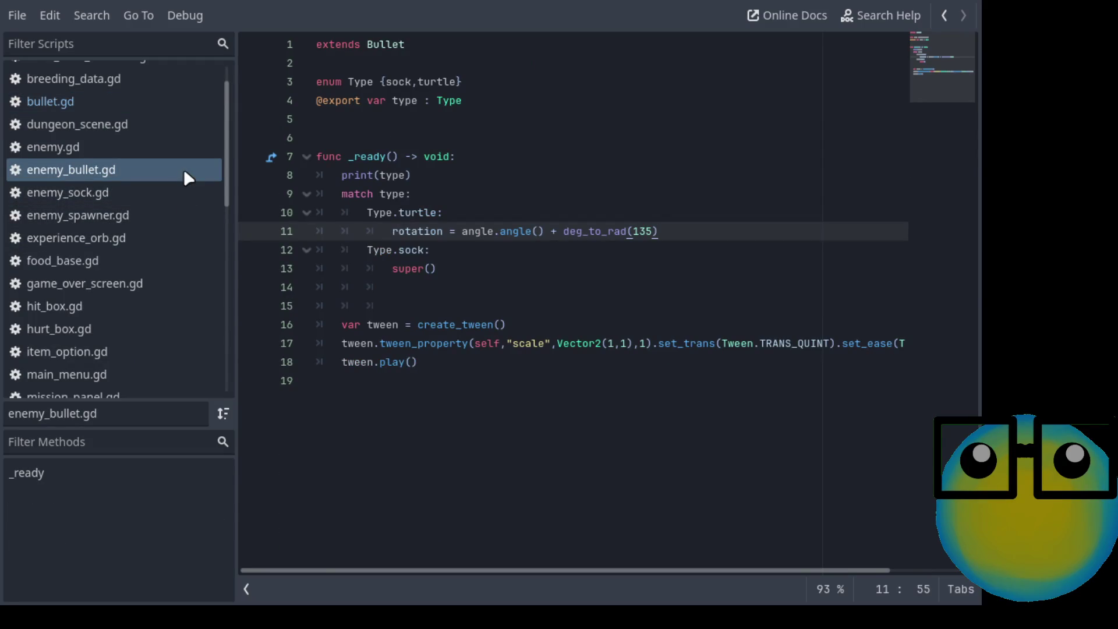
{"action": "mouse_move", "coordinate": [389, 231]}
{"action": "left_mouse_down"}
{"action": "mouse_move", "coordinate": [720, 229]}
{"action": "mouse_move", "coordinate": [673, 226]}
{"action": "left_mouse_up"}
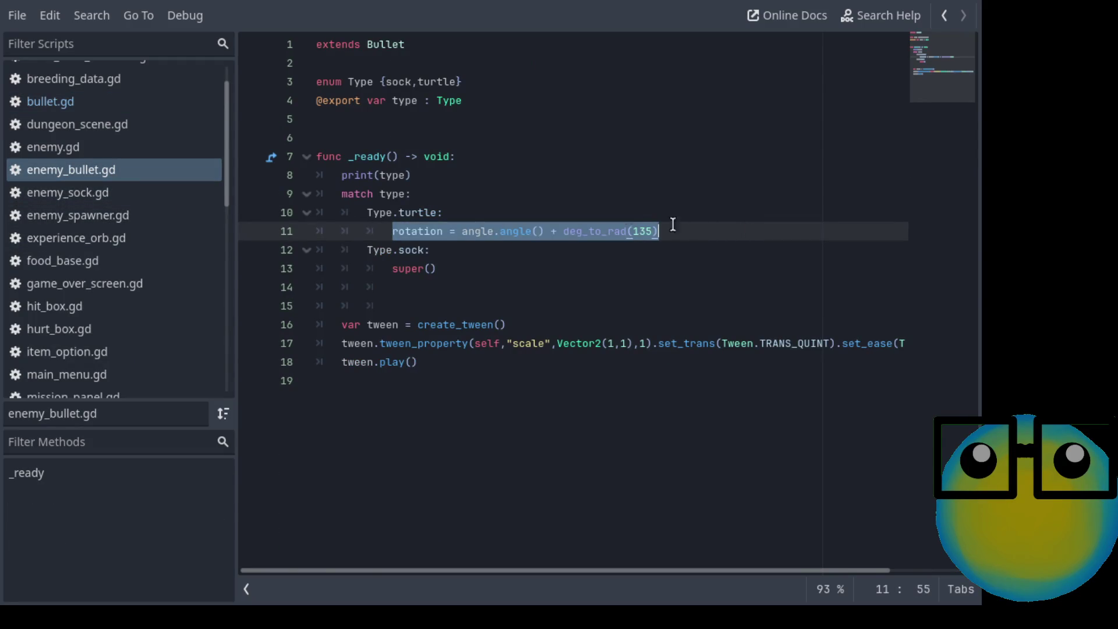
{"action": "left_click", "coordinate": [467, 181]}
{"action": "key", "text": "shift+Home"}
{"action": "key", "text": "BackSpace"}
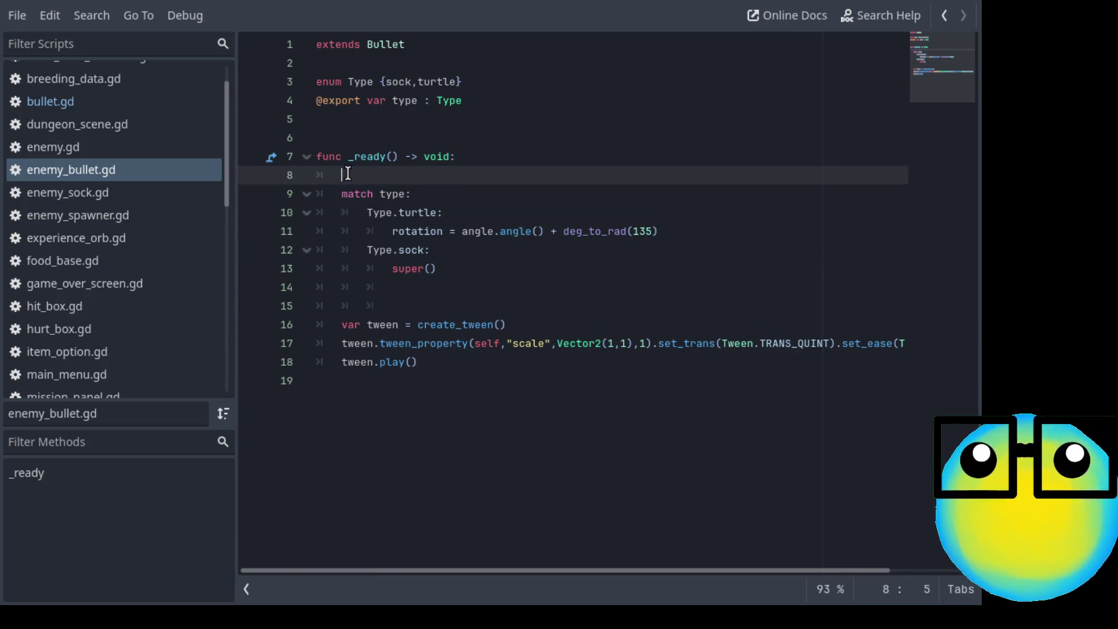
{"action": "key", "text": "BackSpace"}
{"action": "key", "text": "BackSpace"}
{"action": "left_click_drag", "start_coordinate": [660, 213], "coordinate": [393, 211]}
{"action": "key", "text": "BackSpace"}
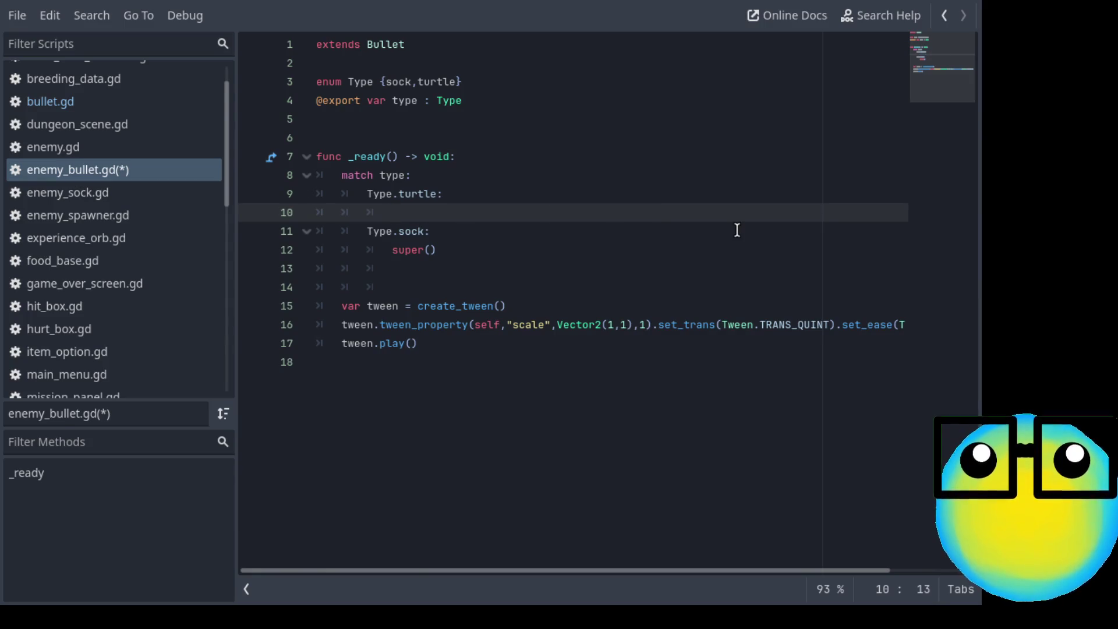
{"action": "type", "text": "pas"}
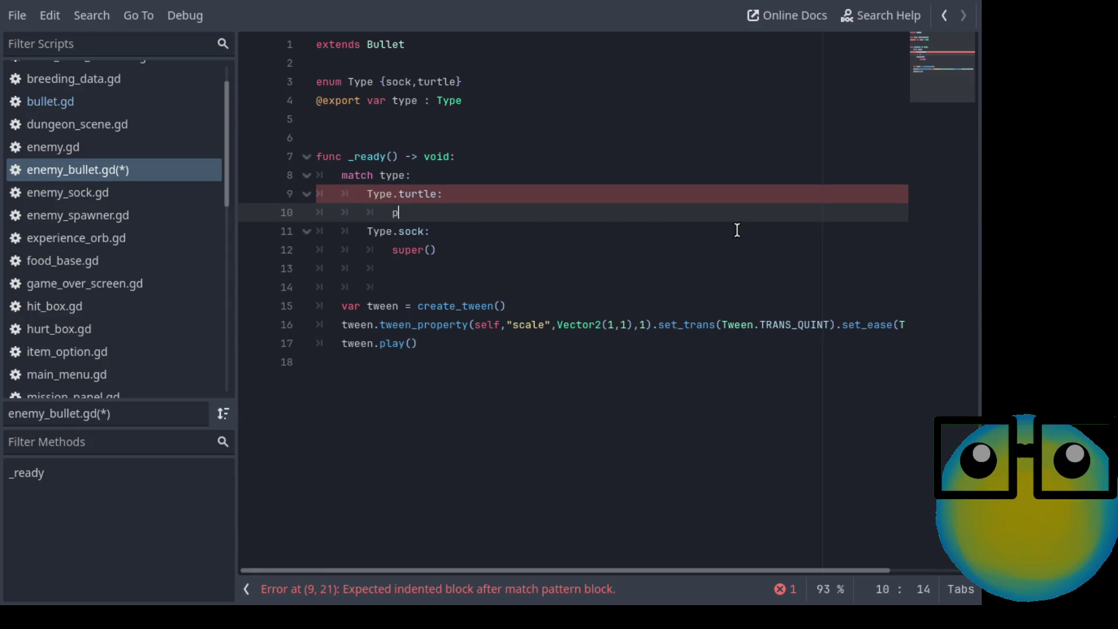
{"action": "type", "text": "s"}
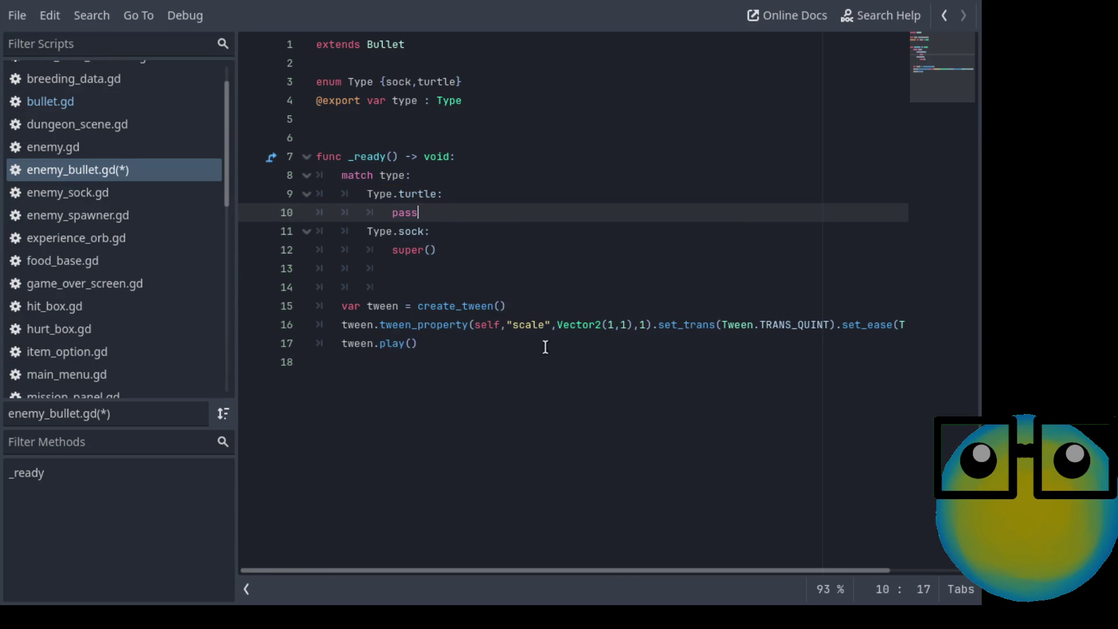
Add an indented print(angle) line at the end of _ready.
{"action": "left_click", "coordinate": [368, 370]}
{"action": "key", "text": "Tab"}
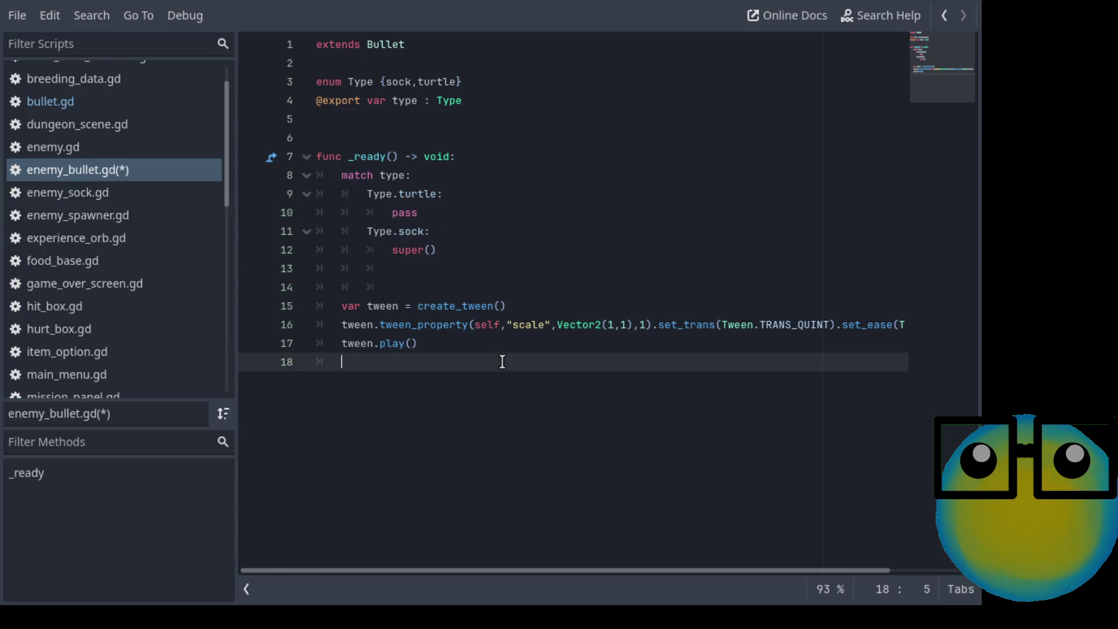
{"action": "type", "text": "print"}
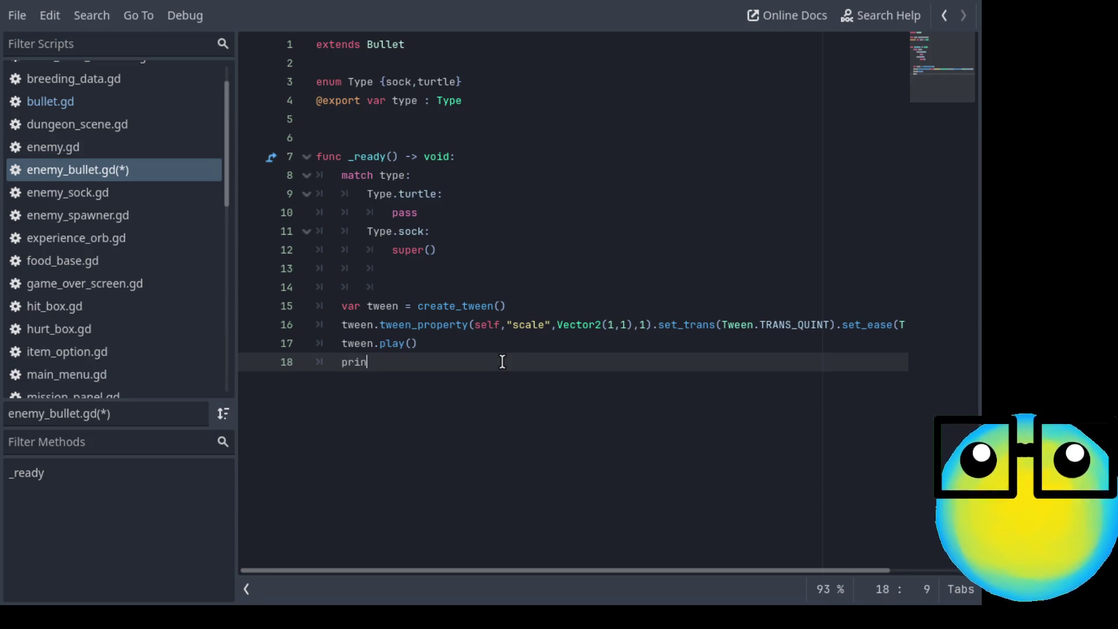
{"action": "type", "text": "(angle"}
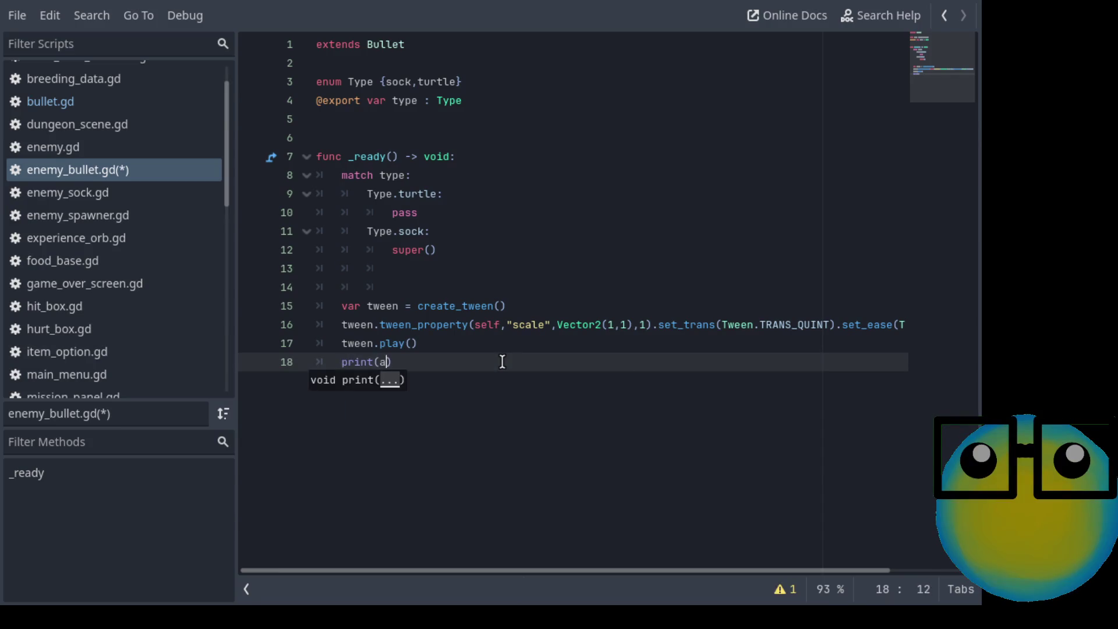
Save enemy_bullet.gd and send the purple slime into the mission level.
{"action": "key", "text": "Escape"}
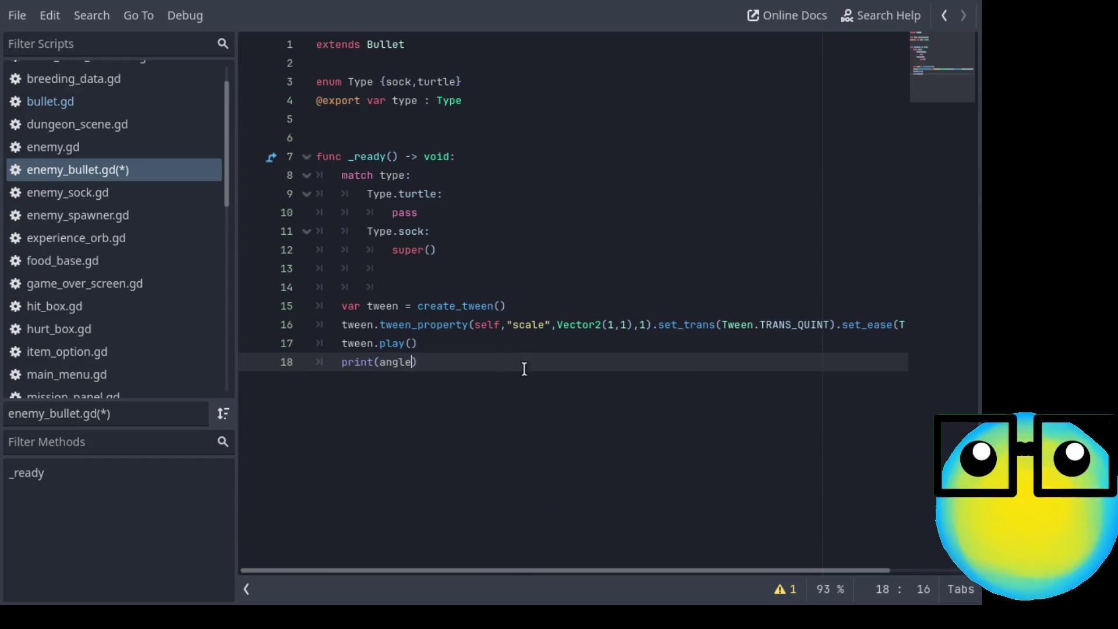
{"action": "key", "text": "ctrl+s"}
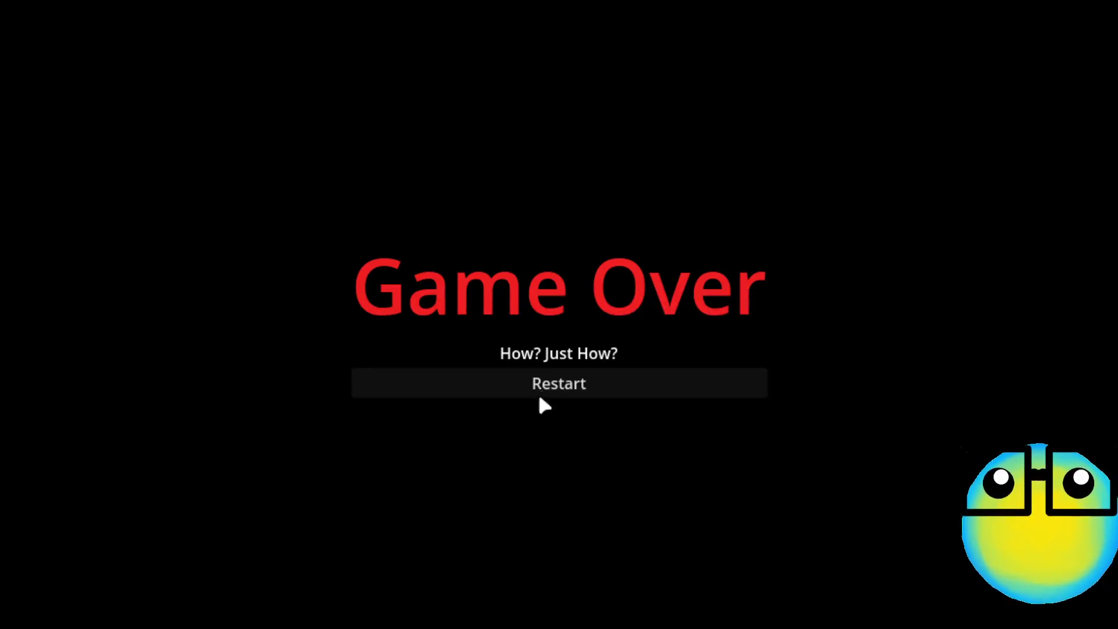
{"action": "left_click", "coordinate": [539, 396]}
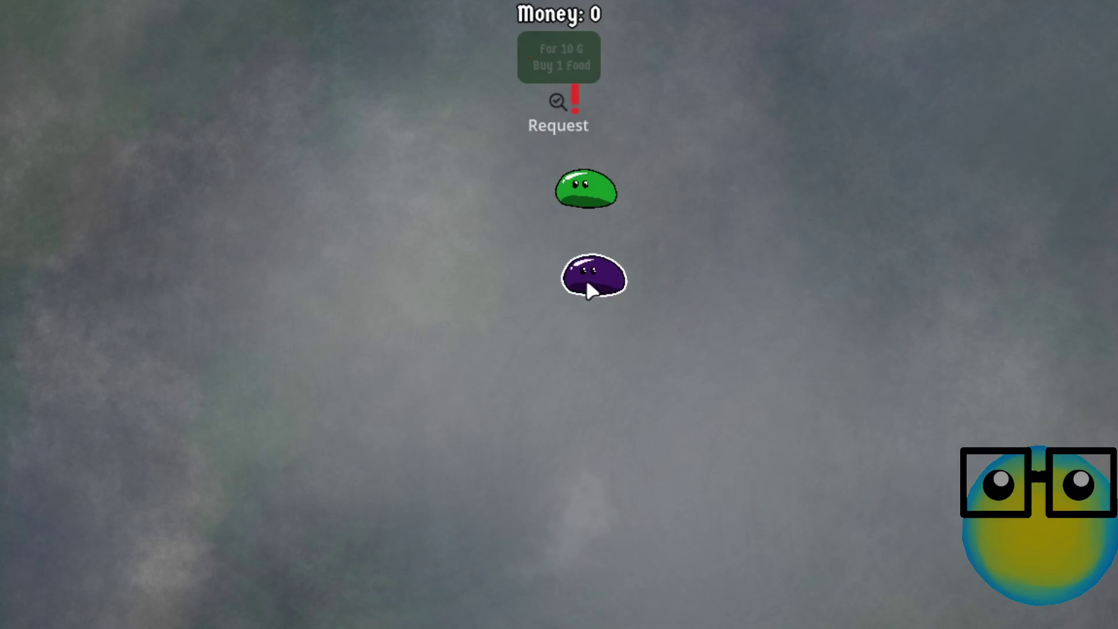
{"action": "left_click", "coordinate": [586, 285]}
{"action": "left_click", "coordinate": [474, 579]}
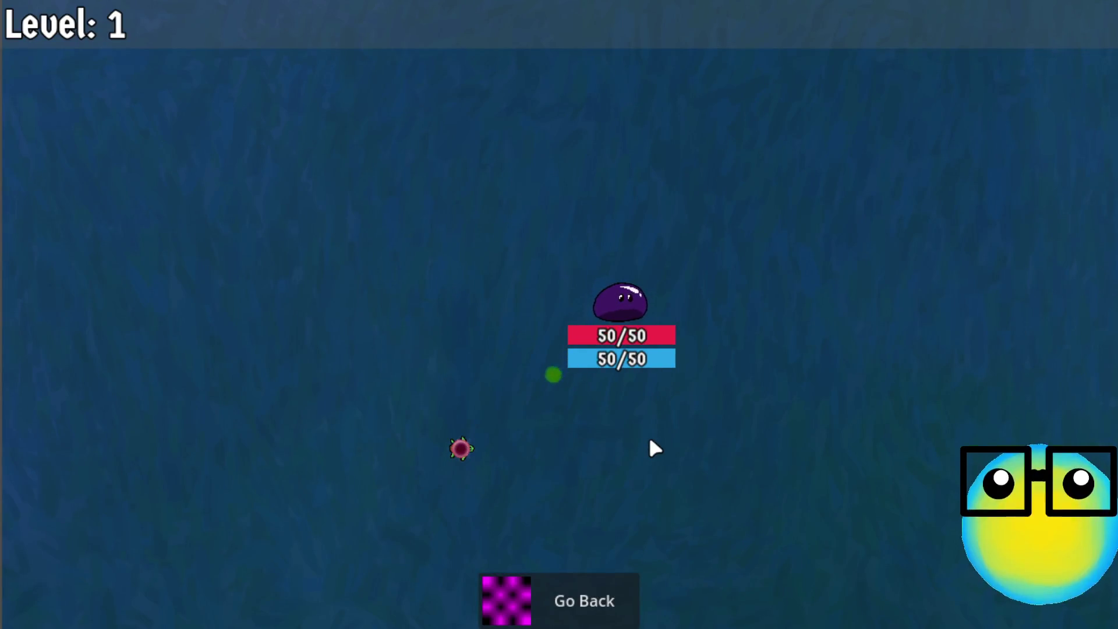
Leave the mission, stop the game, and resize the Output panel to read repeated (0.0, 0.0).
{"action": "left_click", "coordinate": [586, 606]}
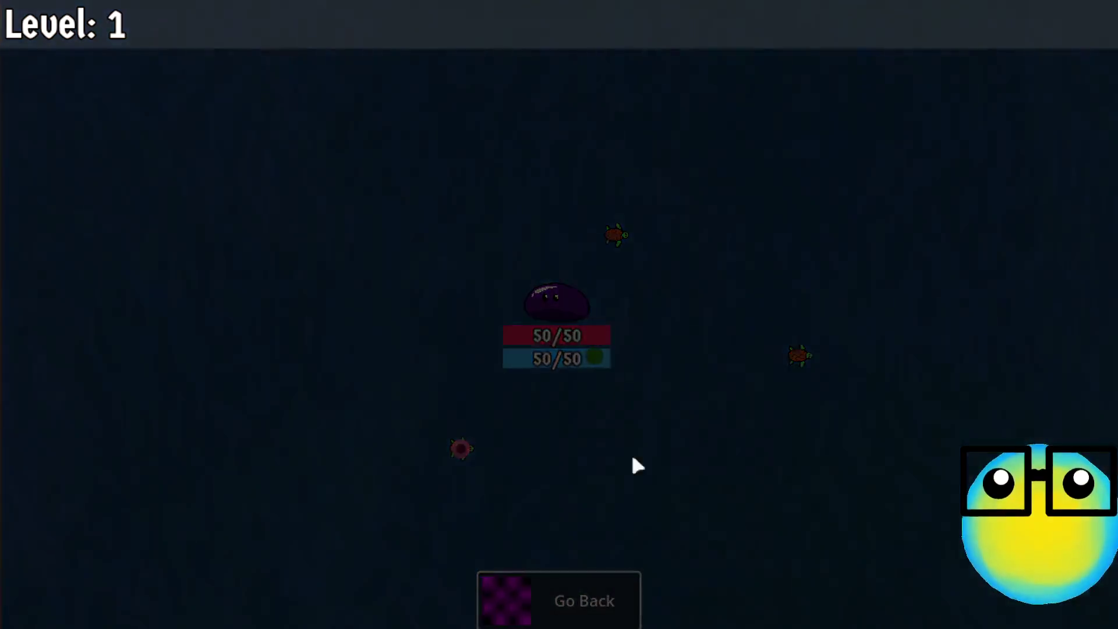
{"action": "key", "text": "Escape"}
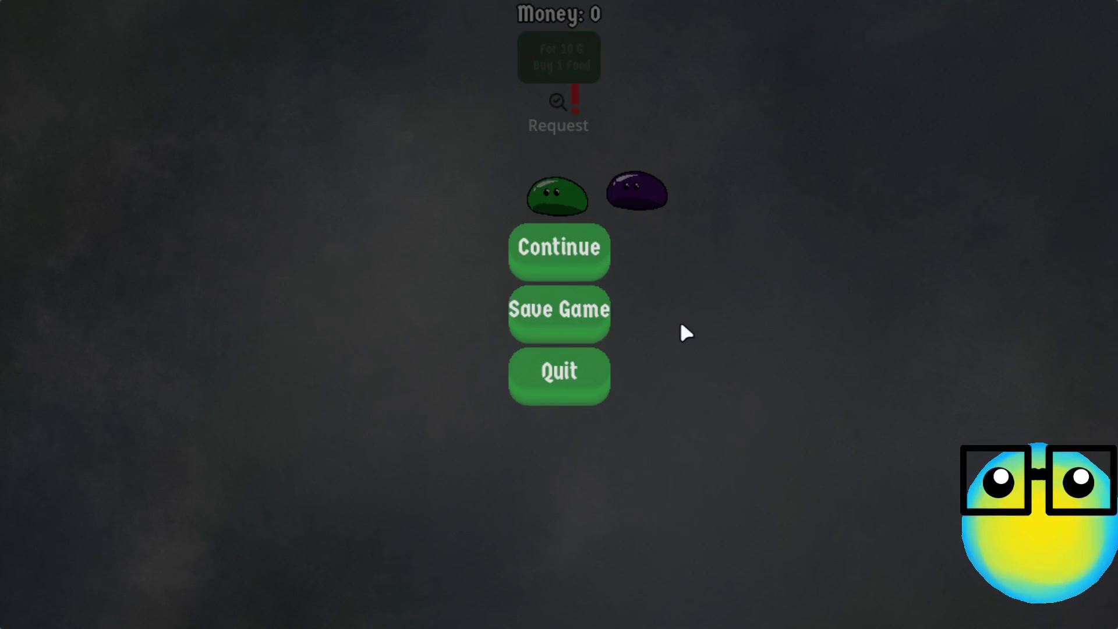
{"action": "key", "text": "F8"}
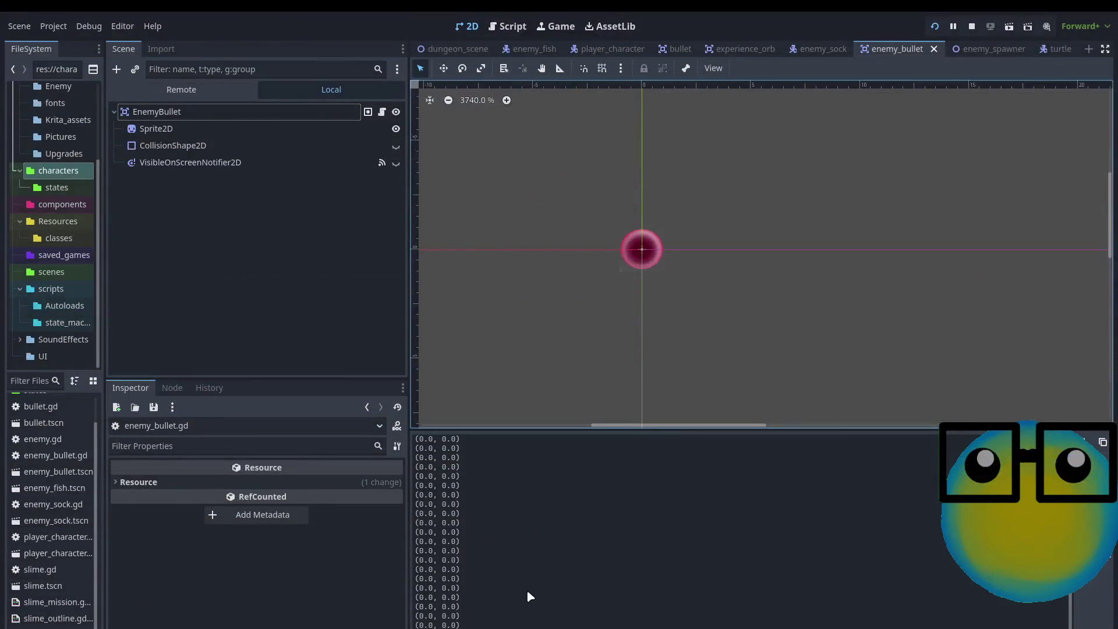
{"action": "left_click_drag", "start_coordinate": [514, 431], "coordinate": [524, 368]}
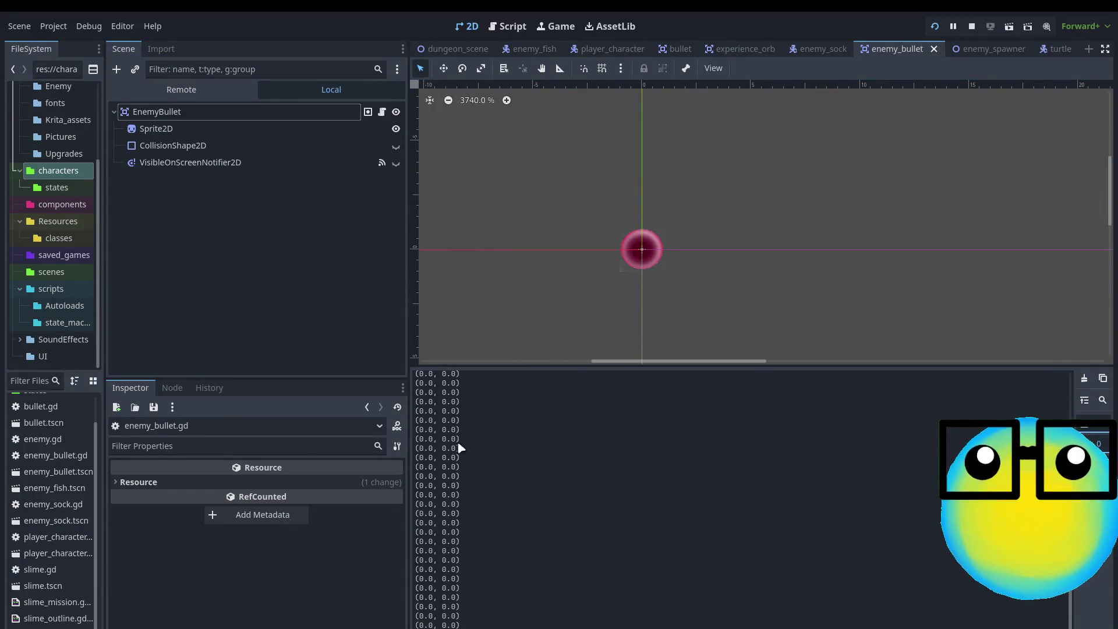
{"action": "left_click_drag", "start_coordinate": [645, 370], "coordinate": [636, 455]}
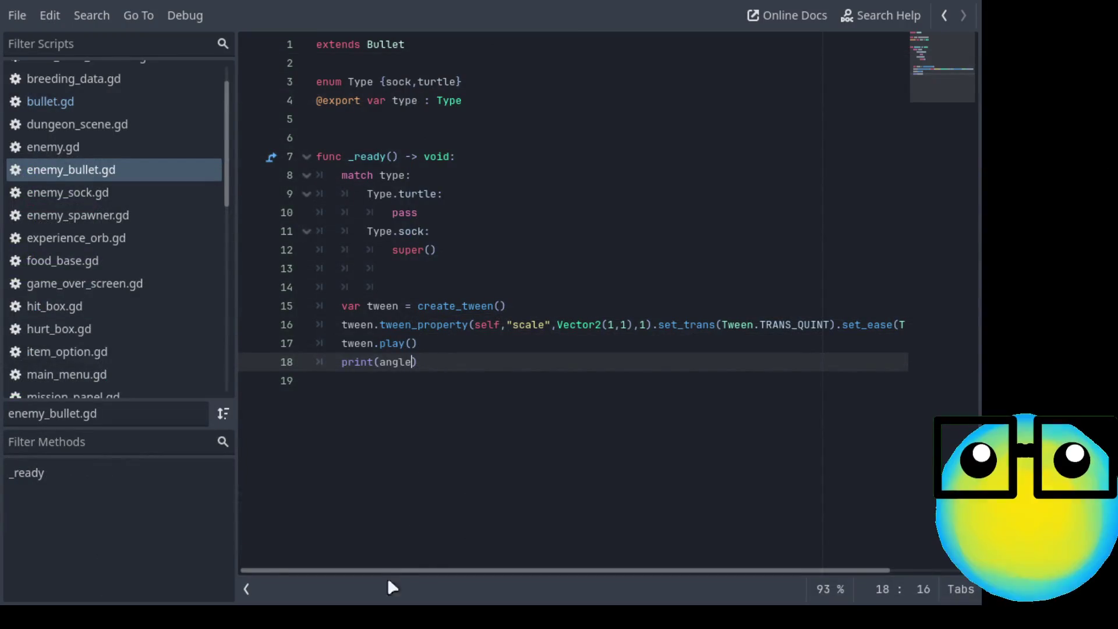
Remove the print(angle) debug line and start typing an angle assignment in the turtle case.
{"action": "left_click_drag", "start_coordinate": [445, 367], "coordinate": [330, 364]}
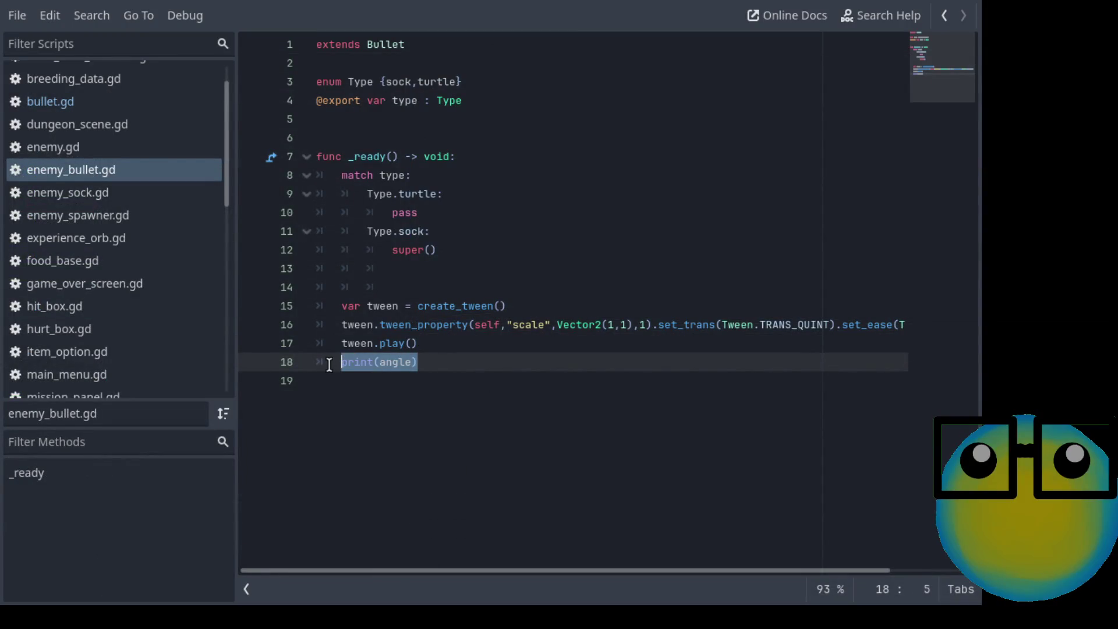
{"action": "key", "text": "BackSpace"}
{"action": "left_click", "coordinate": [442, 219]}
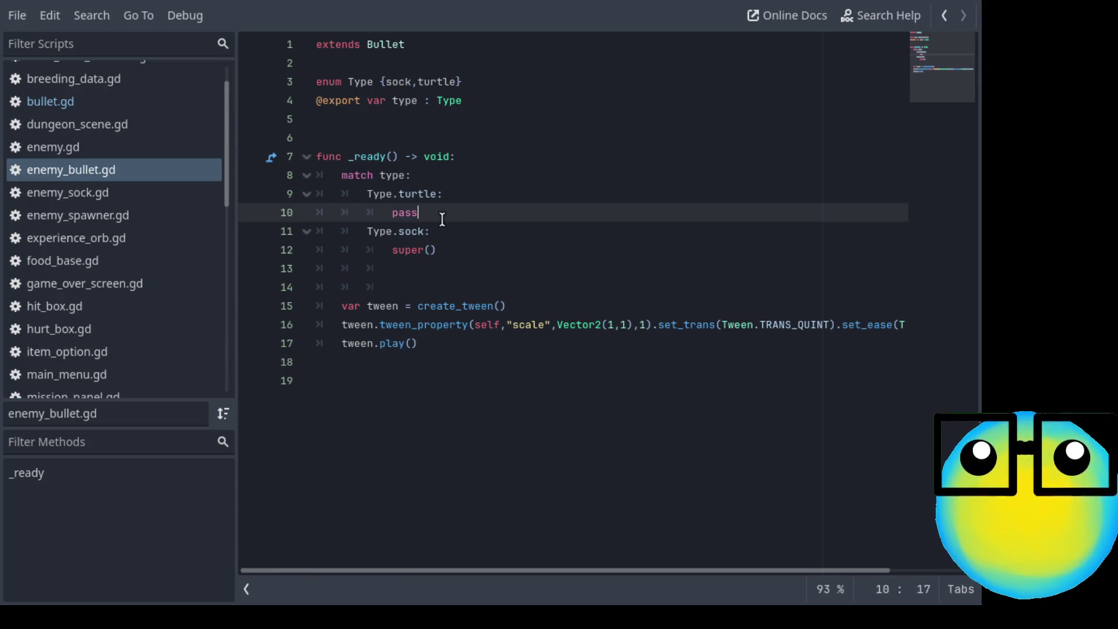
{"action": "key", "text": "BackSpace"}
{"action": "key", "text": "BackSpace"}
{"action": "key", "text": "BackSpace"}
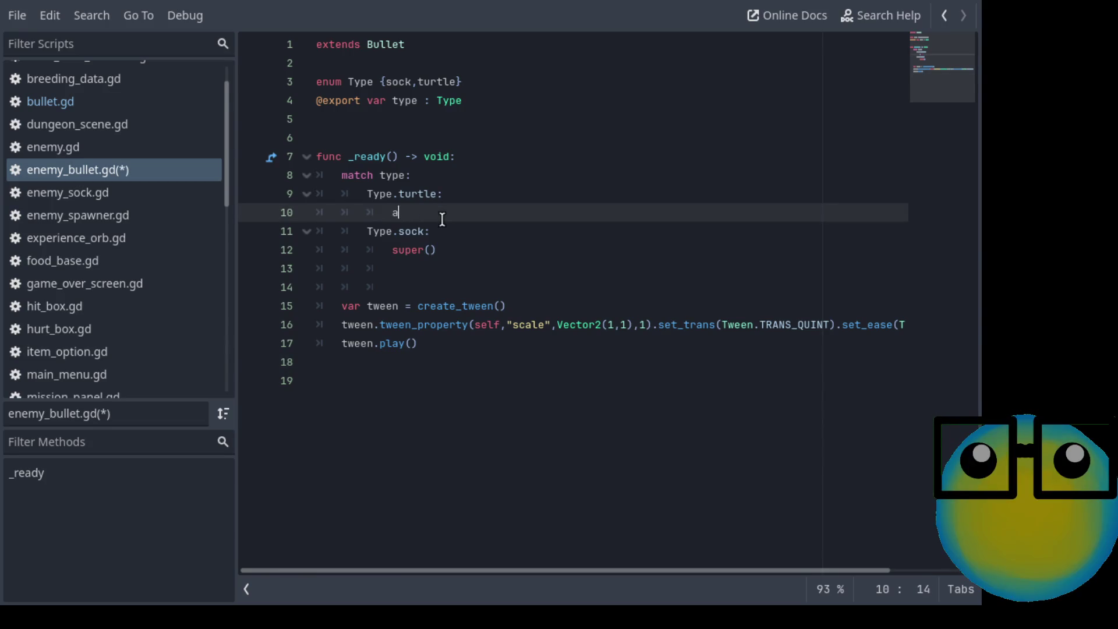
{"action": "type", "text": "ngle"}
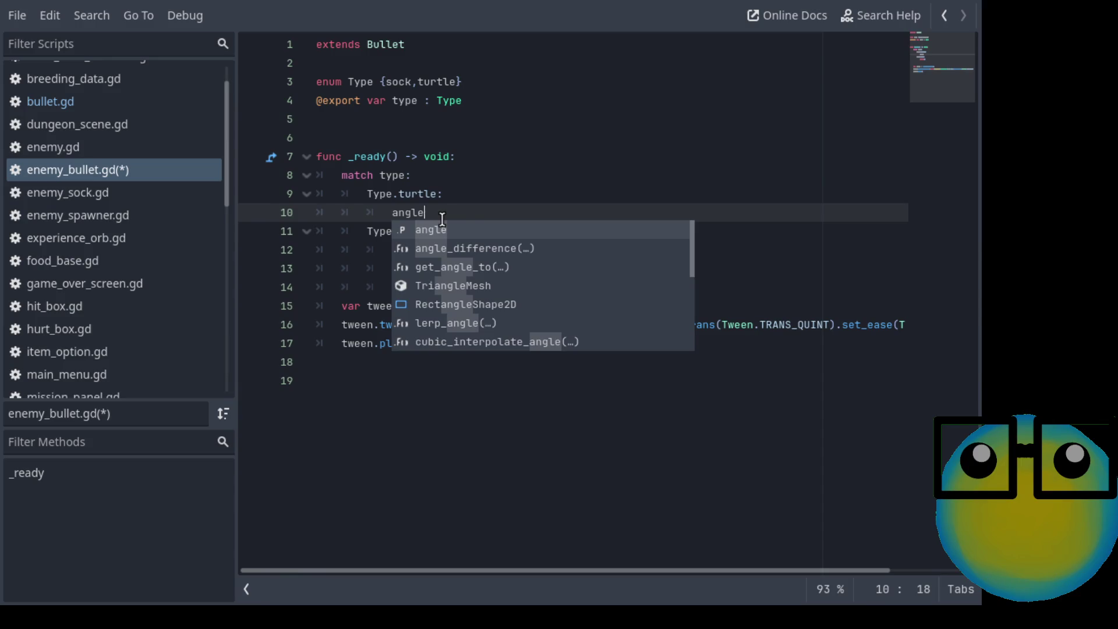
{"action": "type", "text": " ="}
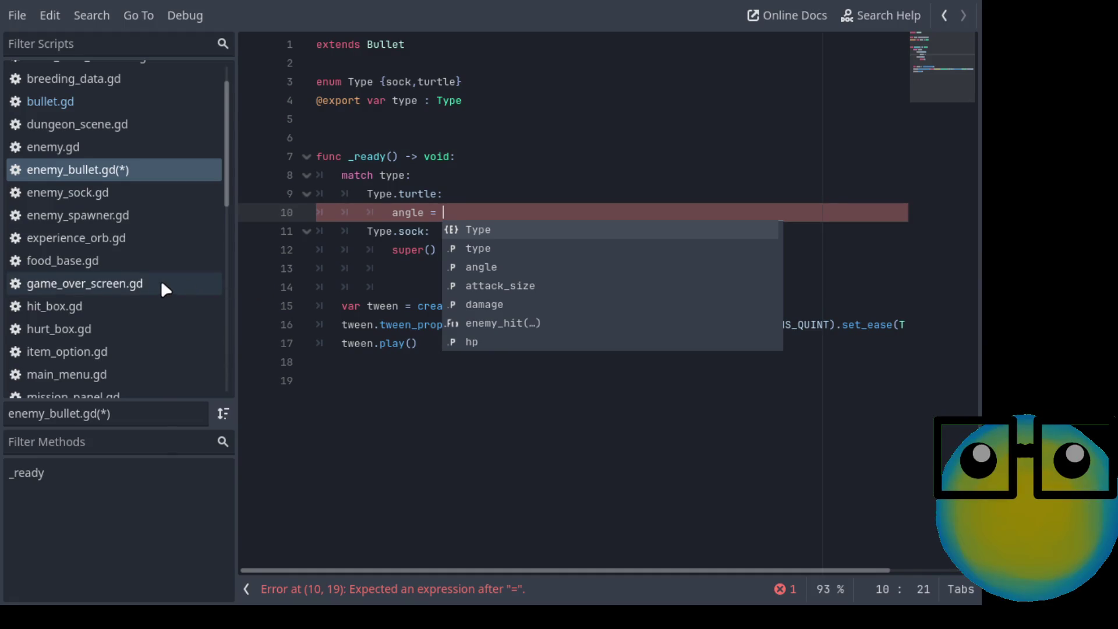
In turtle.gd, change bullet.target to bullet.angle on line 20 and try running the game.
{"action": "scroll", "coordinate": [164, 287], "scroll_direction": "down", "scroll_amount": 10}
{"action": "left_click", "coordinate": [113, 280]}
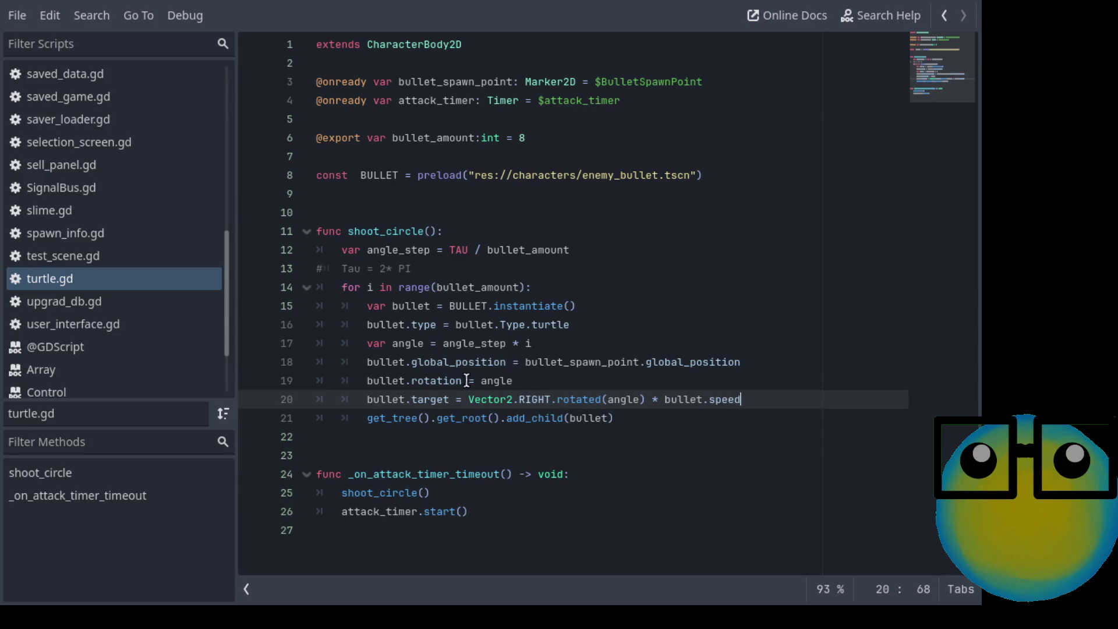
{"action": "double_click", "coordinate": [431, 399]}
{"action": "key", "text": "BackSpace"}
{"action": "type", "text": "angle"}
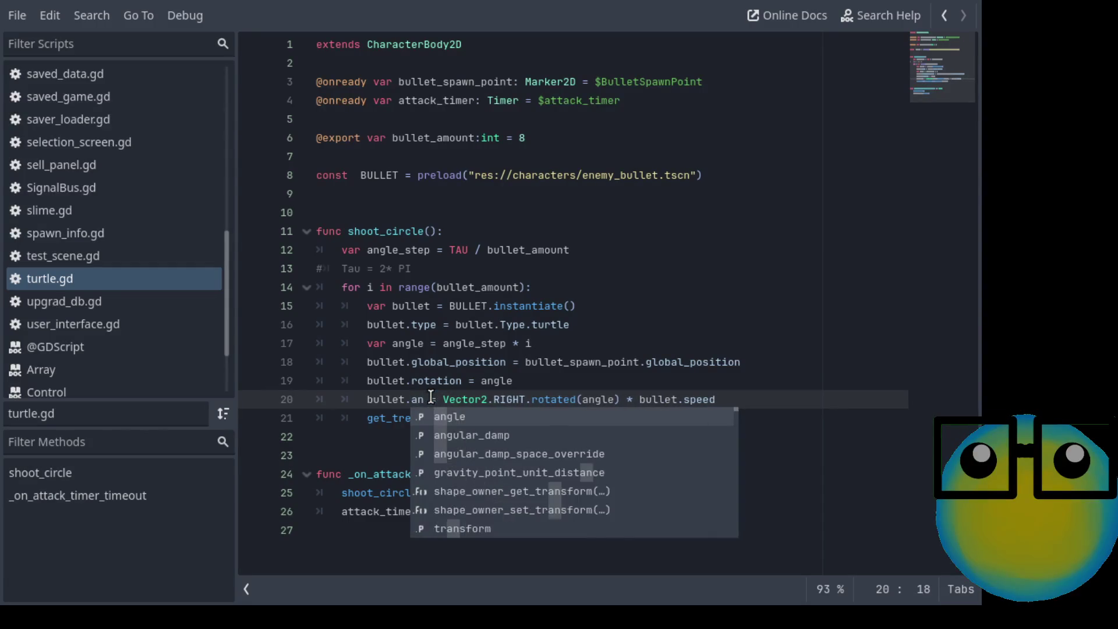
{"action": "left_click", "coordinate": [588, 392]}
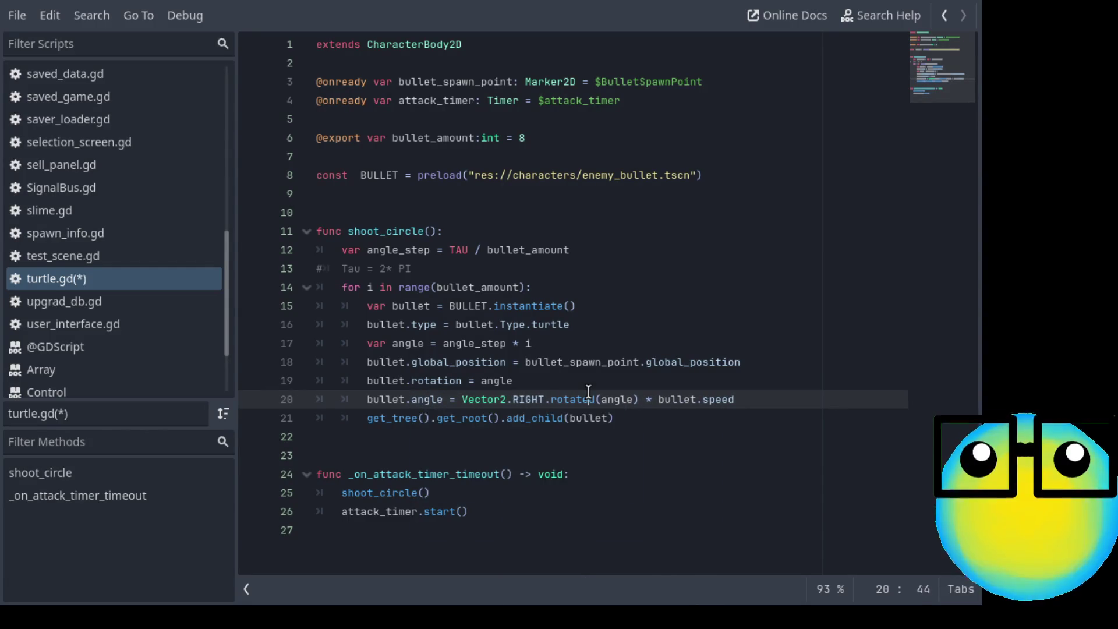
{"action": "key", "text": "F5"}
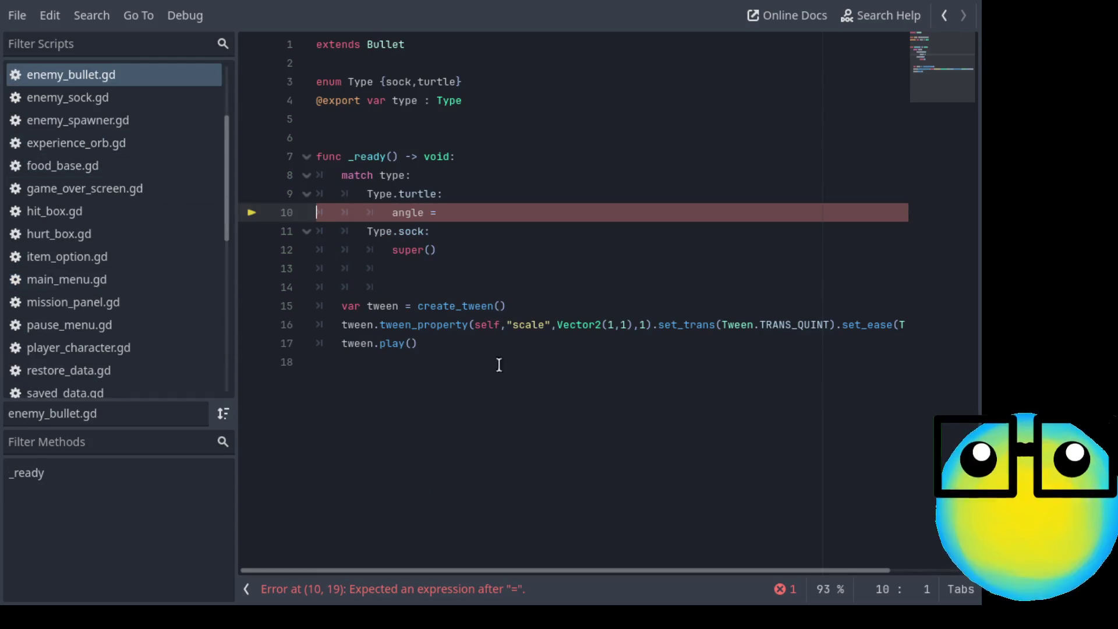
Replace the incomplete 'angle =' on line 10 with pass and save enemy_bullet.gd.
{"action": "left_click", "coordinate": [449, 212]}
{"action": "mouse_move", "coordinate": [448, 212]}
{"action": "left_mouse_down"}
{"action": "mouse_move", "coordinate": [370, 212]}
{"action": "mouse_move", "coordinate": [392, 212]}
{"action": "left_mouse_up"}
{"action": "key", "text": "BackSpace"}
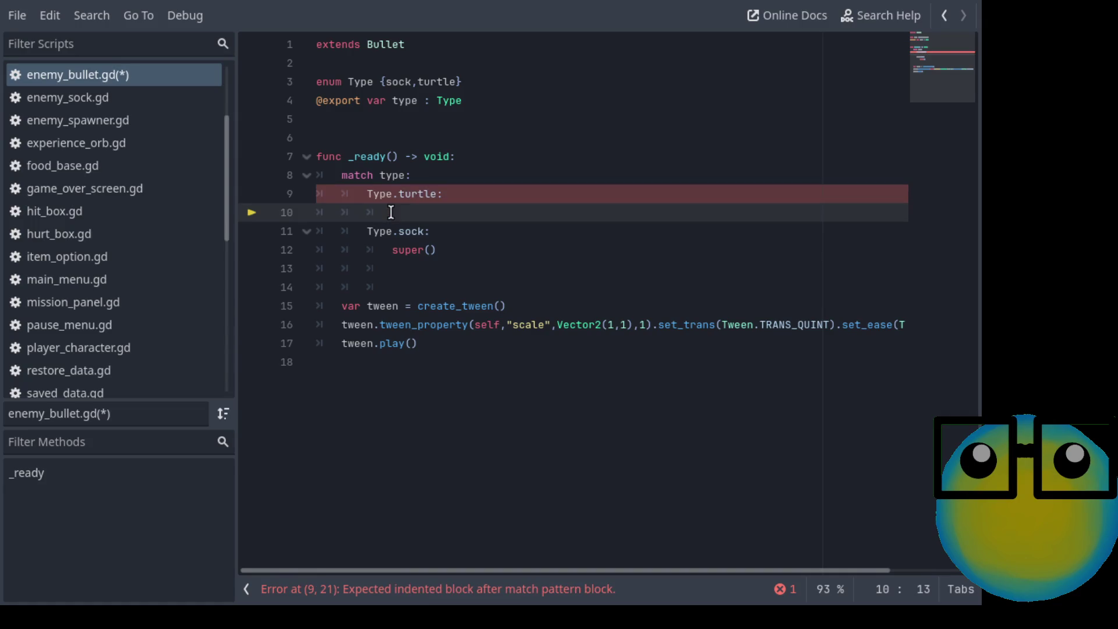
{"action": "type", "text": "ss"}
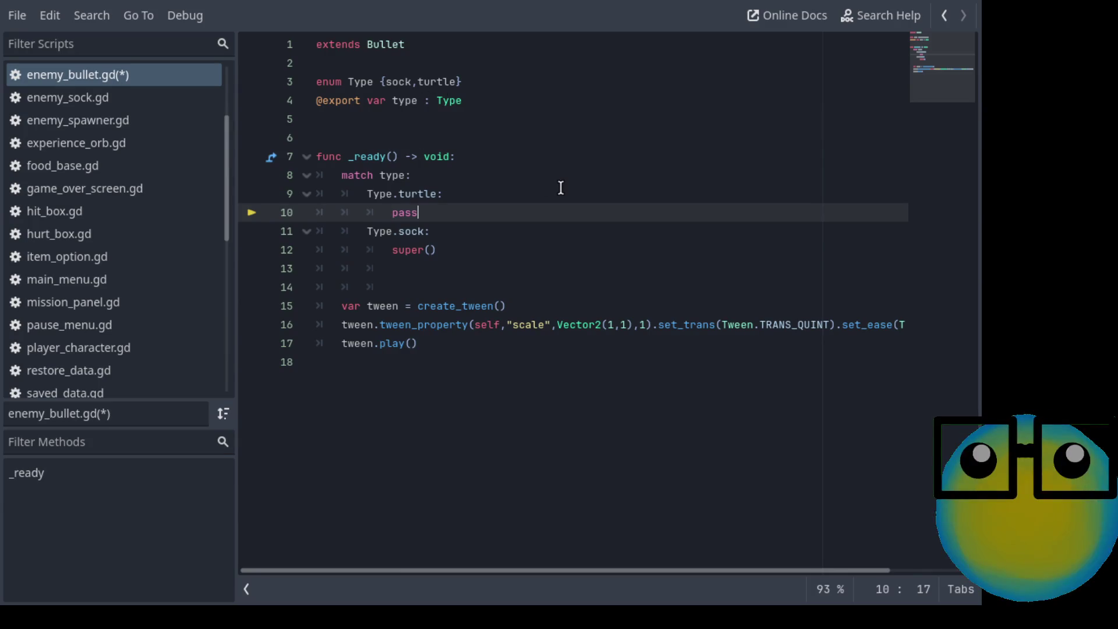
{"action": "key", "text": "ctrl+s"}
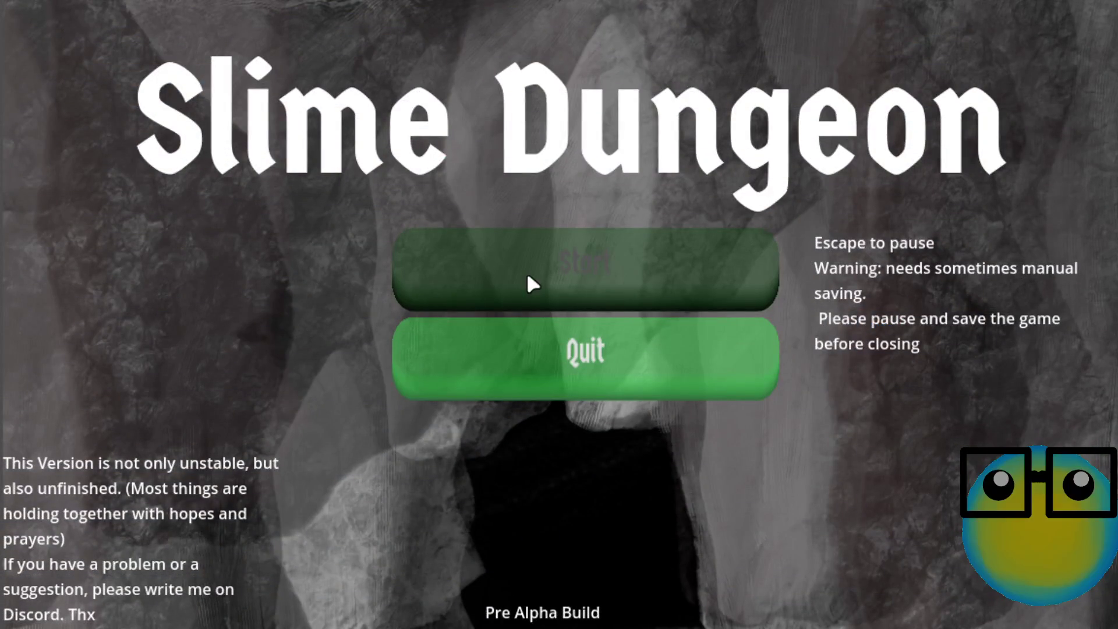
Start the game, send the slime on the turtle mission, then return to the hub.
{"action": "left_click", "coordinate": [532, 284]}
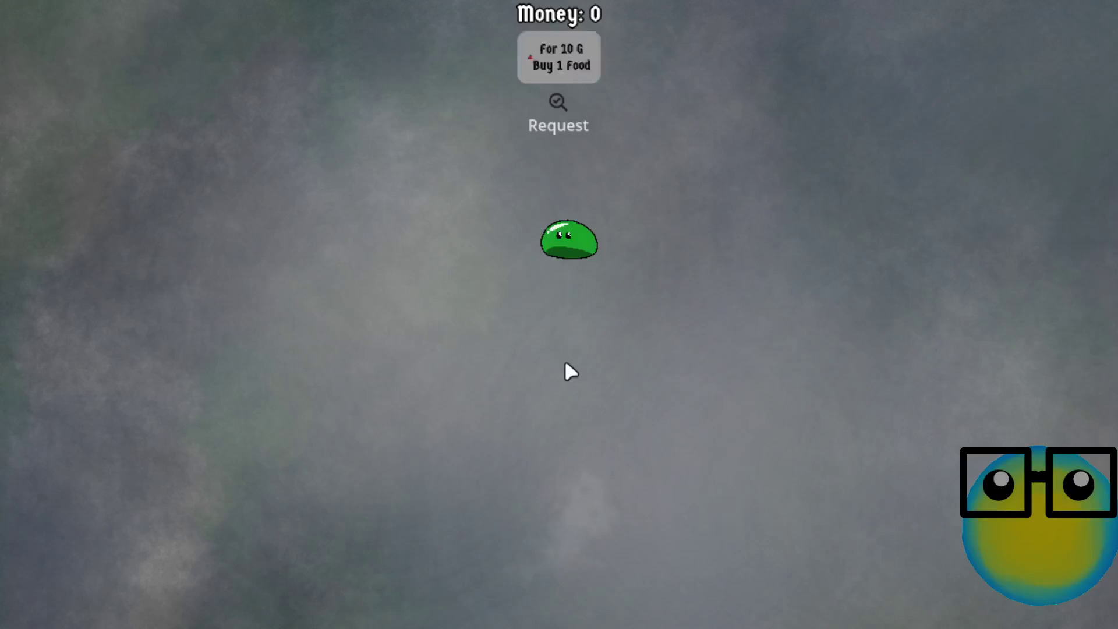
{"action": "left_click", "coordinate": [575, 261]}
{"action": "left_click", "coordinate": [440, 606]}
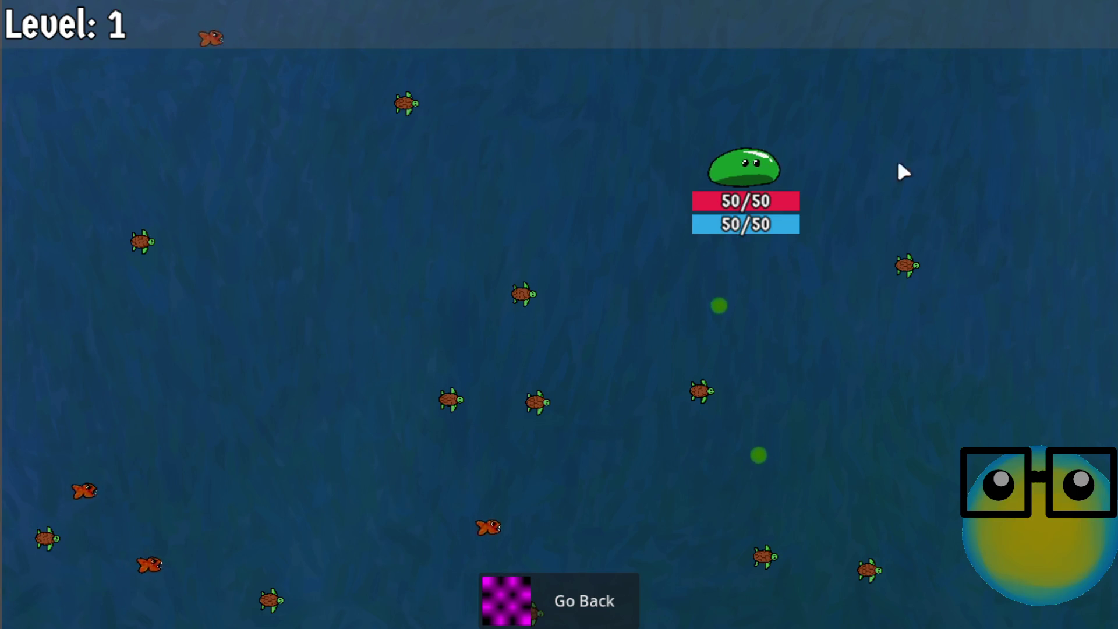
{"action": "left_click", "coordinate": [536, 609]}
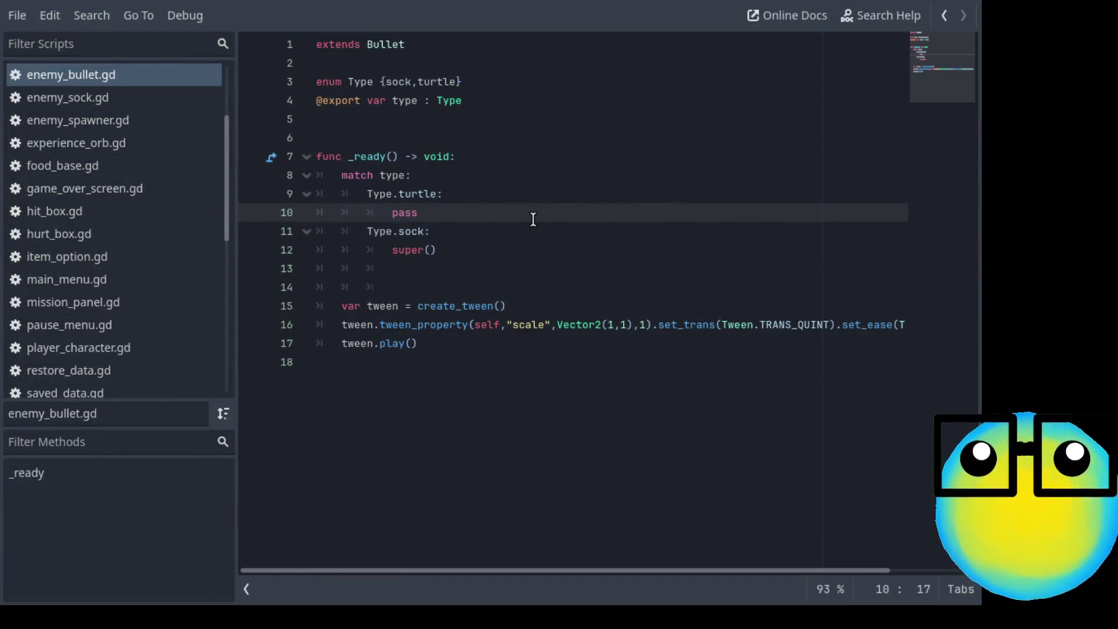
Check turtle.gd's bullet code, then add print(angle) at the end of enemy_bullet.gd's _ready.
{"action": "scroll", "coordinate": [144, 286], "scroll_direction": "down", "scroll_amount": 5}
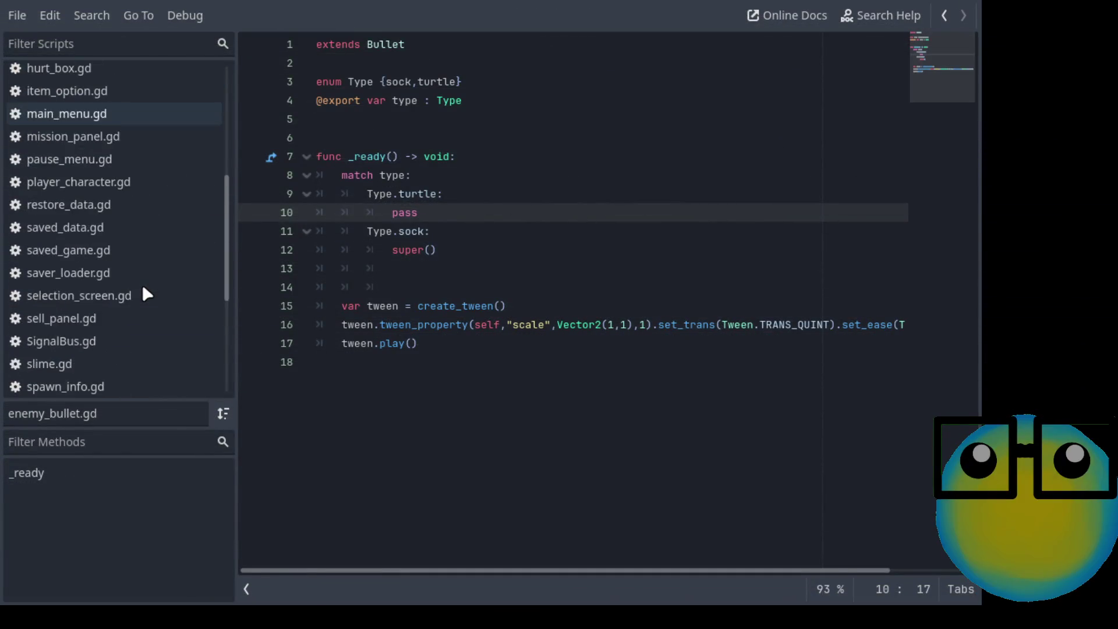
{"action": "scroll", "coordinate": [142, 287], "scroll_direction": "down", "scroll_amount": 2}
{"action": "left_click", "coordinate": [99, 265]}
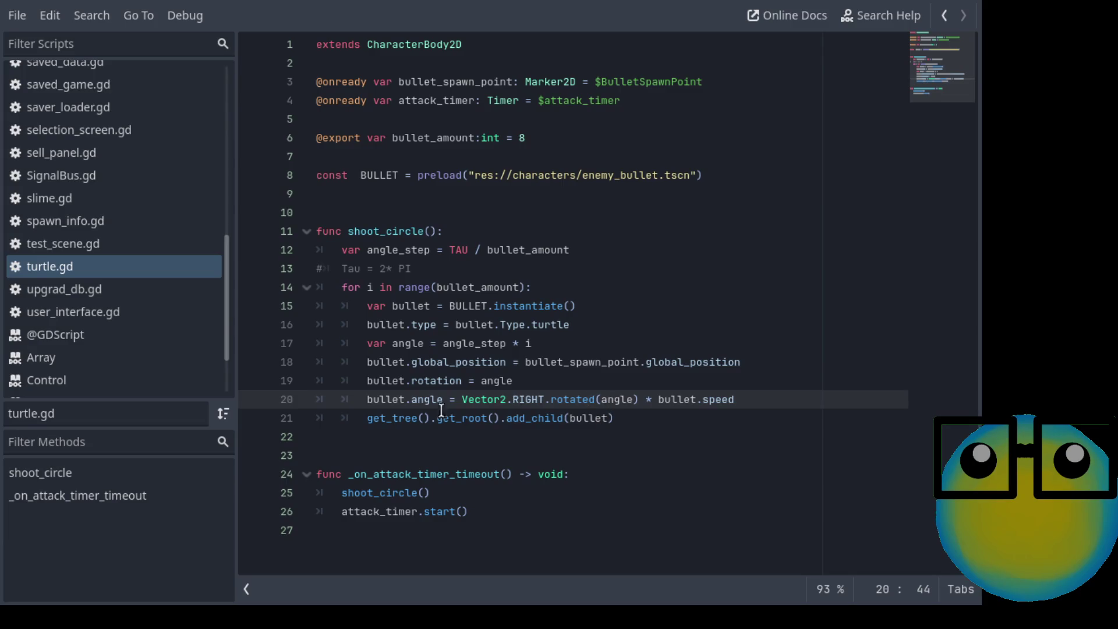
{"action": "scroll", "coordinate": [126, 239], "scroll_direction": "up", "scroll_amount": 3}
{"action": "scroll", "coordinate": [125, 236], "scroll_direction": "up", "scroll_amount": 5}
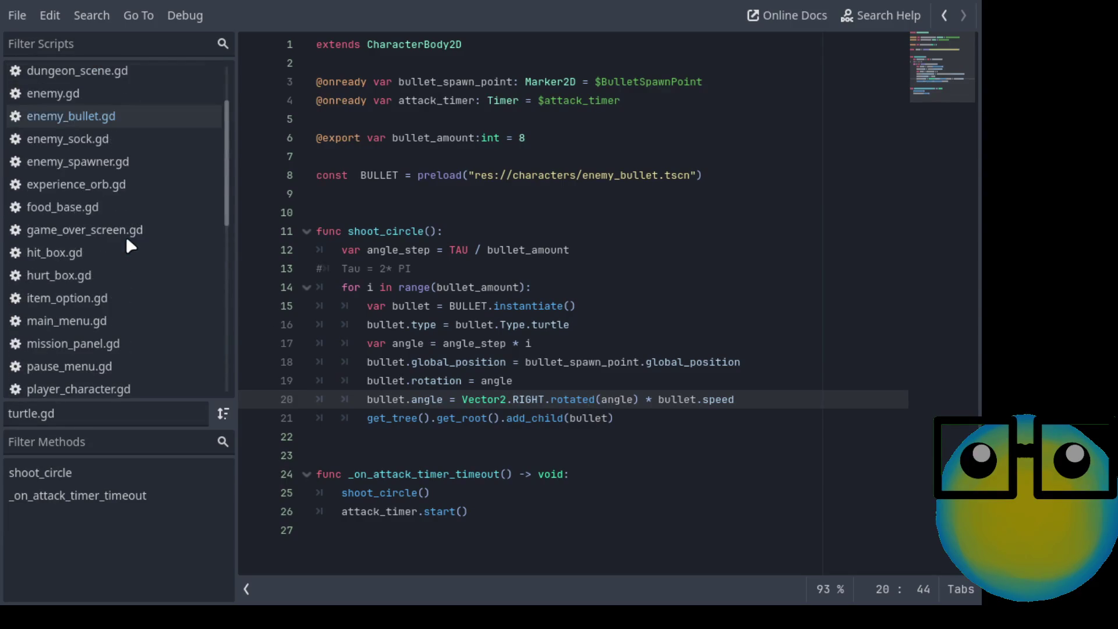
{"action": "left_click", "coordinate": [111, 122]}
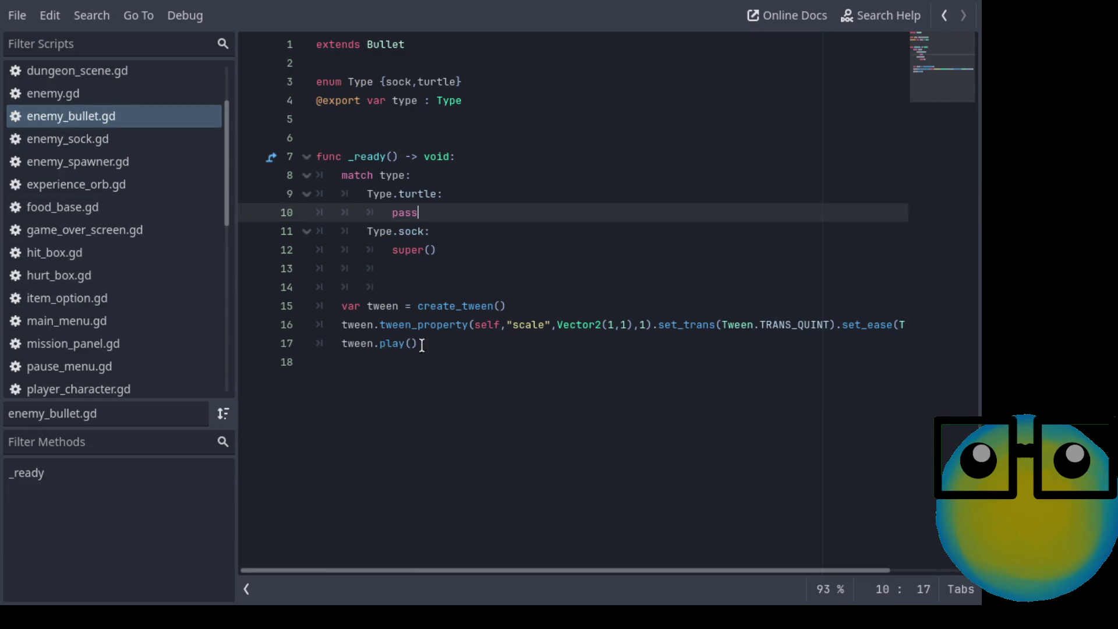
{"action": "left_click", "coordinate": [375, 364]}
{"action": "type", "text": "print(g"}
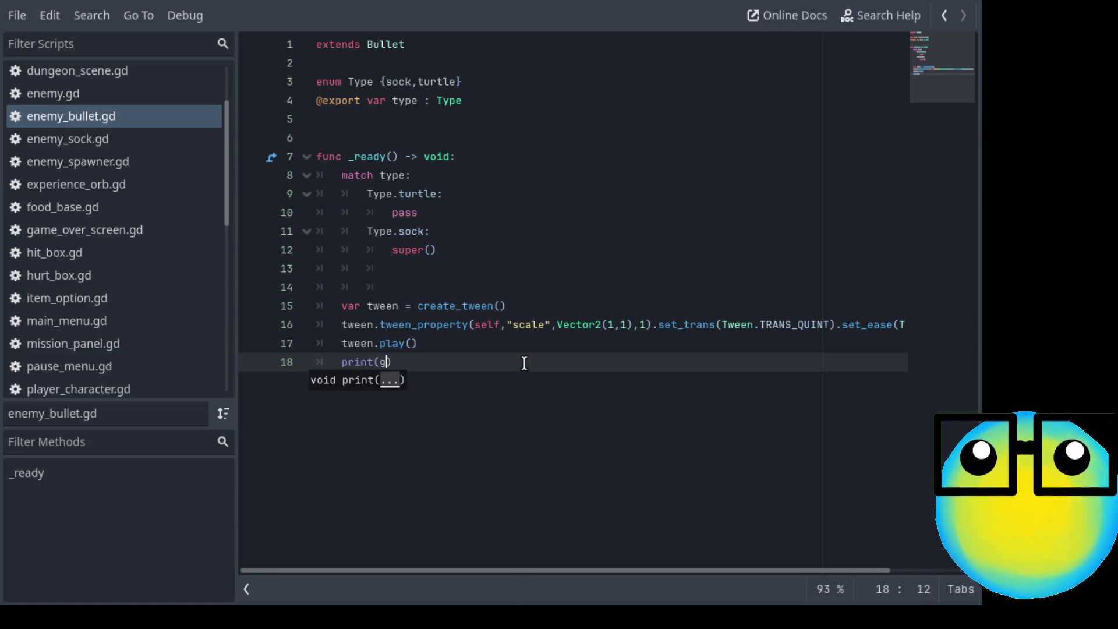
{"action": "type", "text": "angle"}
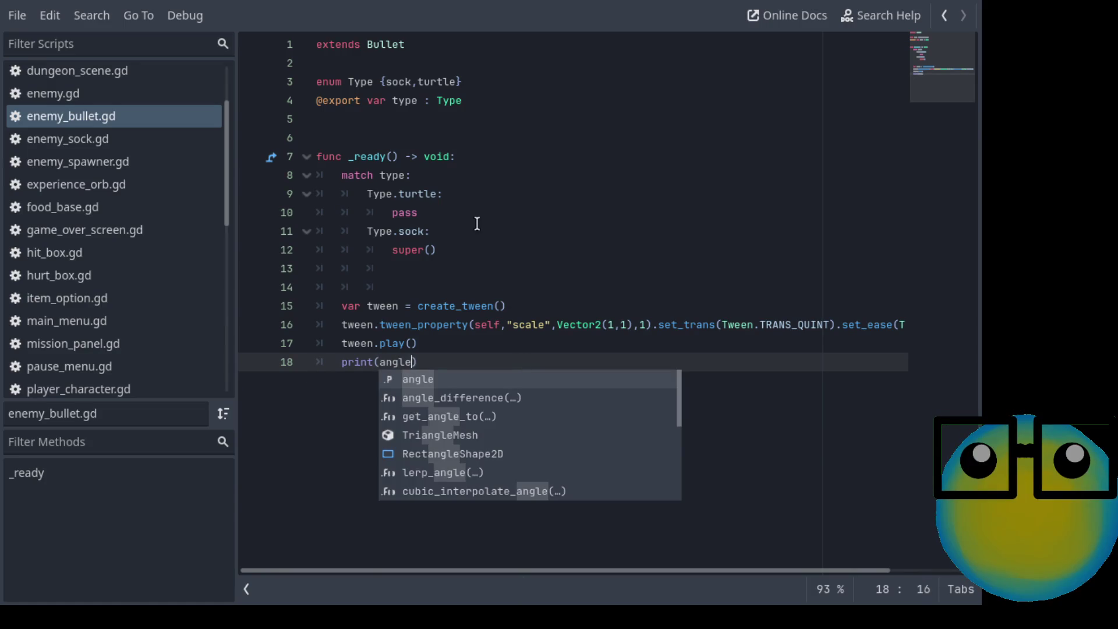
Replace pass in the turtle case with angle = Vector2.RIGHT and save.
{"action": "left_click", "coordinate": [501, 213]}
{"action": "key", "text": "BackSpace"}
{"action": "key", "text": "BackSpace"}
{"action": "key", "text": "BackSpace"}
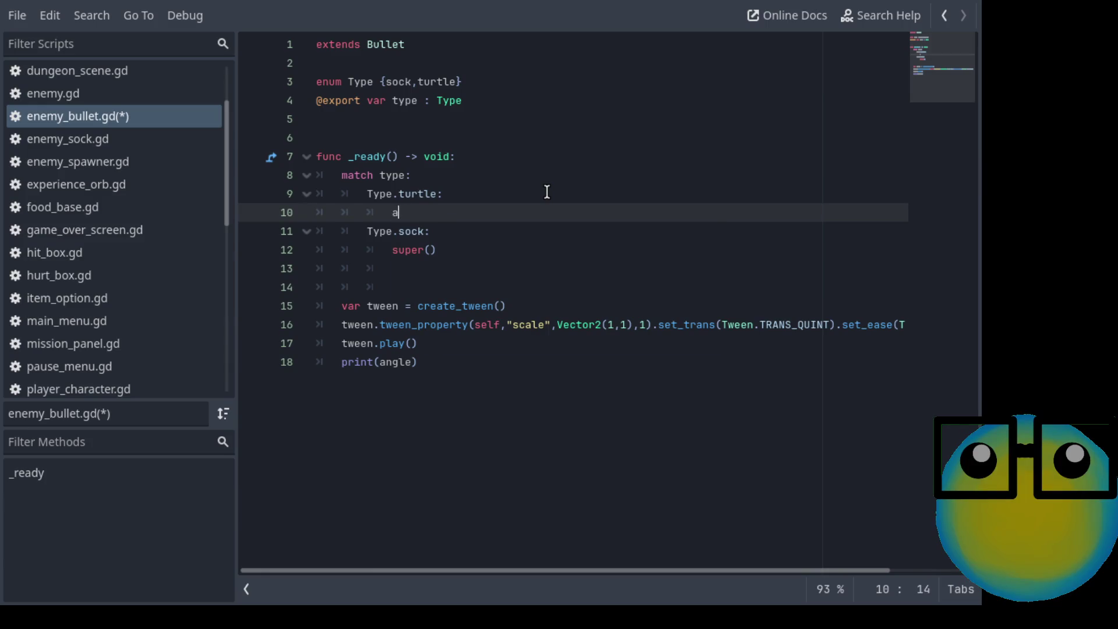
{"action": "key", "text": "Return"}
{"action": "type", "text": "= VE"}
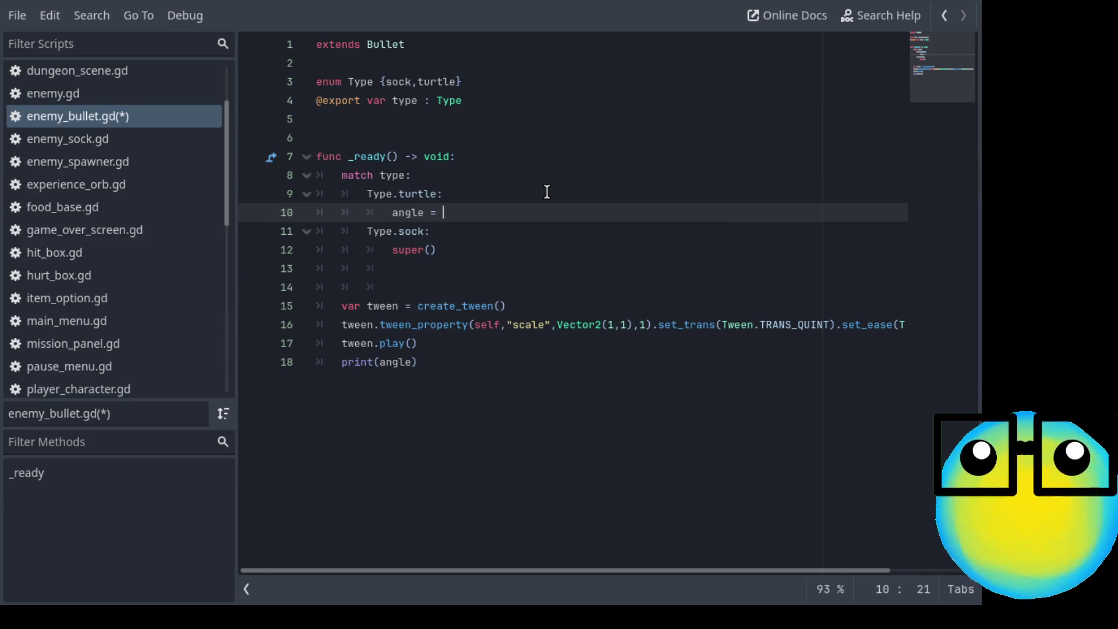
{"action": "type", "text": "C"}
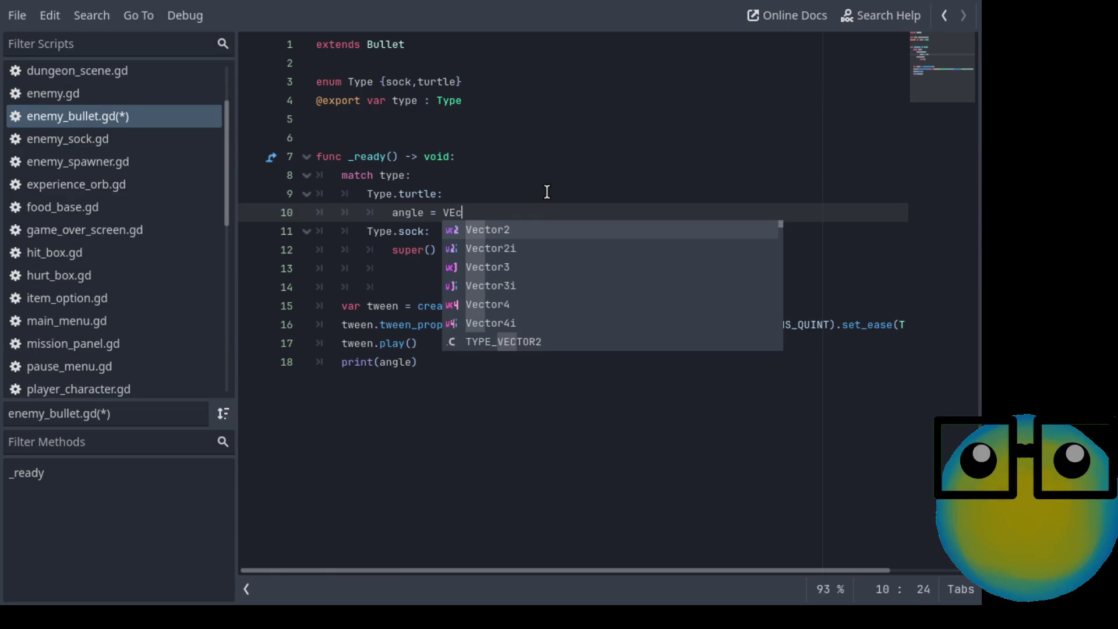
{"action": "key", "text": "Return"}
{"action": "type", "text": "RI"}
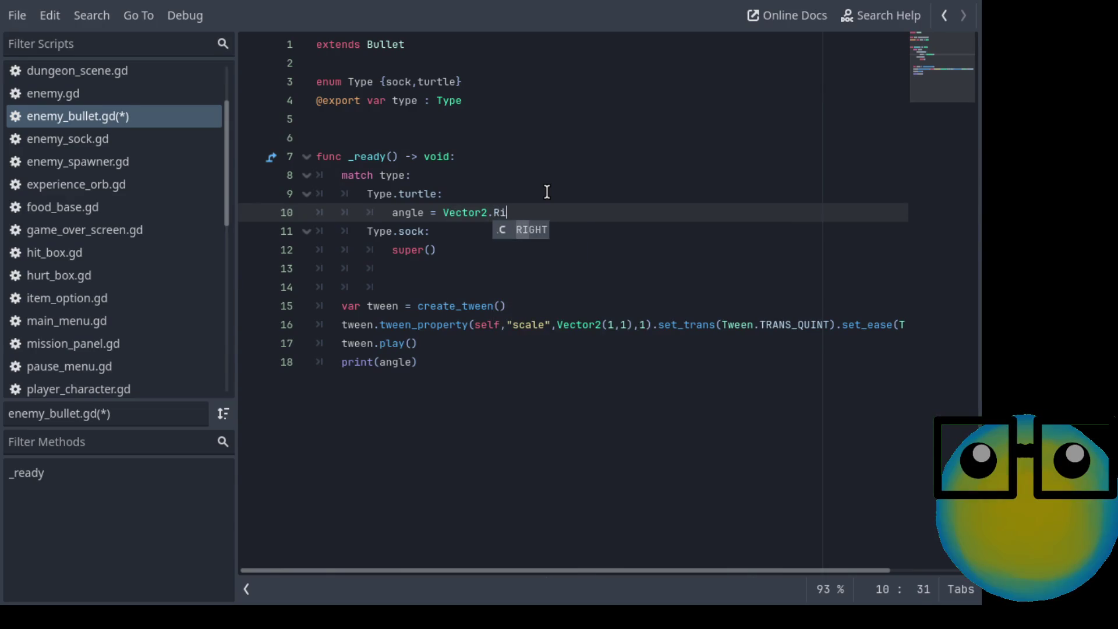
{"action": "key", "text": "Return"}
{"action": "key", "text": "ctrl+s"}
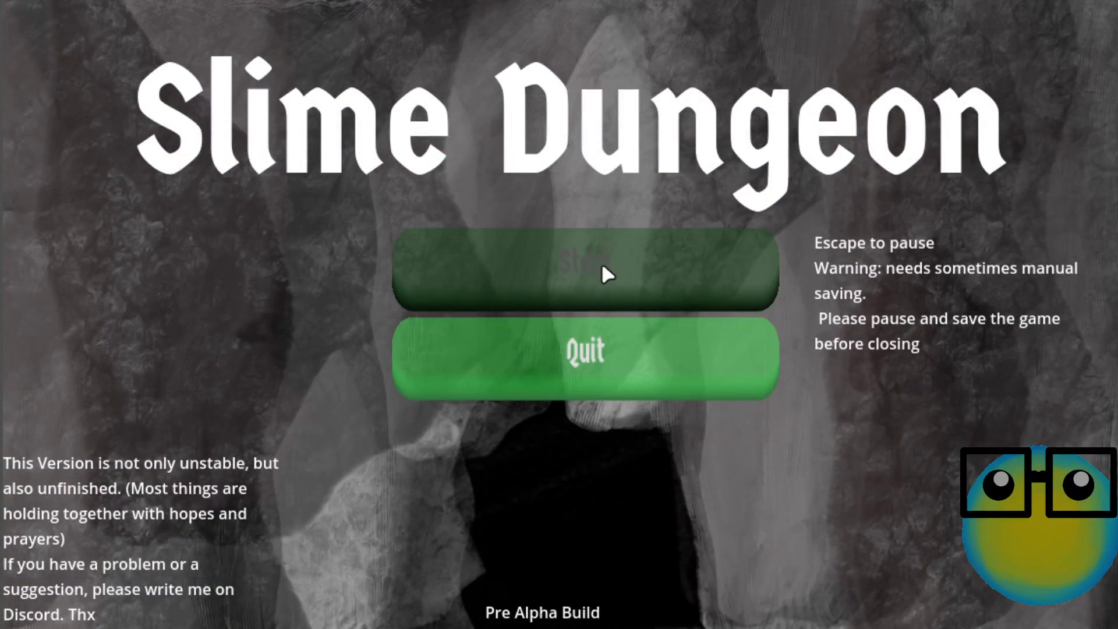
Start the game, restart after Game Over, and send the slime on a mission.
{"action": "left_click", "coordinate": [602, 267]}
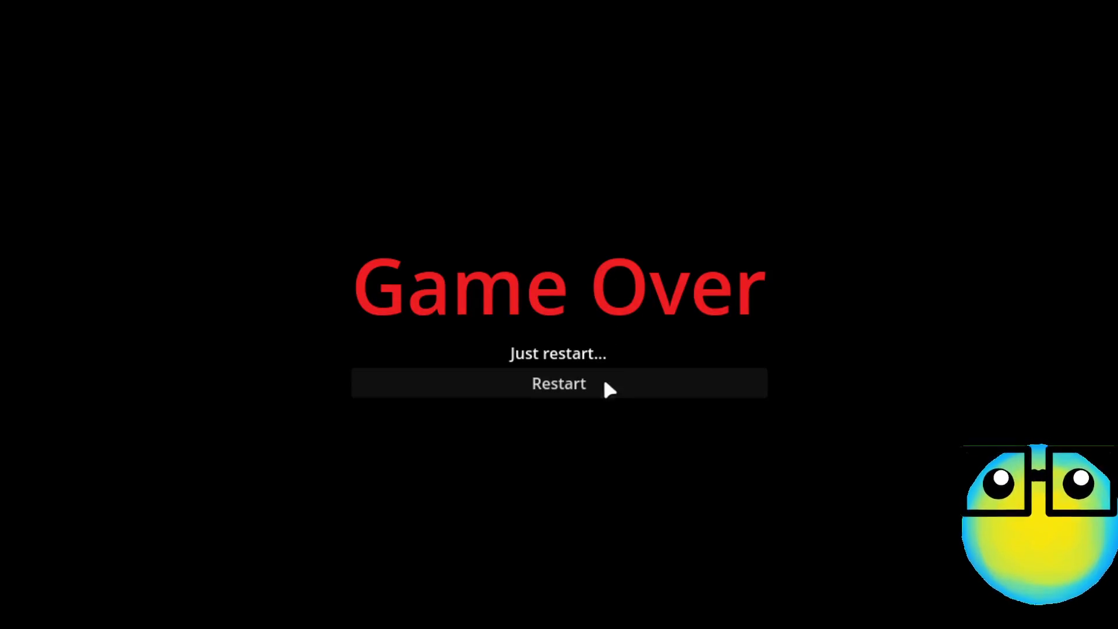
{"action": "left_click", "coordinate": [604, 385]}
{"action": "left_click", "coordinate": [460, 599]}
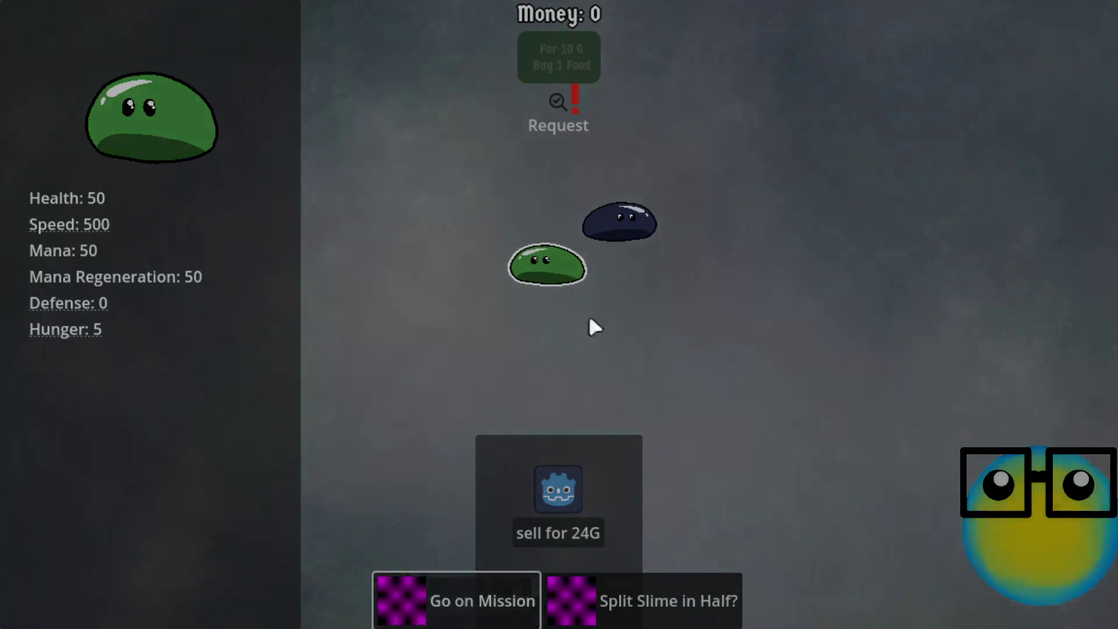